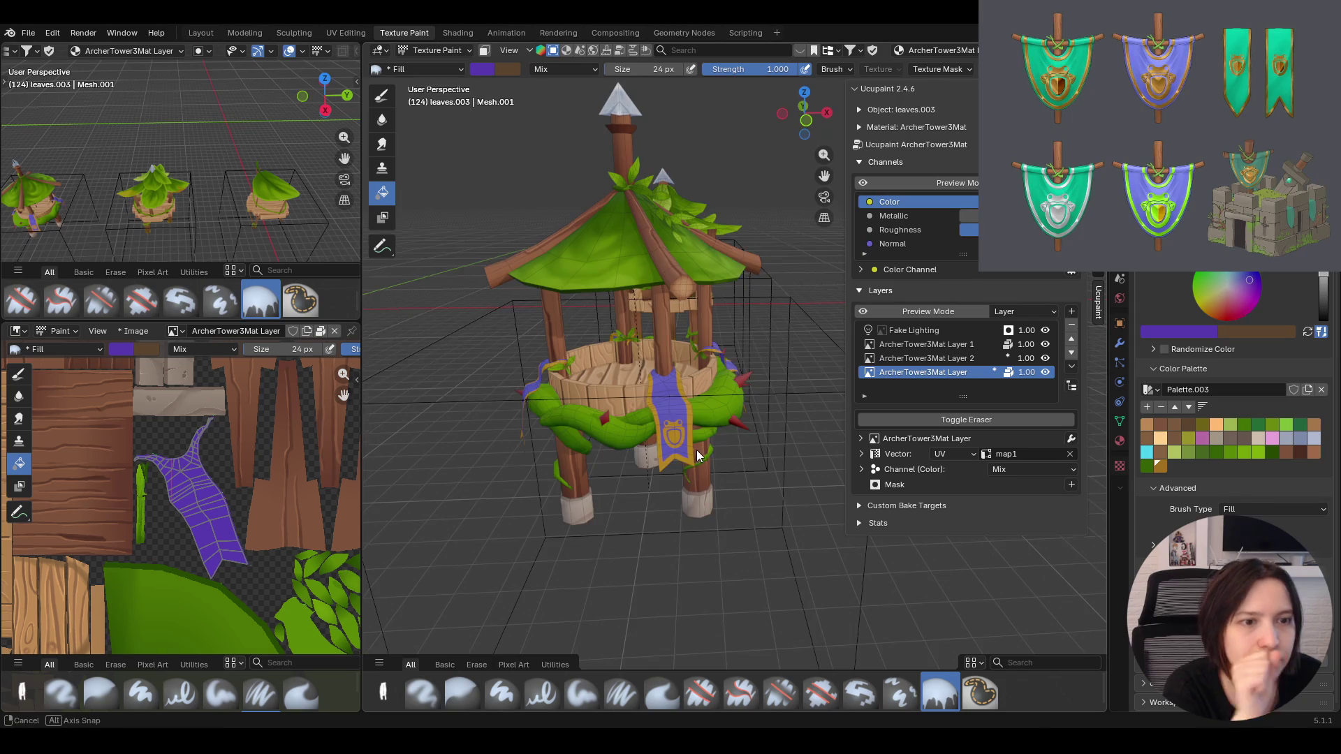
Switch to the Paint Soft brush, narrow the sidebar and save the tower file
{"action": "middle_click_drag", "start_coordinate": [628, 367], "coordinate": [671, 314]}
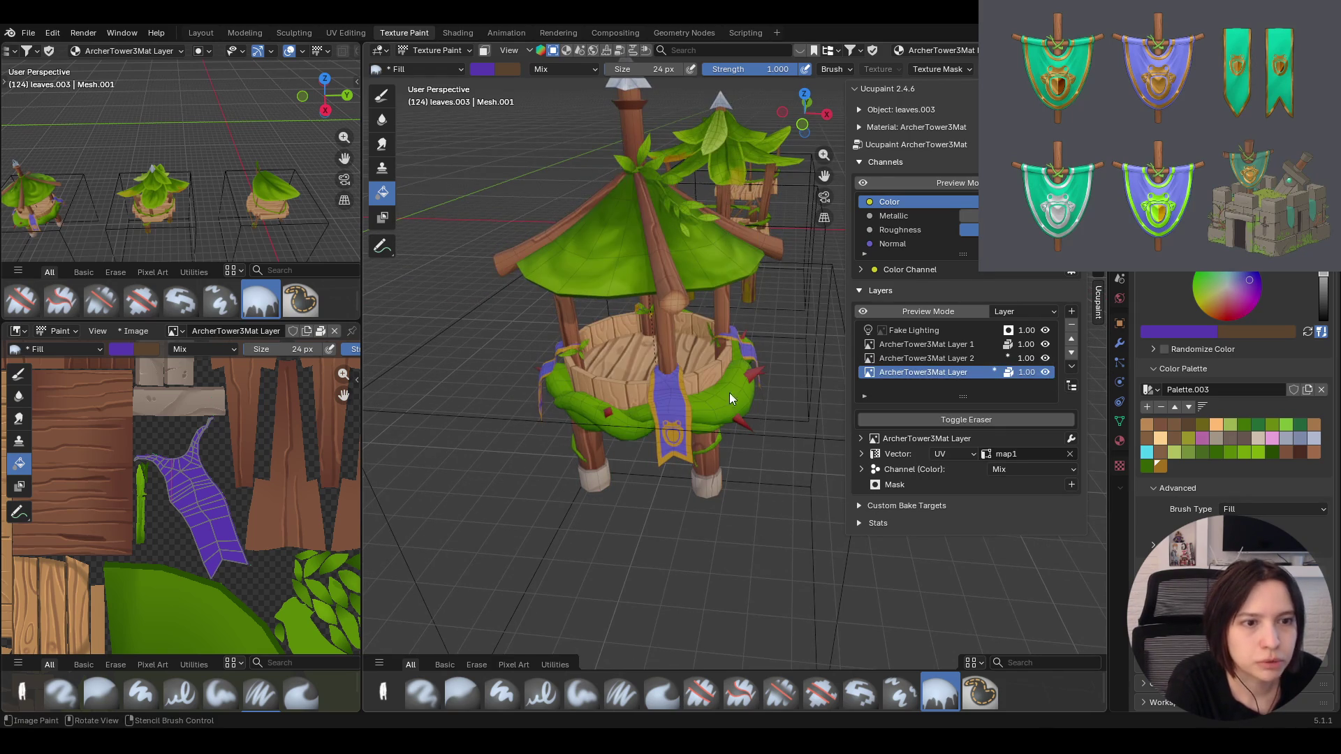
{"action": "middle_click_drag", "start_coordinate": [793, 387], "coordinate": [672, 404]}
{"action": "scroll", "coordinate": [653, 410], "scroll_direction": "up", "scroll_amount": 5}
{"action": "scroll", "coordinate": [653, 410], "scroll_direction": "up", "scroll_amount": 2}
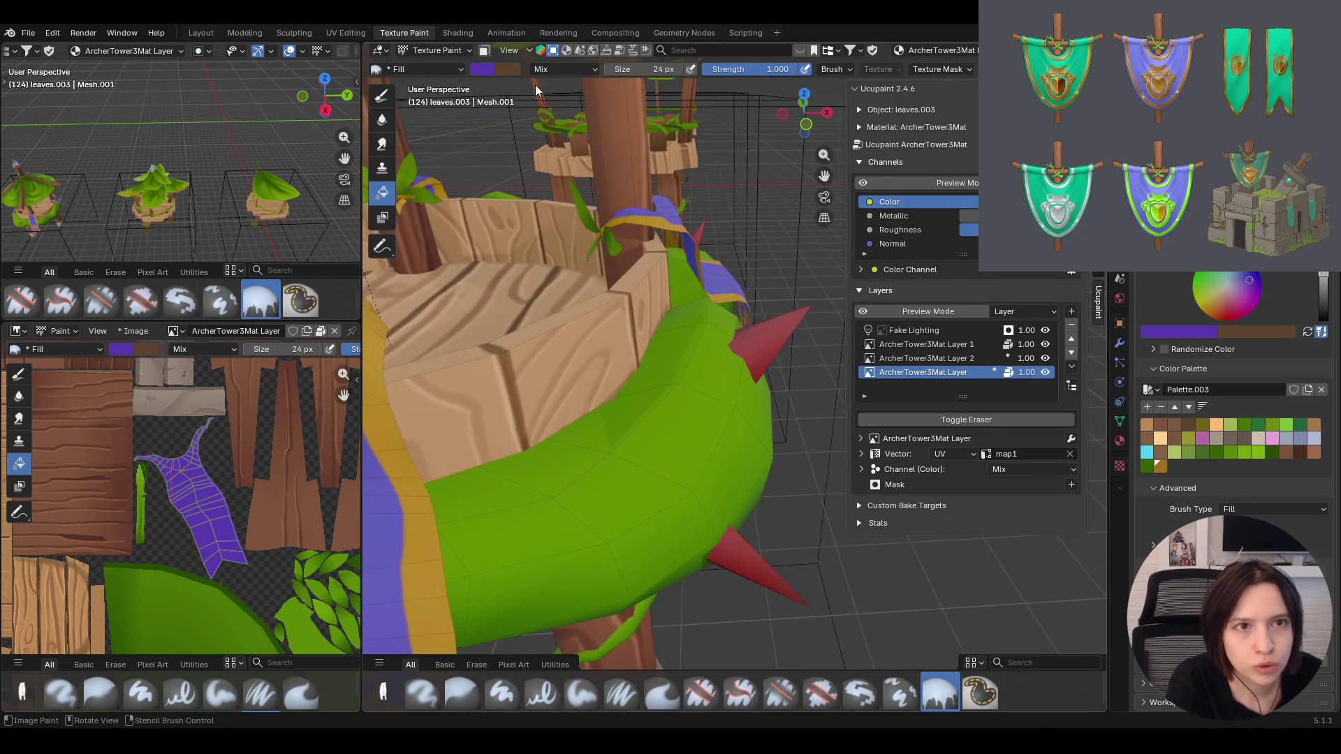
{"action": "left_click_drag", "start_coordinate": [826, 176], "coordinate": [714, 227]}
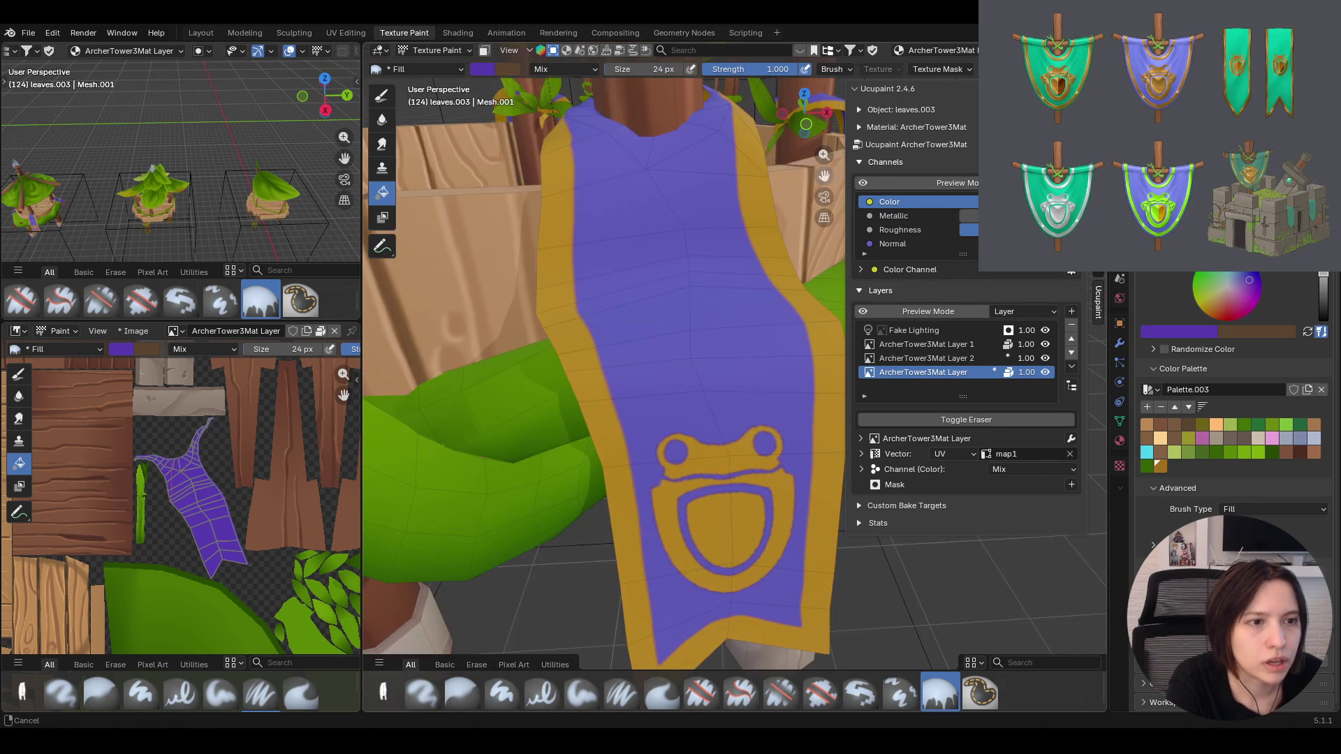
{"action": "scroll", "coordinate": [714, 229], "scroll_direction": "down", "scroll_amount": 4}
{"action": "scroll", "coordinate": [714, 229], "scroll_direction": "up", "scroll_amount": 2}
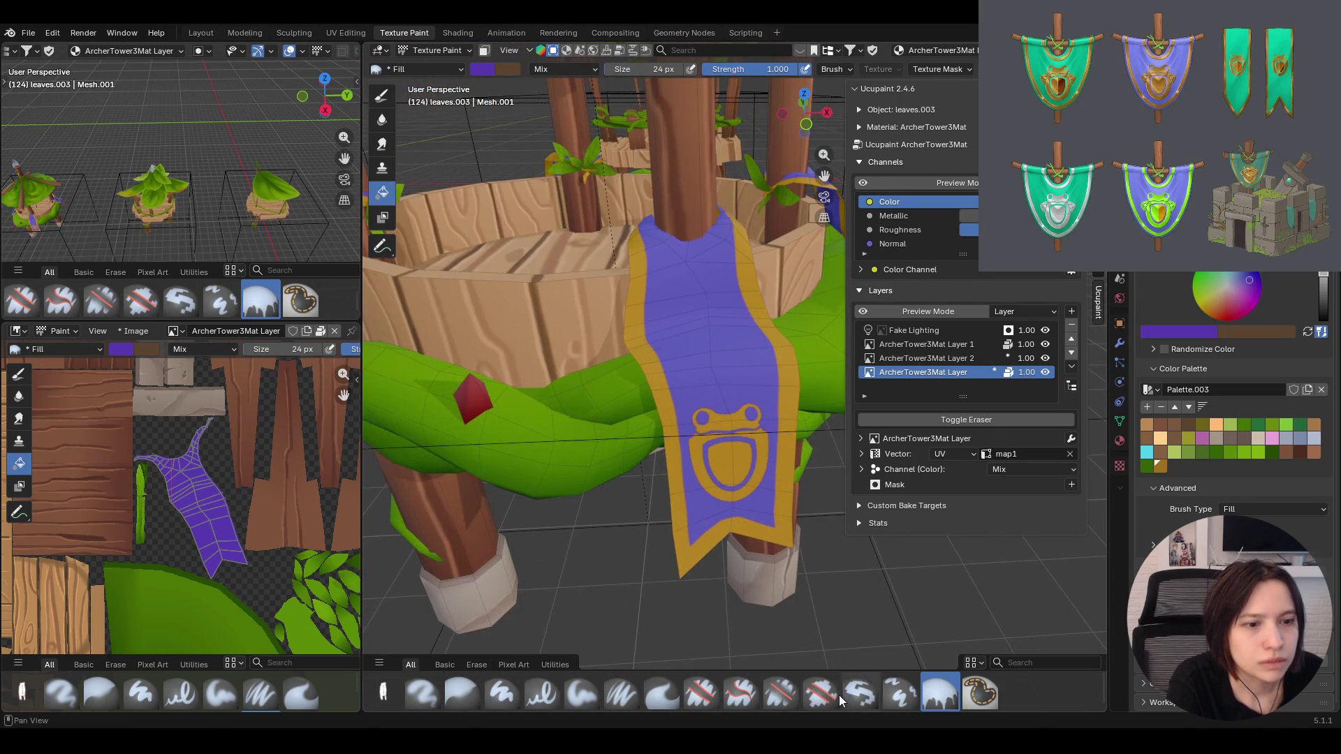
{"action": "left_click", "coordinate": [584, 690]}
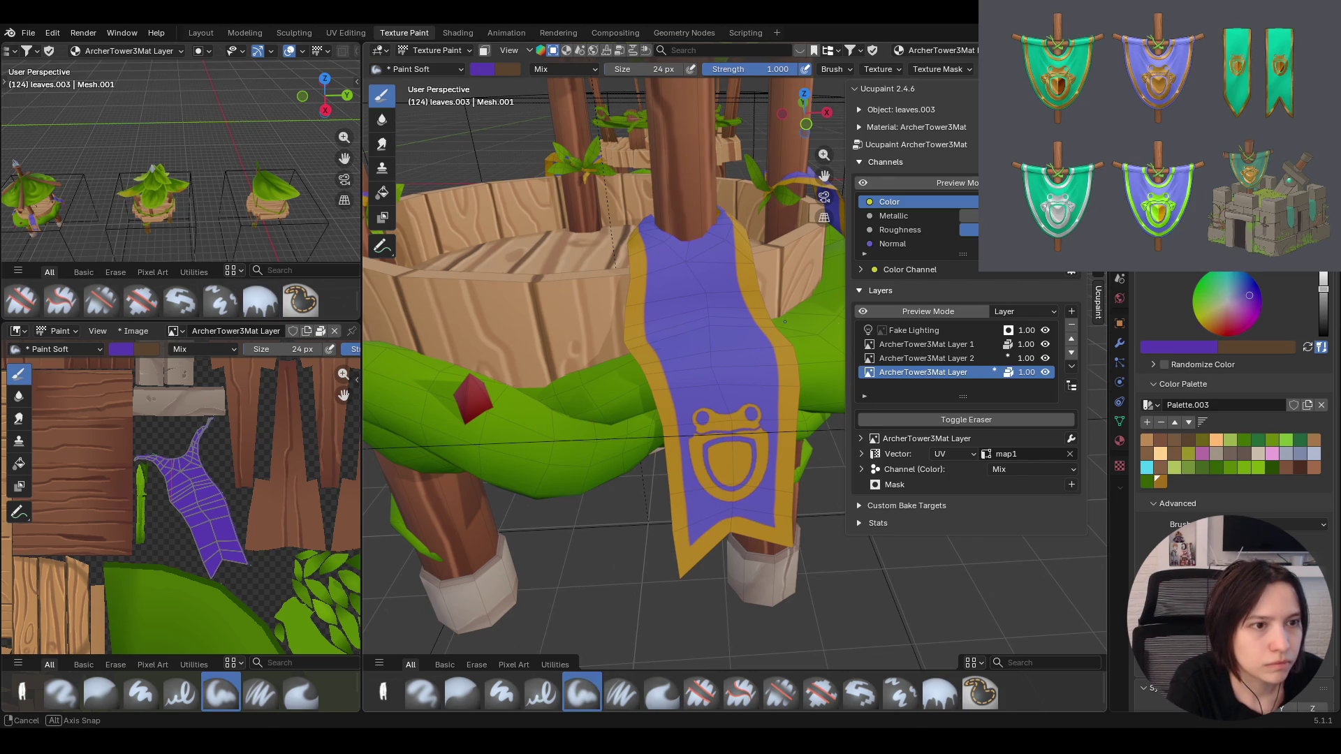
{"action": "middle_click_drag", "start_coordinate": [838, 419], "coordinate": [838, 314]}
{"action": "left_click_drag", "start_coordinate": [843, 305], "coordinate": [938, 304]}
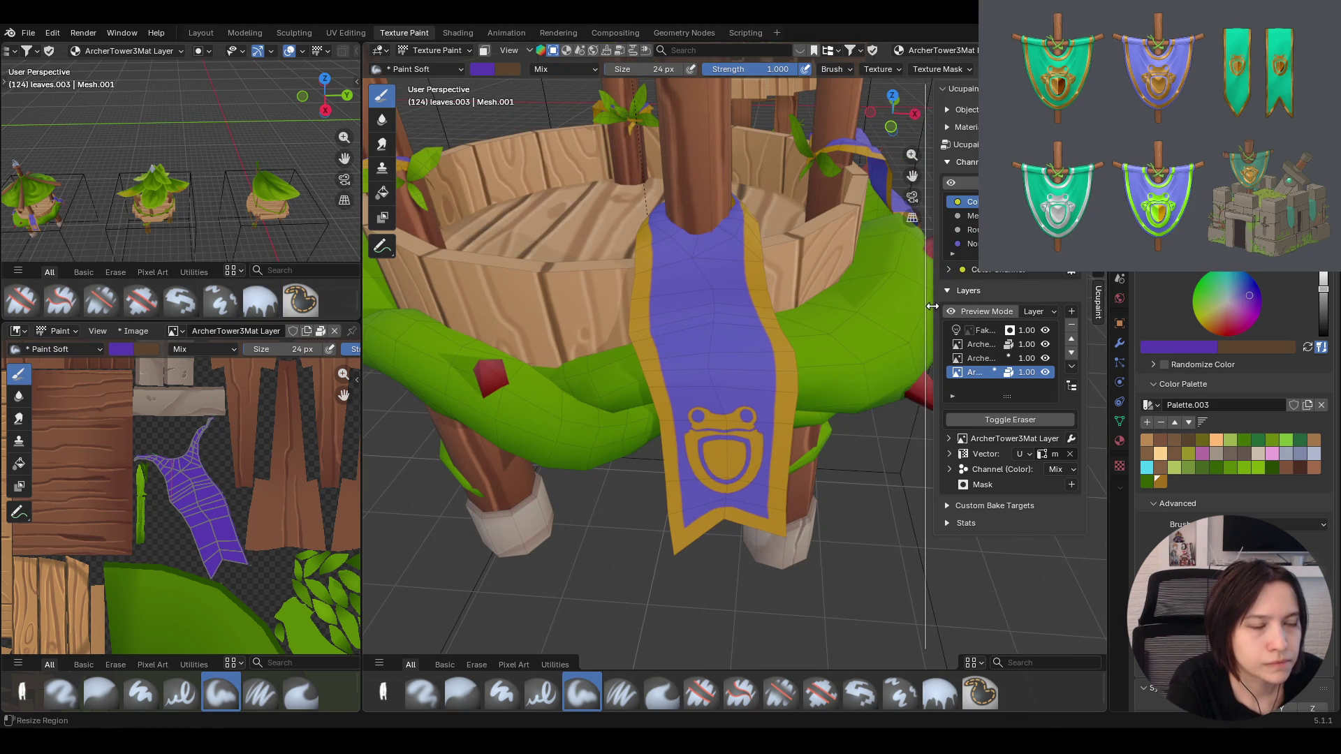
{"action": "middle_click_drag", "start_coordinate": [734, 367], "coordinate": [681, 262]}
{"action": "mouse_move", "coordinate": [733, 366]}
{"action": "middle_mouse_down"}
{"action": "mouse_move", "coordinate": [776, 315]}
{"action": "mouse_move", "coordinate": [800, 315]}
{"action": "middle_mouse_up"}
{"action": "key", "text": "ctrl+s"}
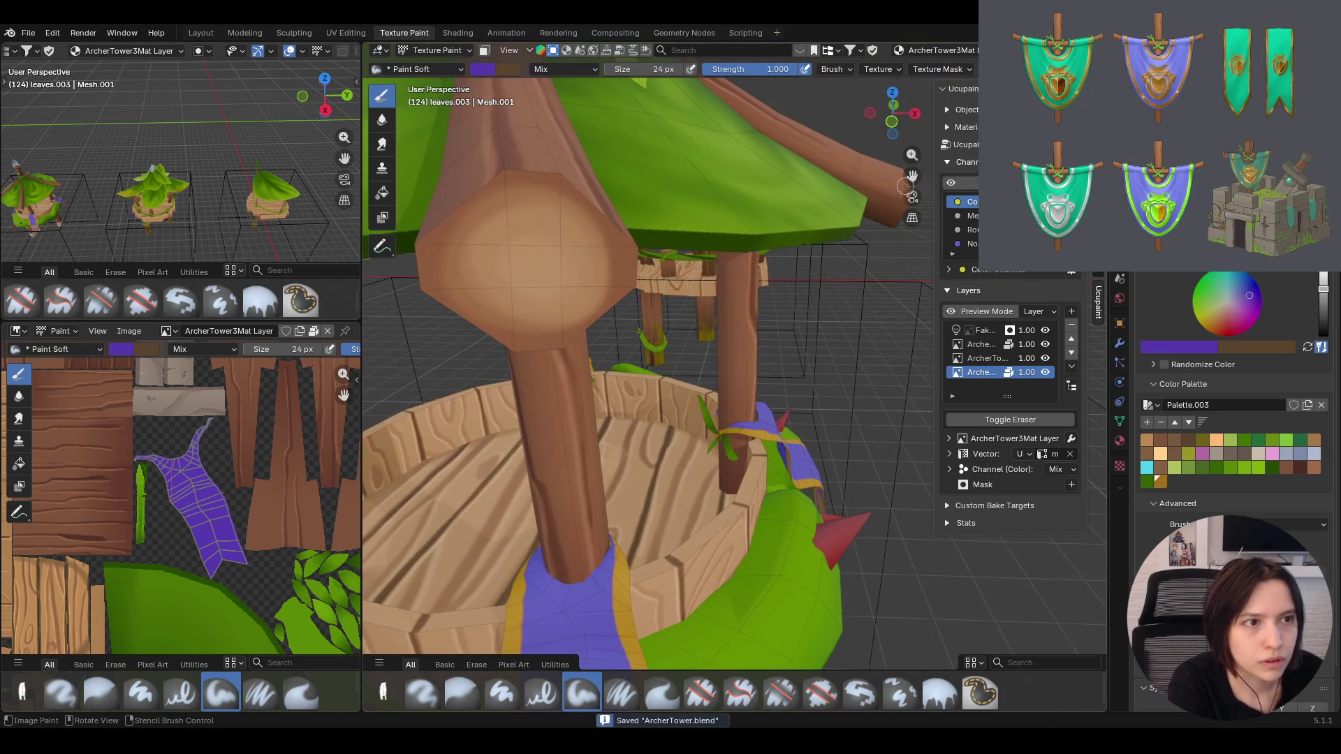
Enable the Color channel preview and make ArcherTower3Mat Layer 2 the active paint layer
{"action": "left_click_drag", "start_coordinate": [912, 176], "coordinate": [912, 176]}
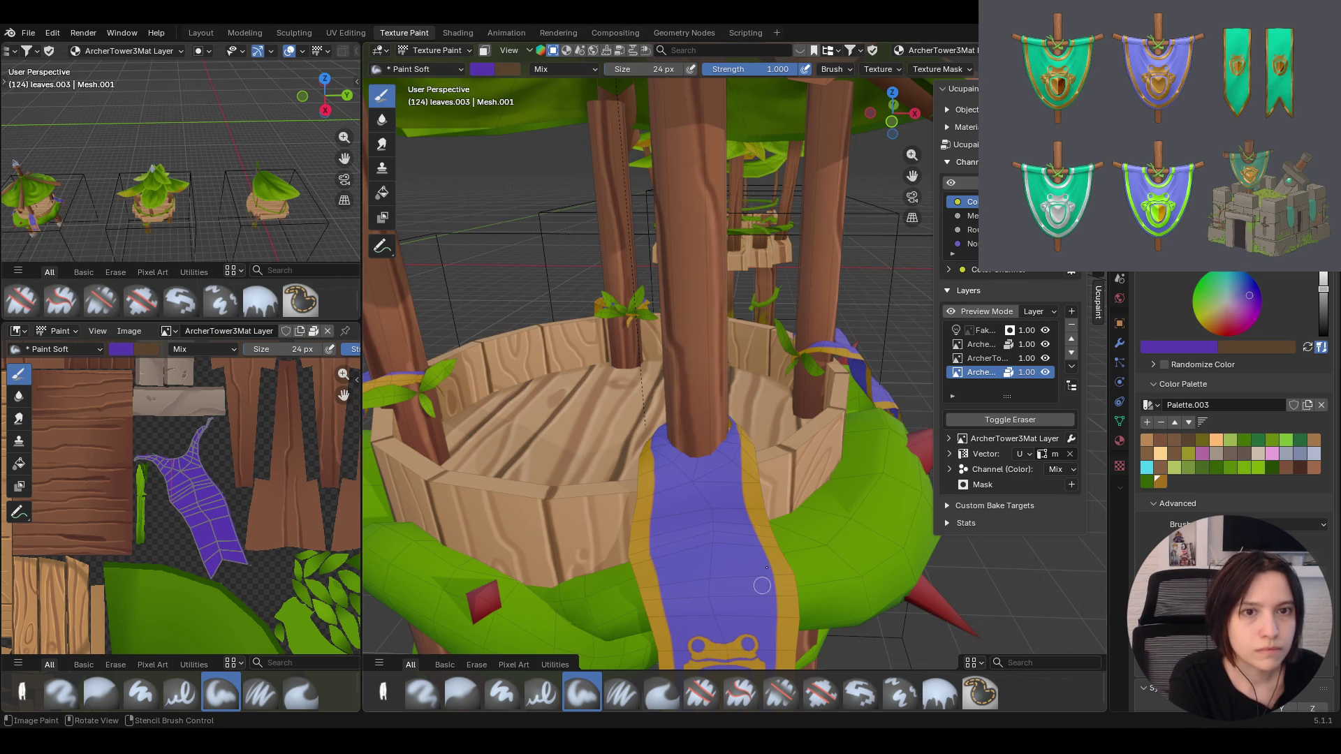
{"action": "middle_click_drag", "start_coordinate": [660, 346], "coordinate": [669, 416]}
{"action": "middle_click_drag", "start_coordinate": [660, 346], "coordinate": [685, 208]}
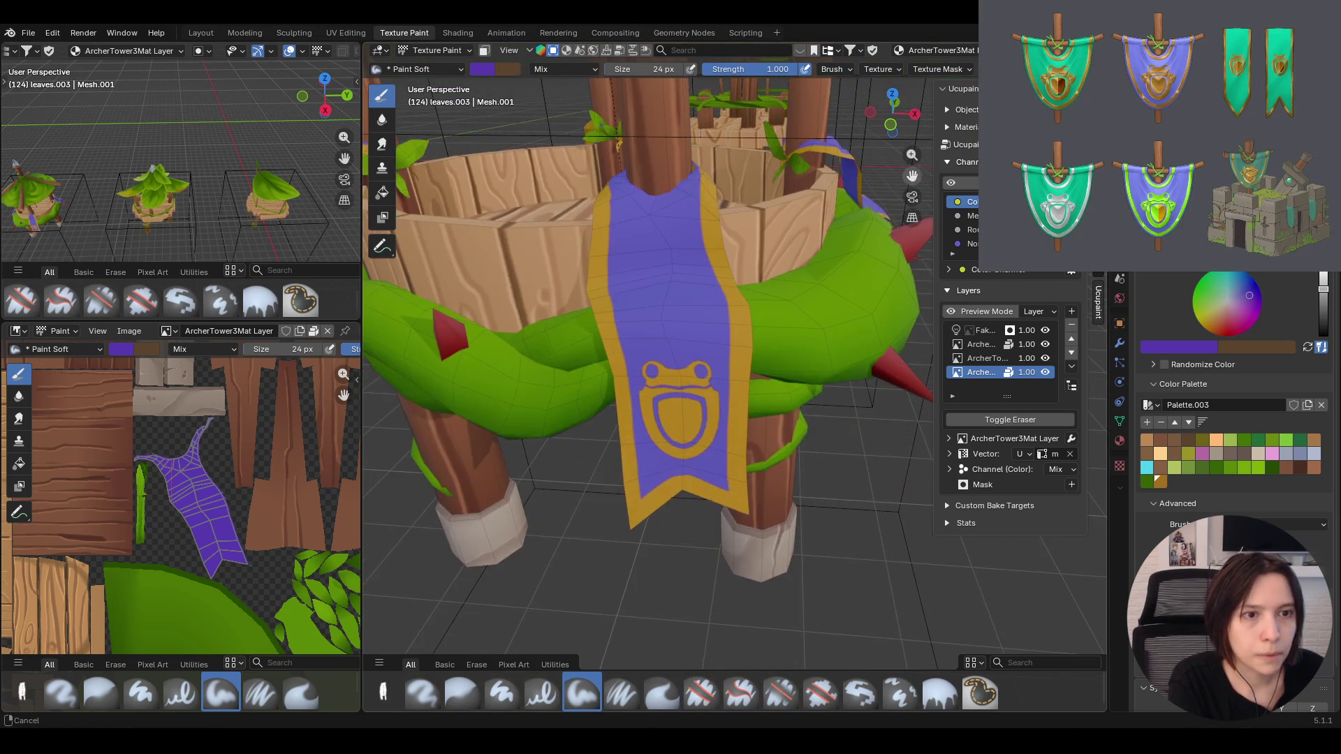
{"action": "scroll", "coordinate": [685, 207], "scroll_direction": "down", "scroll_amount": 2}
{"action": "scroll", "coordinate": [685, 208], "scroll_direction": "up", "scroll_amount": 5}
{"action": "scroll", "coordinate": [685, 207], "scroll_direction": "down", "scroll_amount": 5}
{"action": "mouse_move", "coordinate": [686, 207]}
{"action": "middle_mouse_down"}
{"action": "mouse_move", "coordinate": [849, 194]}
{"action": "mouse_move", "coordinate": [761, 416]}
{"action": "middle_mouse_up"}
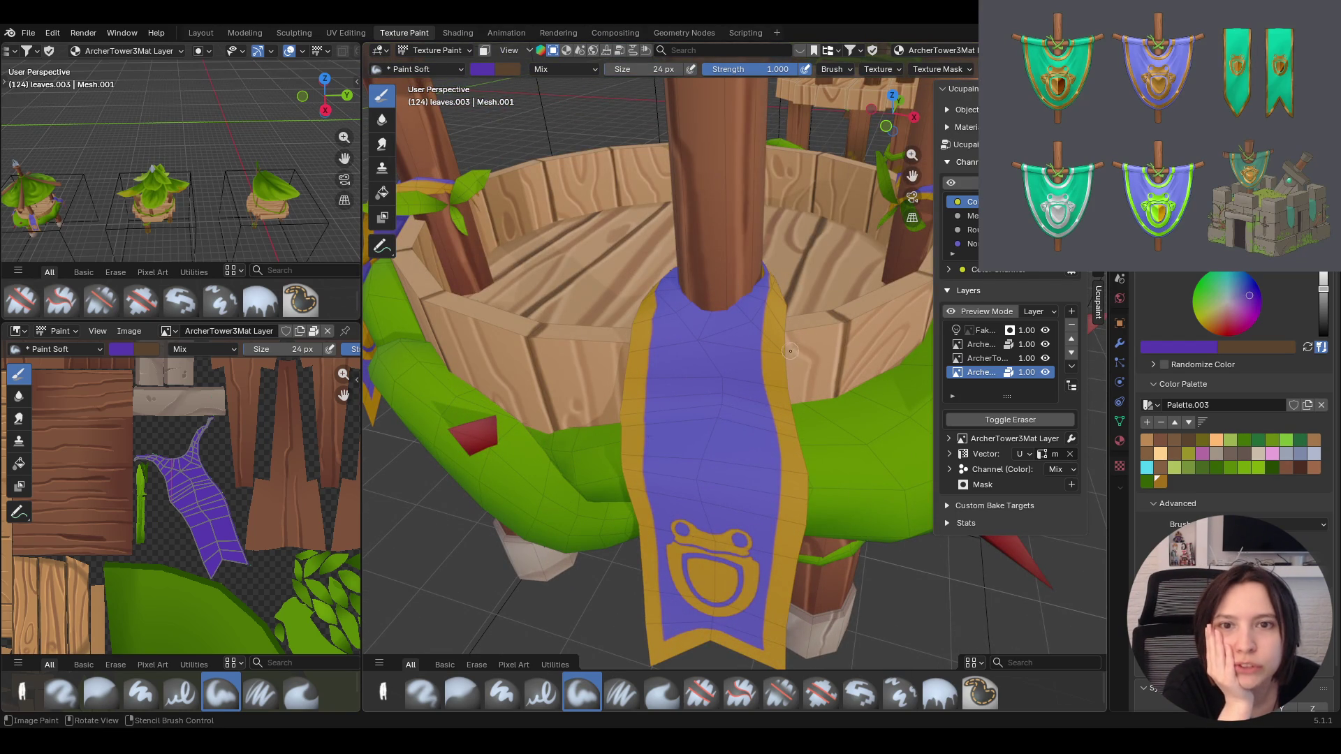
{"action": "mouse_move", "coordinate": [791, 351]}
{"action": "middle_mouse_down"}
{"action": "mouse_move", "coordinate": [823, 333]}
{"action": "mouse_move", "coordinate": [744, 275]}
{"action": "middle_mouse_up"}
{"action": "scroll", "coordinate": [744, 278], "scroll_direction": "down", "scroll_amount": 3}
{"action": "scroll", "coordinate": [741, 286], "scroll_direction": "up", "scroll_amount": 3}
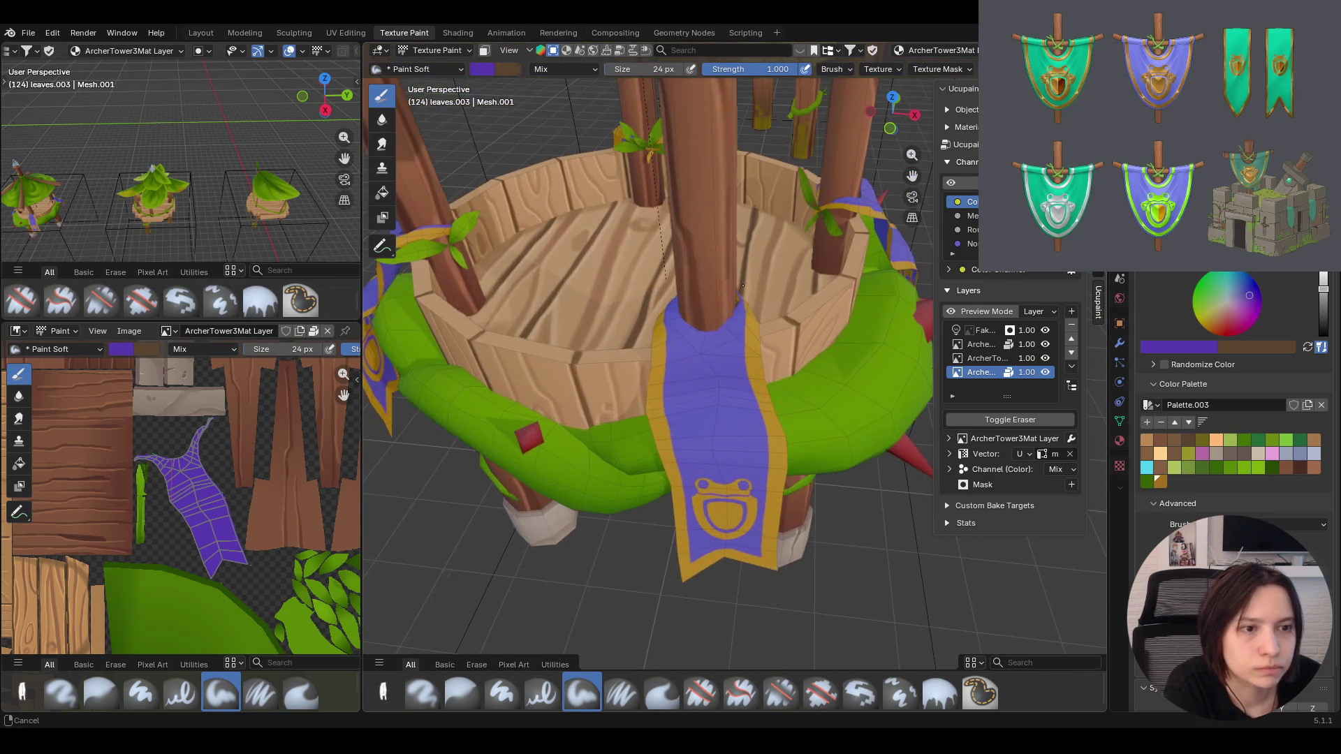
{"action": "middle_click_drag", "start_coordinate": [744, 274], "coordinate": [776, 314]}
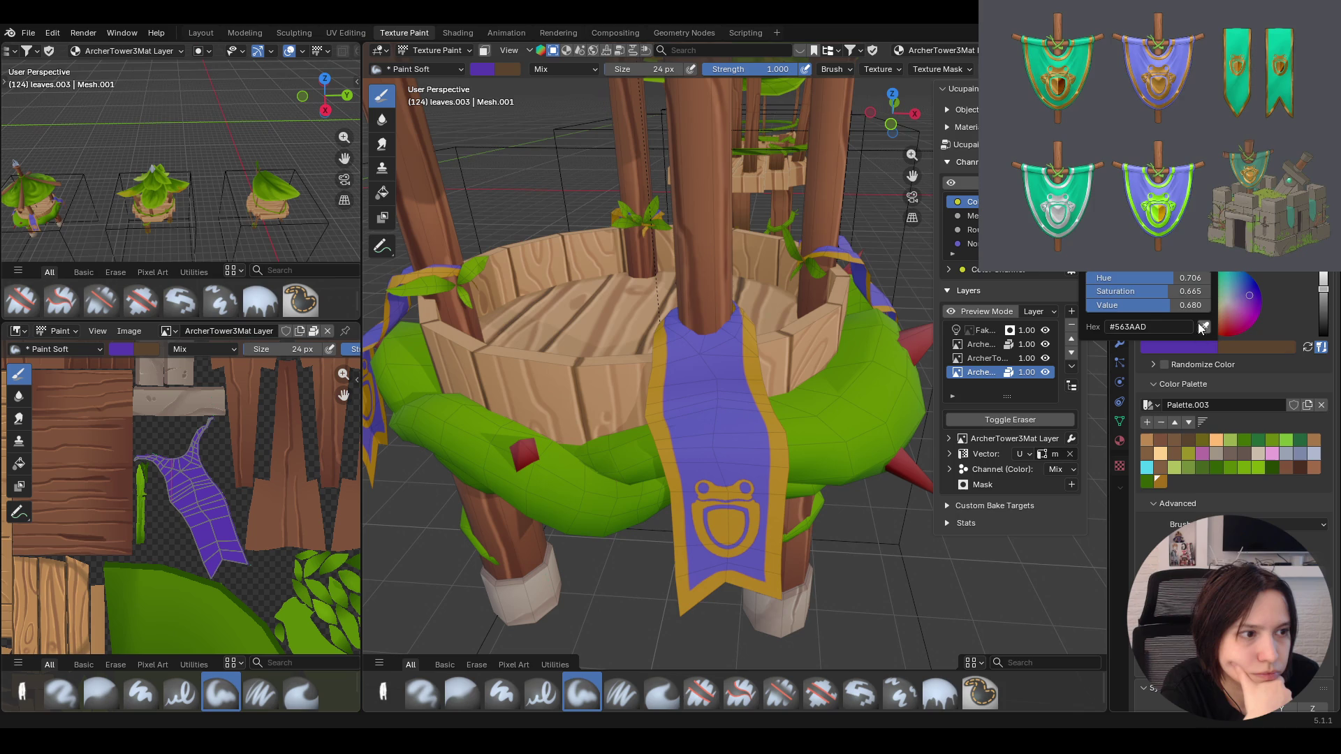
{"action": "left_click", "coordinate": [953, 183]}
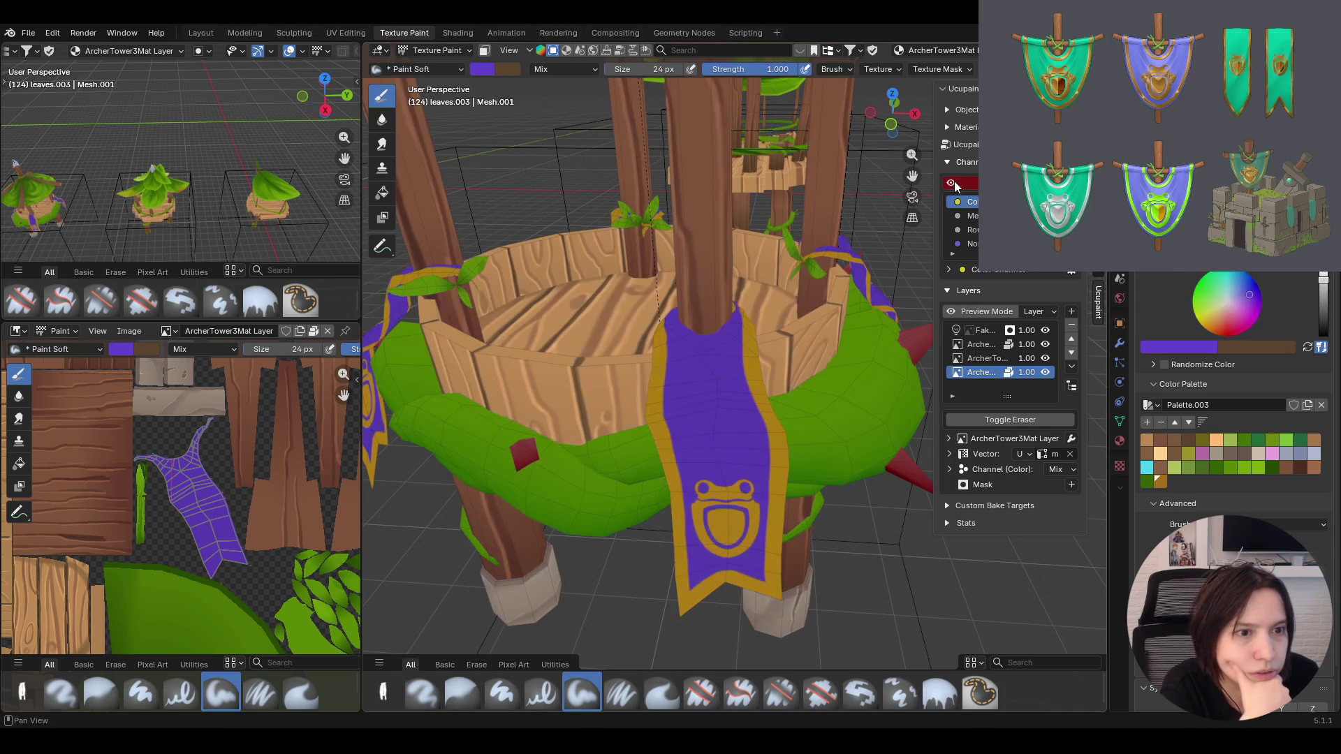
{"action": "left_click", "coordinate": [952, 182]}
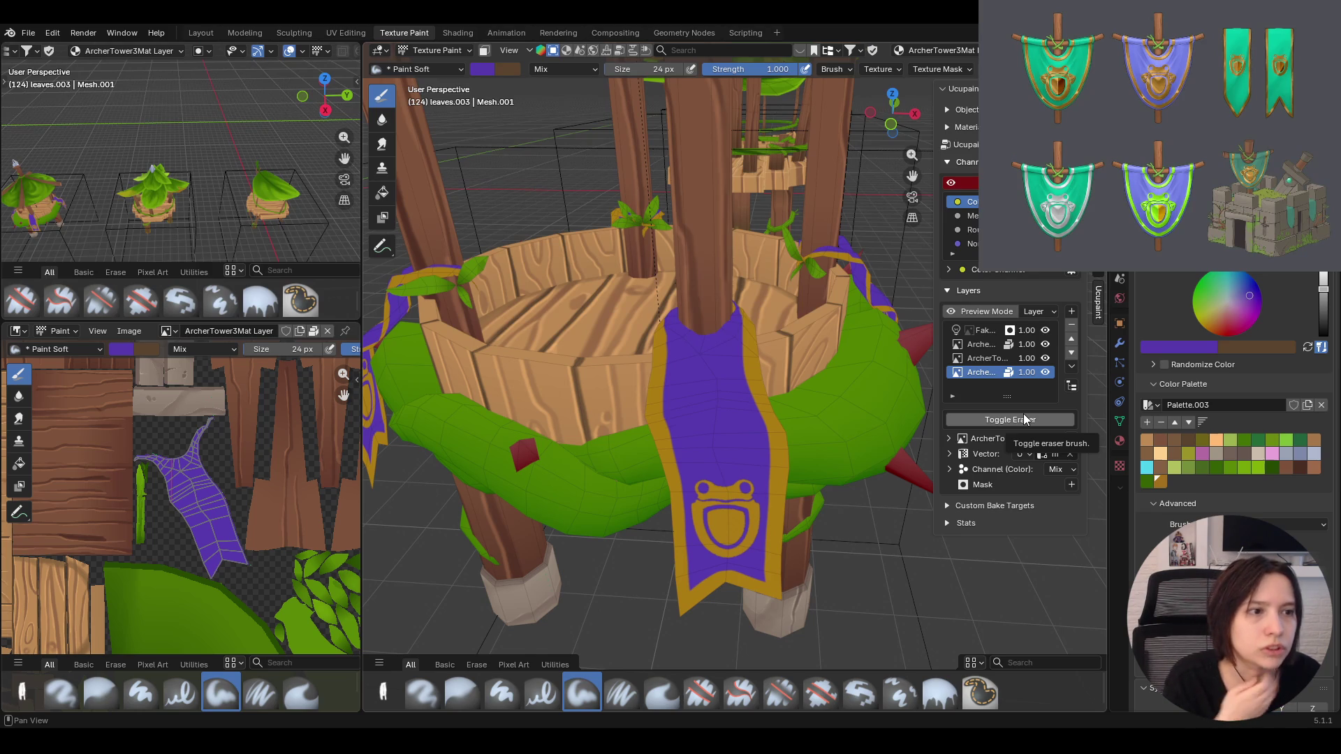
{"action": "left_click", "coordinate": [985, 358]}
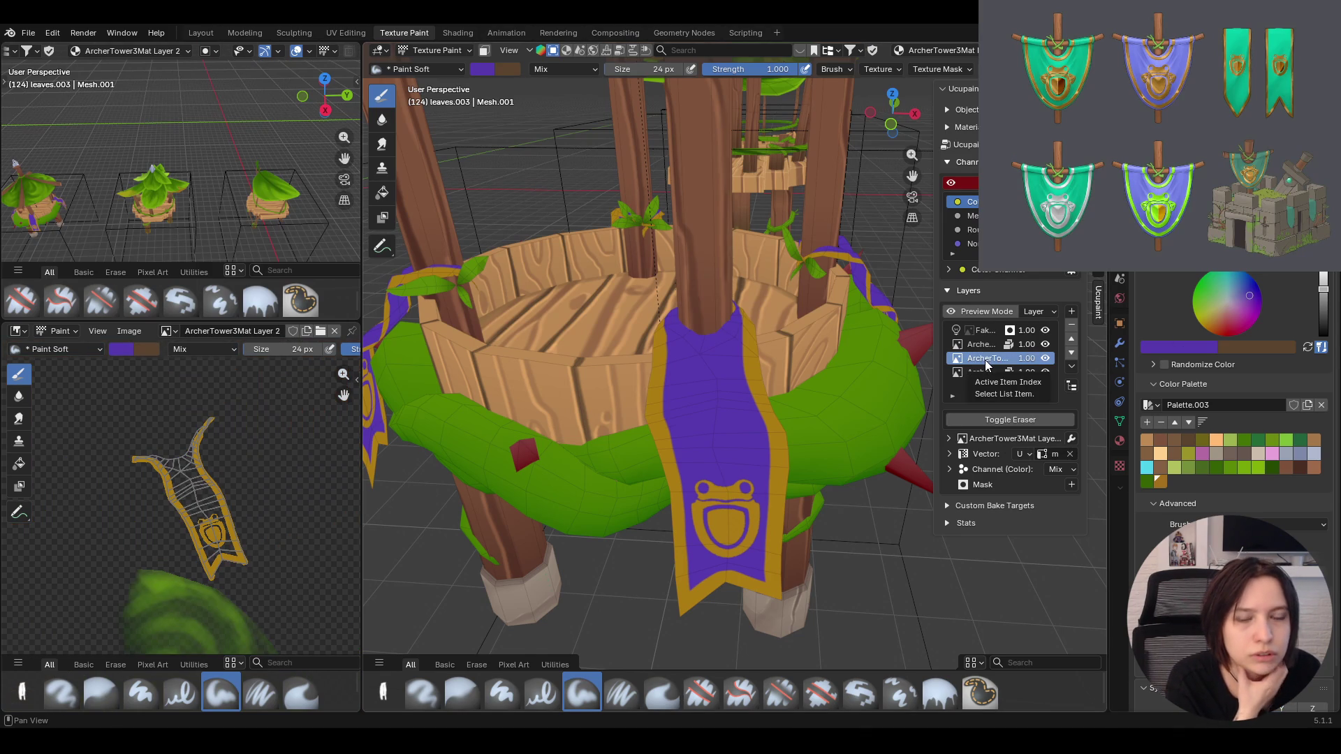
Inspect ArcherTower3Mat Layer 2's banner texture in the image editor, zoomed on the banner
{"action": "middle_click_drag", "start_coordinate": [617, 521], "coordinate": [630, 488]}
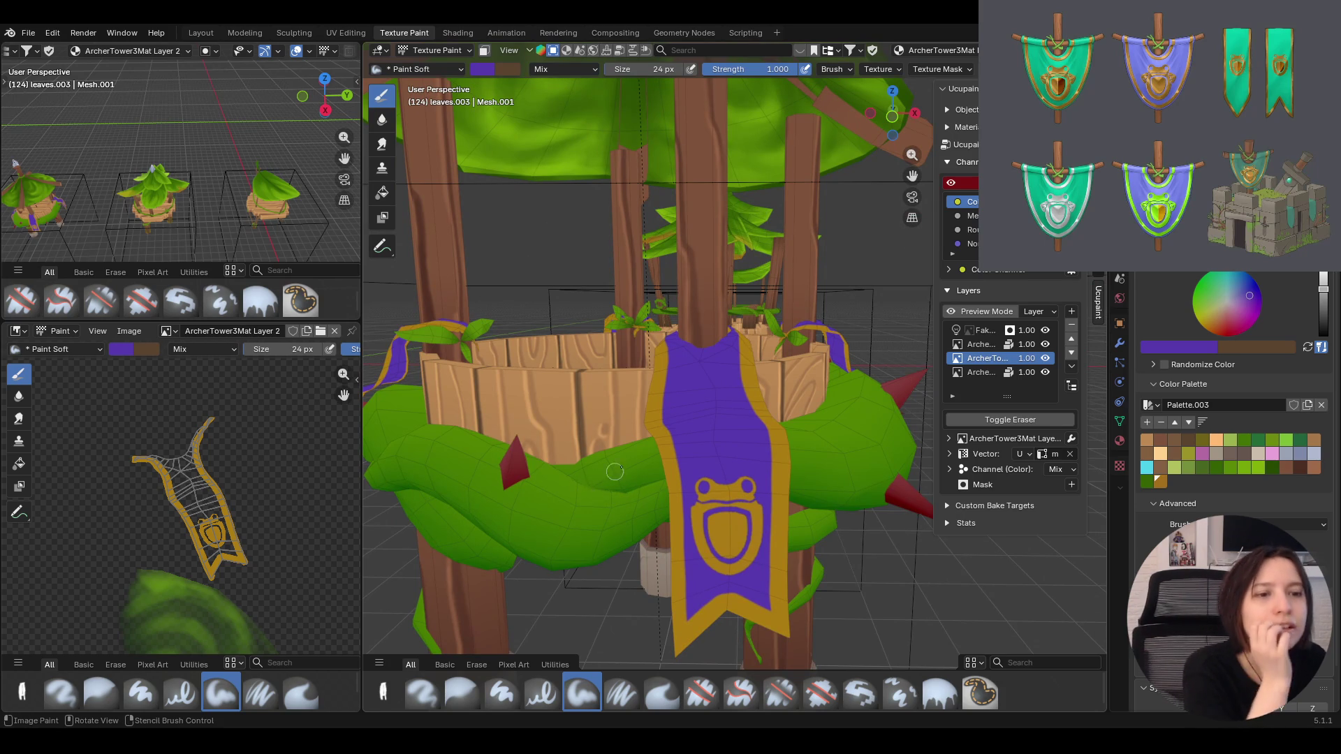
{"action": "middle_click_drag", "start_coordinate": [614, 494], "coordinate": [643, 456]}
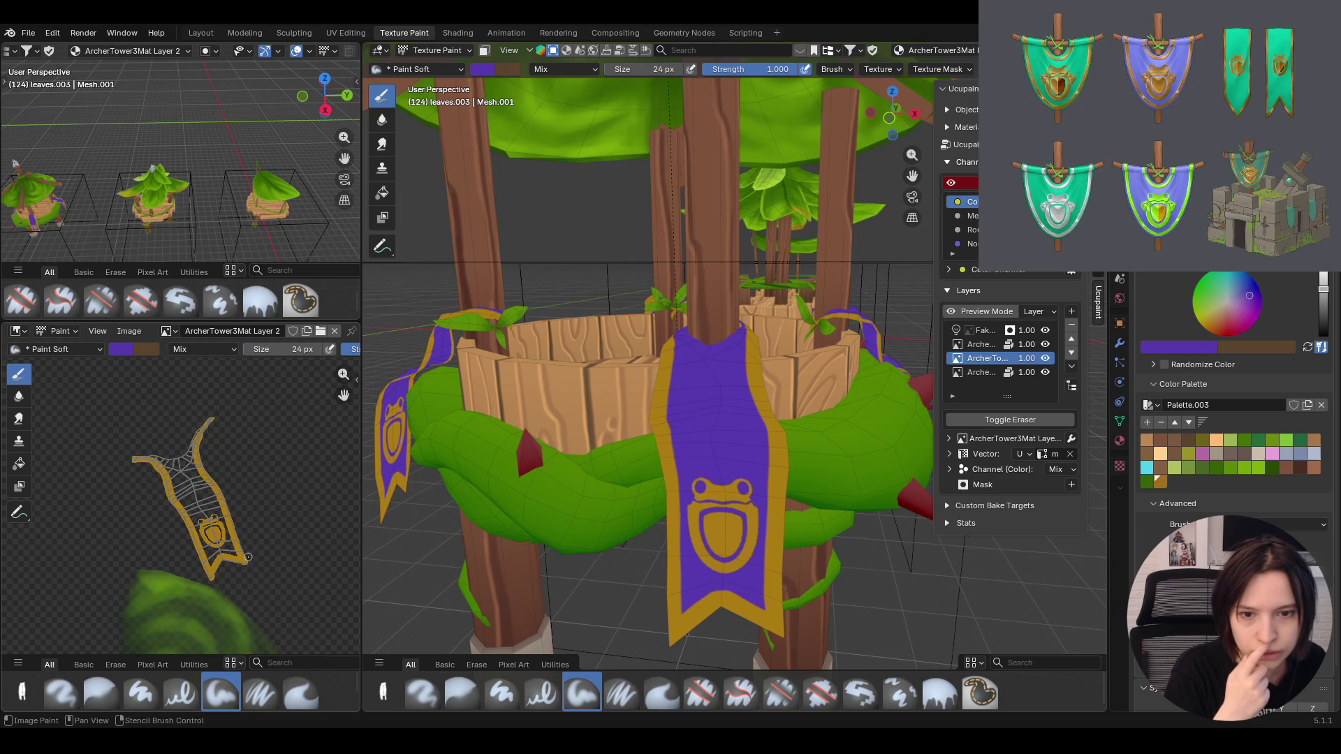
{"action": "scroll", "coordinate": [248, 557], "scroll_direction": "up", "scroll_amount": 3}
{"action": "scroll", "coordinate": [222, 642], "scroll_direction": "down", "scroll_amount": 3}
{"action": "middle_click_drag", "start_coordinate": [222, 643], "coordinate": [218, 575]}
{"action": "scroll", "coordinate": [224, 635], "scroll_direction": "up", "scroll_amount": 3}
{"action": "scroll", "coordinate": [225, 635], "scroll_direction": "down", "scroll_amount": 3}
{"action": "scroll", "coordinate": [217, 575], "scroll_direction": "up", "scroll_amount": 2}
{"action": "middle_click_drag", "start_coordinate": [212, 461], "coordinate": [210, 516]}
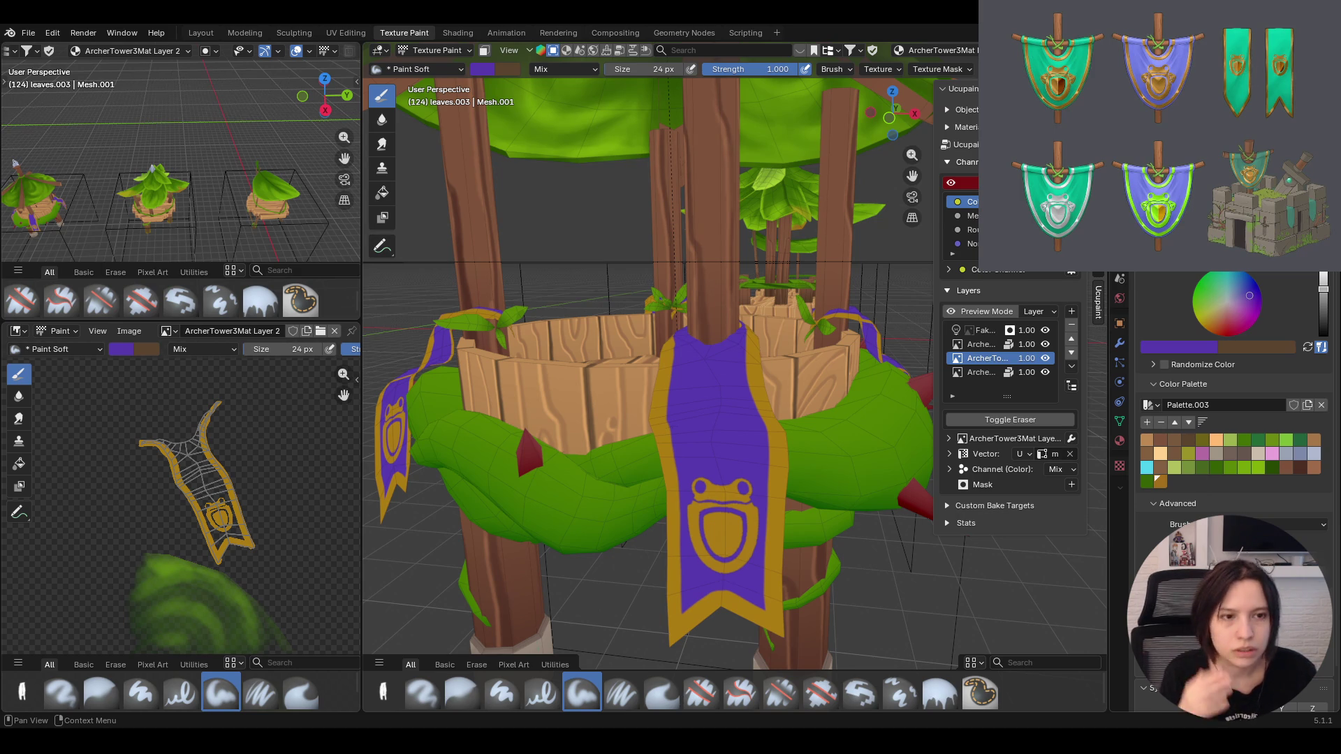
{"action": "scroll", "coordinate": [297, 505], "scroll_direction": "down", "scroll_amount": 5}
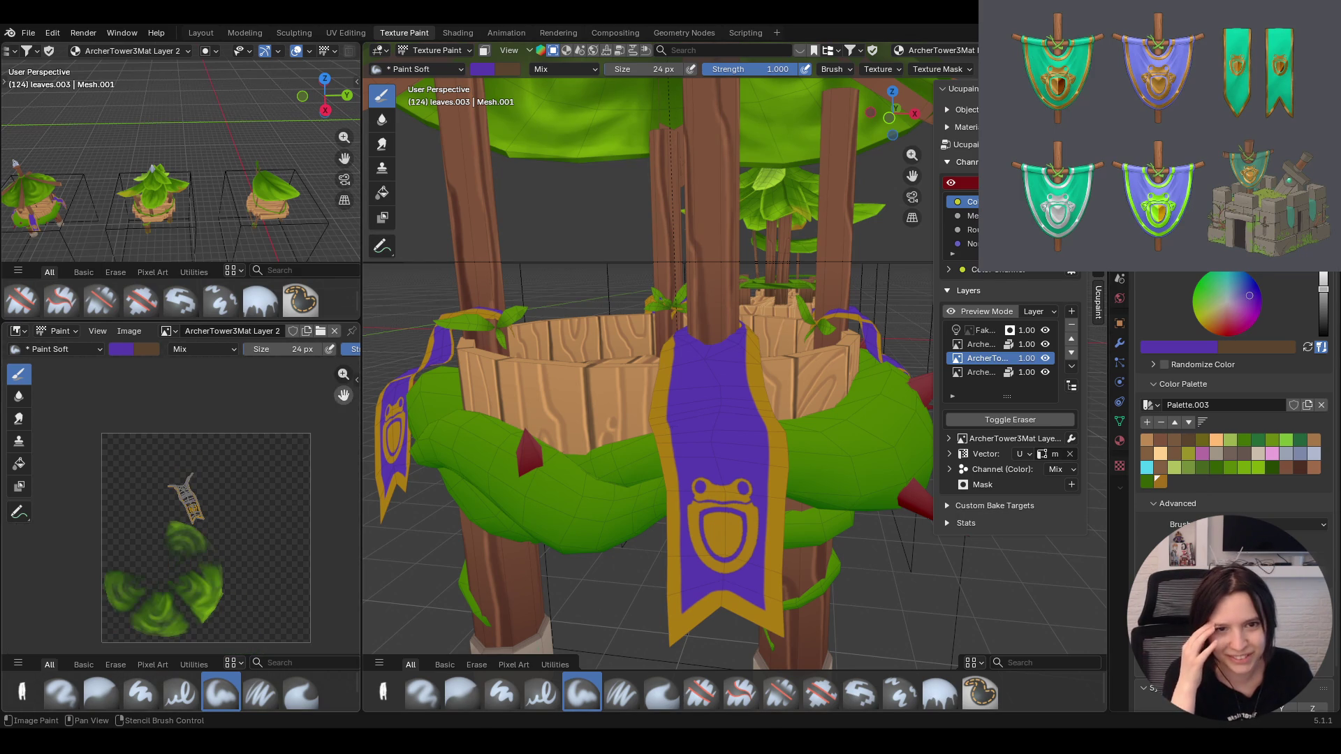
{"action": "scroll", "coordinate": [273, 507], "scroll_direction": "up", "scroll_amount": 1}
{"action": "scroll", "coordinate": [251, 509], "scroll_direction": "up", "scroll_amount": 1}
{"action": "scroll", "coordinate": [228, 512], "scroll_direction": "up", "scroll_amount": 2}
{"action": "scroll", "coordinate": [227, 512], "scroll_direction": "down", "scroll_amount": 1}
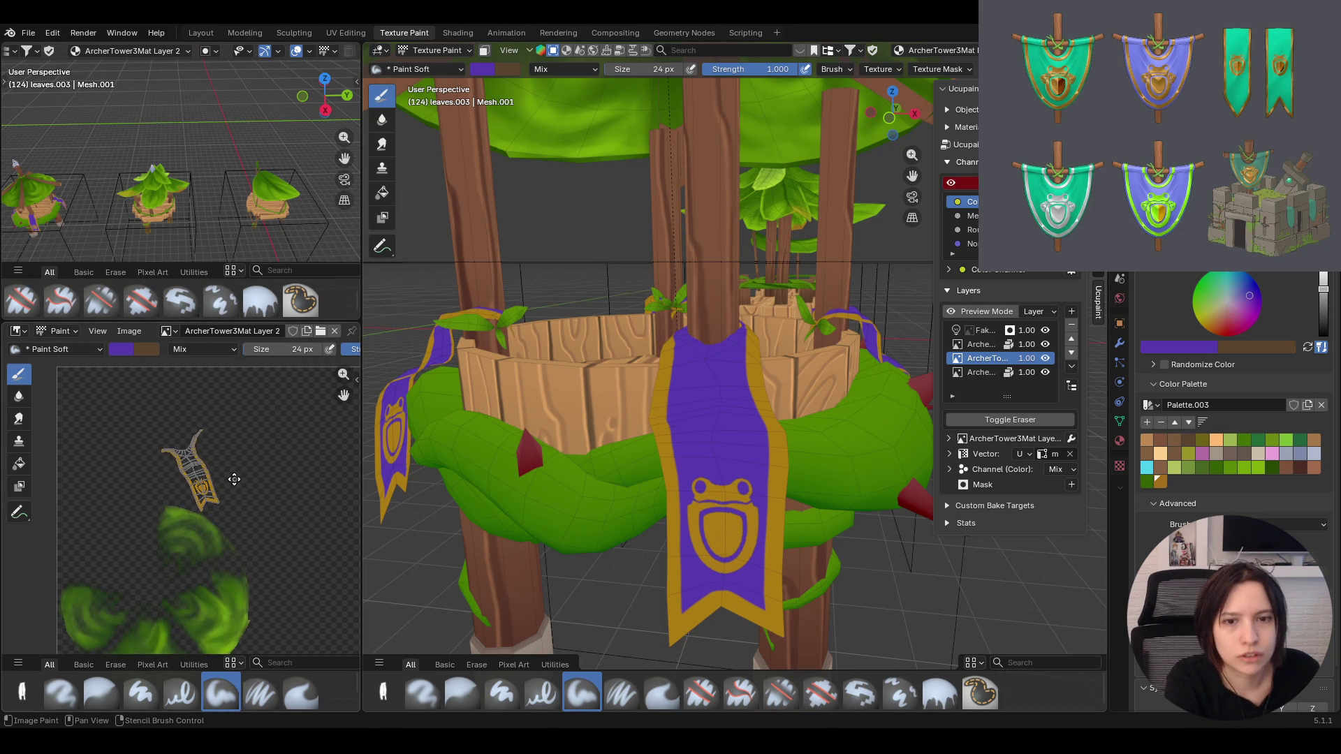
{"action": "middle_click_drag", "start_coordinate": [228, 471], "coordinate": [223, 350], "text": "ctrl"}
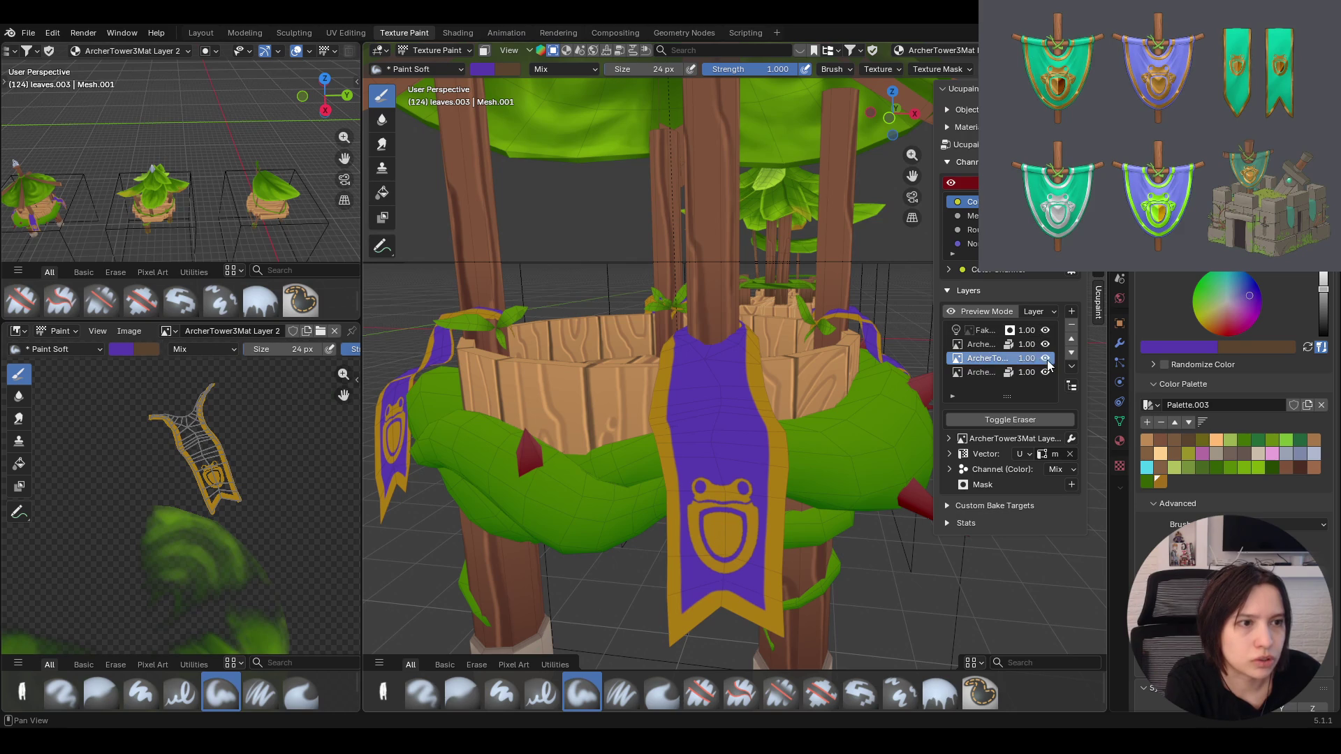
Erase the yellow border and frog emblem from the banner with the Erase Soft brush
{"action": "left_click", "coordinate": [781, 693]}
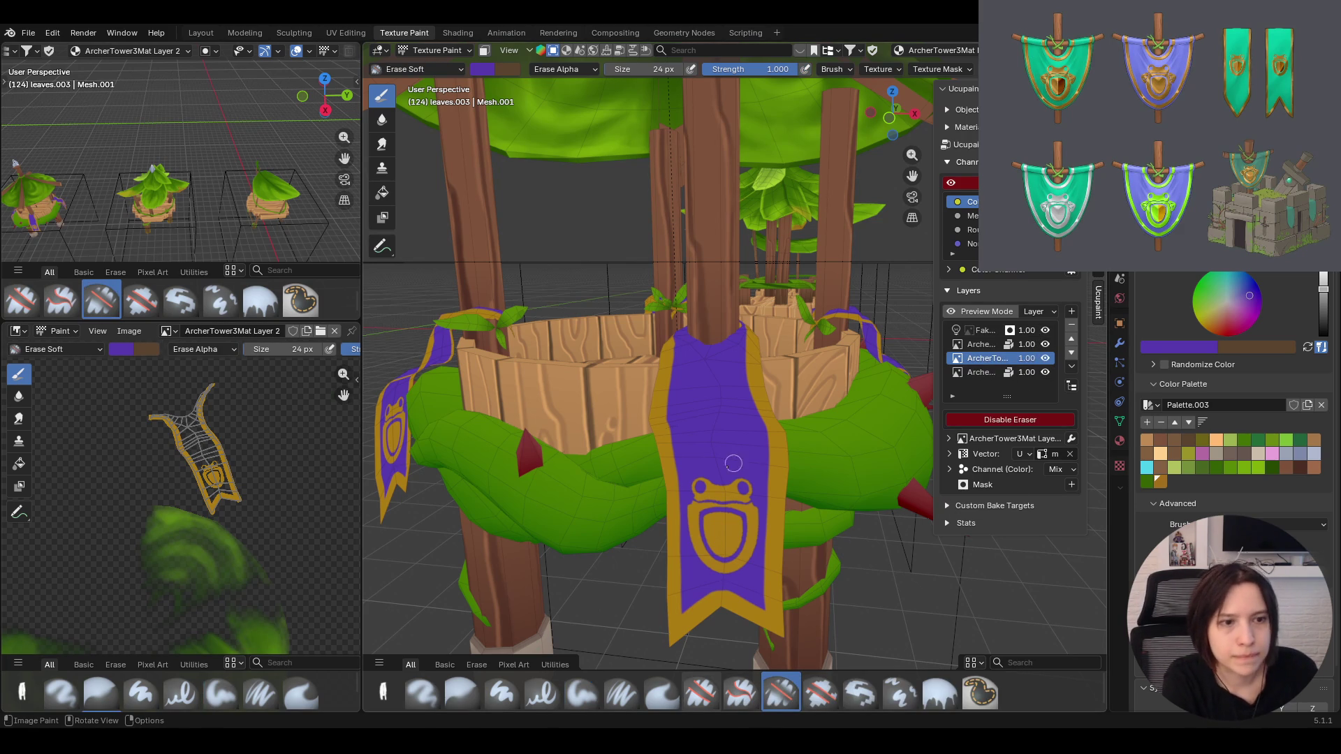
{"action": "middle_click_drag", "start_coordinate": [729, 465], "coordinate": [713, 430]}
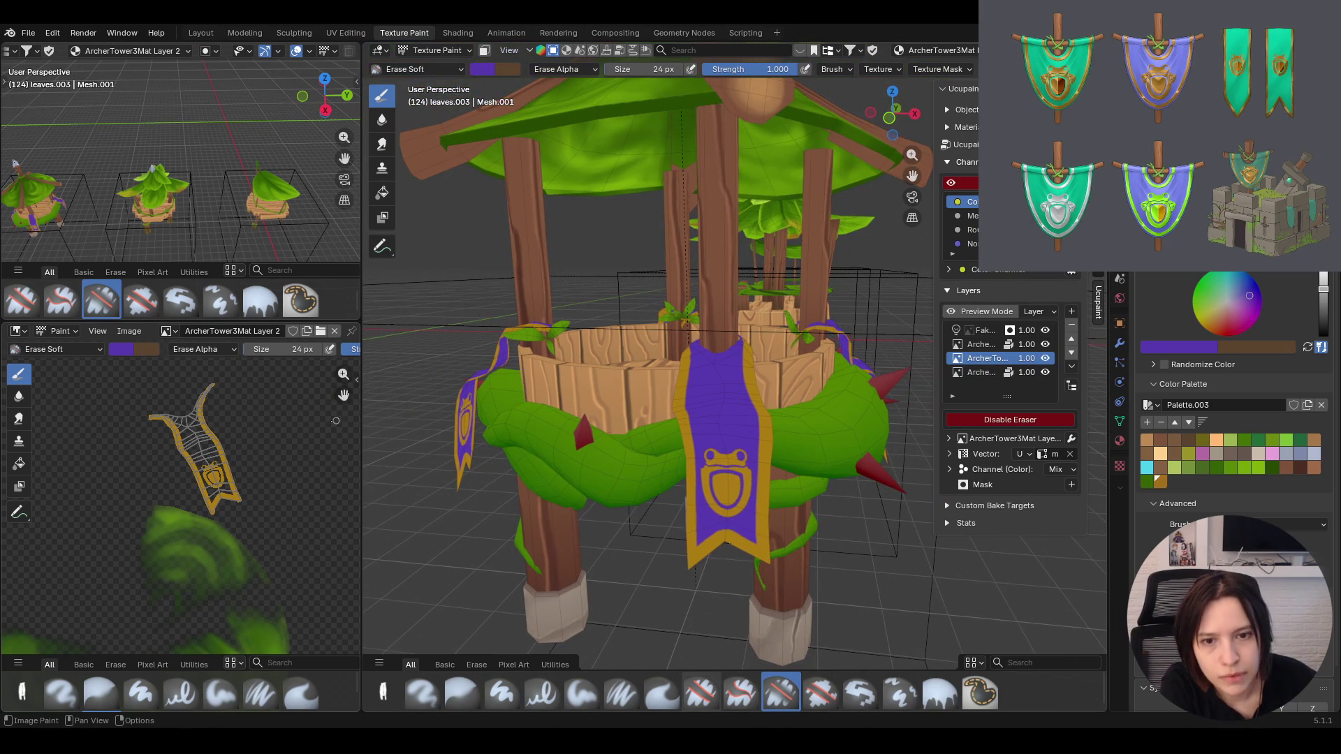
{"action": "left_click_drag", "start_coordinate": [205, 507], "coordinate": [190, 460]}
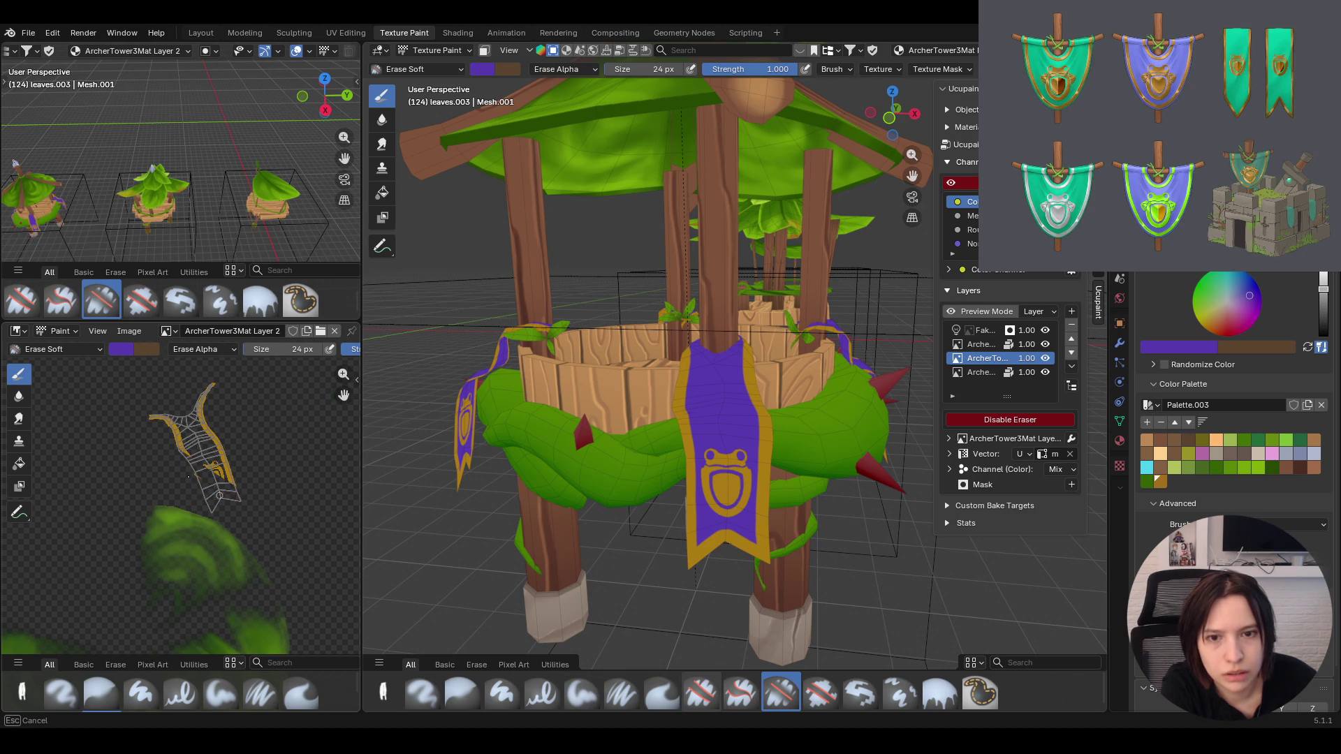
{"action": "mouse_move", "coordinate": [167, 435]}
{"action": "left_mouse_down"}
{"action": "mouse_move", "coordinate": [154, 410]}
{"action": "mouse_move", "coordinate": [230, 471]}
{"action": "left_mouse_up"}
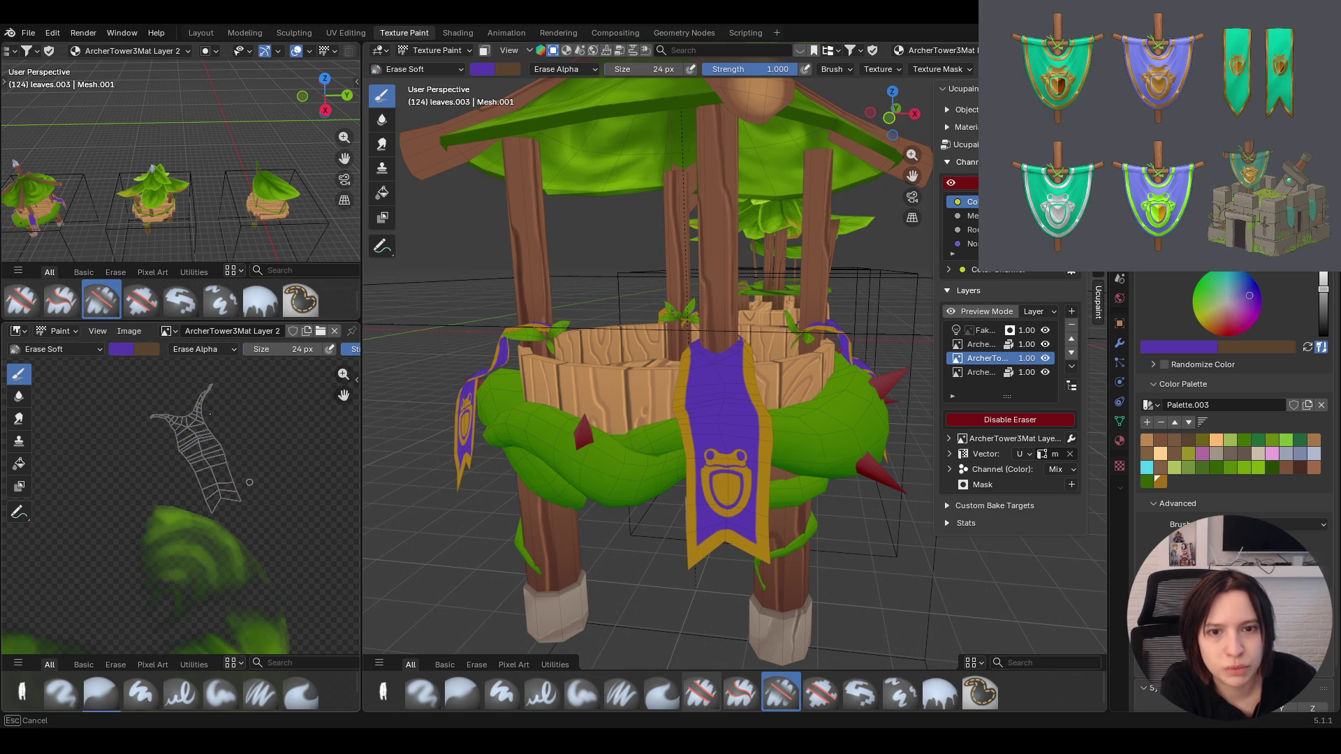
{"action": "left_click_drag", "start_coordinate": [251, 489], "coordinate": [254, 493]}
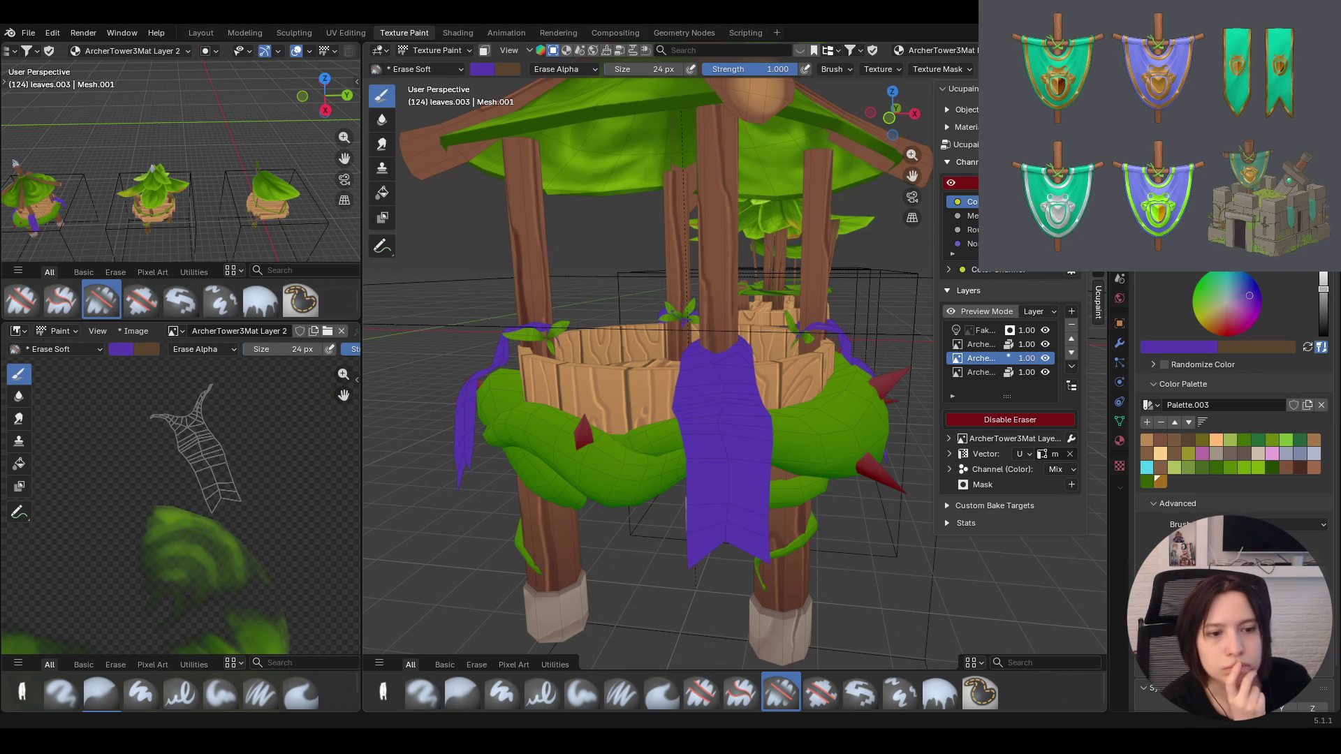
Add a new image layer, switch back to Paint Hard and pick the pale blue-grey colour
{"action": "middle_click_drag", "start_coordinate": [671, 367], "coordinate": [681, 472]}
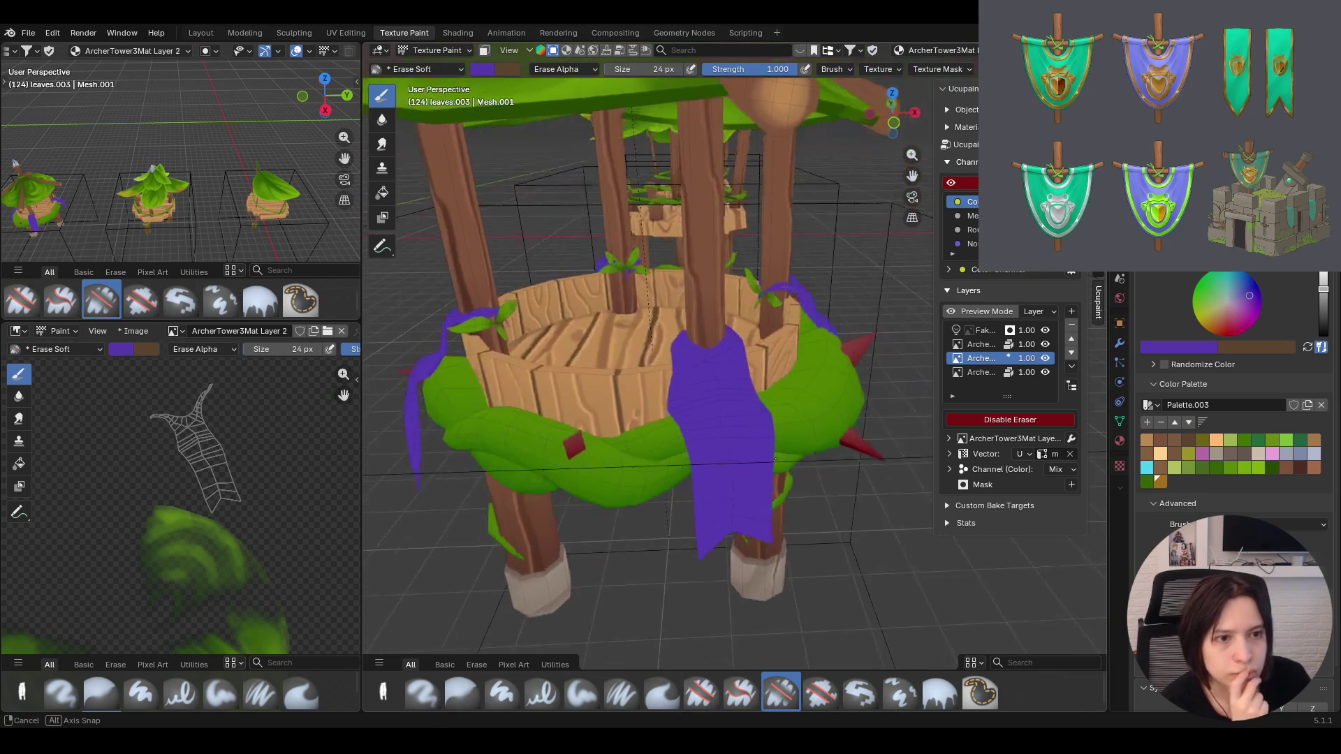
{"action": "left_click", "coordinate": [1072, 311]}
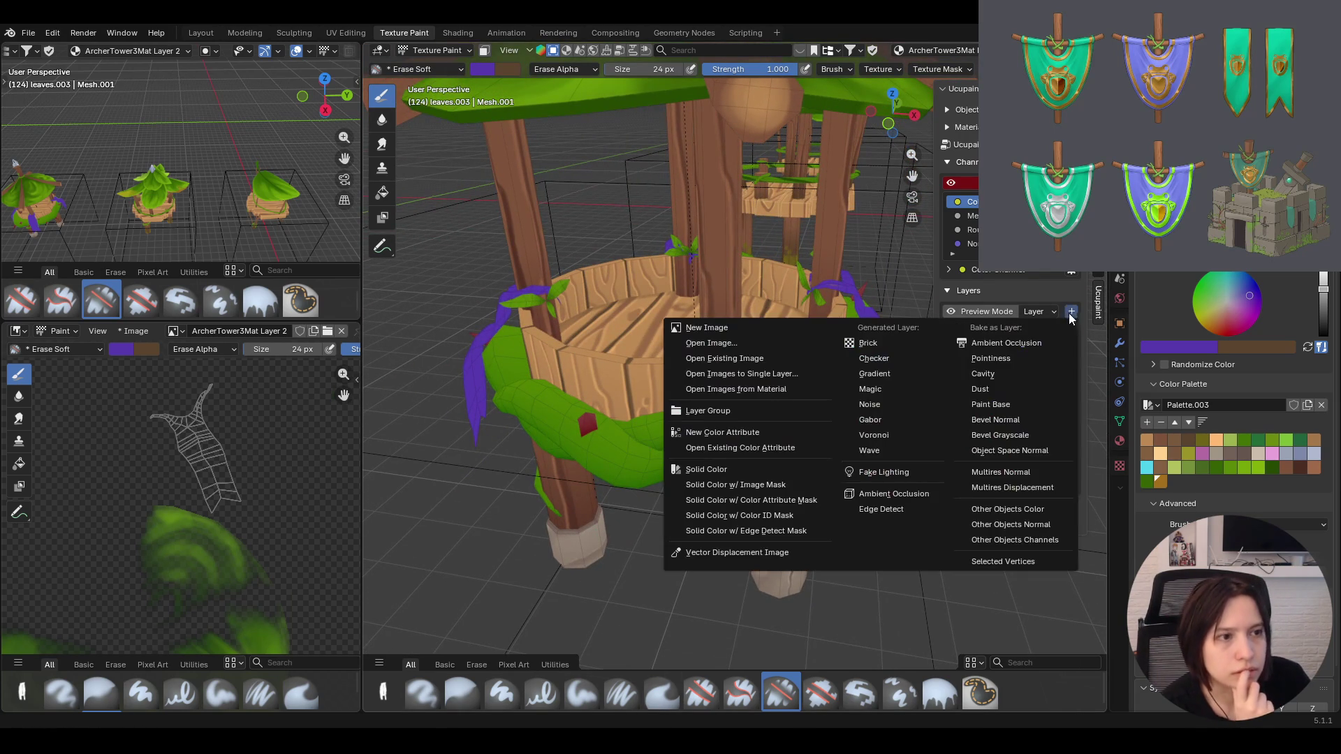
{"action": "left_click", "coordinate": [739, 327]}
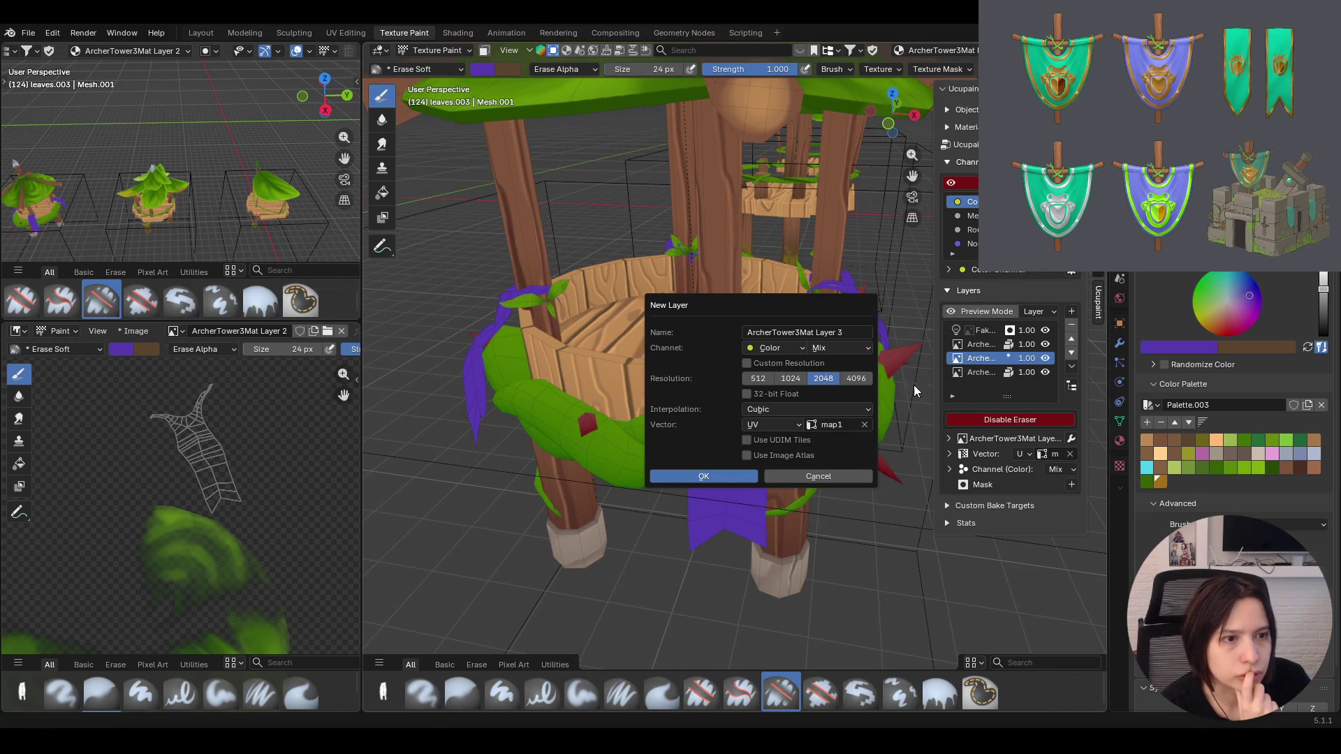
{"action": "left_click", "coordinate": [732, 475]}
{"action": "middle_click_drag", "start_coordinate": [574, 657], "coordinate": [565, 675], "text": "shift"}
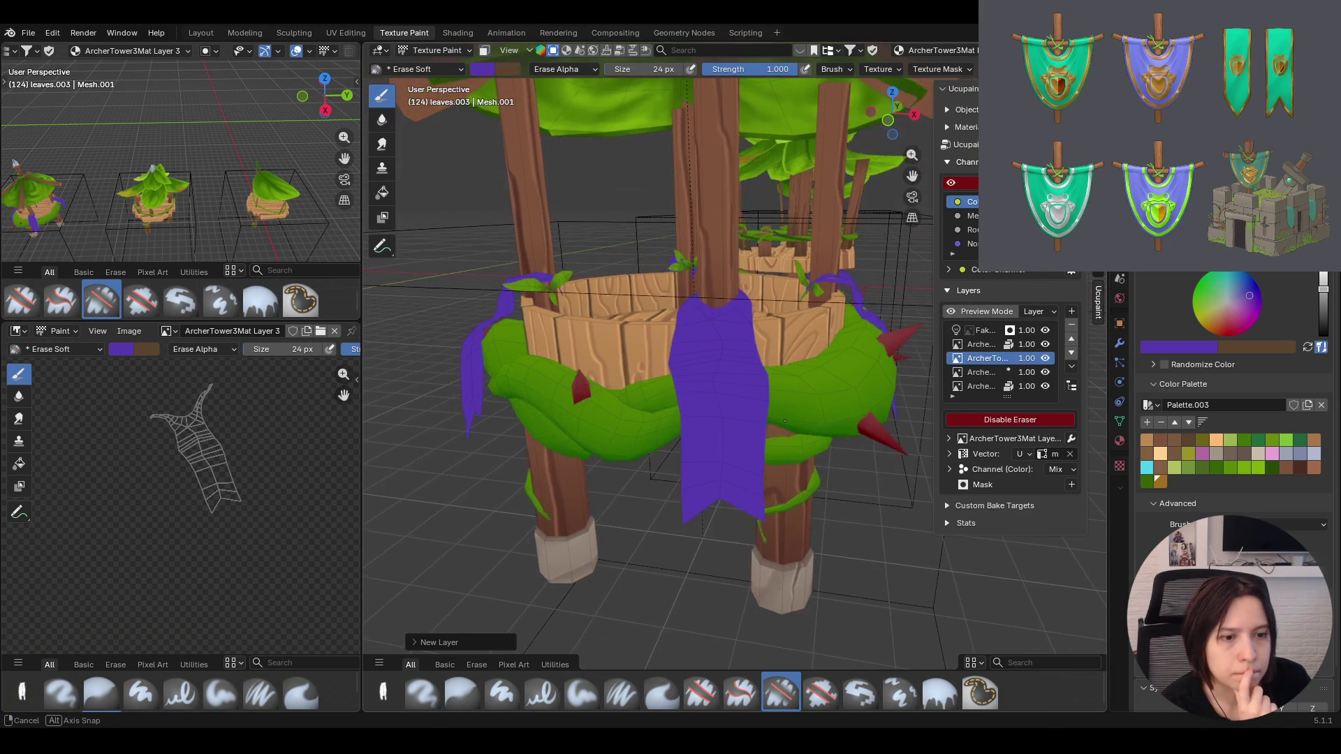
{"action": "key", "text": "e"}
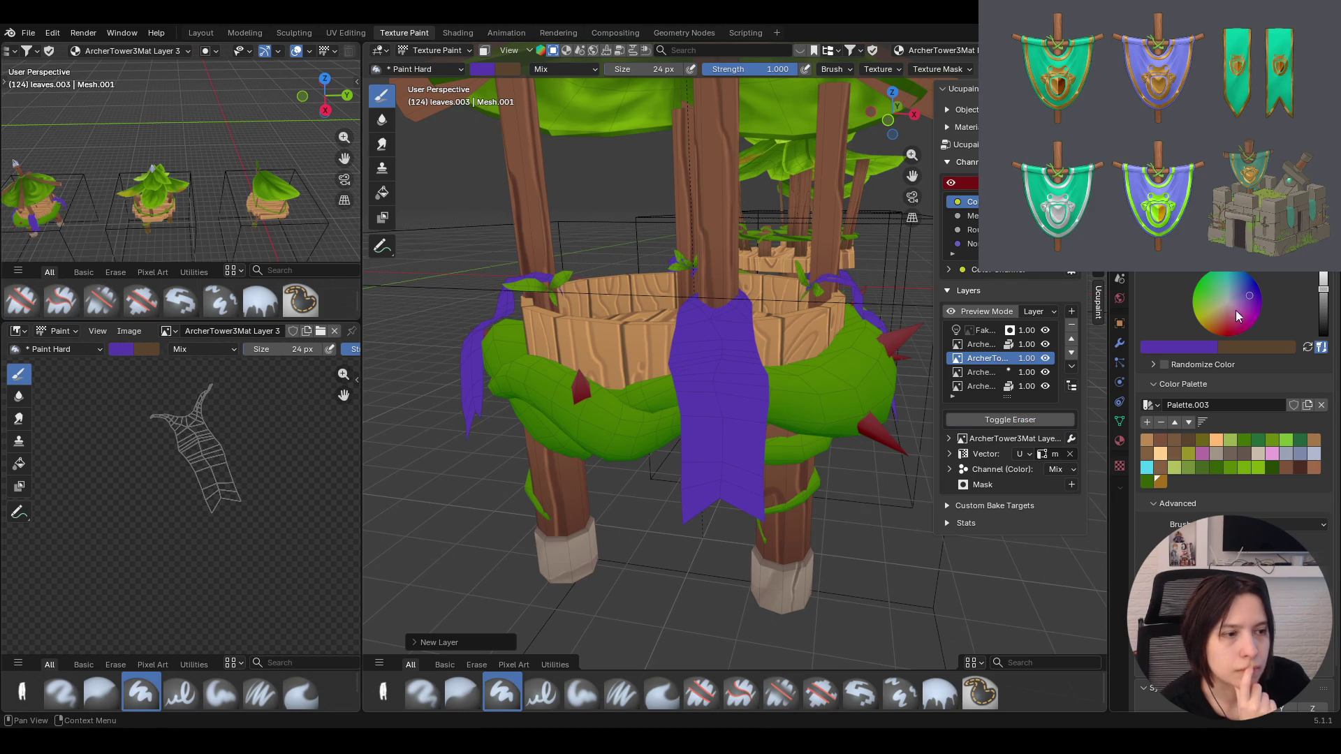
{"action": "left_click", "coordinate": [1315, 453]}
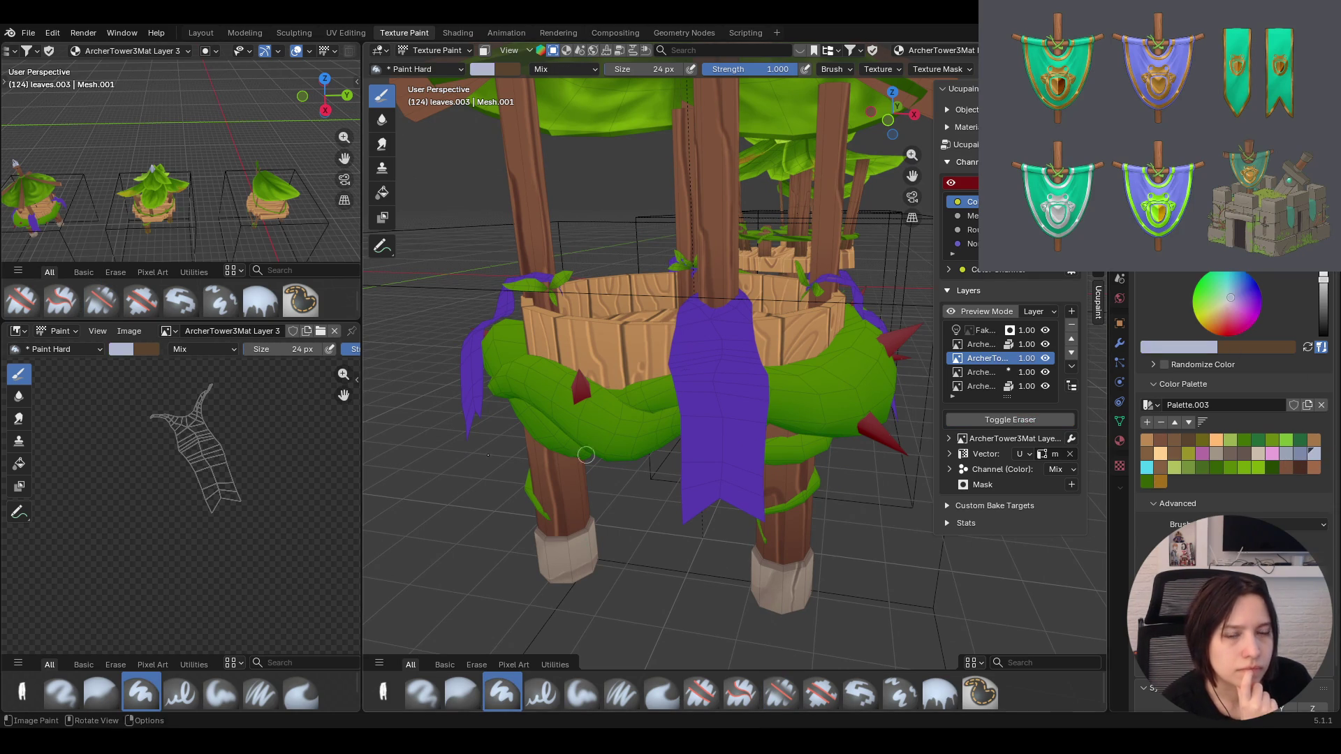
{"action": "scroll", "coordinate": [1226, 419], "scroll_direction": "up", "scroll_amount": 2}
{"action": "scroll", "coordinate": [194, 468], "scroll_direction": "up", "scroll_amount": 1}
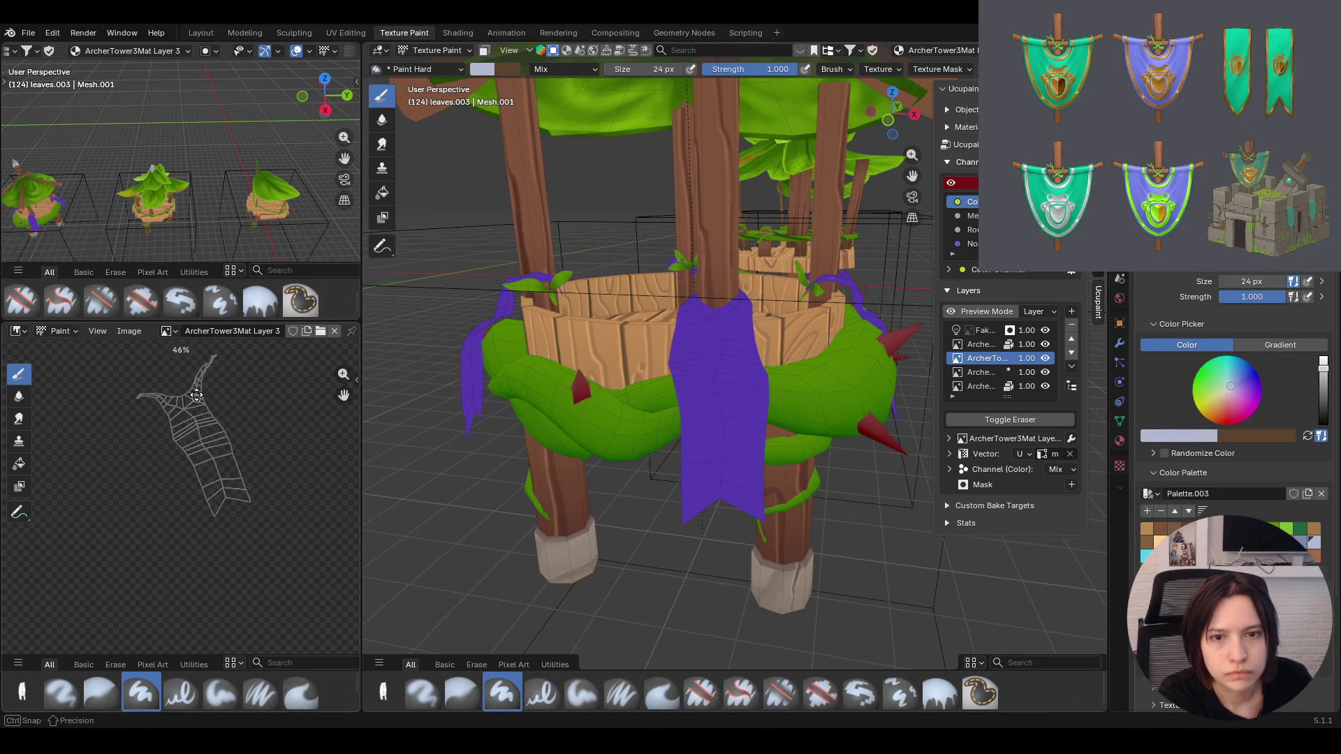
{"action": "scroll", "coordinate": [194, 468], "scroll_direction": "up", "scroll_amount": 2}
Try pale edge strokes on the banner's UV island, undoing the misplaced ones
{"action": "left_click_drag", "start_coordinate": [344, 395], "coordinate": [319, 465]}
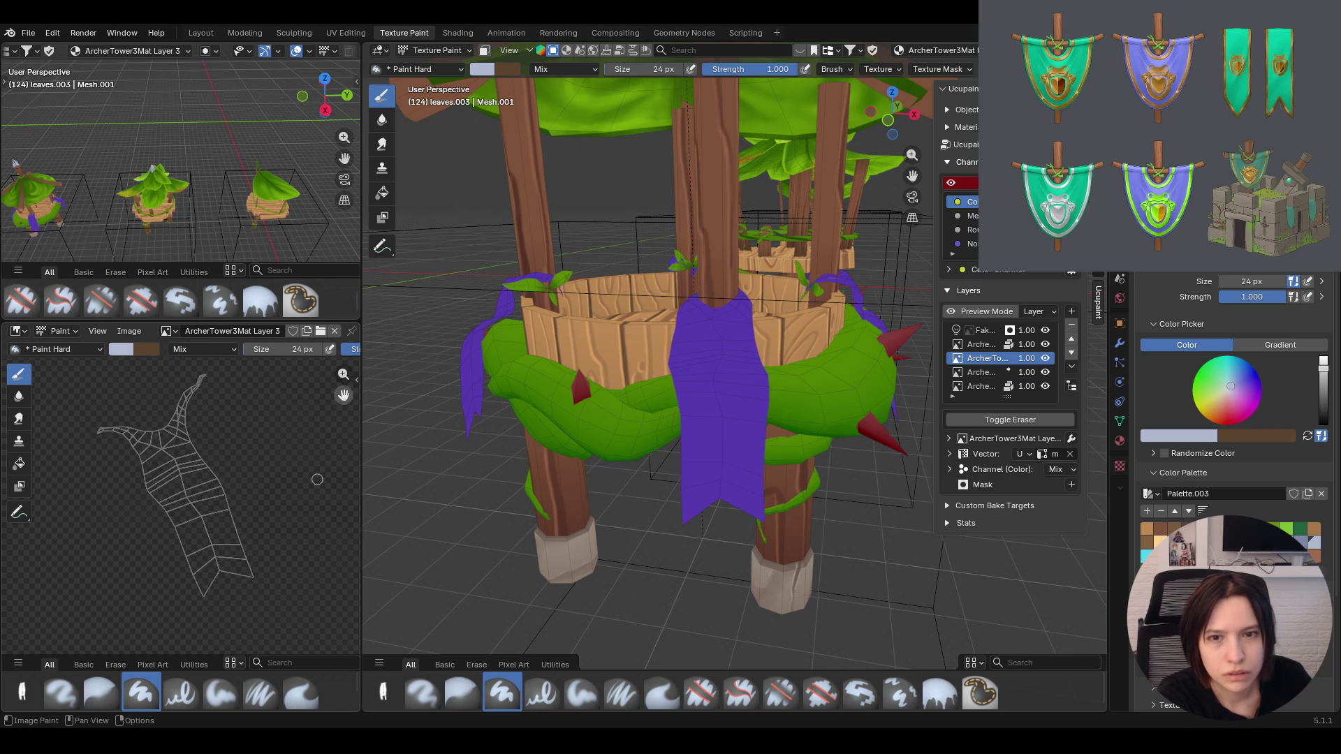
{"action": "left_click_drag", "start_coordinate": [95, 423], "coordinate": [126, 424]}
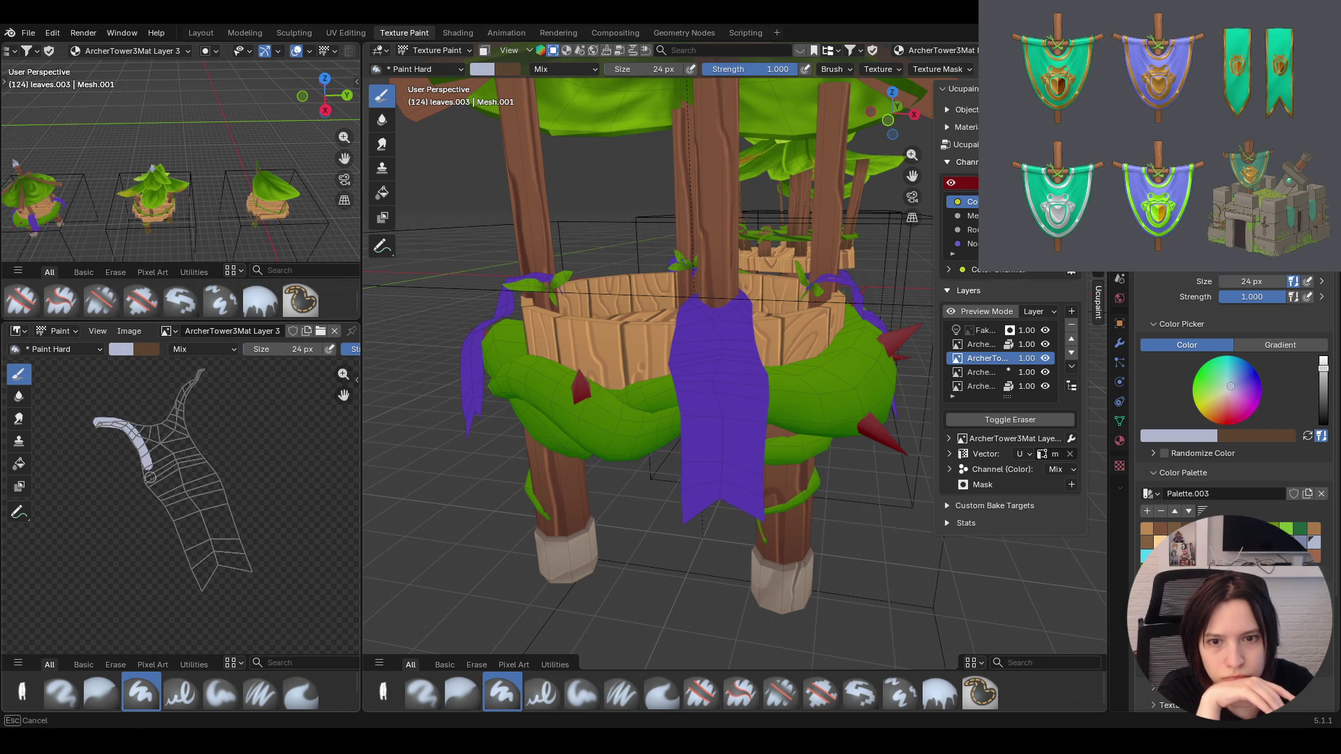
{"action": "left_click_drag", "start_coordinate": [150, 472], "coordinate": [150, 477]}
{"action": "key", "text": "ctrl+z"}
{"action": "left_click_drag", "start_coordinate": [89, 429], "coordinate": [138, 432]}
{"action": "key", "text": "ctrl+z"}
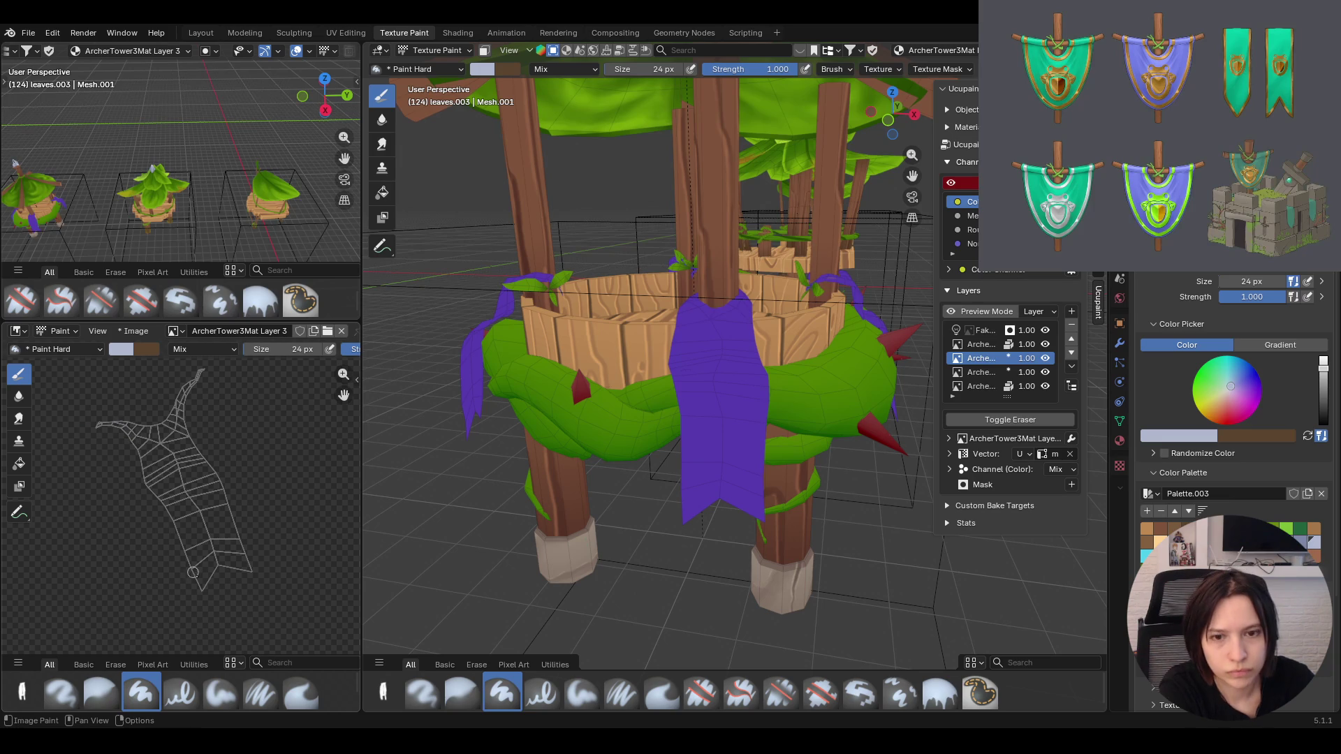
{"action": "left_click_drag", "start_coordinate": [203, 590], "coordinate": [191, 562]}
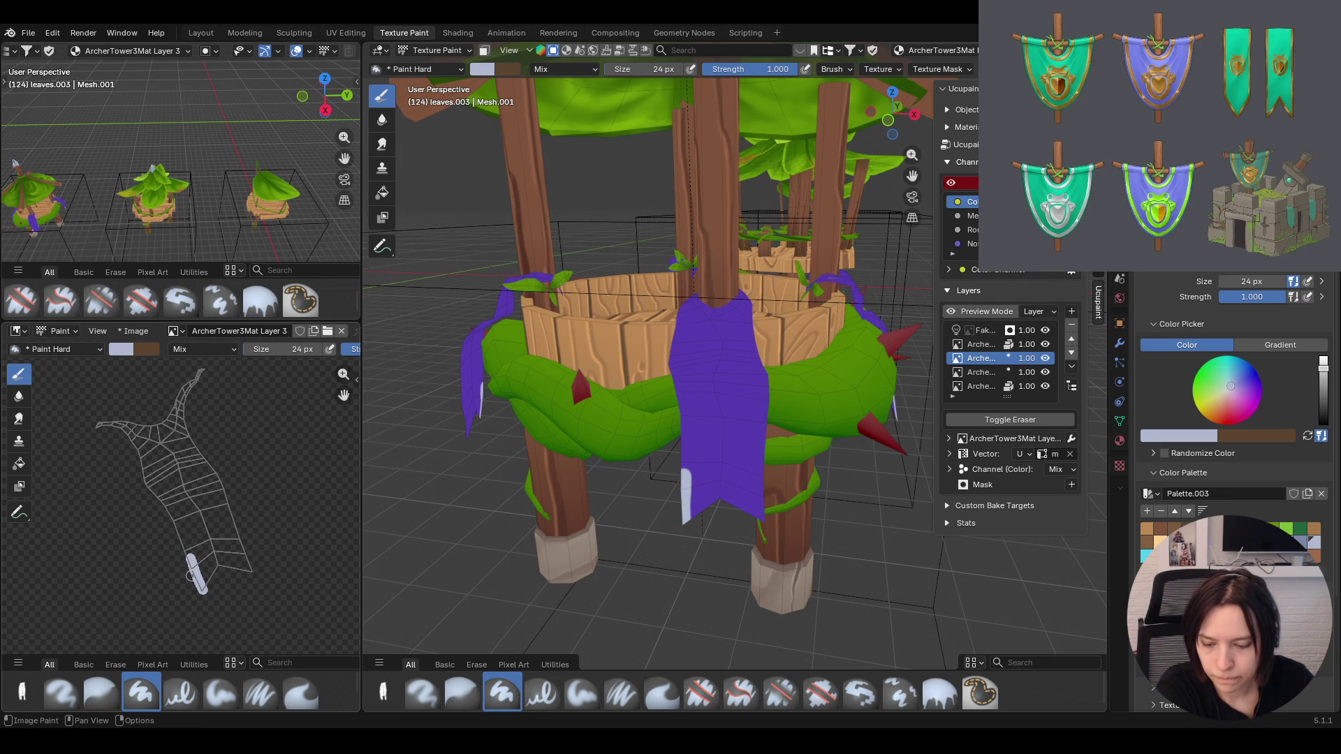
{"action": "key", "text": "ctrl+z"}
{"action": "left_click_drag", "start_coordinate": [199, 583], "coordinate": [157, 492]}
{"action": "key", "text": "ctrl+z"}
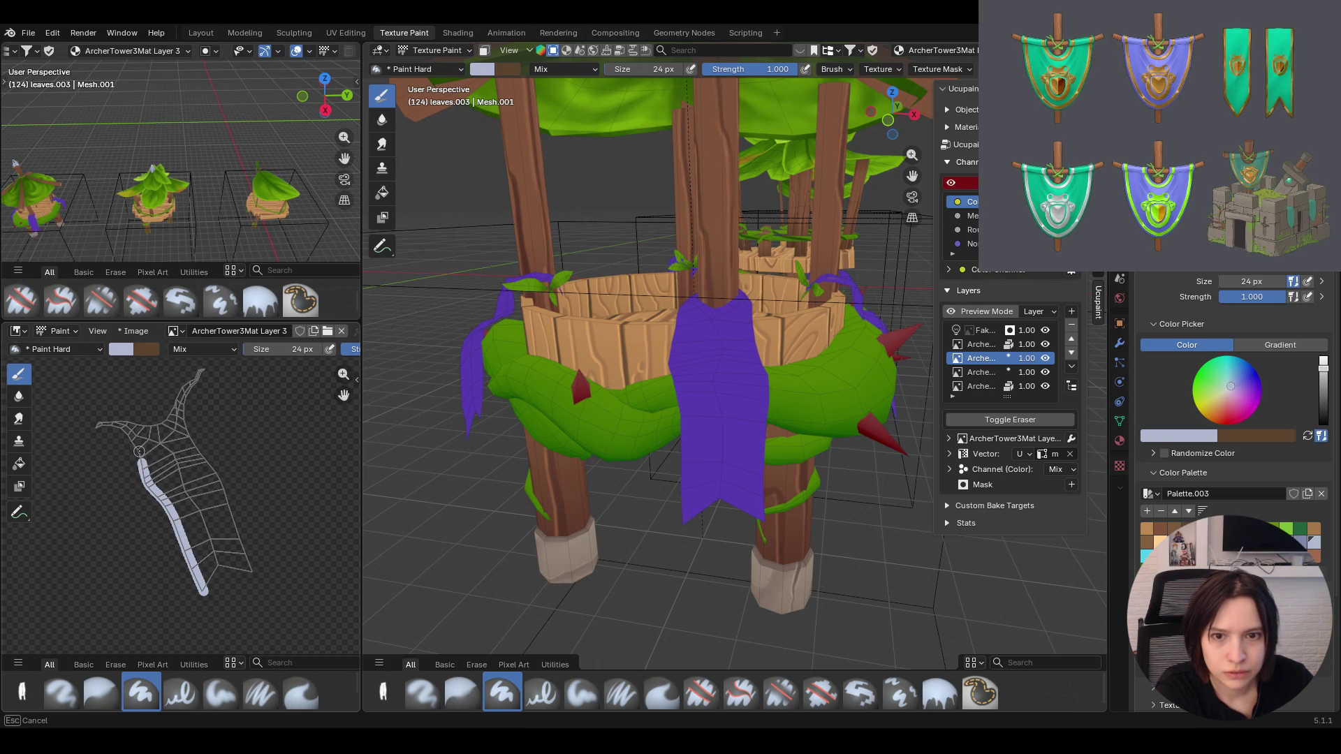
Paint pale blue-grey borders along the banner's left and right edges in the UV editor
{"action": "left_click_drag", "start_coordinate": [122, 429], "coordinate": [95, 428]}
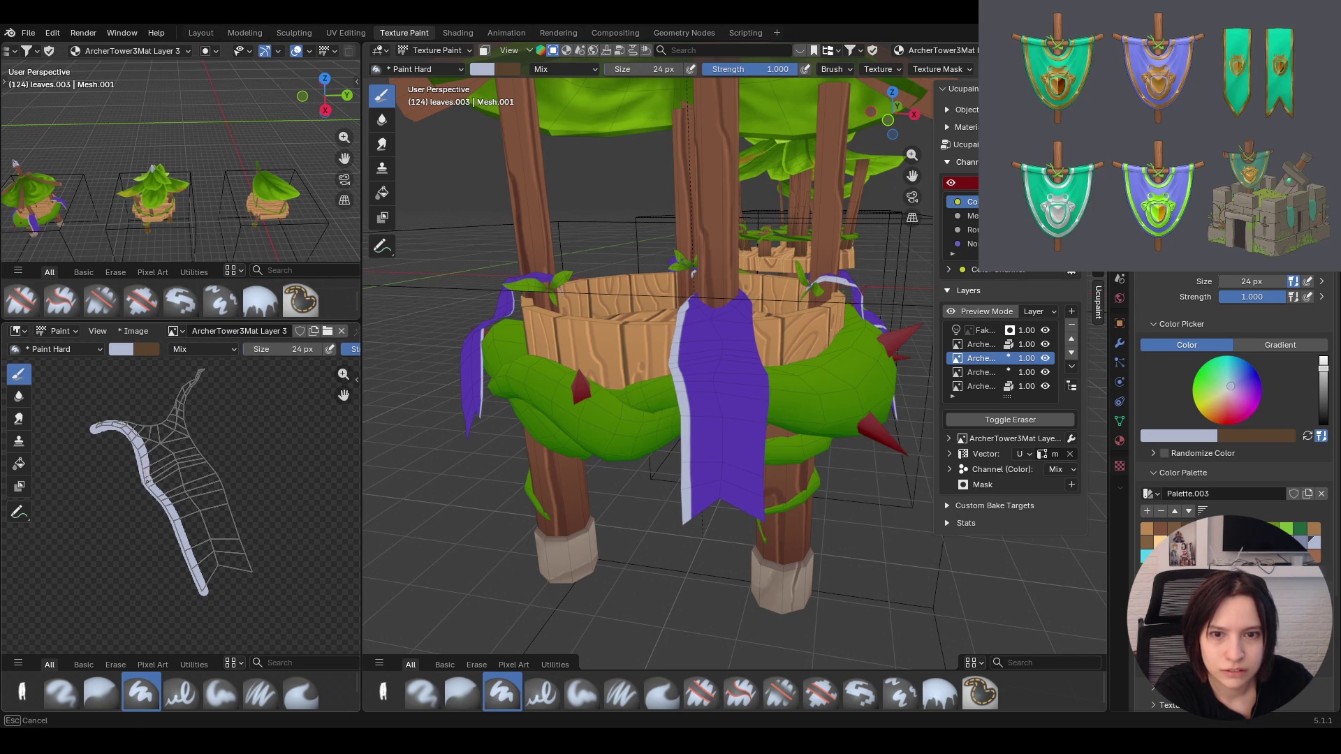
{"action": "left_click_drag", "start_coordinate": [94, 427], "coordinate": [150, 493]}
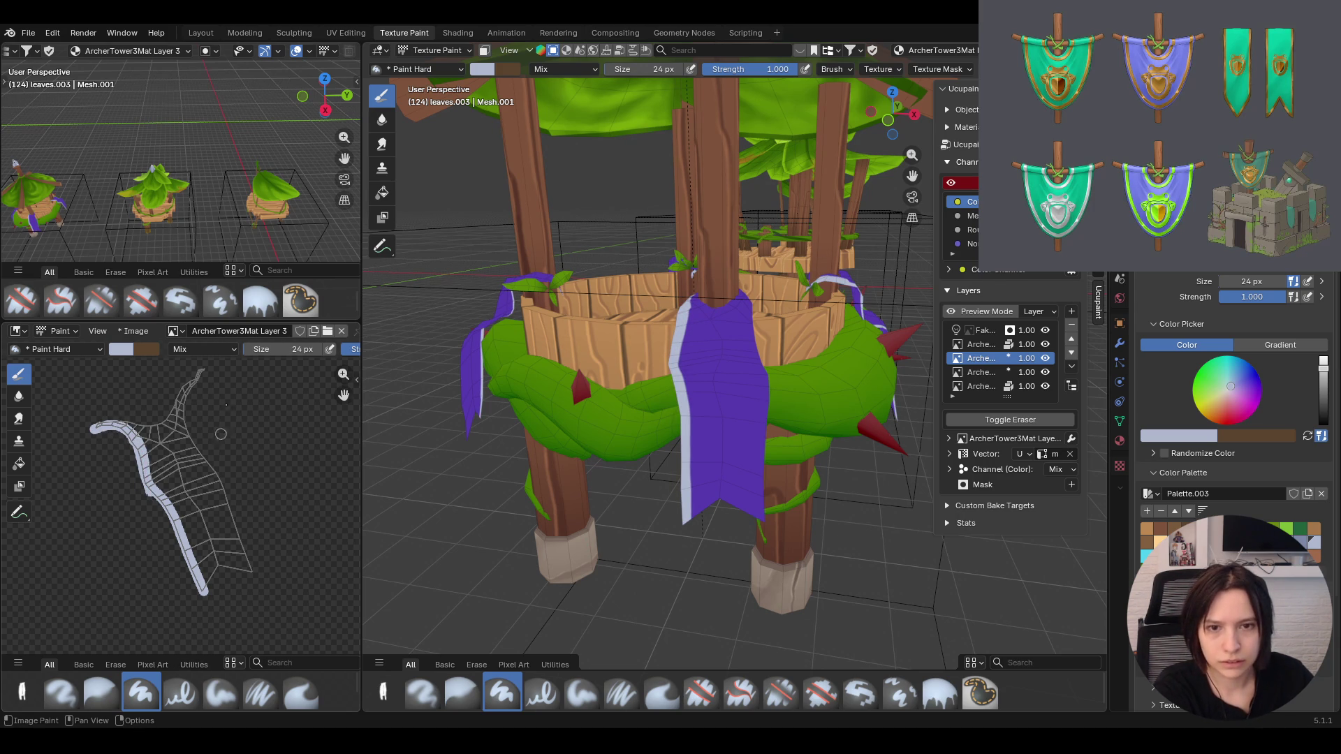
{"action": "mouse_move", "coordinate": [253, 578]}
{"action": "left_mouse_down"}
{"action": "mouse_move", "coordinate": [239, 559]}
{"action": "mouse_move", "coordinate": [236, 590]}
{"action": "left_mouse_up"}
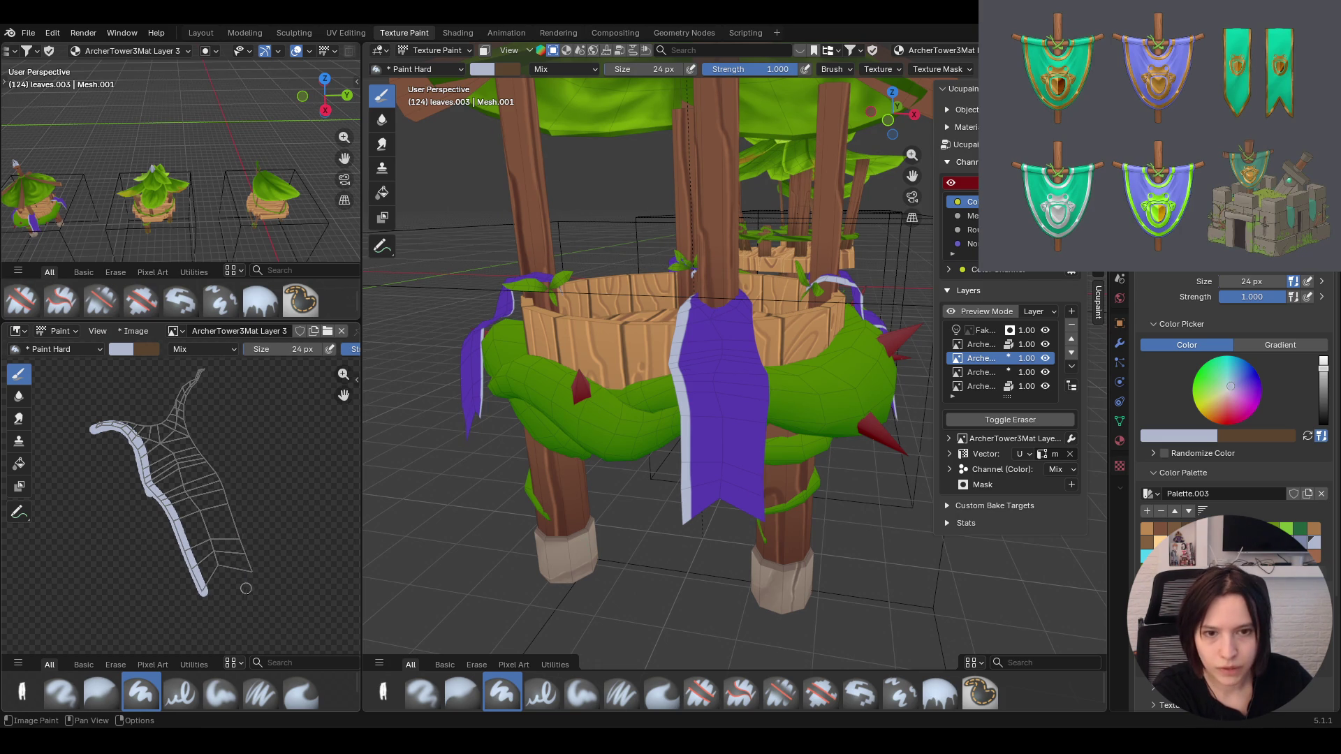
{"action": "left_click_drag", "start_coordinate": [250, 577], "coordinate": [241, 555]}
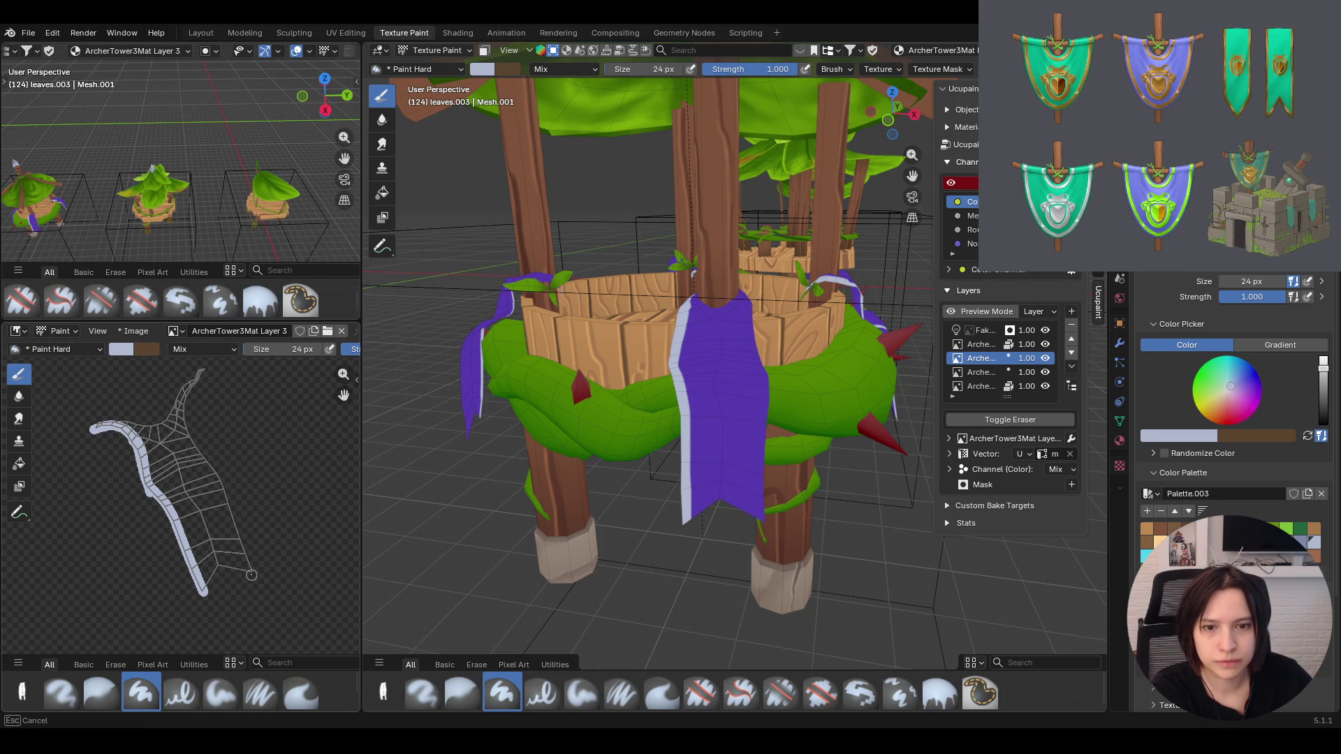
{"action": "mouse_move", "coordinate": [234, 539]}
{"action": "left_mouse_down"}
{"action": "mouse_move", "coordinate": [246, 563]}
{"action": "mouse_move", "coordinate": [234, 529]}
{"action": "left_mouse_up"}
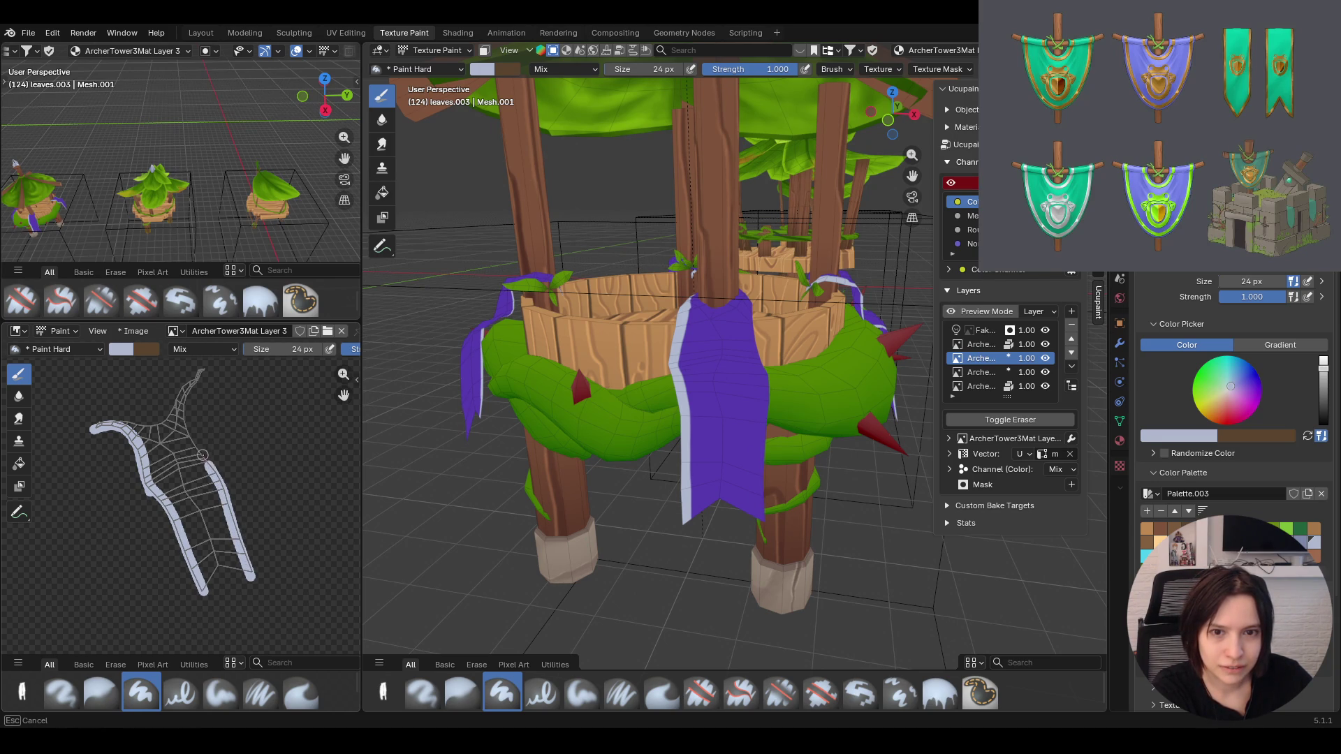
{"action": "left_click_drag", "start_coordinate": [193, 442], "coordinate": [196, 449]}
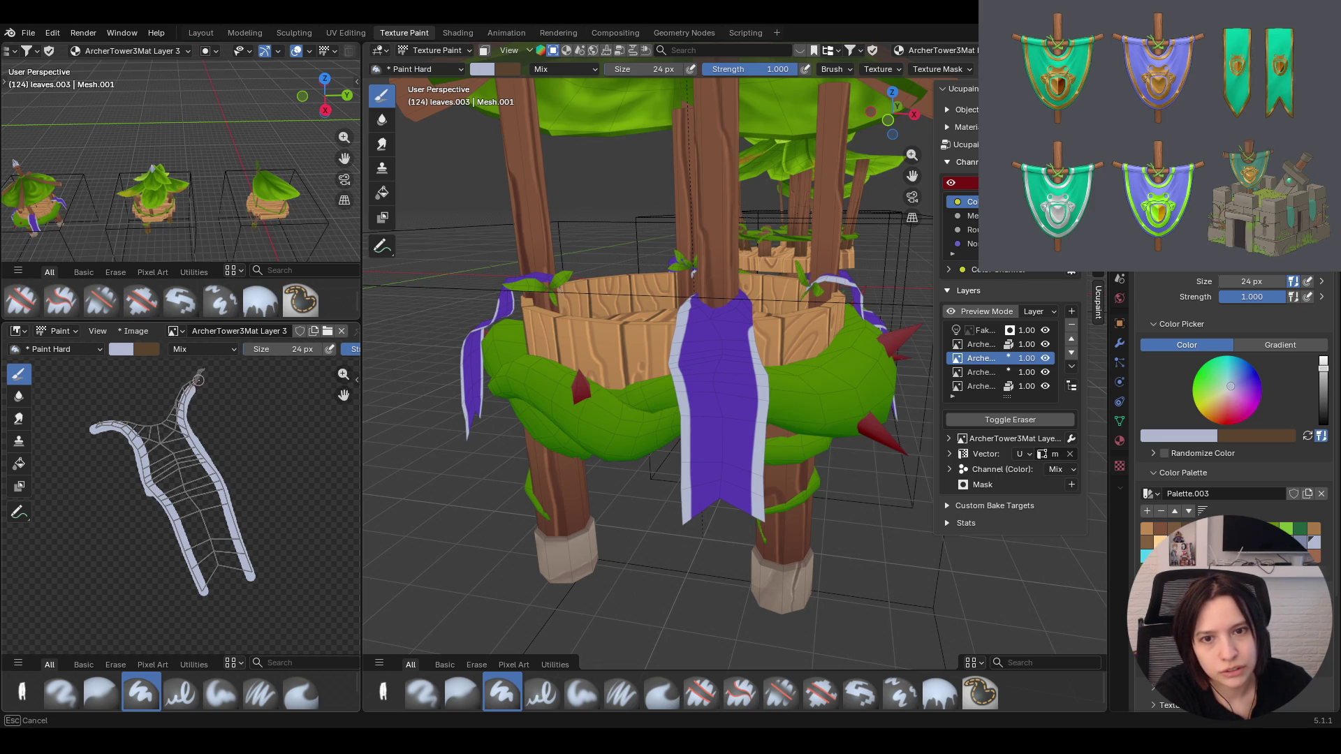
{"action": "left_click_drag", "start_coordinate": [210, 362], "coordinate": [210, 367]}
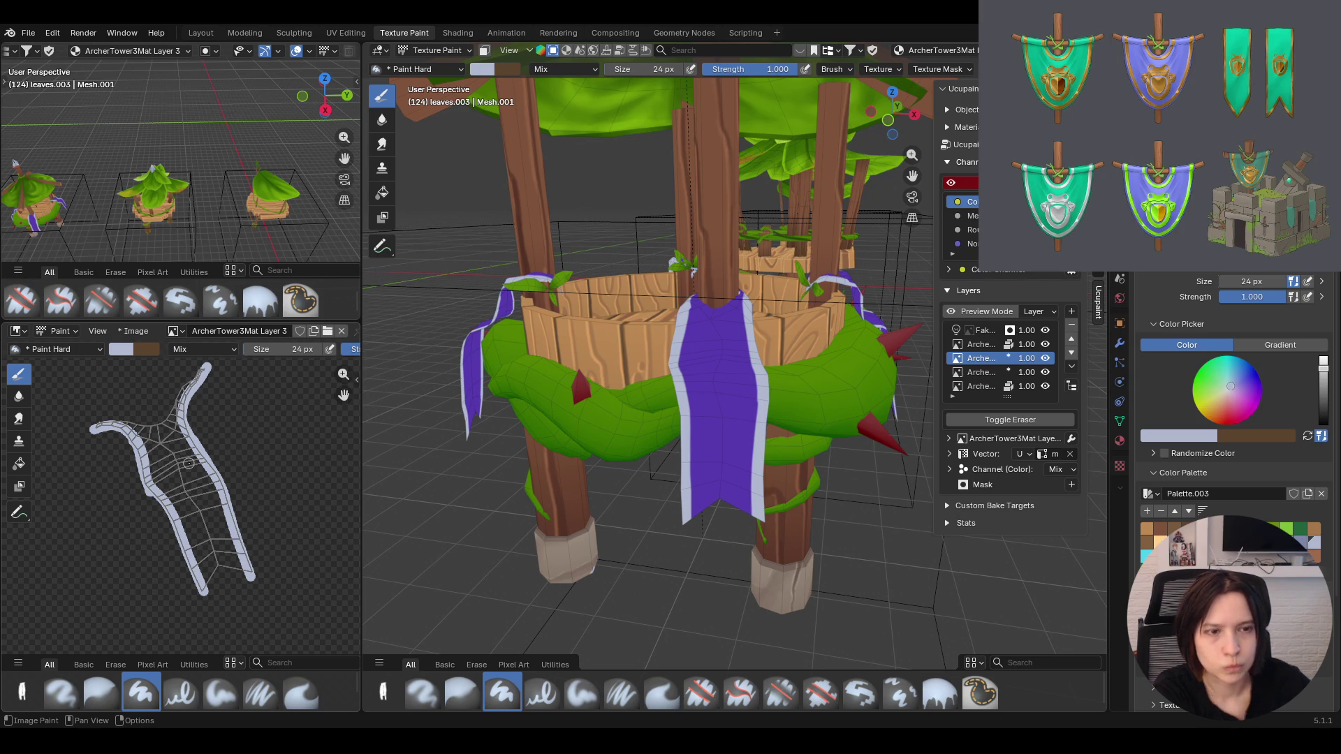
Erase stray pale paint along the banner edges in the viewport with Erase Hard
{"action": "mouse_move", "coordinate": [735, 419]}
{"action": "middle_mouse_down", "text": "ctrl"}
{"action": "mouse_move", "coordinate": [736, 367]}
{"action": "mouse_move", "coordinate": [681, 314]}
{"action": "middle_mouse_up", "text": "ctrl"}
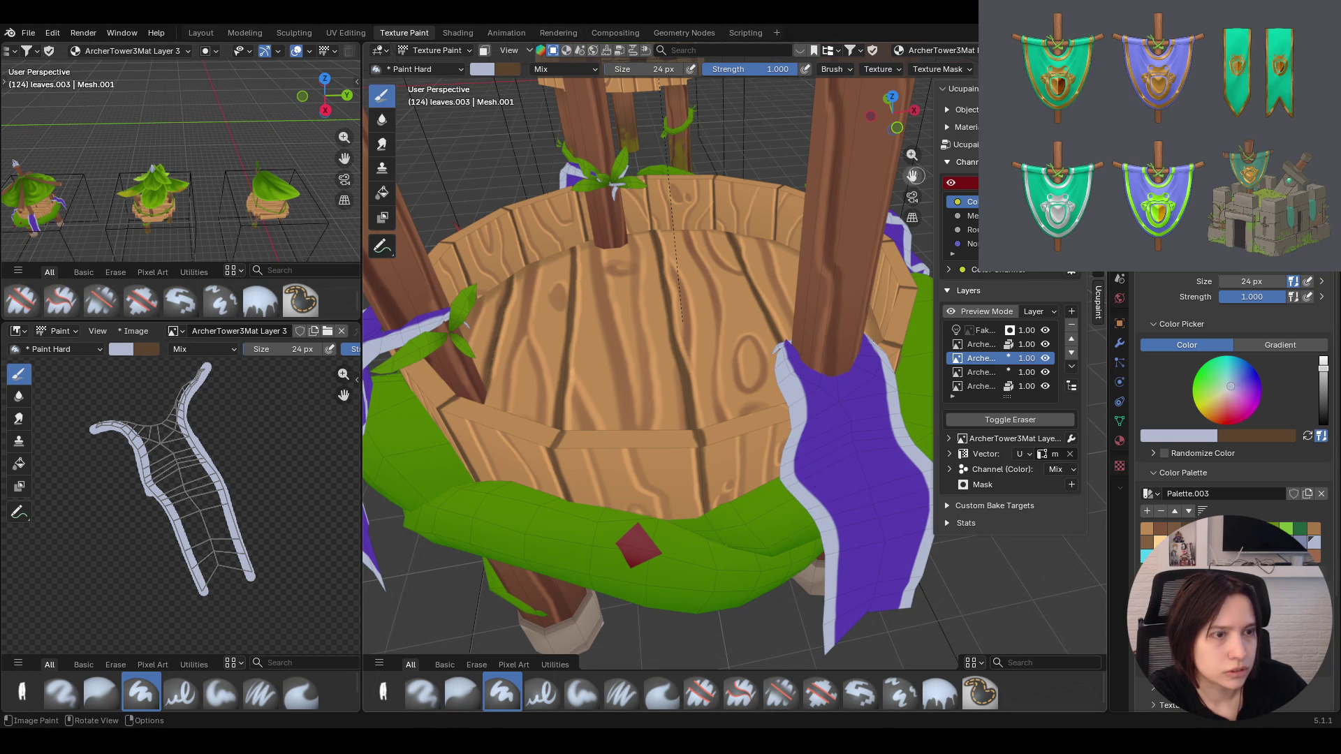
{"action": "middle_click_drag", "start_coordinate": [755, 587], "coordinate": [692, 588]}
{"action": "left_click", "coordinate": [701, 691]}
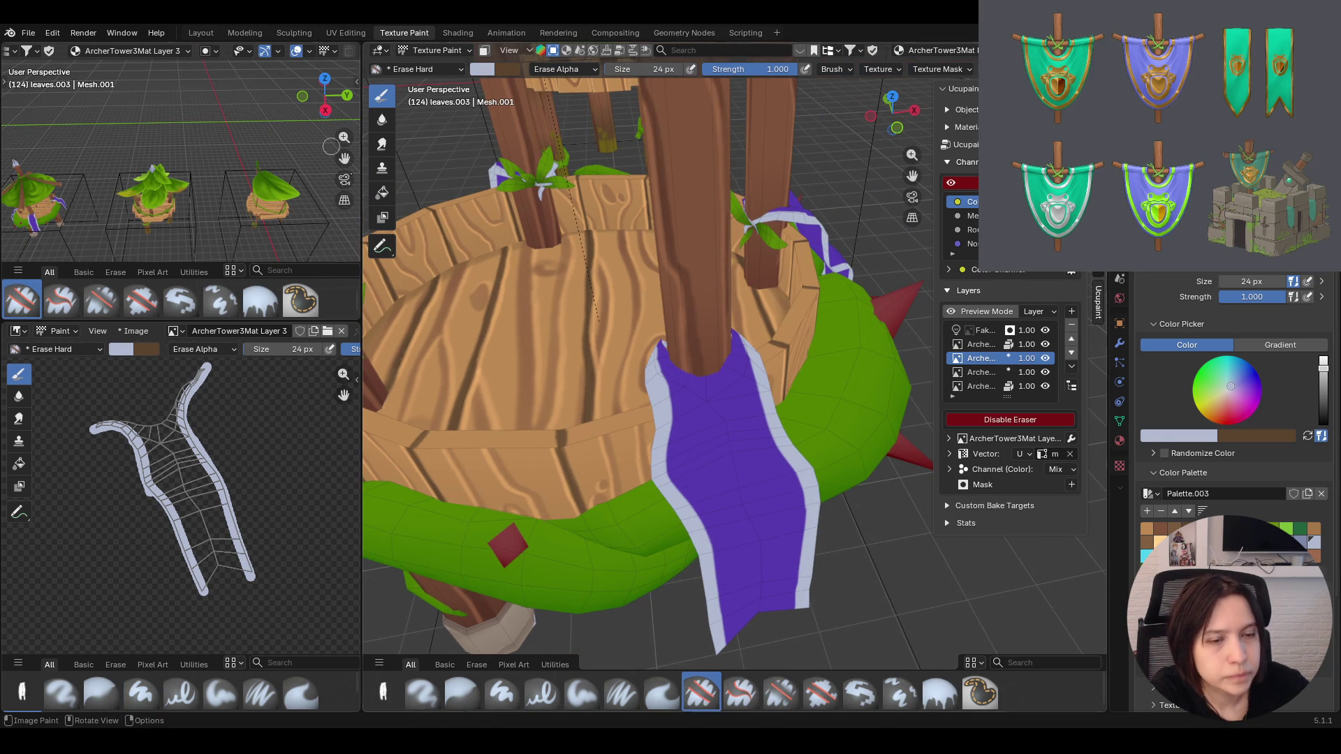
{"action": "left_click_drag", "start_coordinate": [667, 369], "coordinate": [679, 445]}
{"action": "left_click_drag", "start_coordinate": [671, 360], "coordinate": [679, 445]}
{"action": "mouse_move", "coordinate": [727, 374]}
{"action": "middle_mouse_down"}
{"action": "mouse_move", "coordinate": [671, 315]}
{"action": "mouse_move", "coordinate": [630, 372]}
{"action": "middle_mouse_up"}
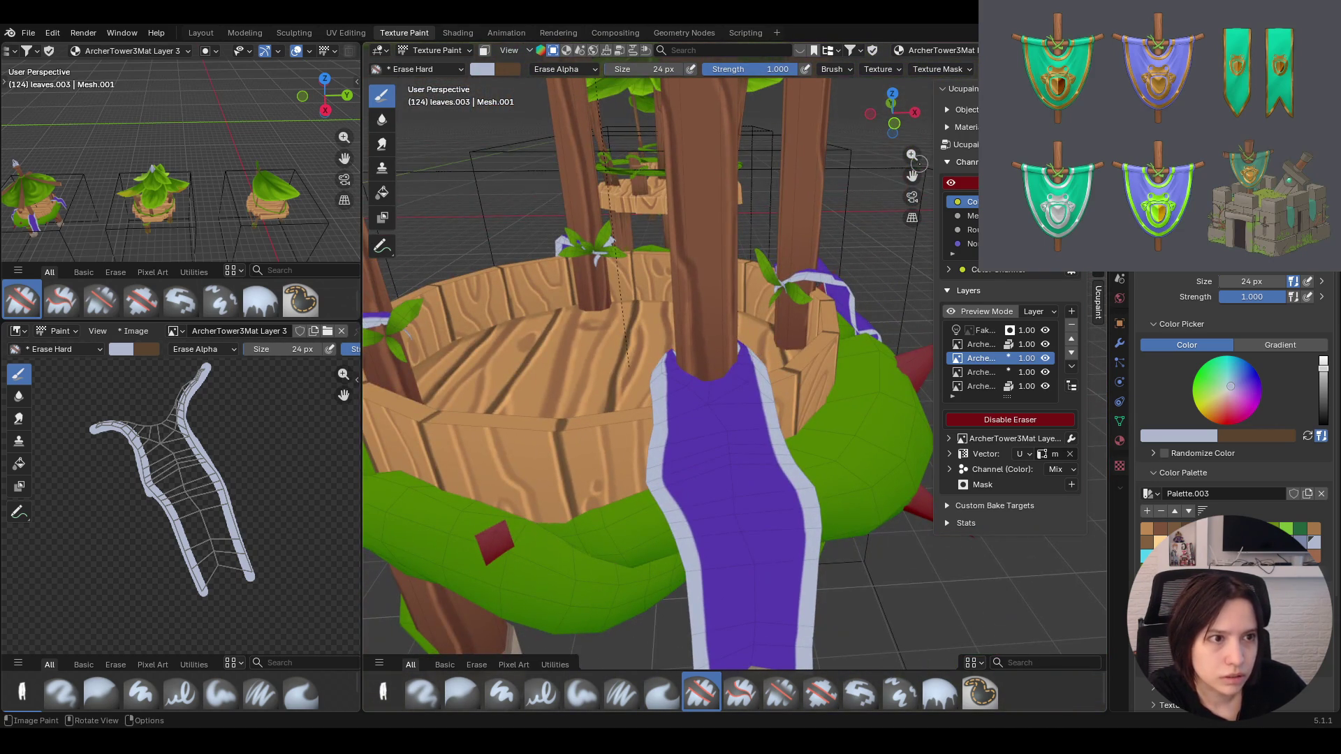
{"action": "middle_click_drag", "start_coordinate": [630, 371], "coordinate": [657, 453]}
{"action": "middle_click_drag", "start_coordinate": [666, 381], "coordinate": [727, 395]}
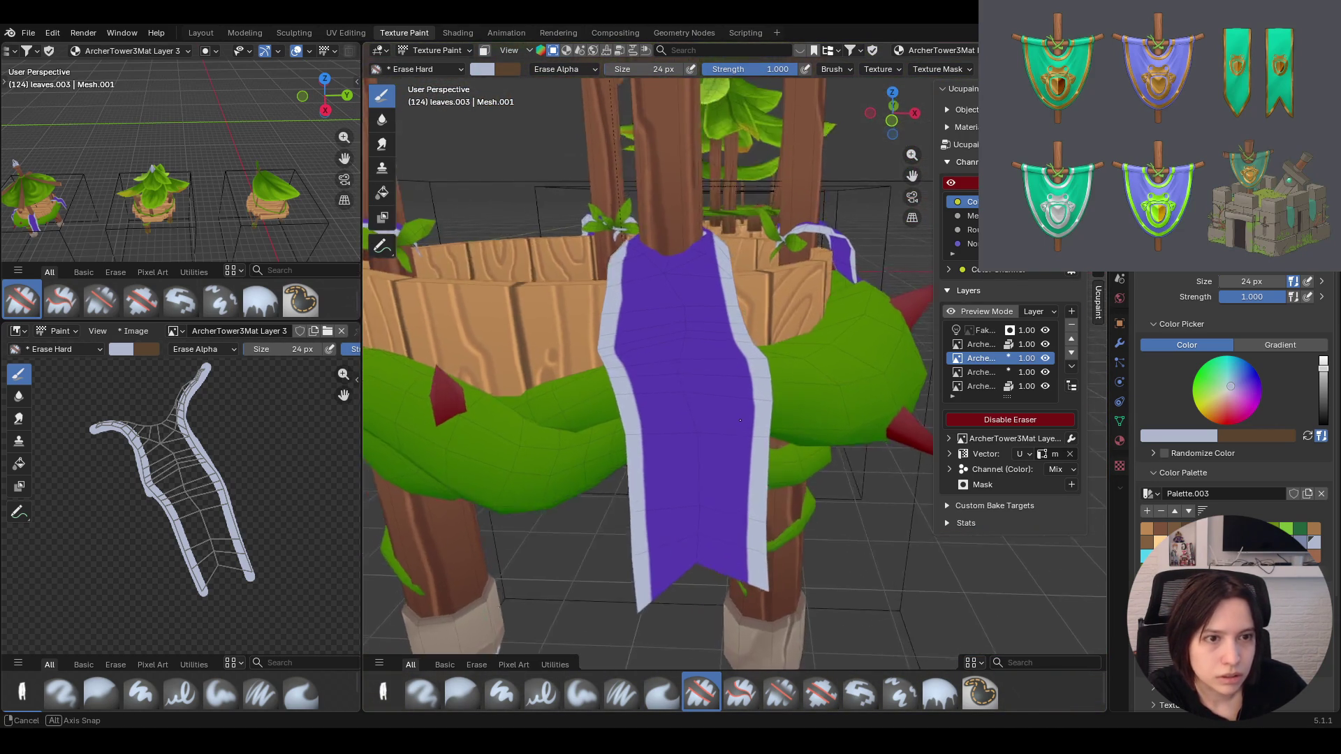
{"action": "middle_click_drag", "start_coordinate": [727, 394], "coordinate": [1130, 350]}
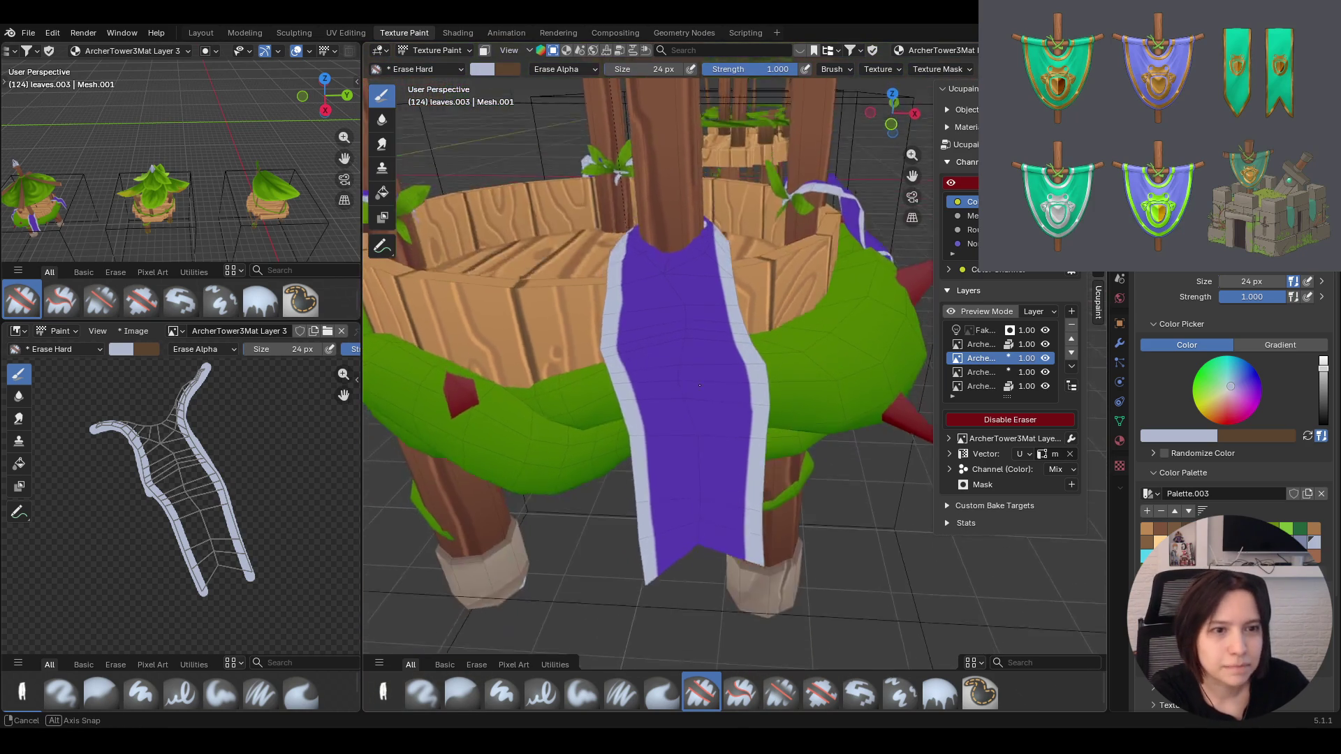
{"action": "mouse_move", "coordinate": [923, 346]}
{"action": "middle_mouse_down"}
{"action": "mouse_move", "coordinate": [916, 180]}
{"action": "mouse_move", "coordinate": [860, 257]}
{"action": "middle_mouse_up"}
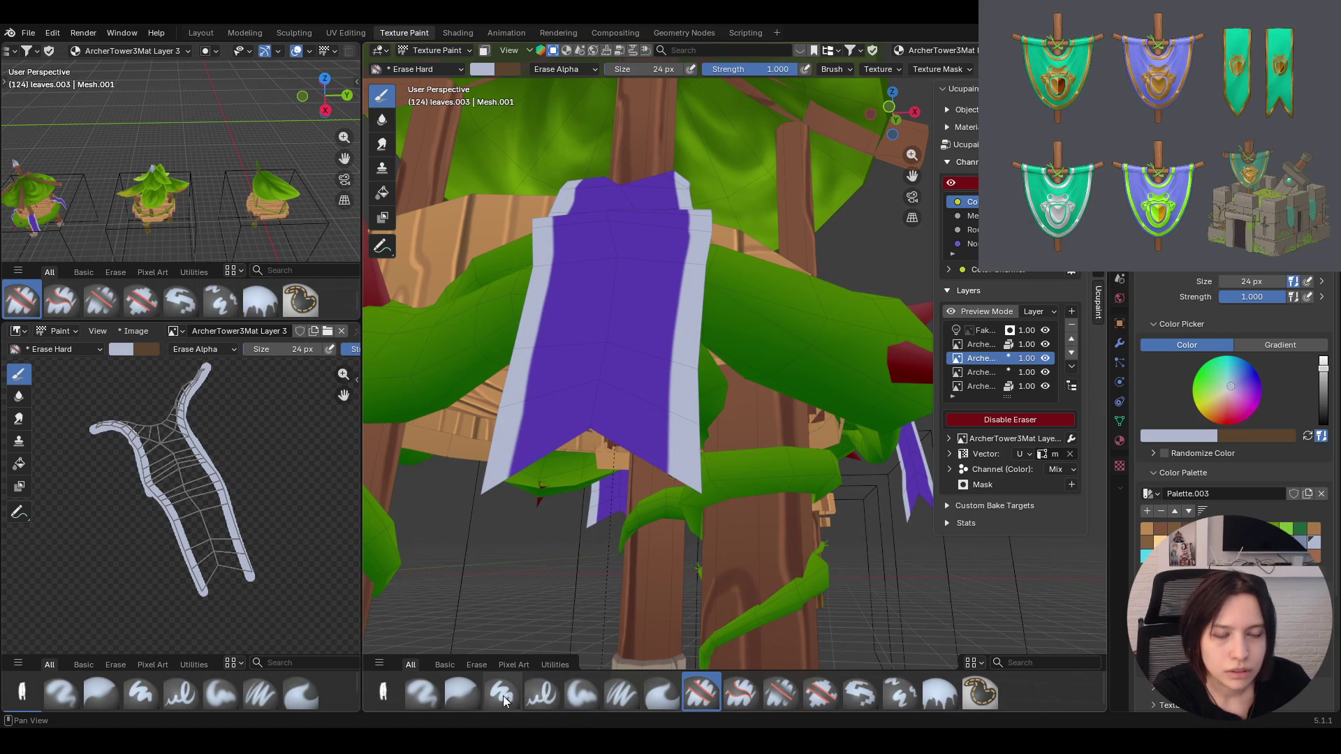
Paint the pale border along the banner's lower-left and bottom edges with Paint Hard
{"action": "left_click", "coordinate": [502, 693]}
{"action": "middle_click_drag", "start_coordinate": [586, 586], "coordinate": [594, 561]}
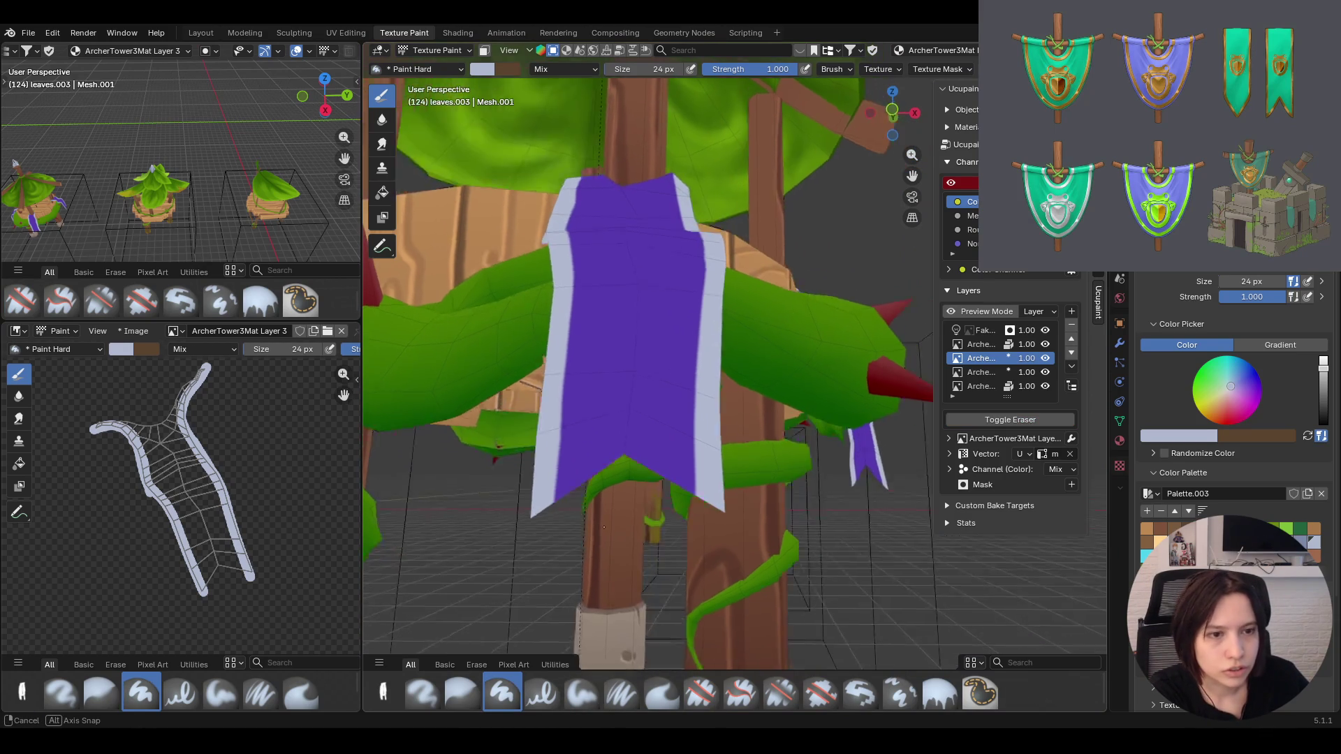
{"action": "left_click_drag", "start_coordinate": [576, 523], "coordinate": [627, 468]}
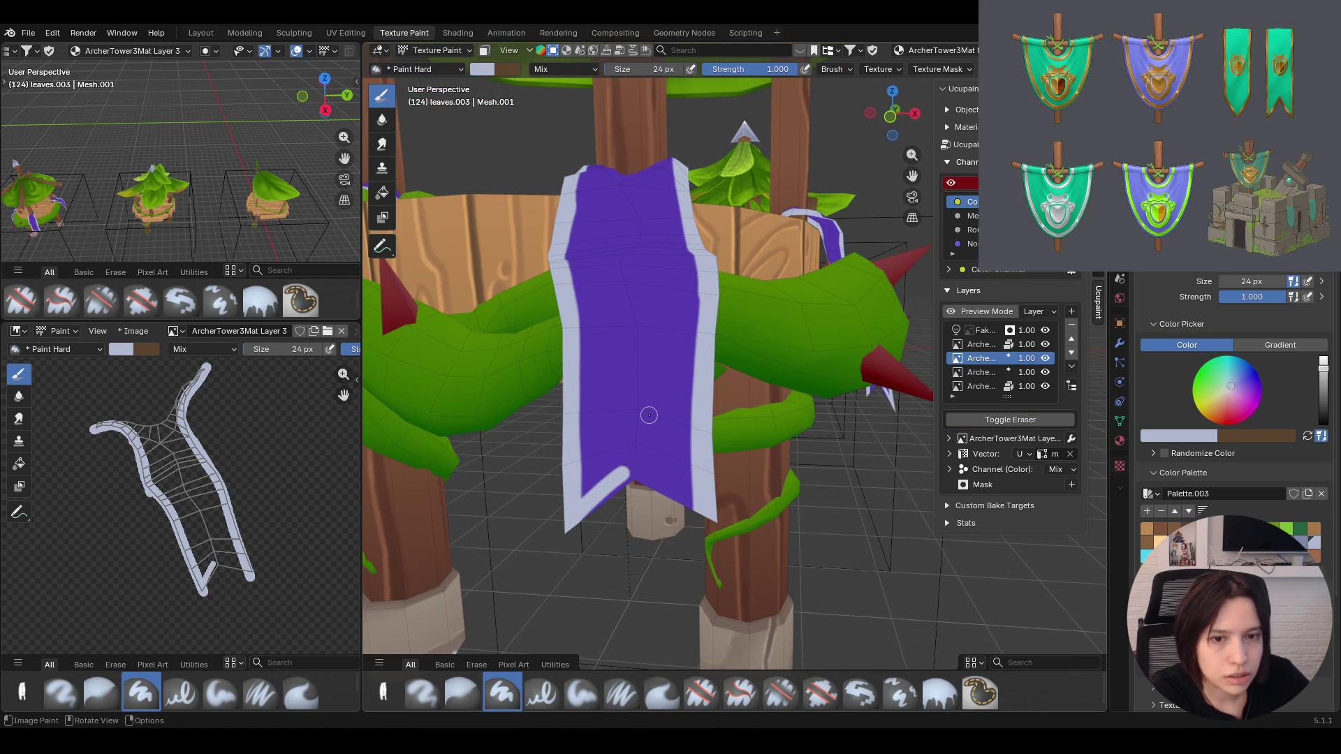
{"action": "middle_click_drag", "start_coordinate": [645, 430], "coordinate": [655, 410]}
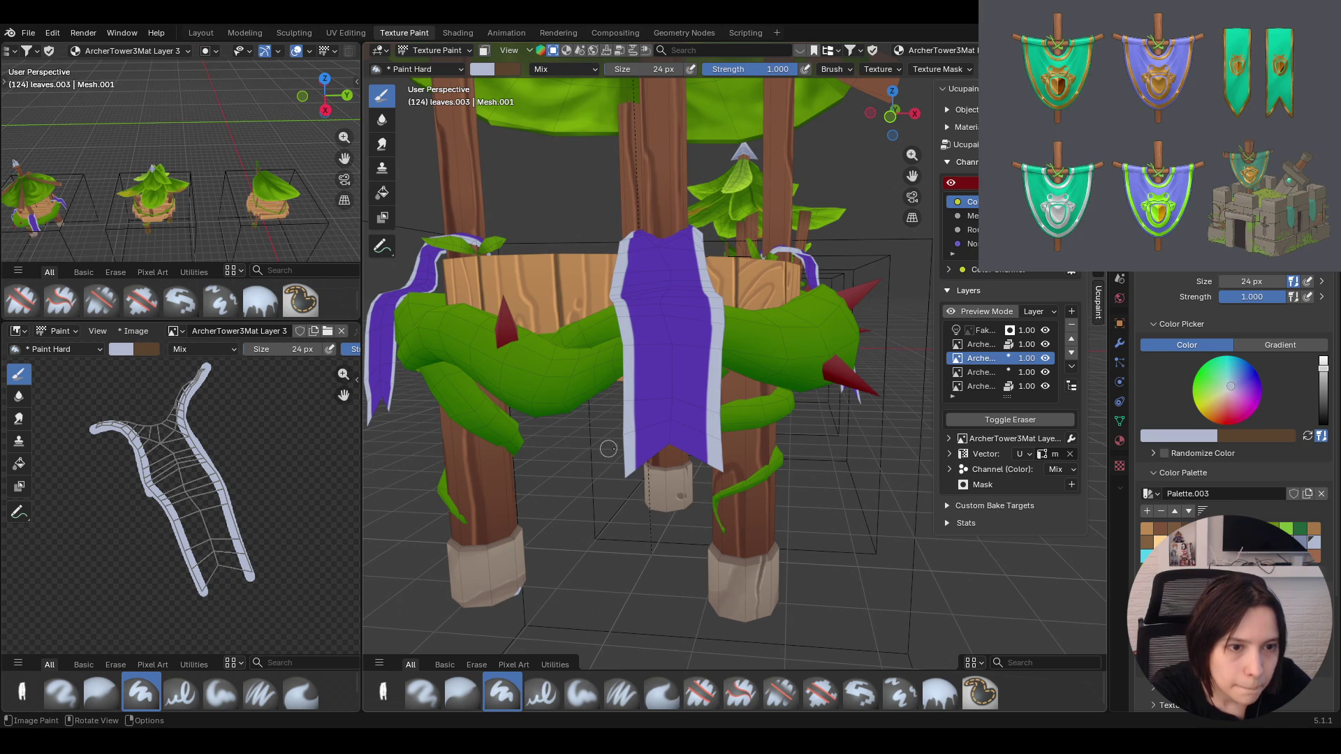
{"action": "left_click_drag", "start_coordinate": [629, 471], "coordinate": [675, 430]}
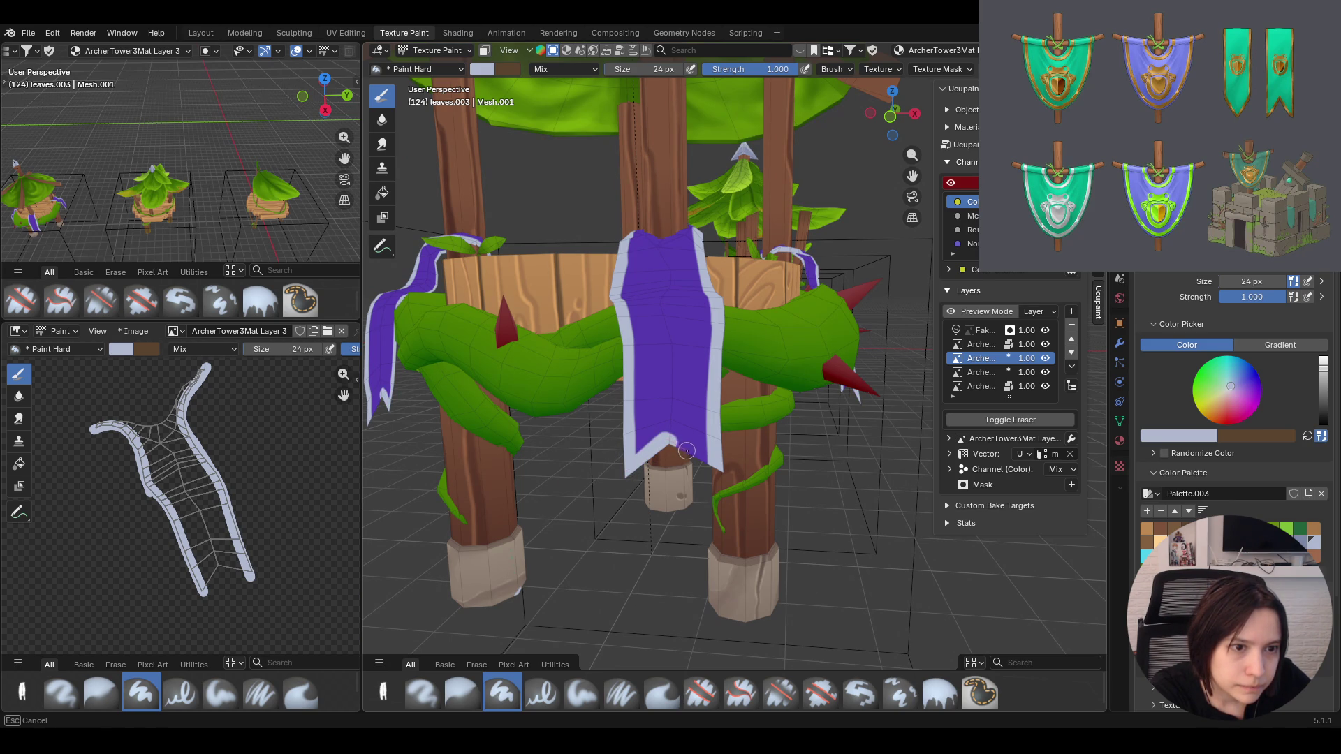
{"action": "mouse_move", "coordinate": [716, 465]}
{"action": "left_mouse_down"}
{"action": "mouse_move", "coordinate": [644, 463]}
{"action": "mouse_move", "coordinate": [674, 431]}
{"action": "left_mouse_up"}
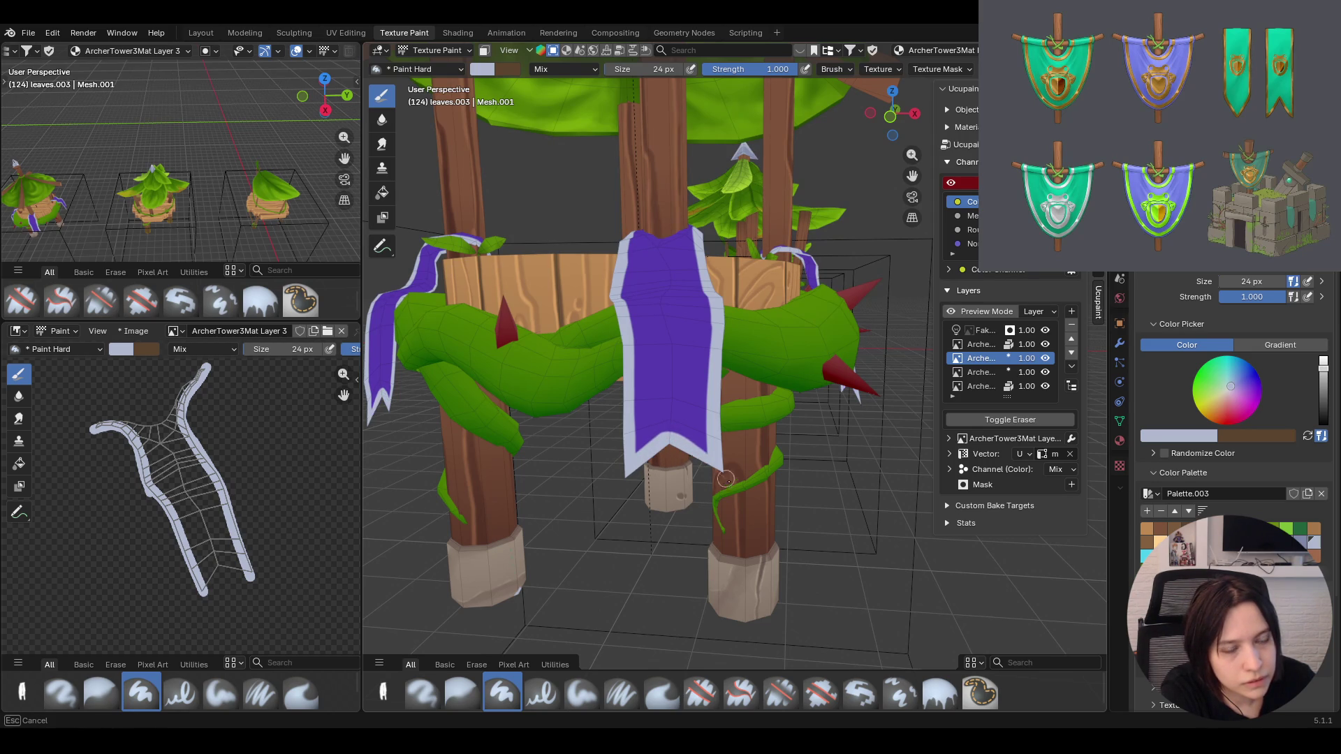
{"action": "mouse_move", "coordinate": [725, 478]}
{"action": "left_mouse_down"}
{"action": "mouse_move", "coordinate": [632, 466]}
{"action": "mouse_move", "coordinate": [678, 434]}
{"action": "mouse_move", "coordinate": [708, 458]}
{"action": "left_mouse_up"}
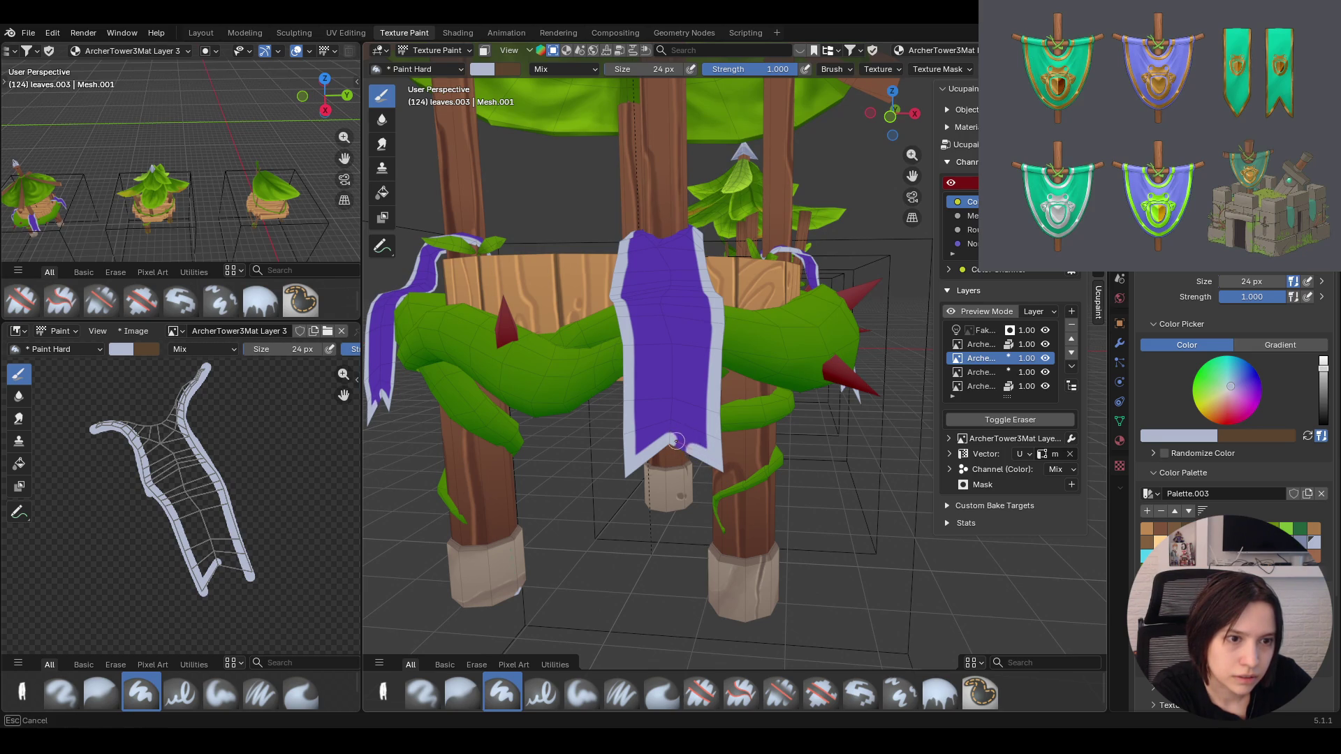
{"action": "left_click_drag", "start_coordinate": [655, 431], "coordinate": [654, 432]}
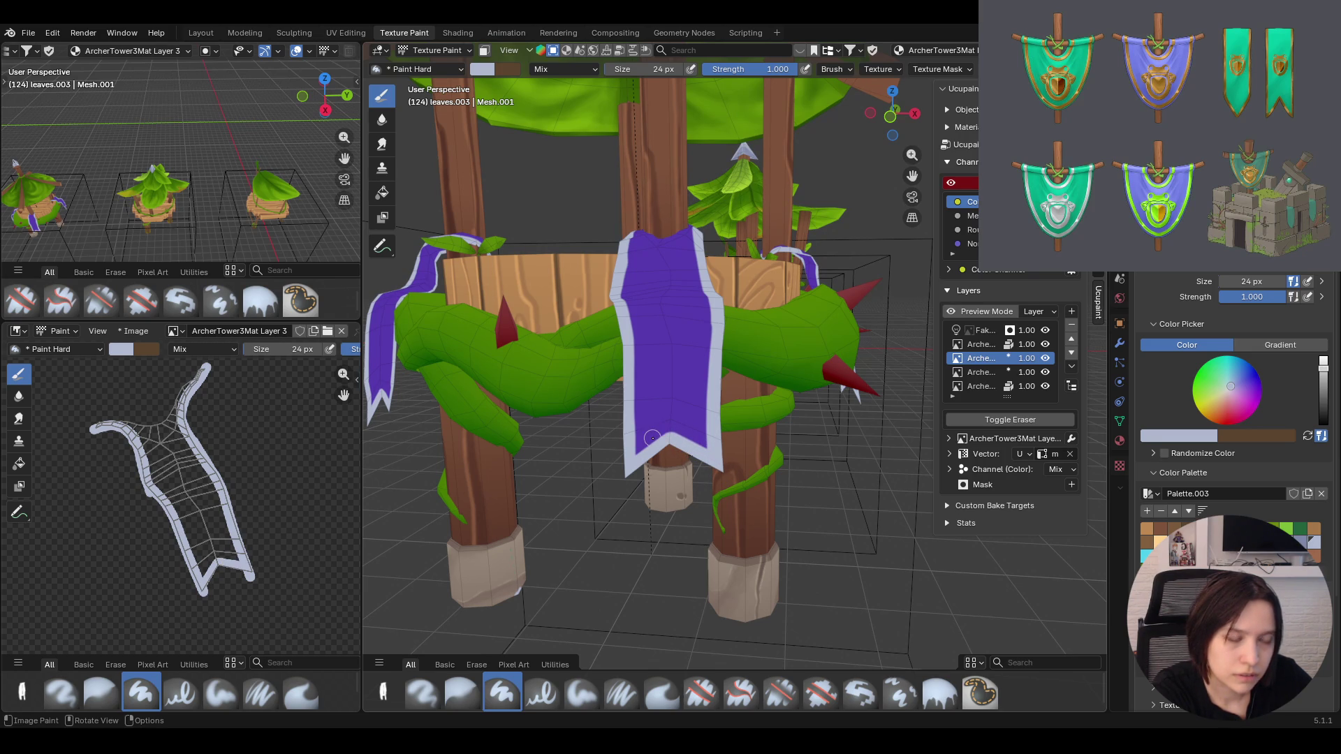
{"action": "mouse_move", "coordinate": [655, 433]}
{"action": "middle_mouse_down"}
{"action": "mouse_move", "coordinate": [711, 359]}
{"action": "mouse_move", "coordinate": [734, 430]}
{"action": "middle_mouse_up"}
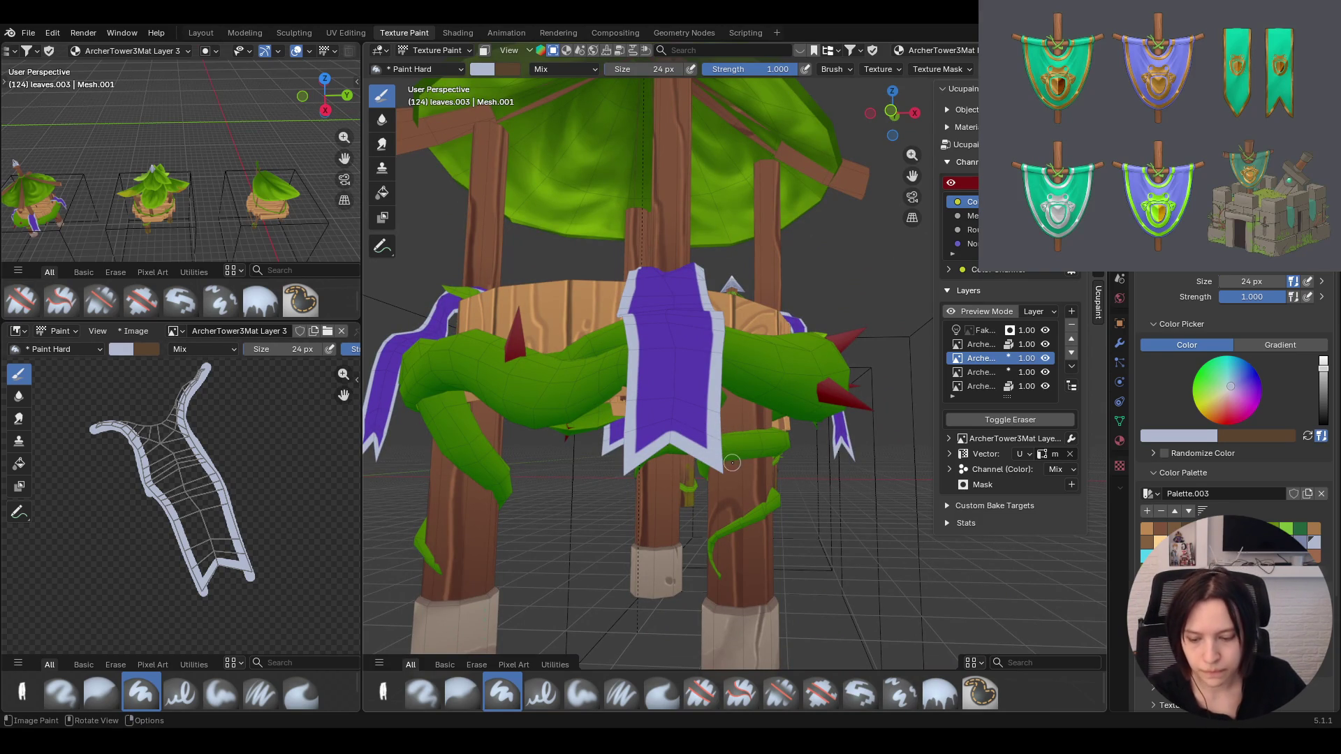
{"action": "scroll", "coordinate": [716, 513], "scroll_direction": "up", "scroll_amount": 6}
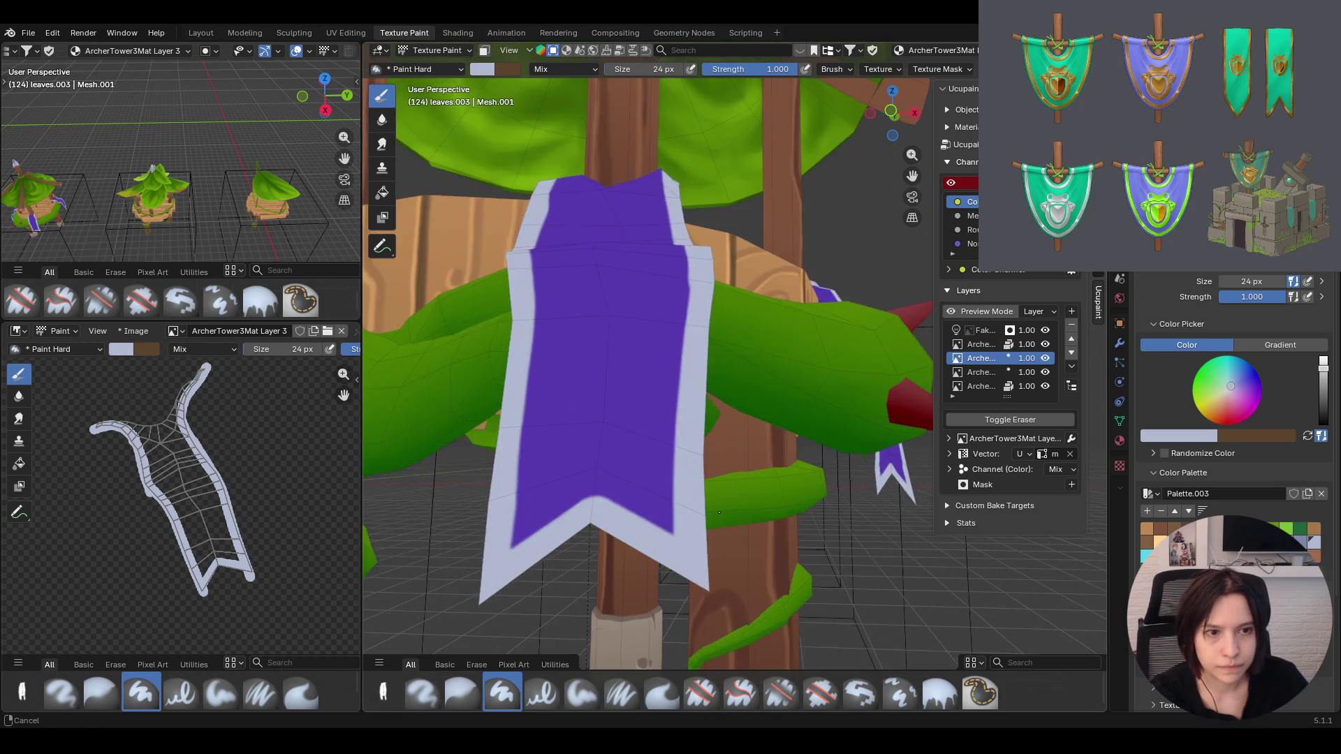
{"action": "scroll", "coordinate": [716, 513], "scroll_direction": "down", "scroll_amount": 4}
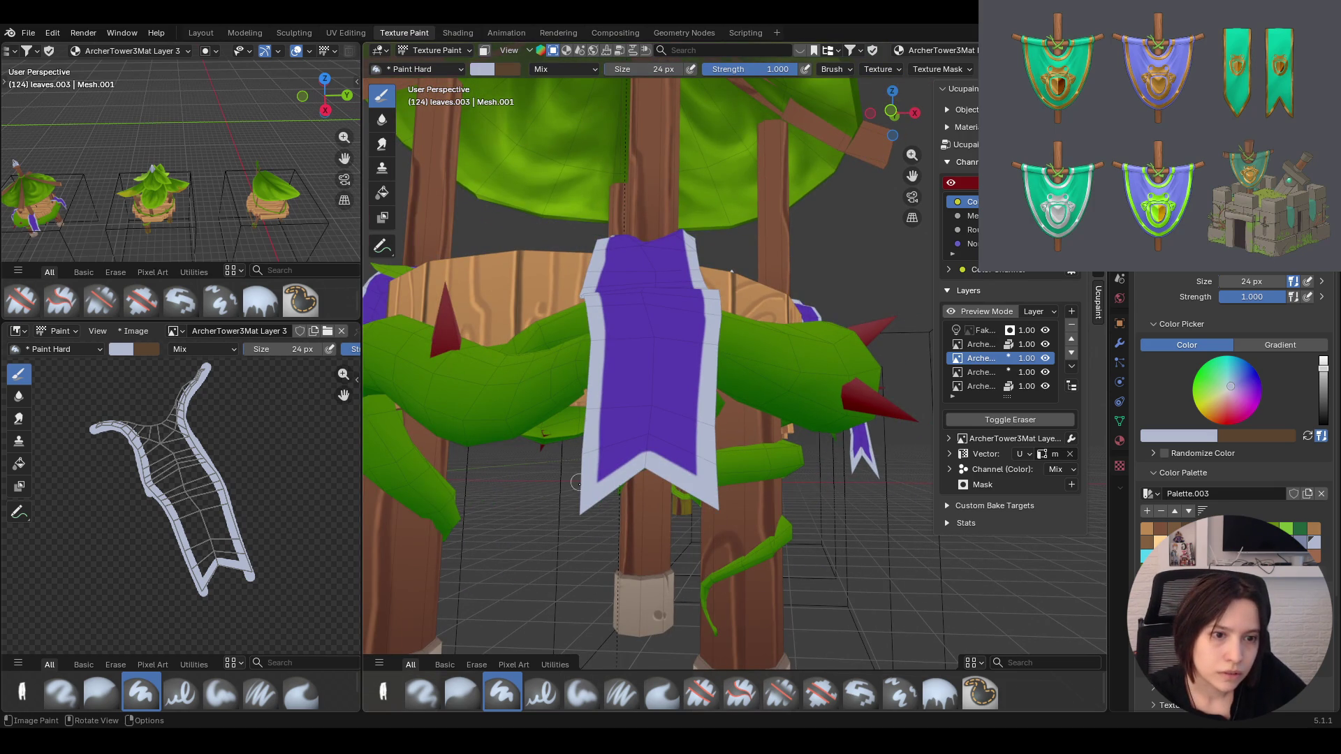
Finish the pale border around the banner's notched lower end from several angles
{"action": "left_click_drag", "start_coordinate": [578, 495], "coordinate": [599, 489]}
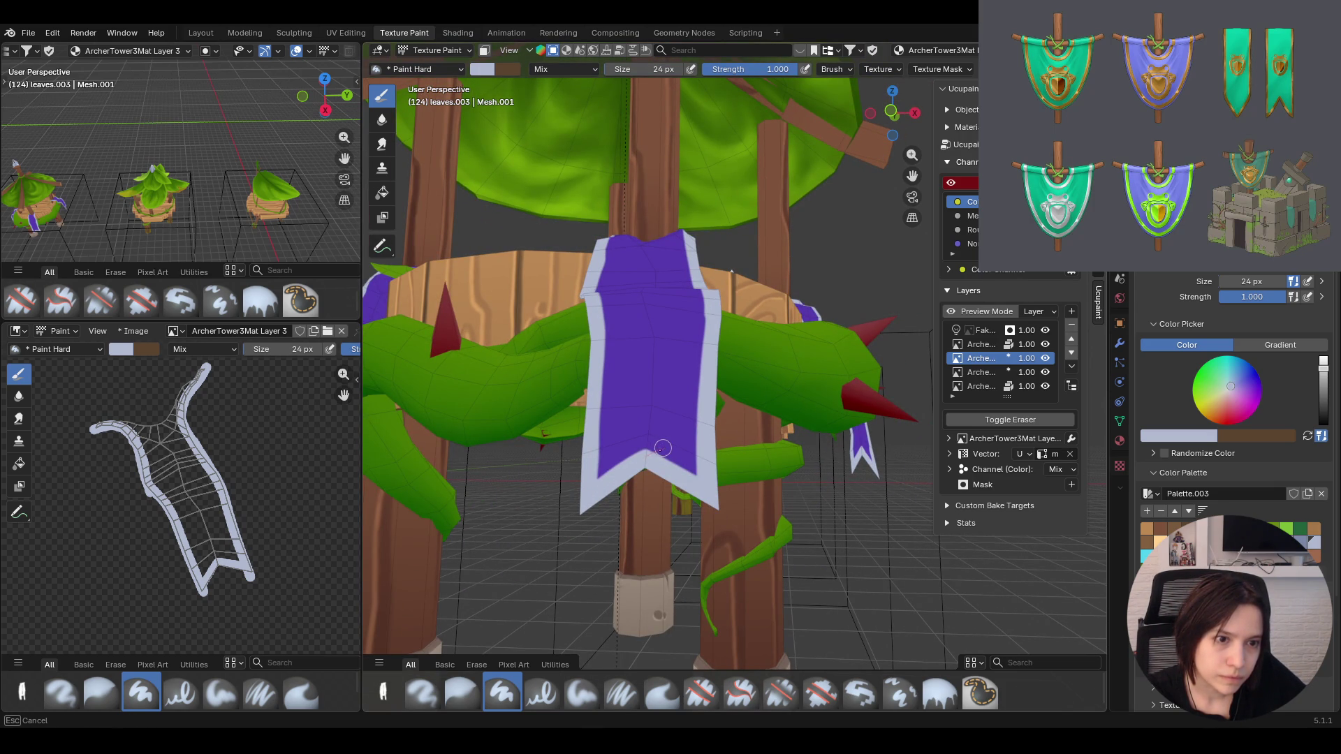
{"action": "mouse_move", "coordinate": [663, 448]}
{"action": "middle_mouse_down"}
{"action": "mouse_move", "coordinate": [665, 336]}
{"action": "mouse_move", "coordinate": [684, 301]}
{"action": "middle_mouse_up"}
{"action": "left_click_drag", "start_coordinate": [583, 484], "coordinate": [595, 491]}
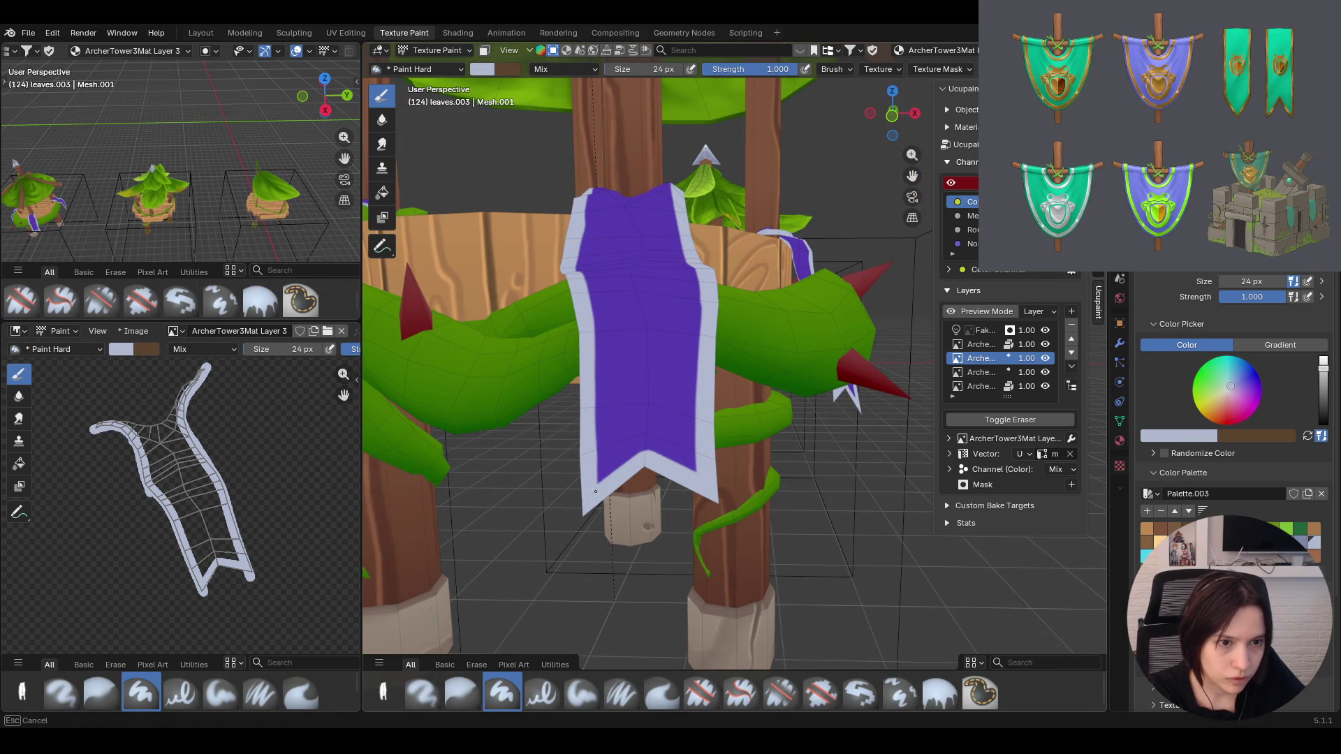
{"action": "left_click_drag", "start_coordinate": [663, 444], "coordinate": [682, 431]}
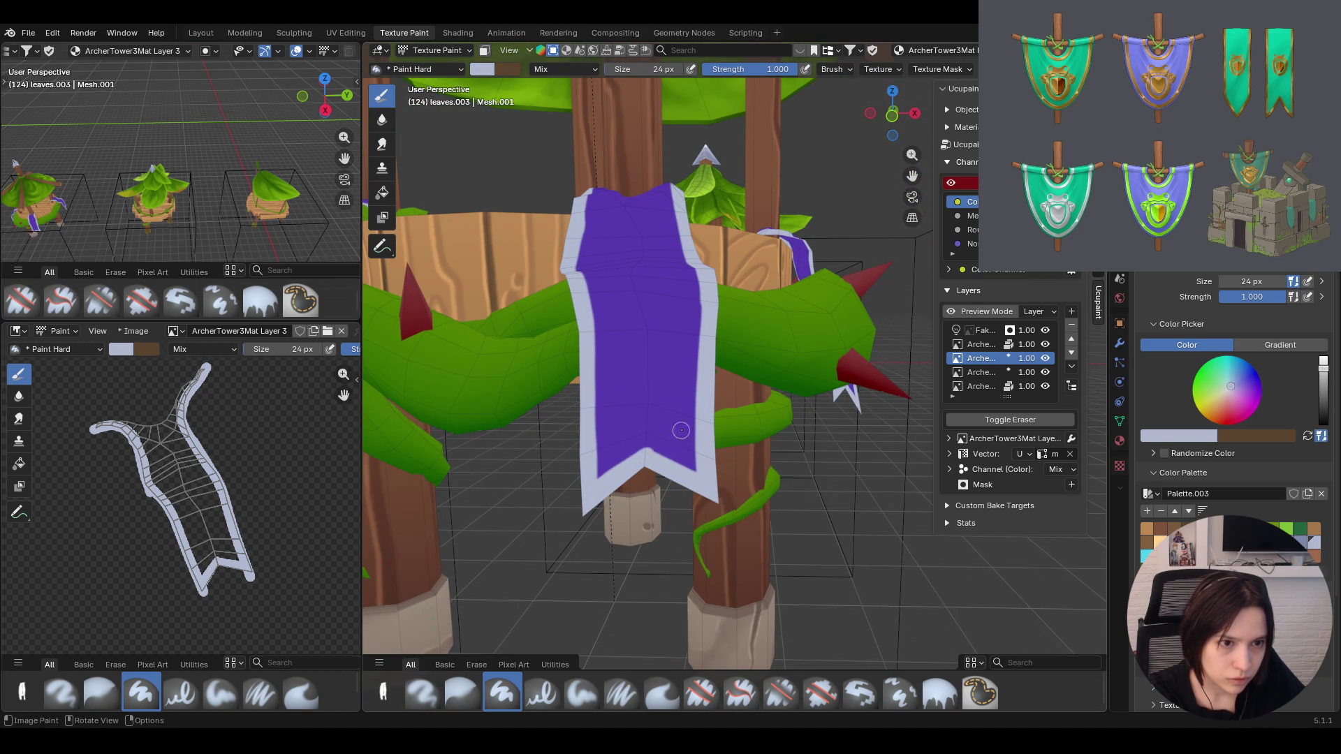
{"action": "middle_click_drag", "start_coordinate": [556, 563], "coordinate": [522, 472]}
{"action": "left_click_drag", "start_coordinate": [650, 455], "coordinate": [647, 455]}
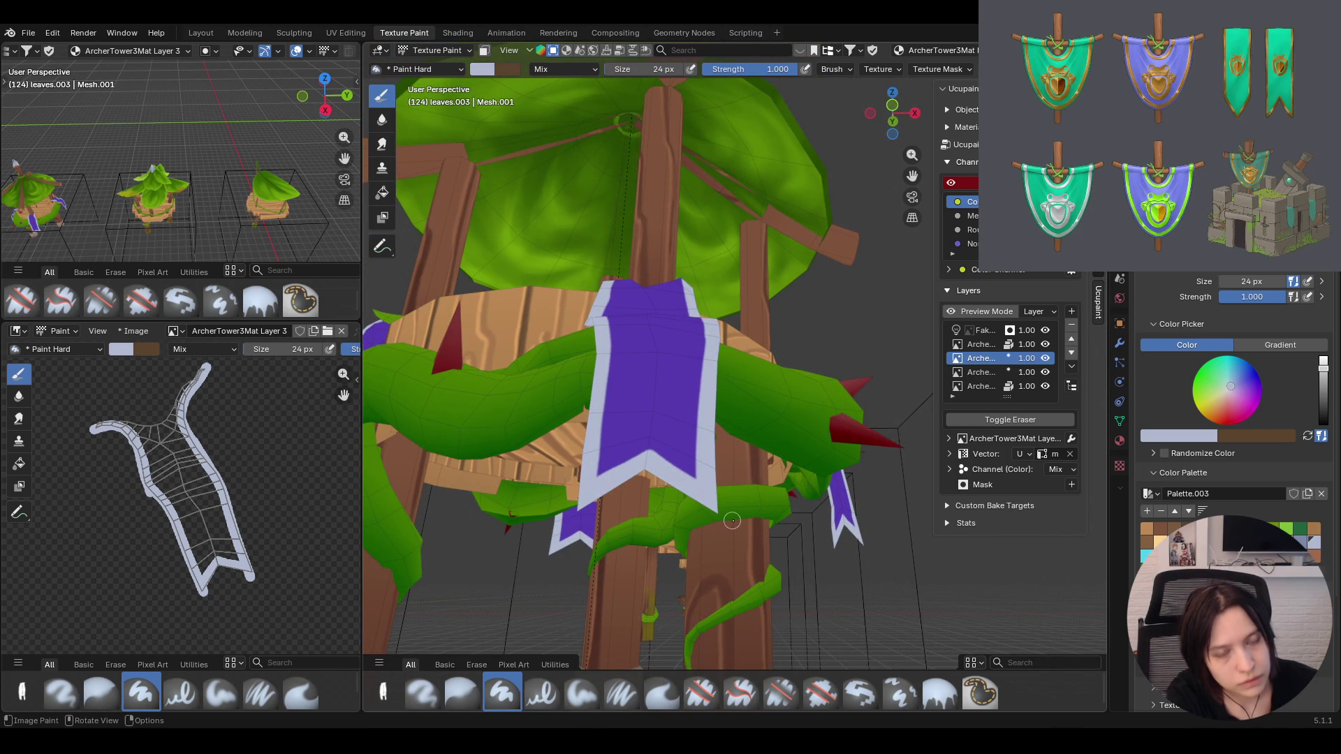
{"action": "mouse_move", "coordinate": [694, 486]}
{"action": "middle_mouse_down"}
{"action": "mouse_move", "coordinate": [882, 332]}
{"action": "mouse_move", "coordinate": [751, 357]}
{"action": "middle_mouse_up"}
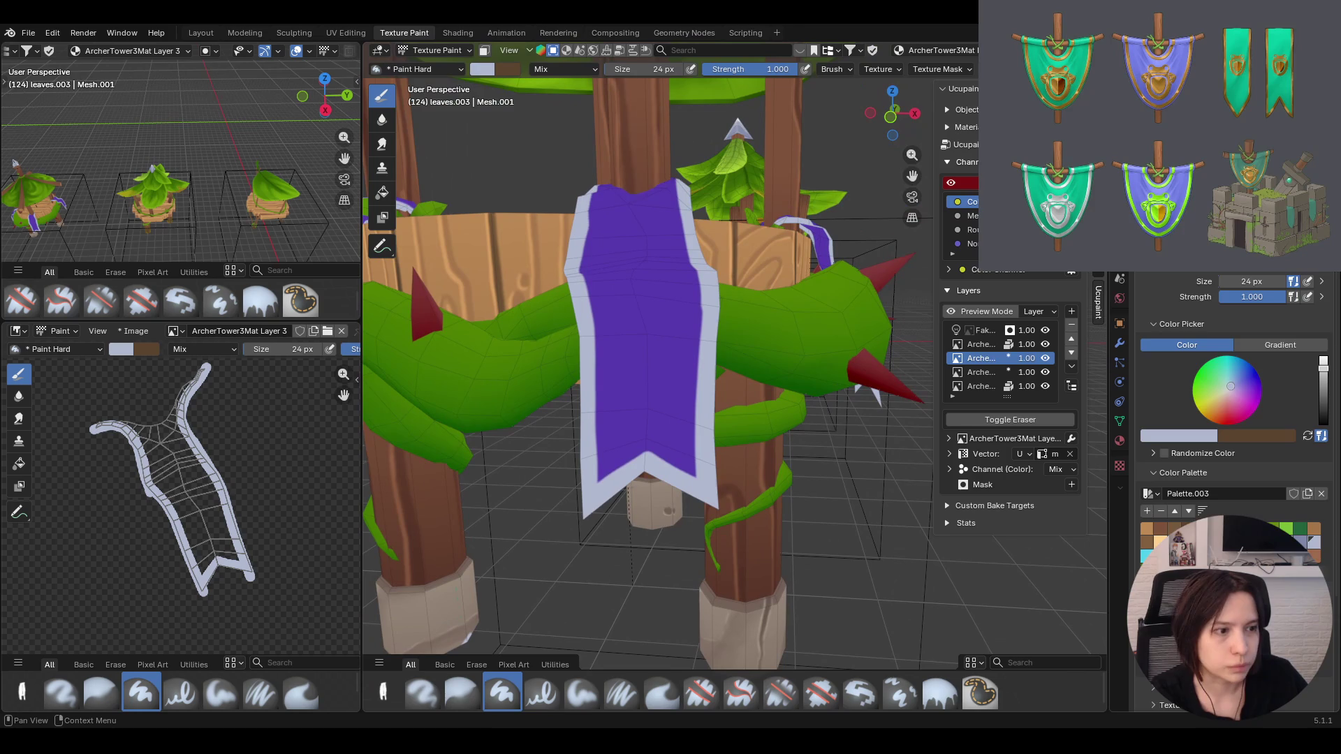
{"action": "scroll", "coordinate": [1226, 419], "scroll_direction": "down", "scroll_amount": 2}
{"action": "scroll", "coordinate": [1226, 420], "scroll_direction": "down", "scroll_amount": 2}
{"action": "scroll", "coordinate": [1226, 419], "scroll_direction": "down", "scroll_amount": 2}
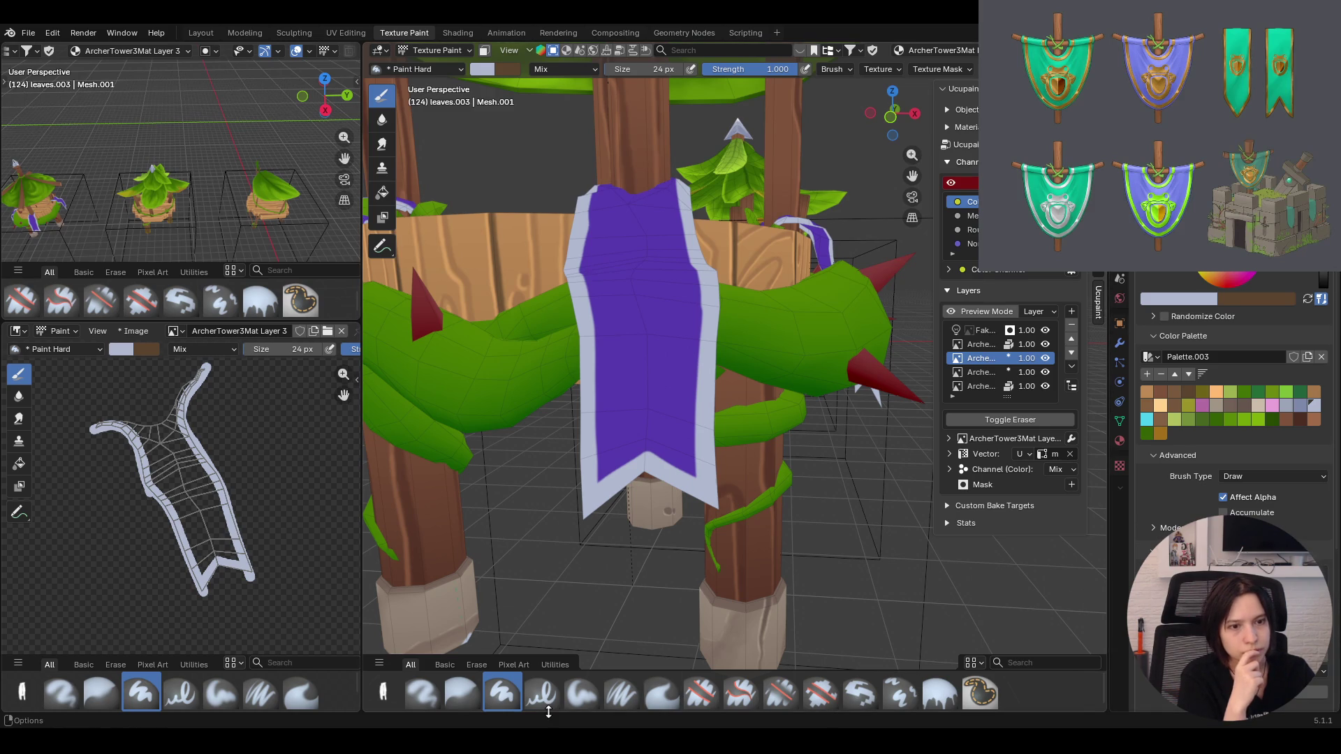
Set the frog texture as the Paint Soft stencil and position and scale it over the banner
{"action": "left_click", "coordinate": [581, 693]}
{"action": "left_click", "coordinate": [959, 438]}
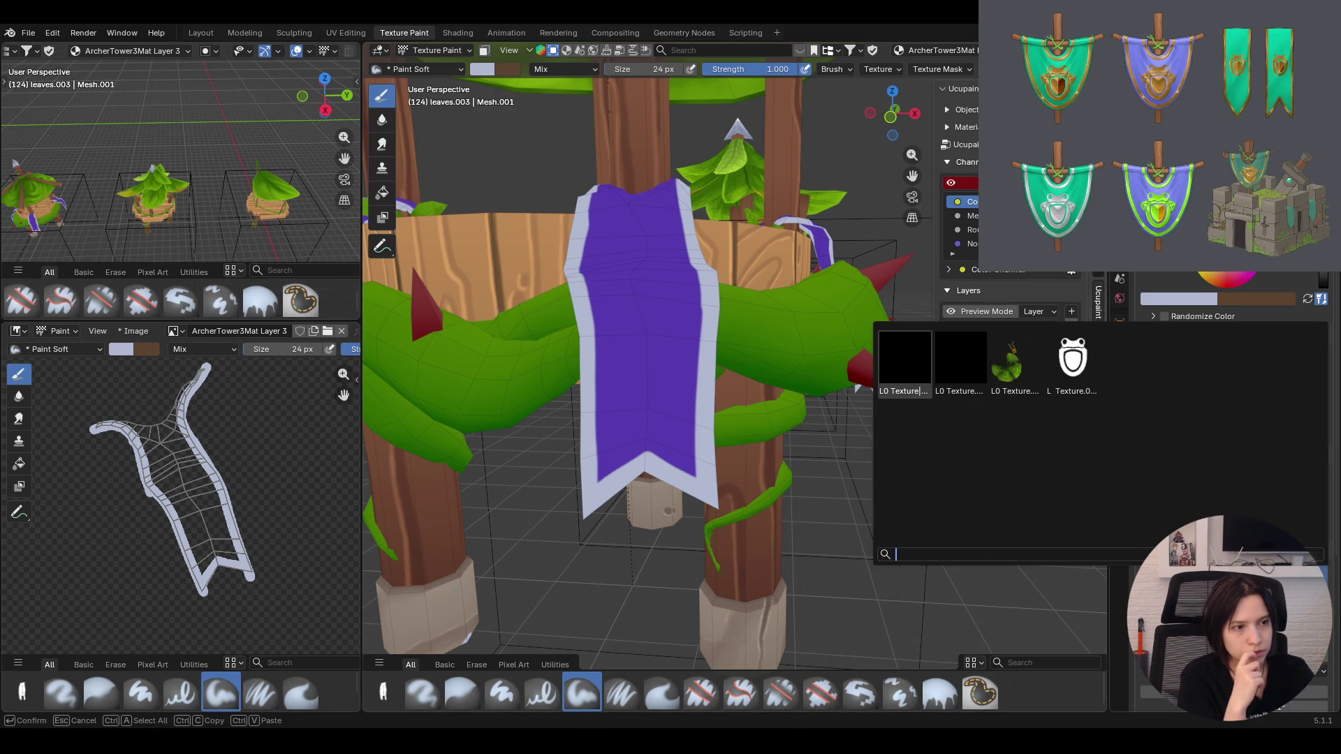
{"action": "left_click", "coordinate": [1072, 362]}
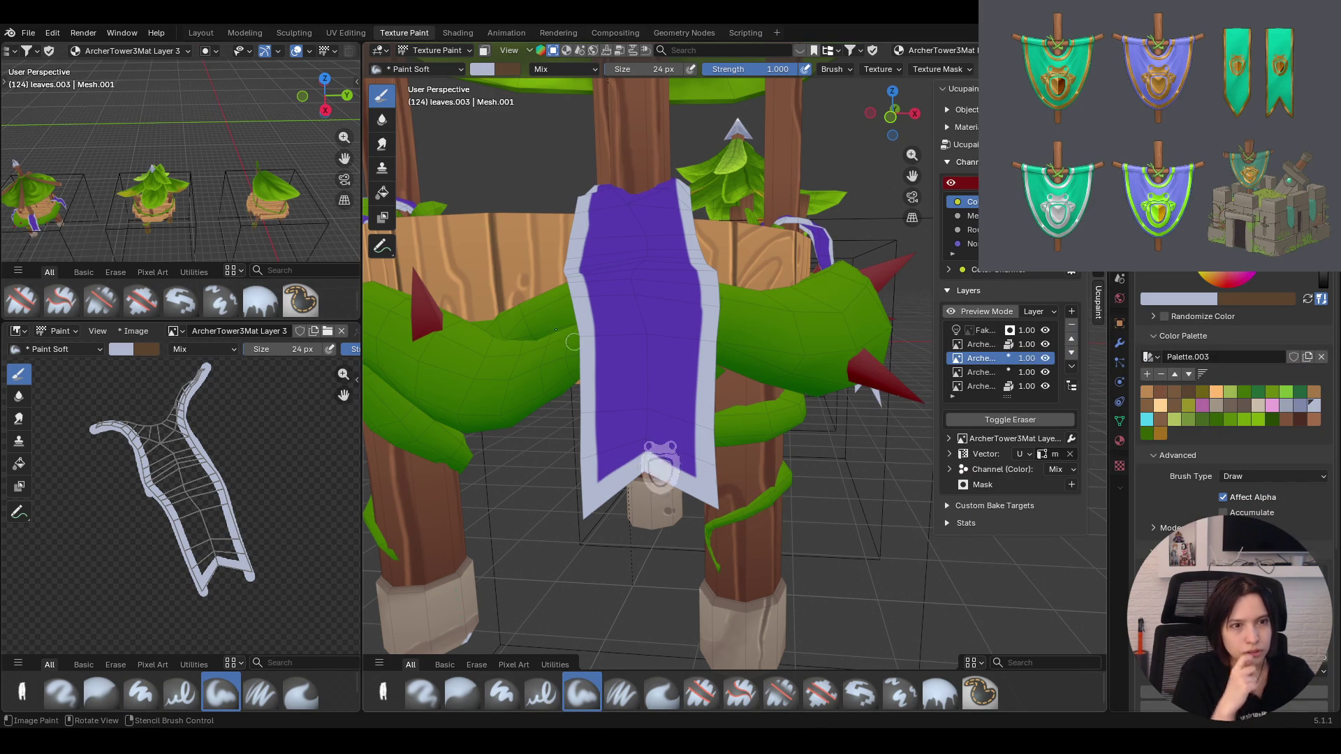
{"action": "right_click_drag", "start_coordinate": [575, 341], "coordinate": [546, 320]}
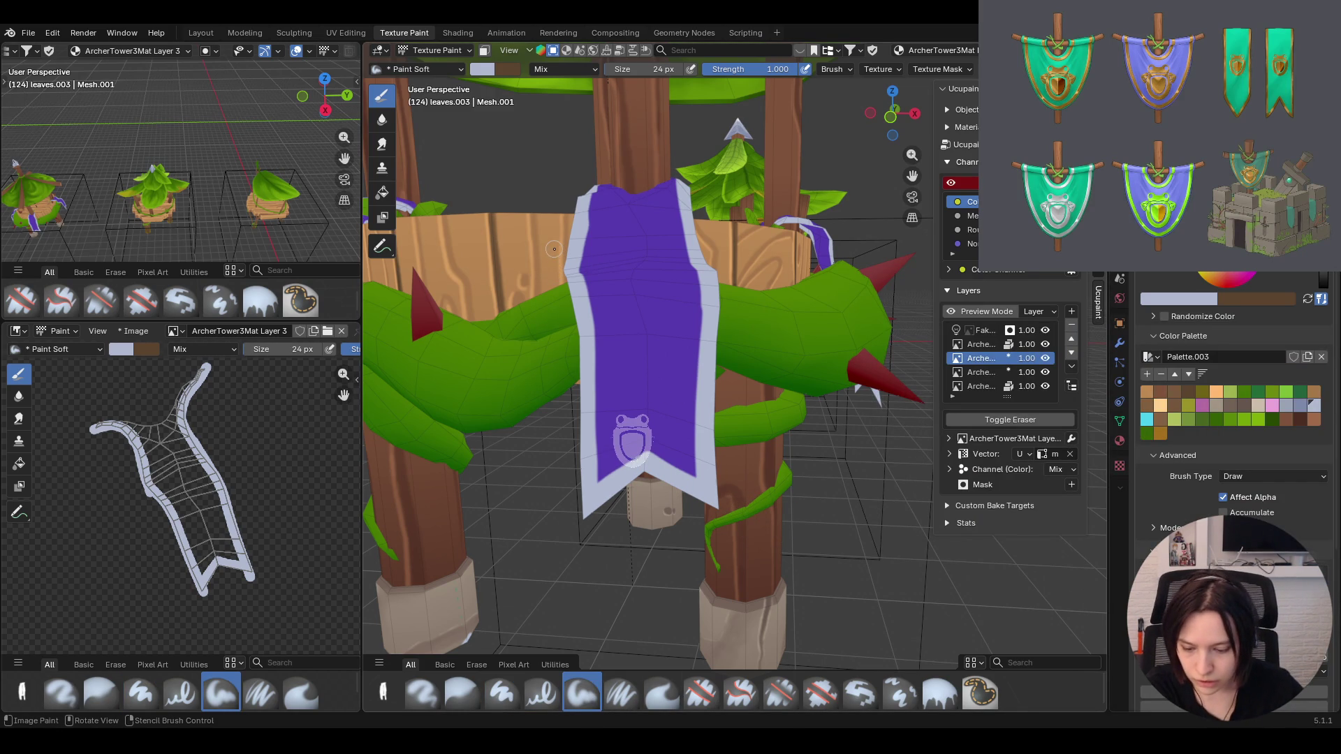
{"action": "right_click_drag", "start_coordinate": [552, 249], "coordinate": [823, 375], "text": "shift"}
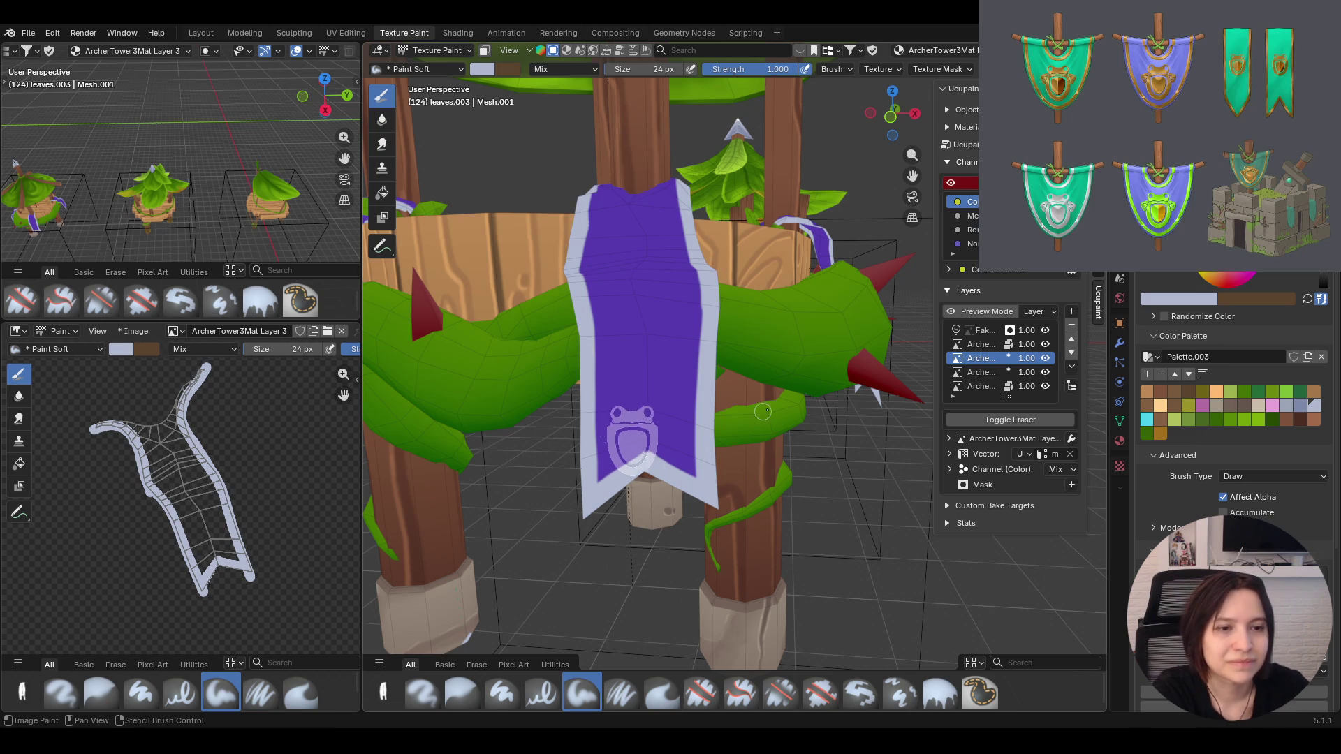
{"action": "right_click_drag", "start_coordinate": [789, 473], "coordinate": [798, 454]}
{"action": "scroll", "coordinate": [798, 454], "scroll_direction": "down", "scroll_amount": 5}
{"action": "scroll", "coordinate": [798, 453], "scroll_direction": "up", "scroll_amount": 6}
{"action": "scroll", "coordinate": [802, 455], "scroll_direction": "down", "scroll_amount": 2}
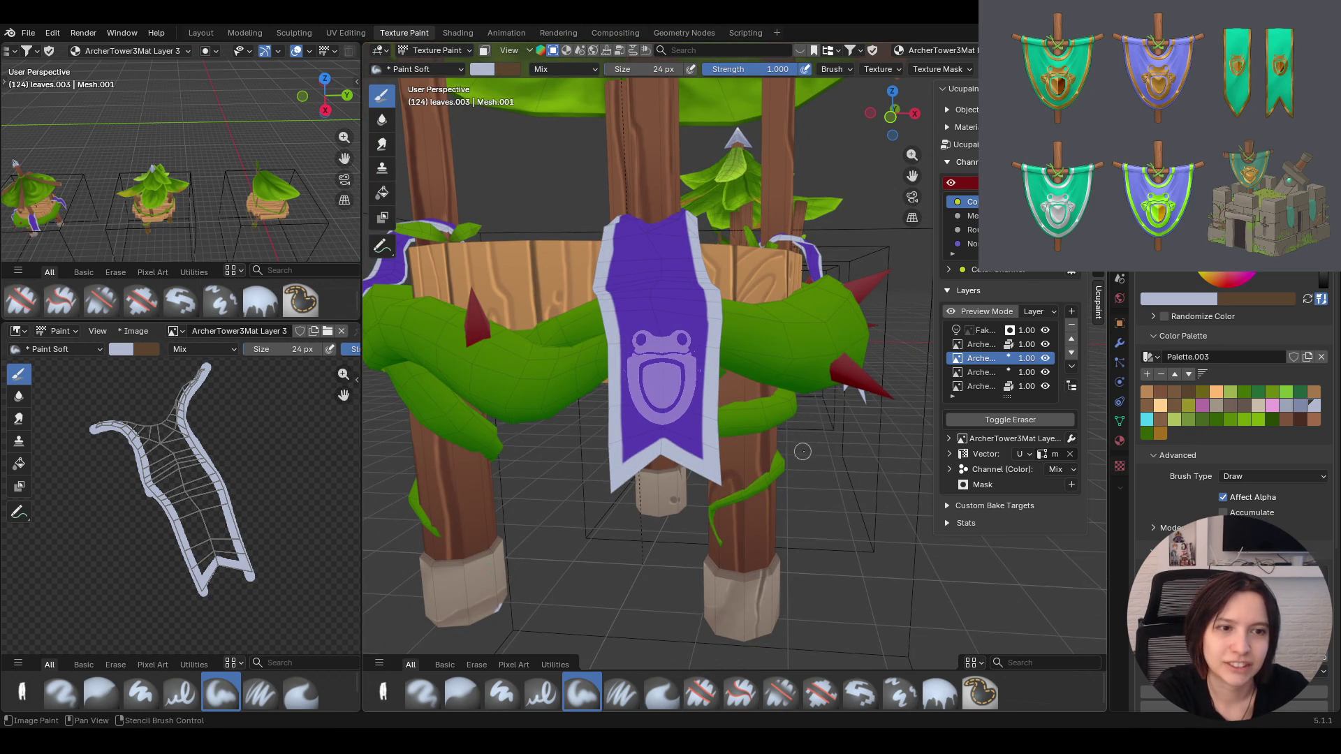
{"action": "mouse_move", "coordinate": [797, 449]}
{"action": "right_mouse_down", "text": "shift"}
{"action": "mouse_move", "coordinate": [832, 493]}
{"action": "mouse_move", "coordinate": [804, 514]}
{"action": "right_mouse_up", "text": "shift"}
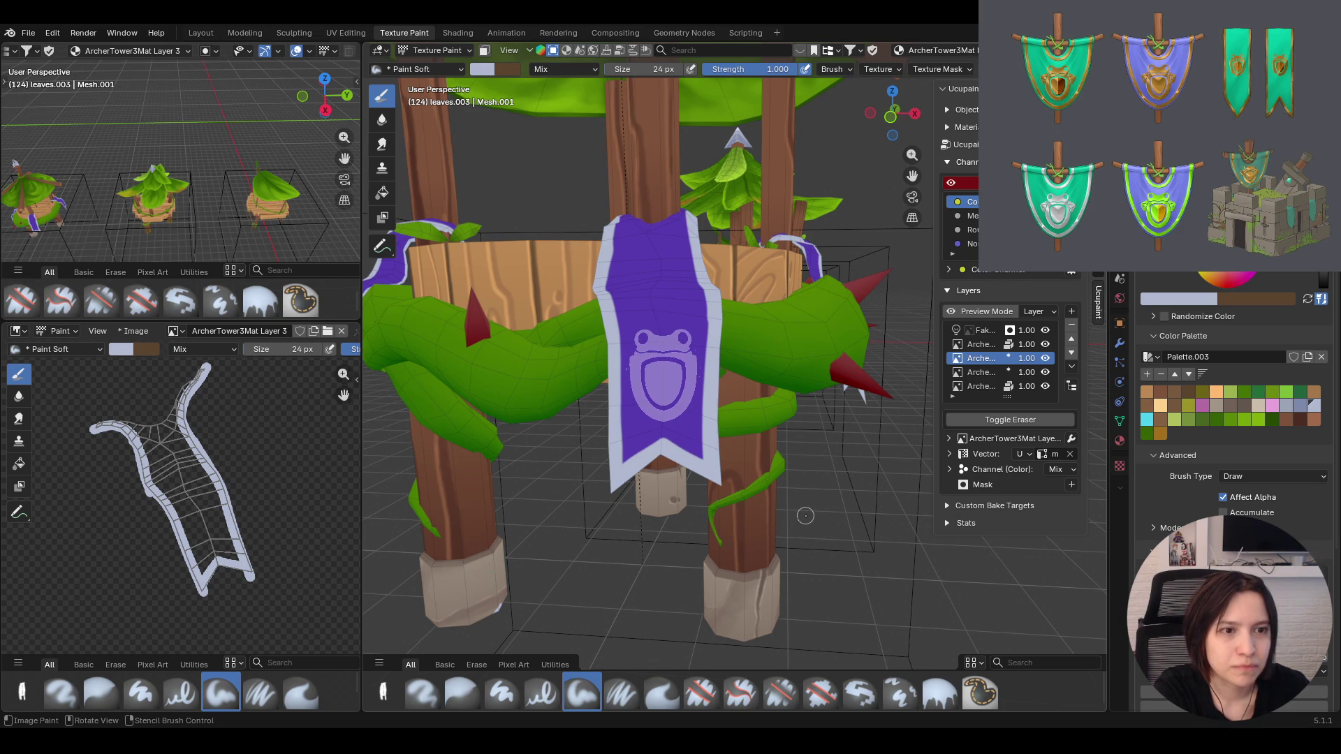
{"action": "right_click_drag", "start_coordinate": [806, 515], "coordinate": [804, 513], "text": "shift"}
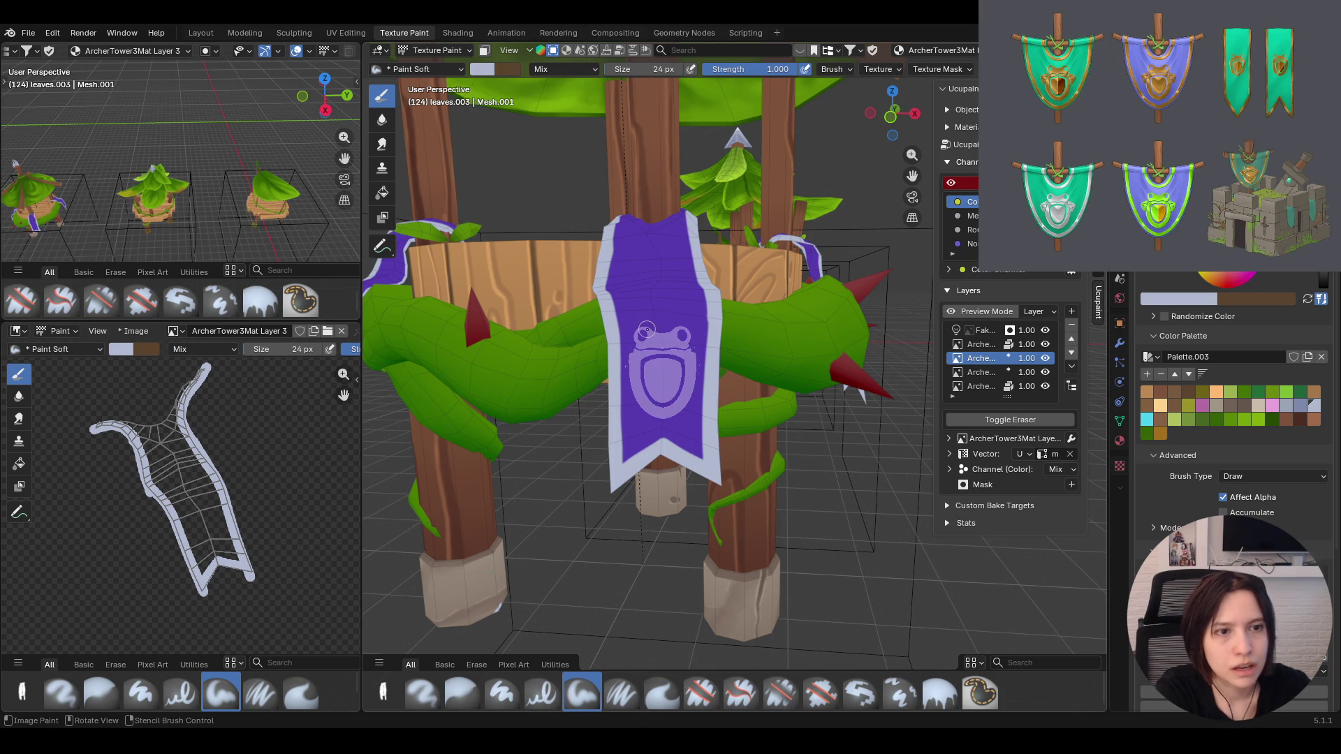
{"action": "scroll", "coordinate": [1236, 420], "scroll_direction": "up", "scroll_amount": 4}
{"action": "left_click_drag", "start_coordinate": [1247, 280], "coordinate": [1289, 280]}
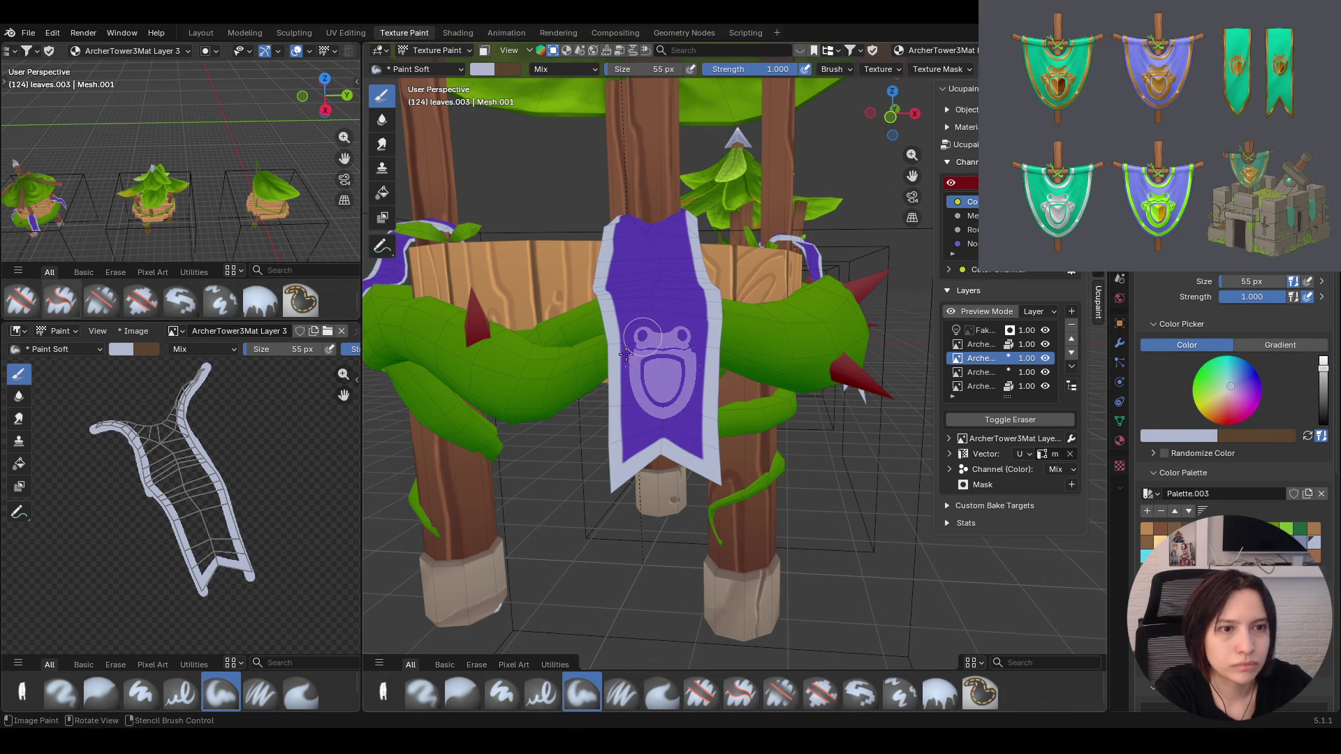
Paint the pale frog shield emblem onto the banner through the stencil
{"action": "left_click_drag", "start_coordinate": [649, 333], "coordinate": [658, 423]}
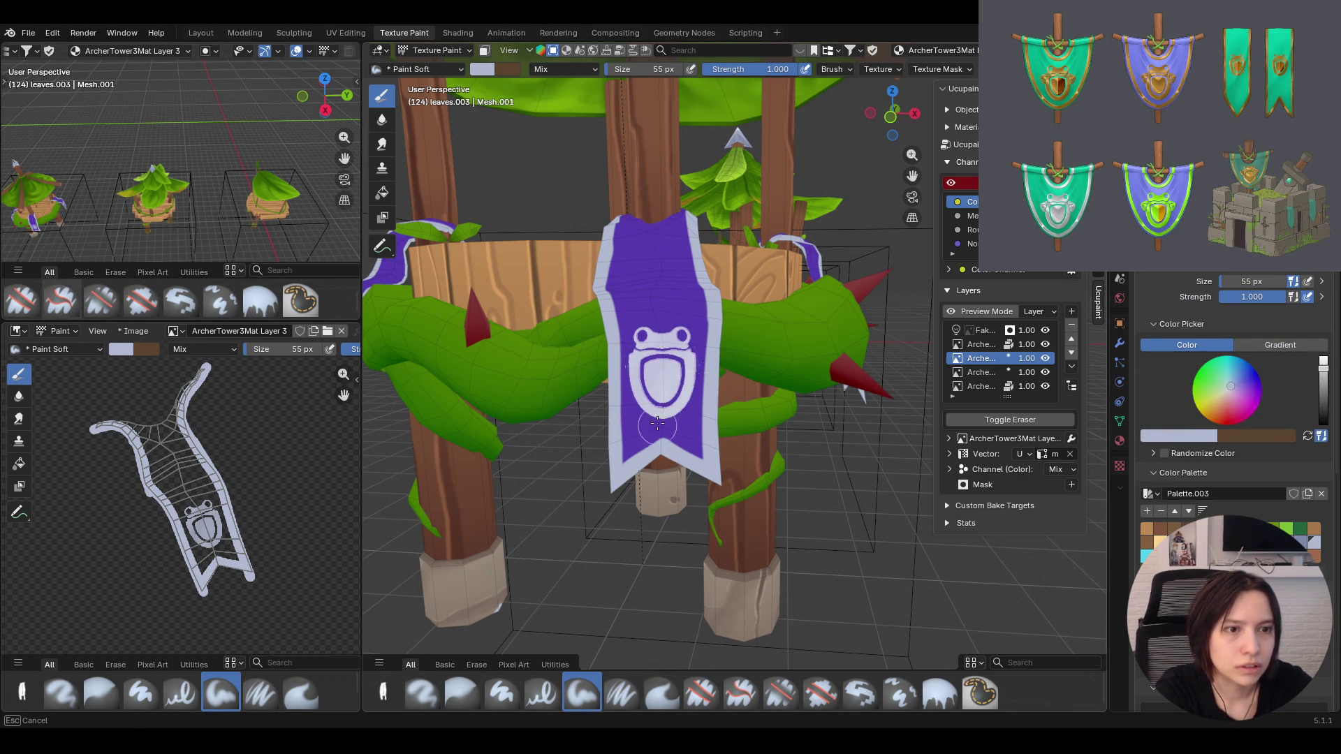
{"action": "left_click_drag", "start_coordinate": [654, 334], "coordinate": [636, 357]}
{"action": "left_click_drag", "start_coordinate": [683, 451], "coordinate": [684, 450]}
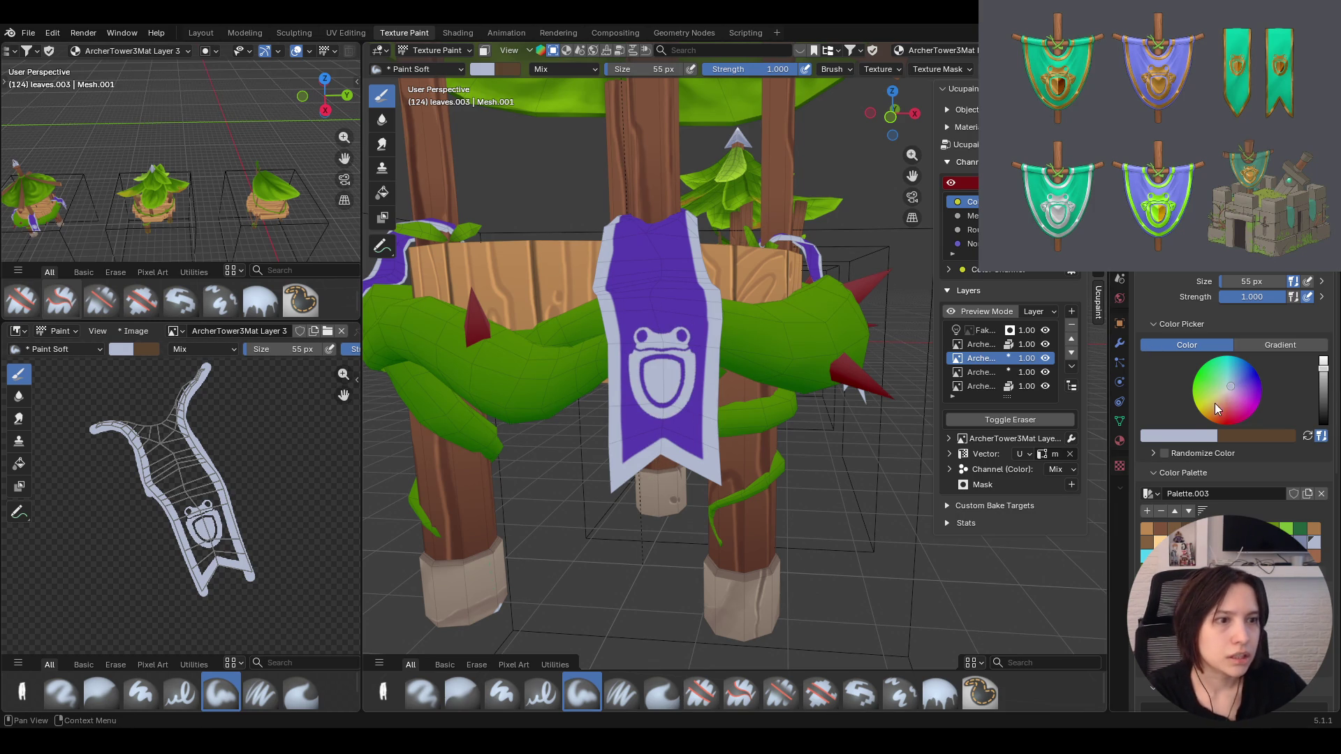
{"action": "scroll", "coordinate": [1270, 549], "scroll_direction": "down", "scroll_amount": 2}
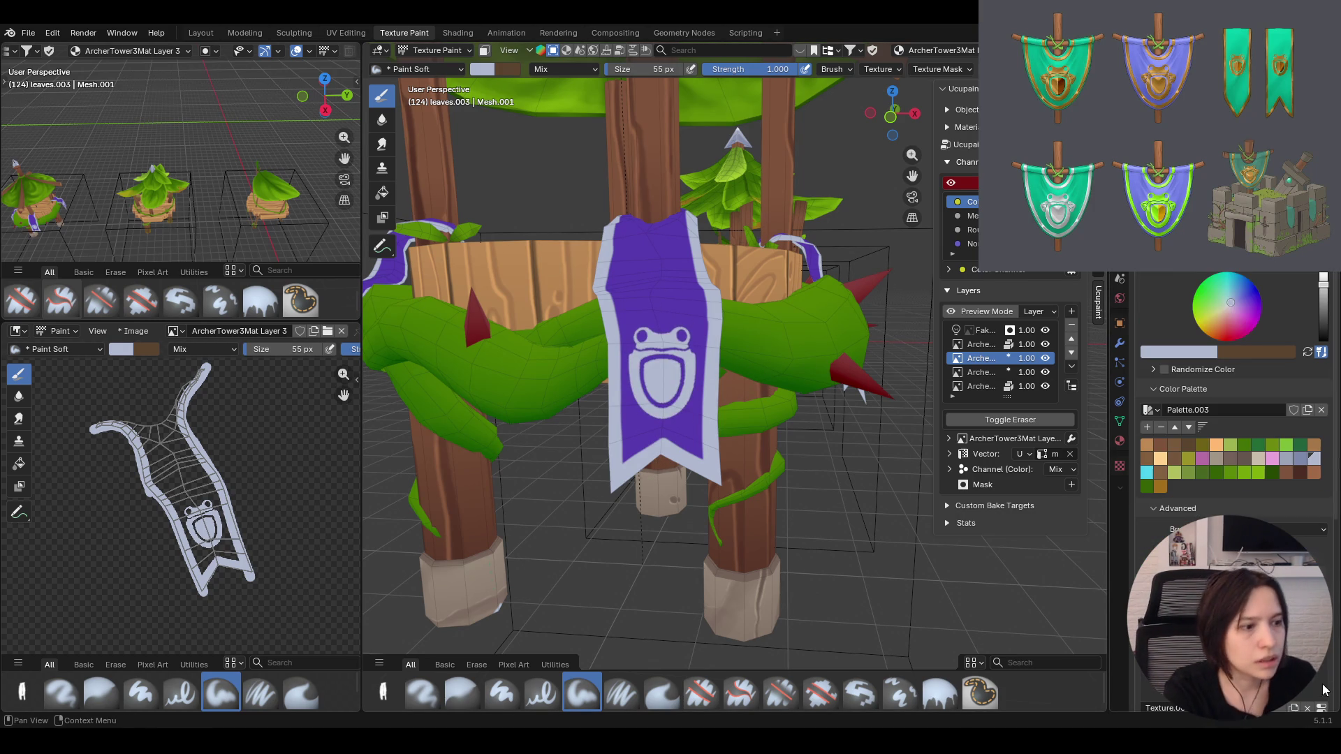
{"action": "mouse_move", "coordinate": [640, 325]}
{"action": "middle_mouse_down"}
{"action": "mouse_move", "coordinate": [714, 410]}
{"action": "mouse_move", "coordinate": [679, 359]}
{"action": "middle_mouse_up"}
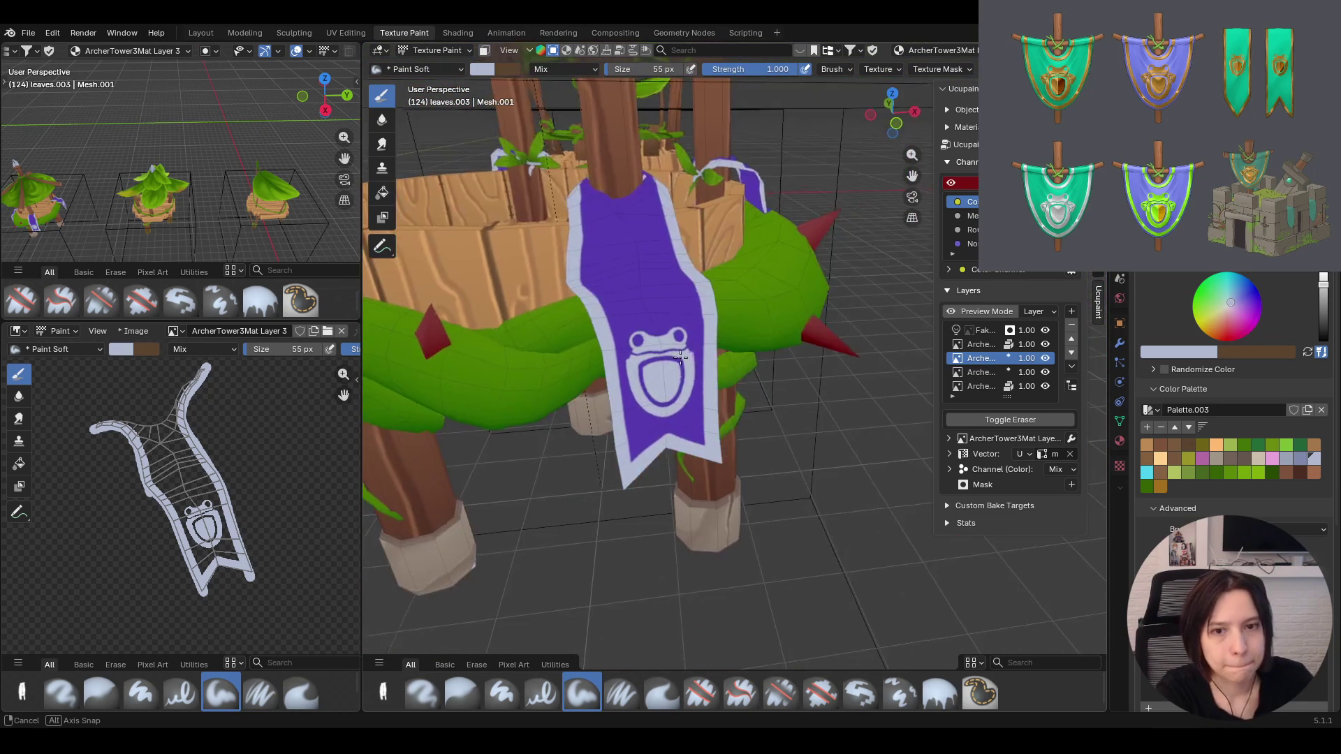
{"action": "scroll", "coordinate": [681, 359], "scroll_direction": "down", "scroll_amount": 5}
{"action": "mouse_move", "coordinate": [681, 358]}
{"action": "middle_mouse_down"}
{"action": "mouse_move", "coordinate": [890, 351]}
{"action": "mouse_move", "coordinate": [774, 409]}
{"action": "middle_mouse_up"}
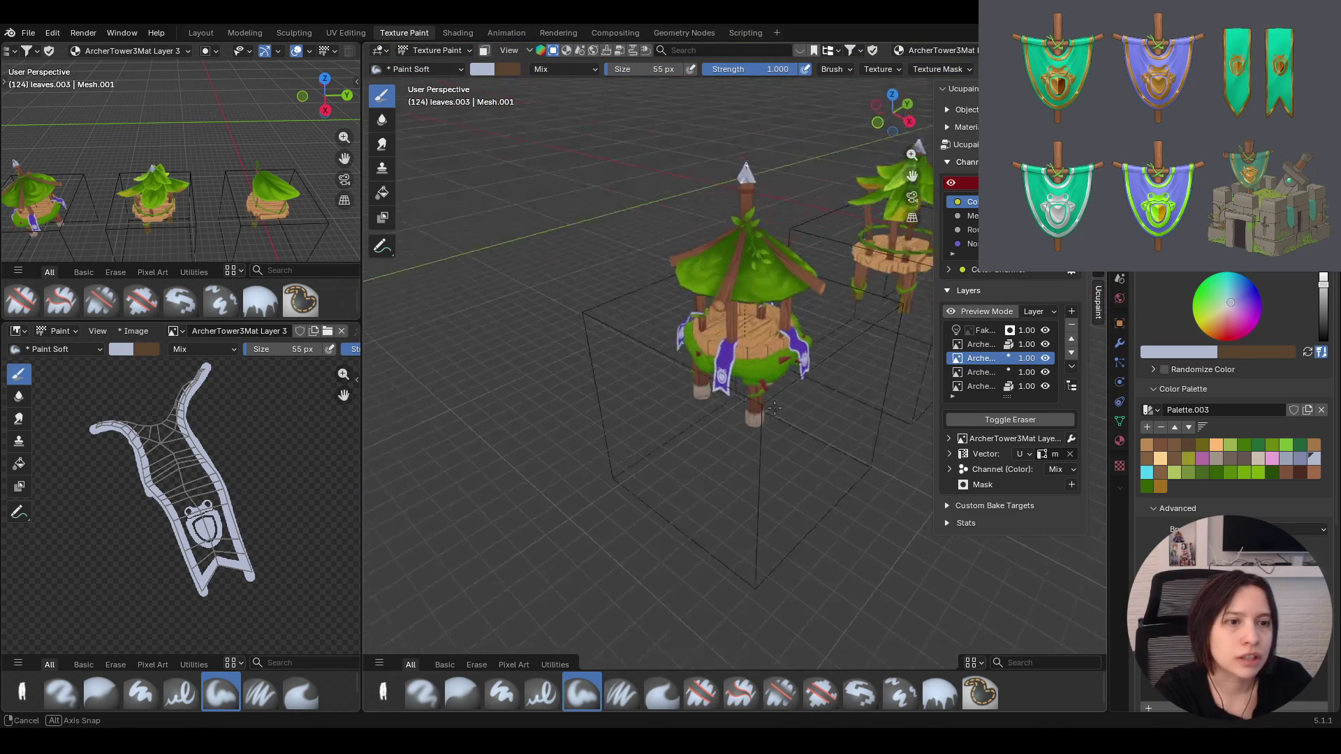
{"action": "mouse_move", "coordinate": [773, 408]}
{"action": "middle_mouse_down"}
{"action": "mouse_move", "coordinate": [897, 180]}
{"action": "mouse_move", "coordinate": [721, 322]}
{"action": "mouse_move", "coordinate": [739, 351]}
{"action": "middle_mouse_up"}
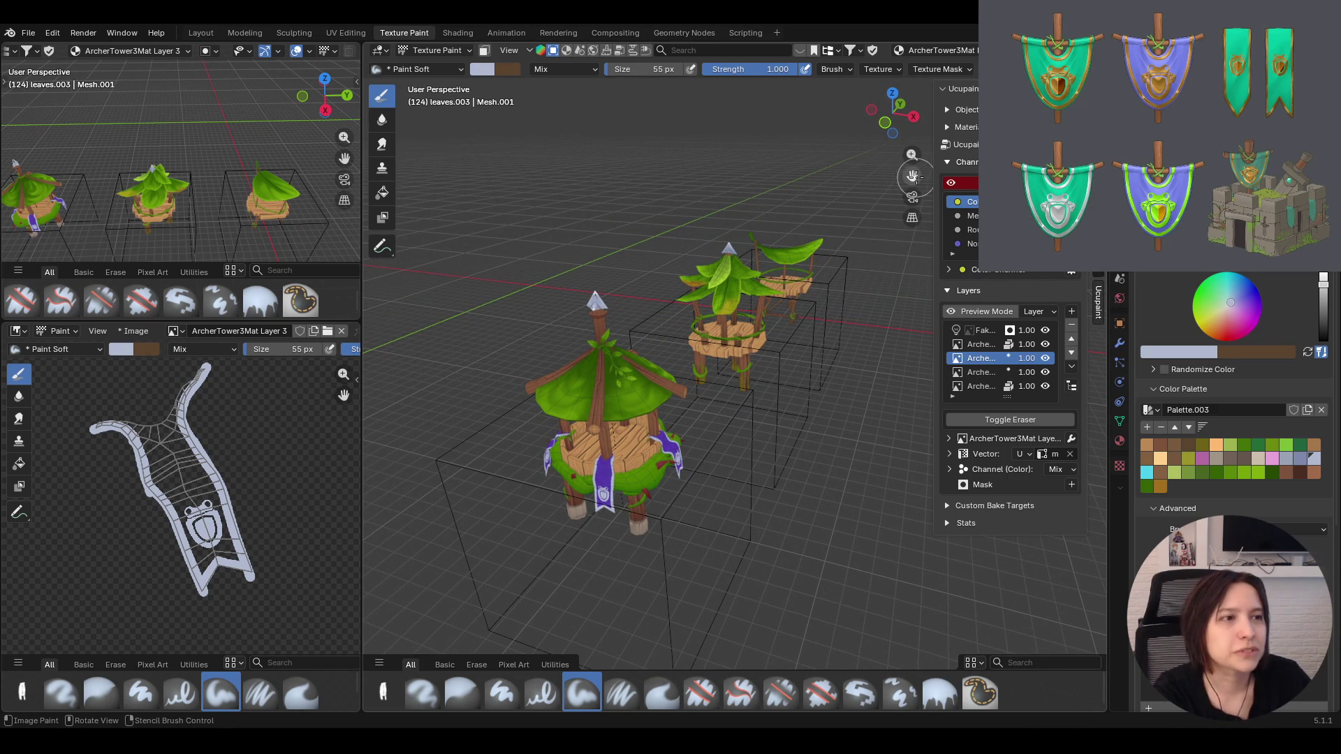
{"action": "scroll", "coordinate": [671, 377], "scroll_direction": "up", "scroll_amount": 2}
{"action": "middle_click_drag", "start_coordinate": [671, 377], "coordinate": [656, 393], "text": "ctrl"}
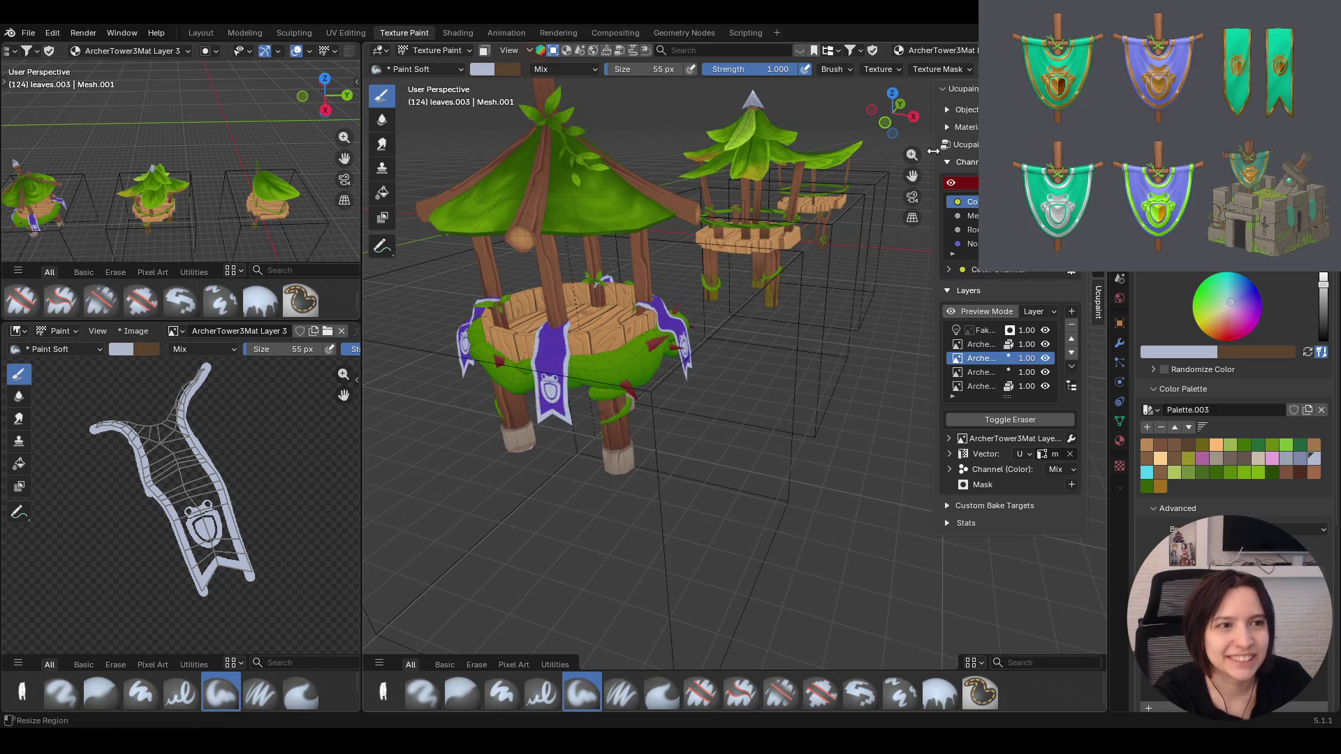
{"action": "left_click_drag", "start_coordinate": [911, 175], "coordinate": [911, 174]}
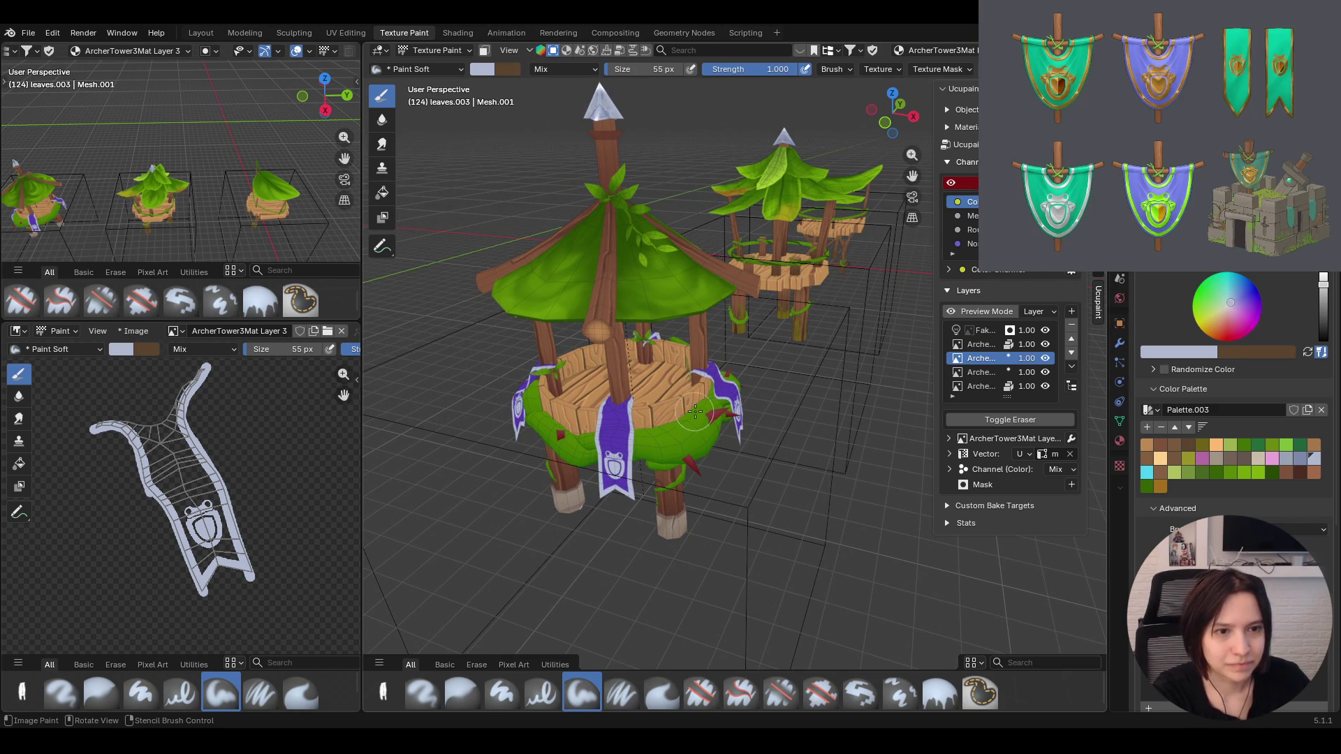
{"action": "middle_click_drag", "start_coordinate": [689, 414], "coordinate": [739, 350]}
{"action": "mouse_move", "coordinate": [912, 154]}
{"action": "left_mouse_down"}
{"action": "mouse_move", "coordinate": [913, 126]}
{"action": "mouse_move", "coordinate": [910, 178]}
{"action": "left_mouse_up"}
Add a new image layer above ArcherTower3Mat Layer 2 and widen the layers panel
{"action": "left_click", "coordinate": [976, 387]}
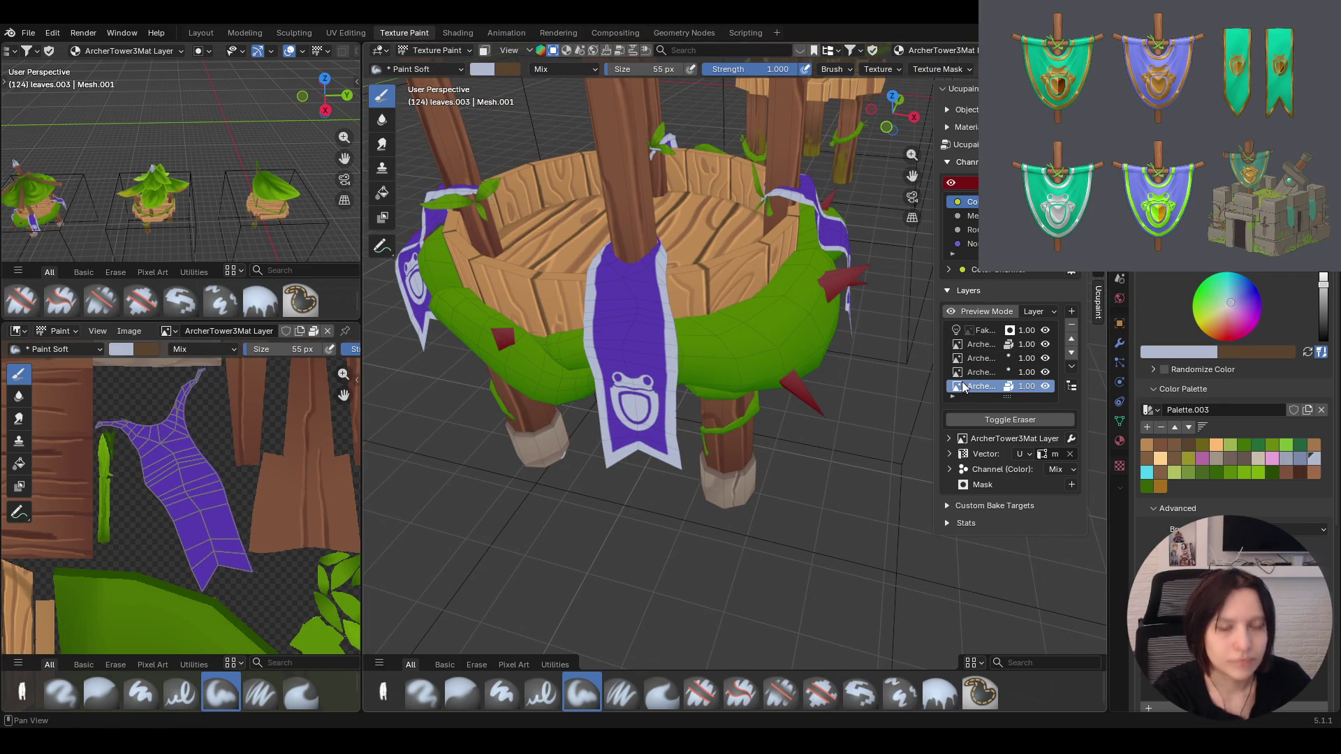
{"action": "left_click", "coordinate": [991, 357]}
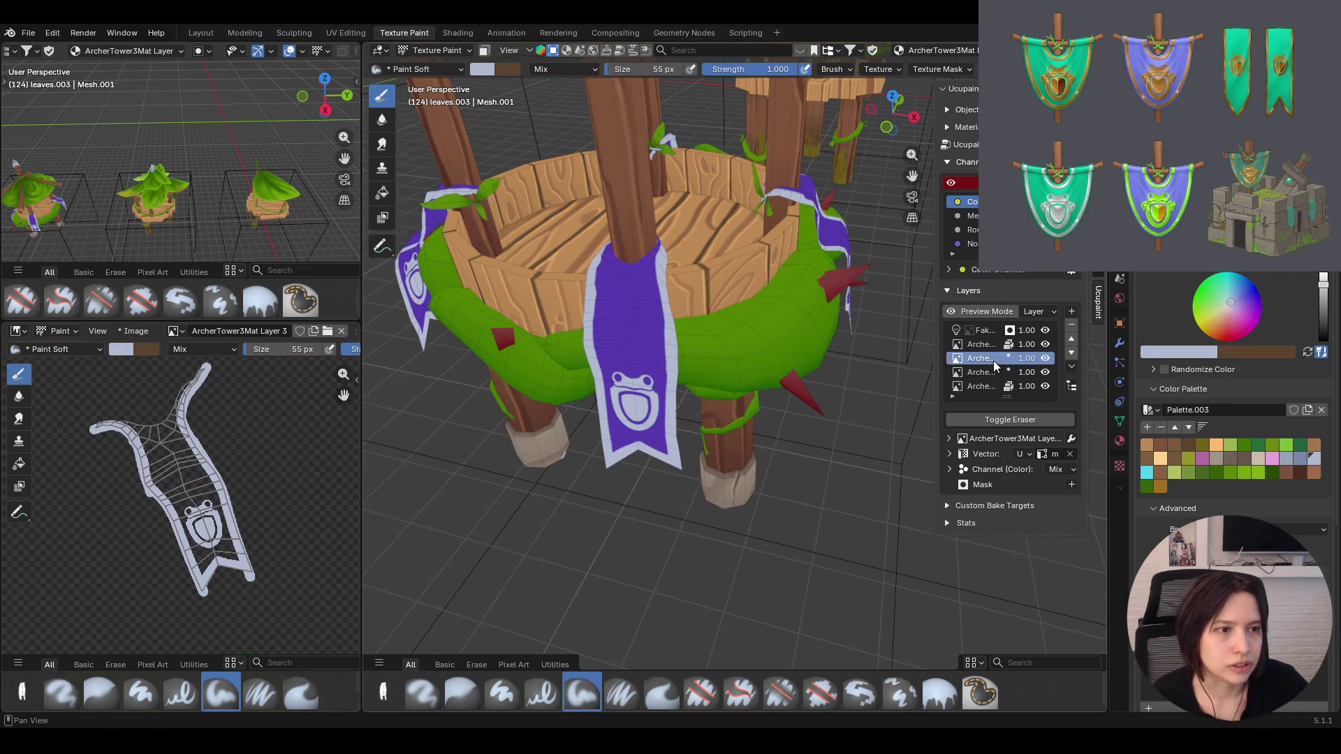
{"action": "left_click", "coordinate": [997, 372]}
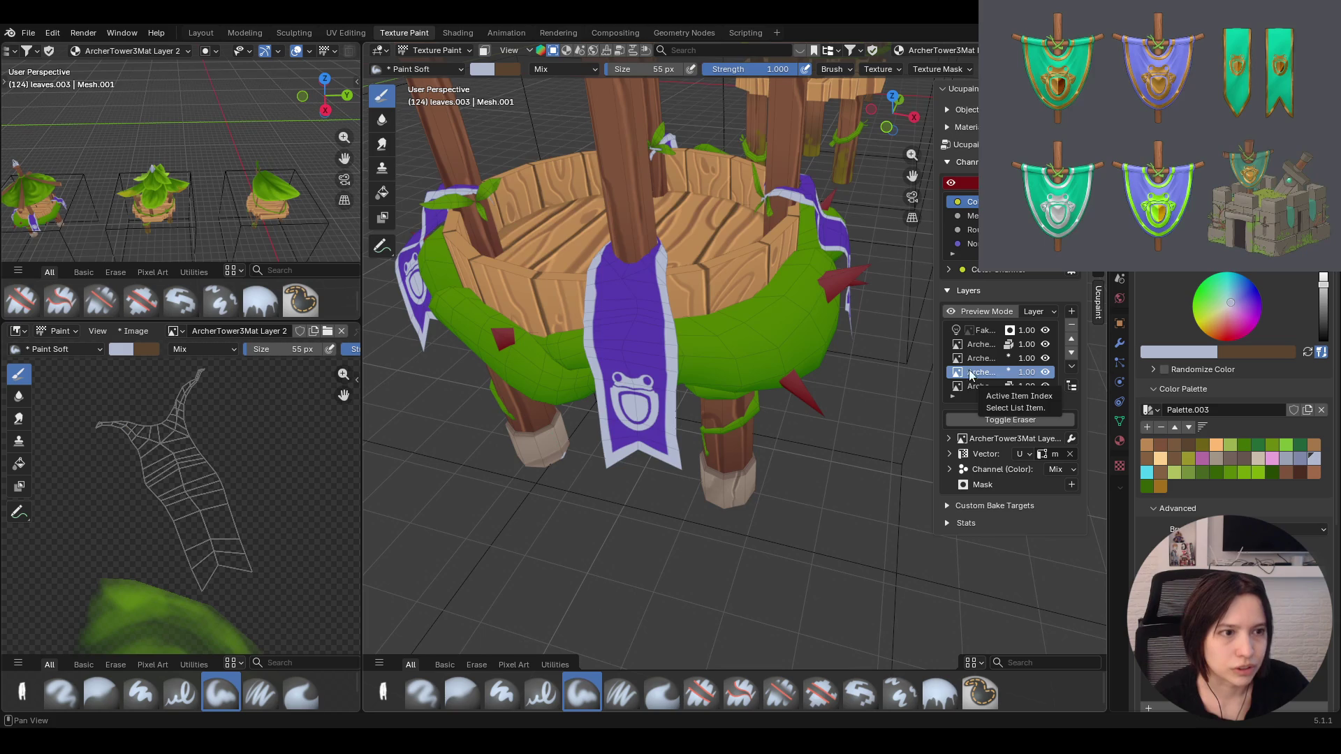
{"action": "scroll", "coordinate": [713, 367], "scroll_direction": "down", "scroll_amount": 5}
{"action": "scroll", "coordinate": [707, 372], "scroll_direction": "up", "scroll_amount": 5}
{"action": "middle_click_drag", "start_coordinate": [702, 378], "coordinate": [719, 361]}
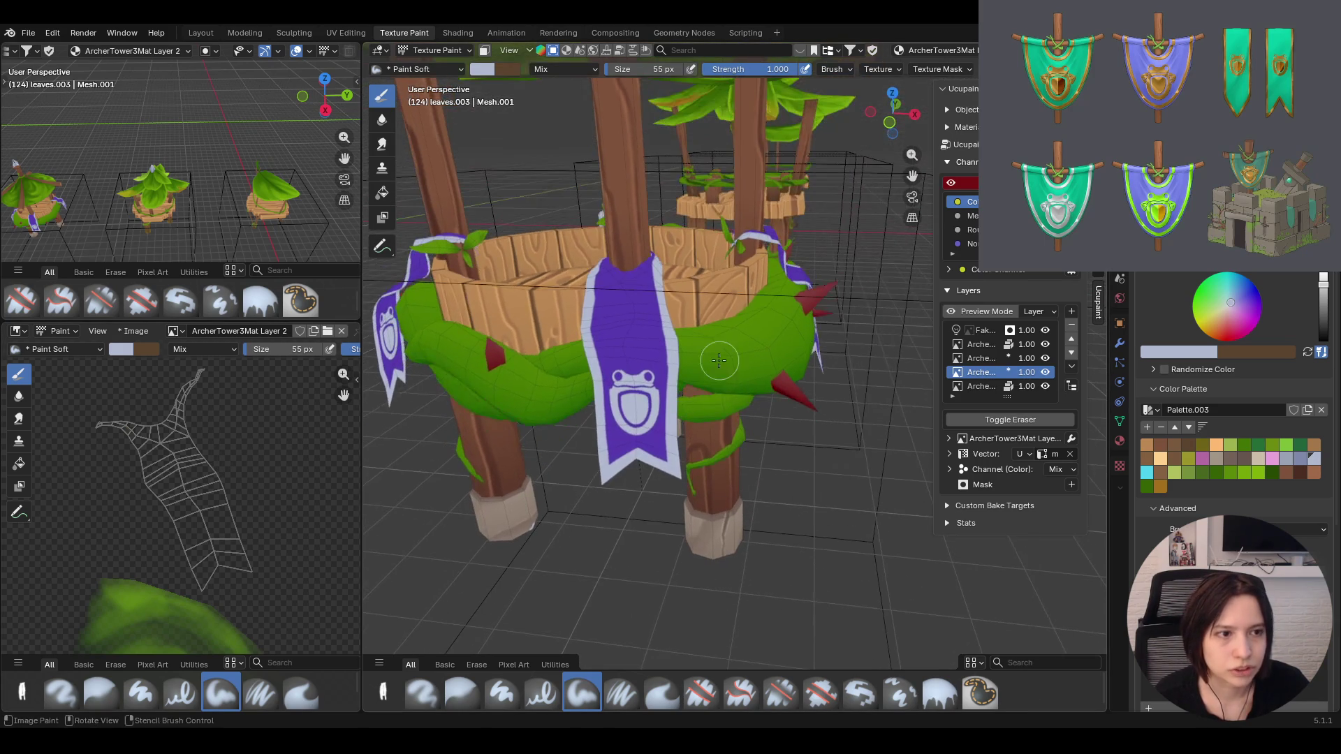
{"action": "left_click", "coordinate": [1071, 312]}
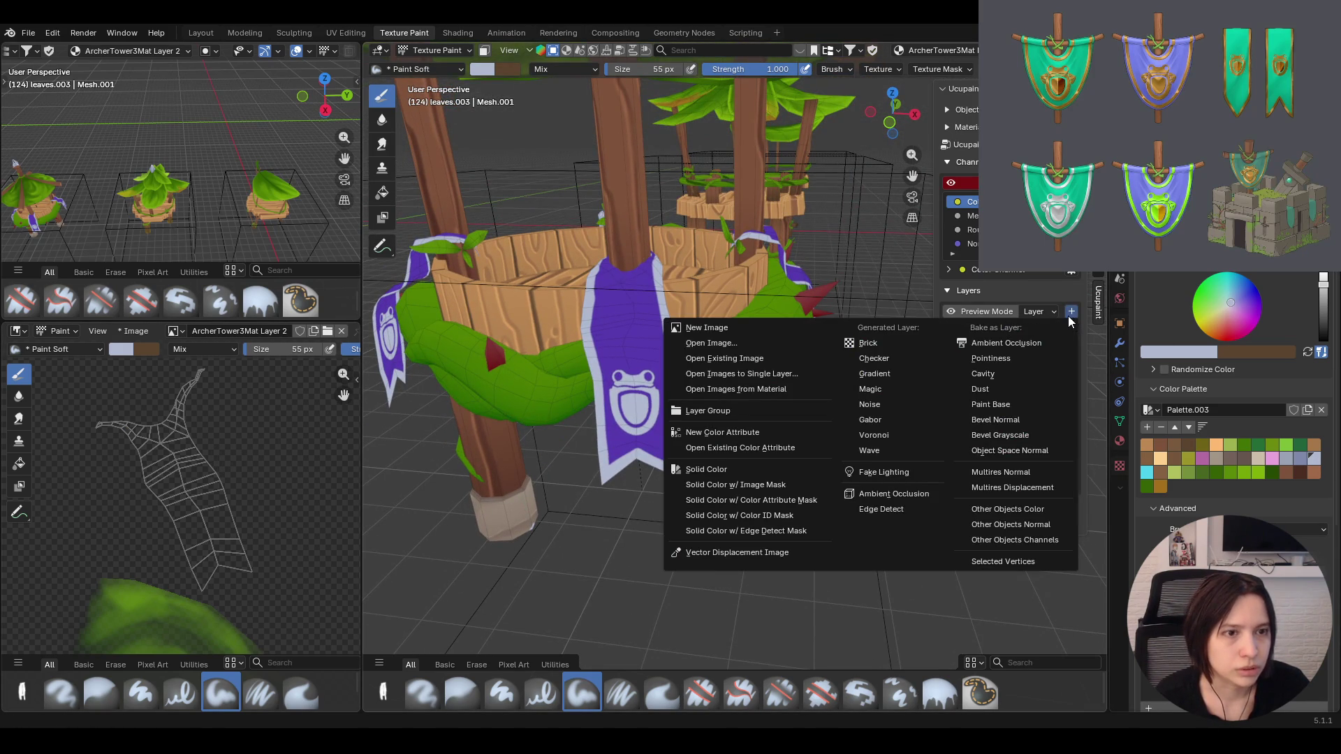
{"action": "left_click", "coordinate": [706, 328]}
{"action": "left_click", "coordinate": [670, 480]}
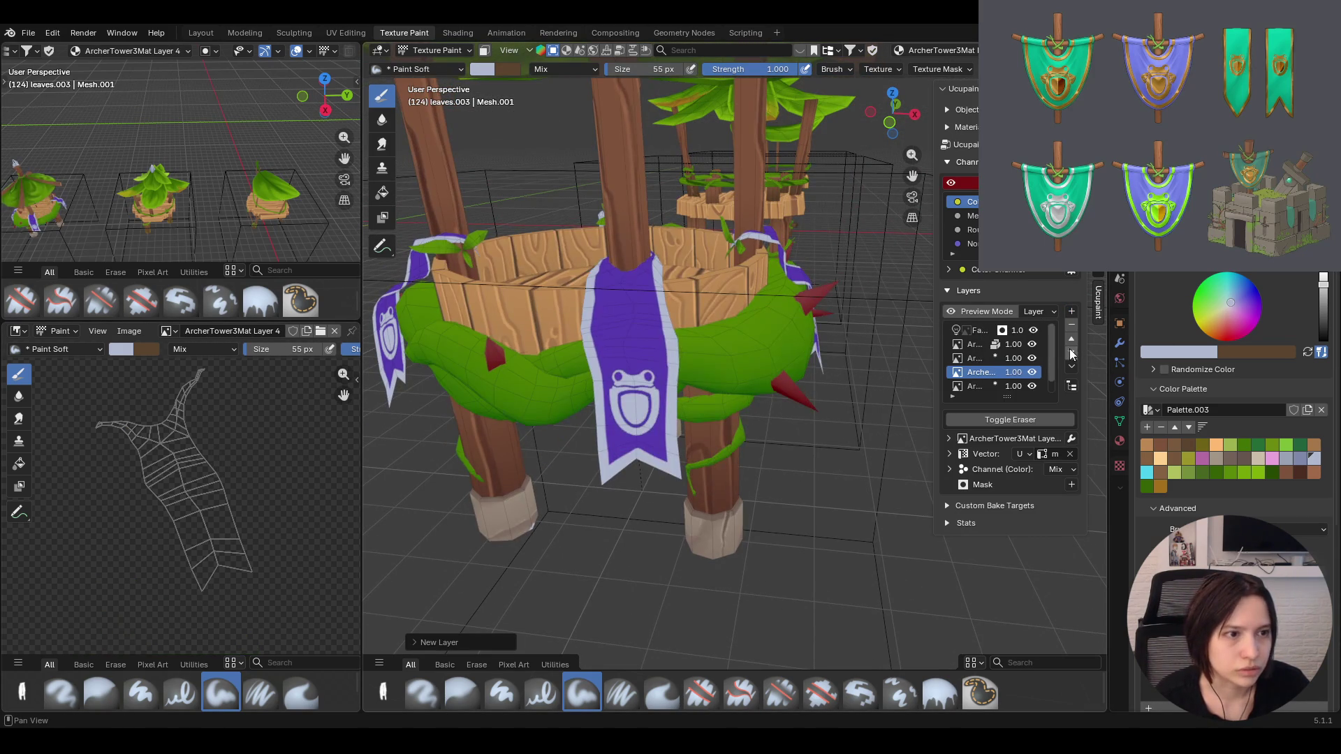
{"action": "left_click_drag", "start_coordinate": [940, 378], "coordinate": [874, 378]}
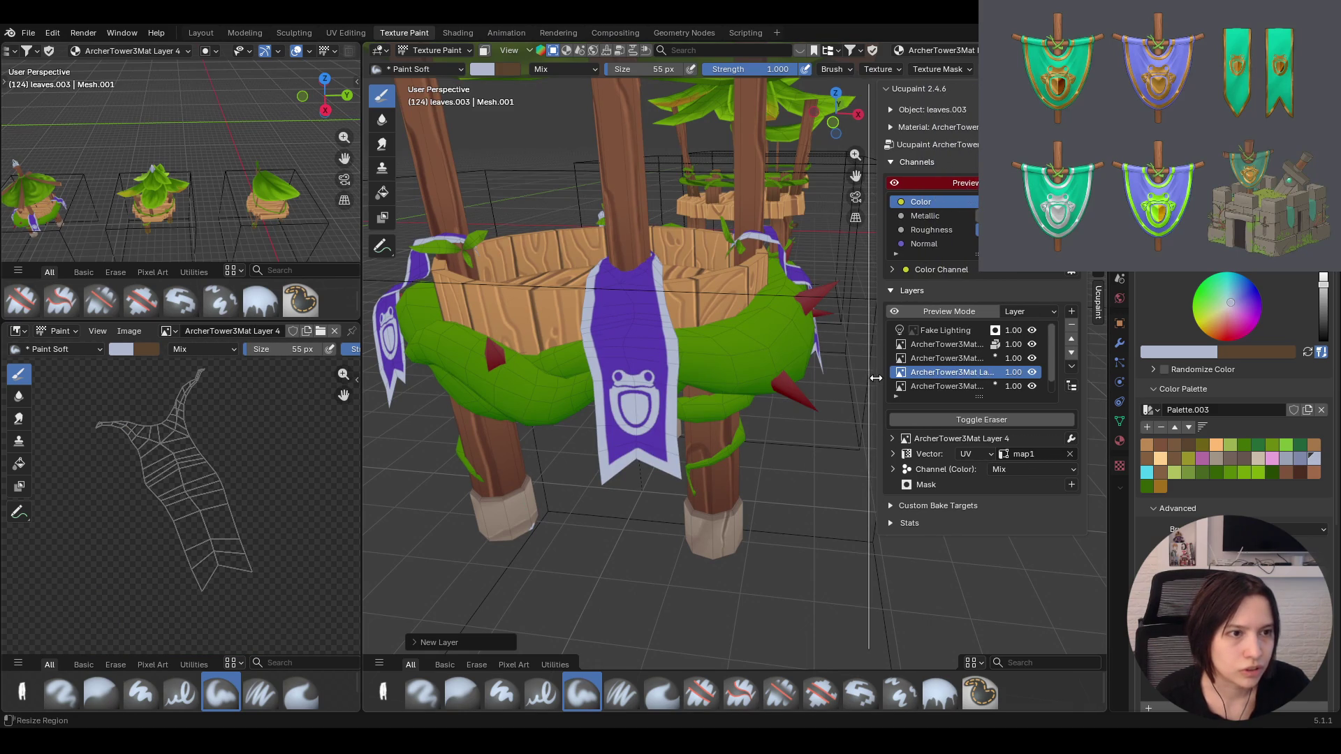
Rename Layer 4 to ArcherTowerFlag Base and Layer 3 to ArcherTower3Flag Frog
{"action": "left_click", "coordinate": [944, 357]}
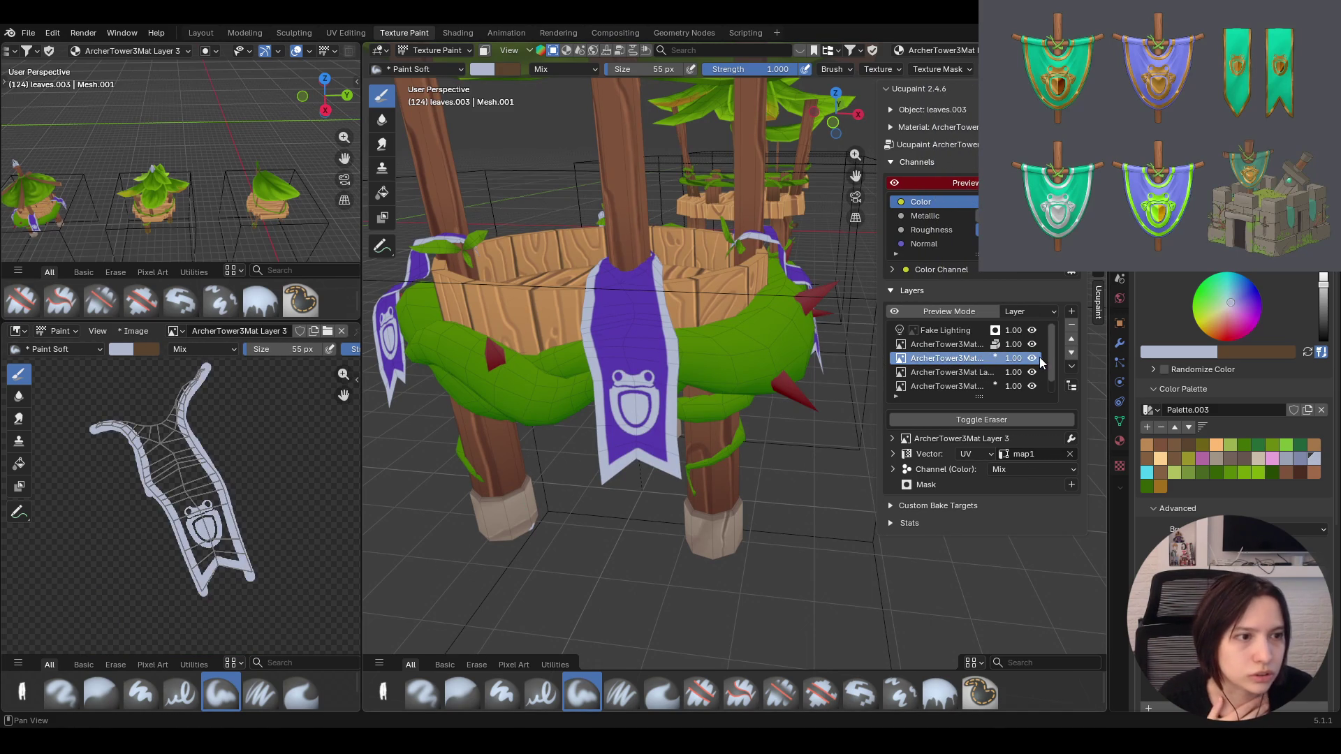
{"action": "left_click", "coordinate": [929, 372]}
{"action": "double_click", "coordinate": [930, 373]}
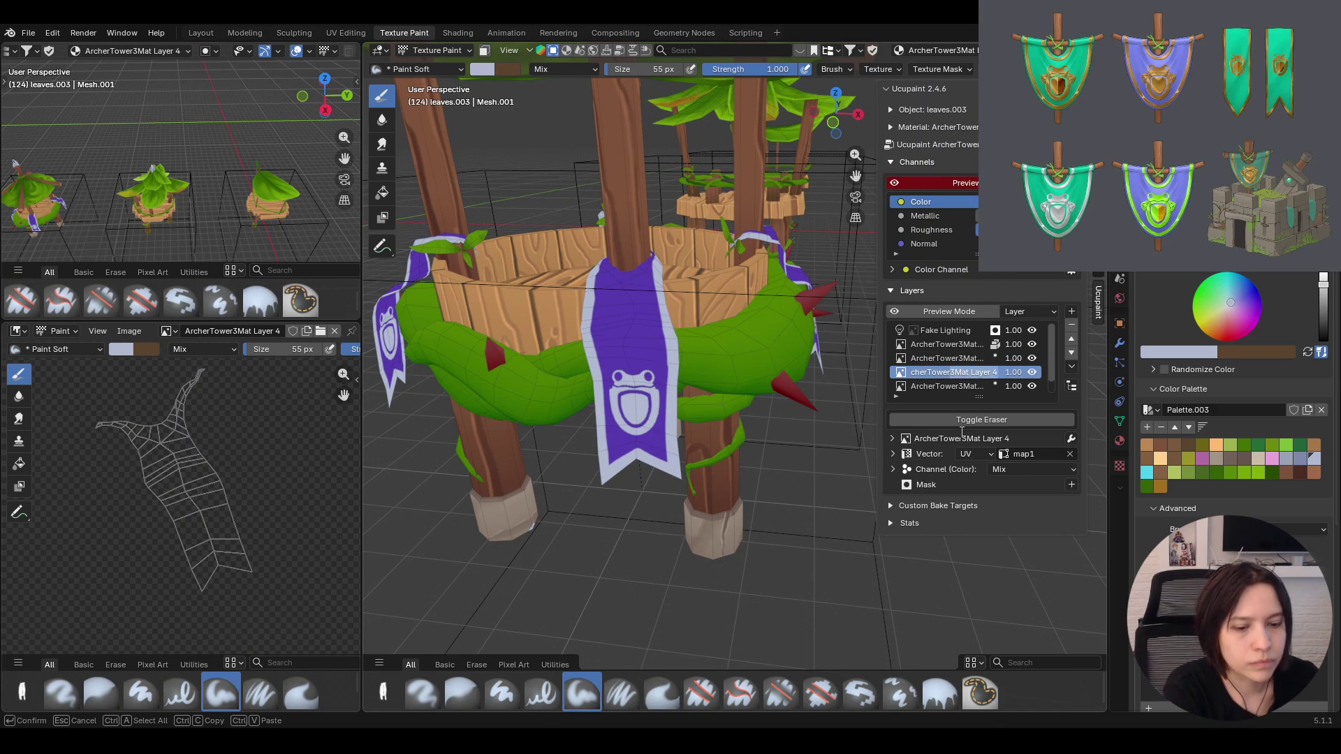
{"action": "type", "text": "ArcherTowerFla"}
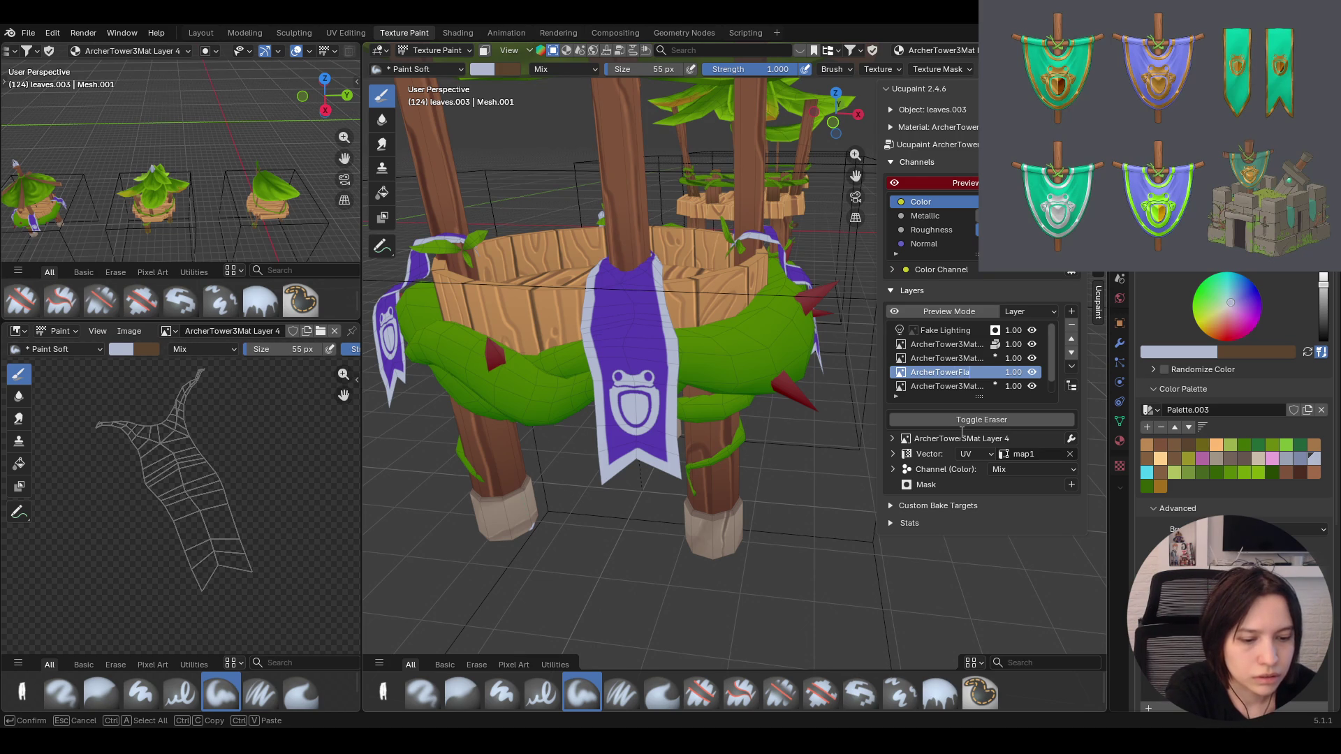
{"action": "type", "text": "g Base"}
{"action": "key", "text": "Return"}
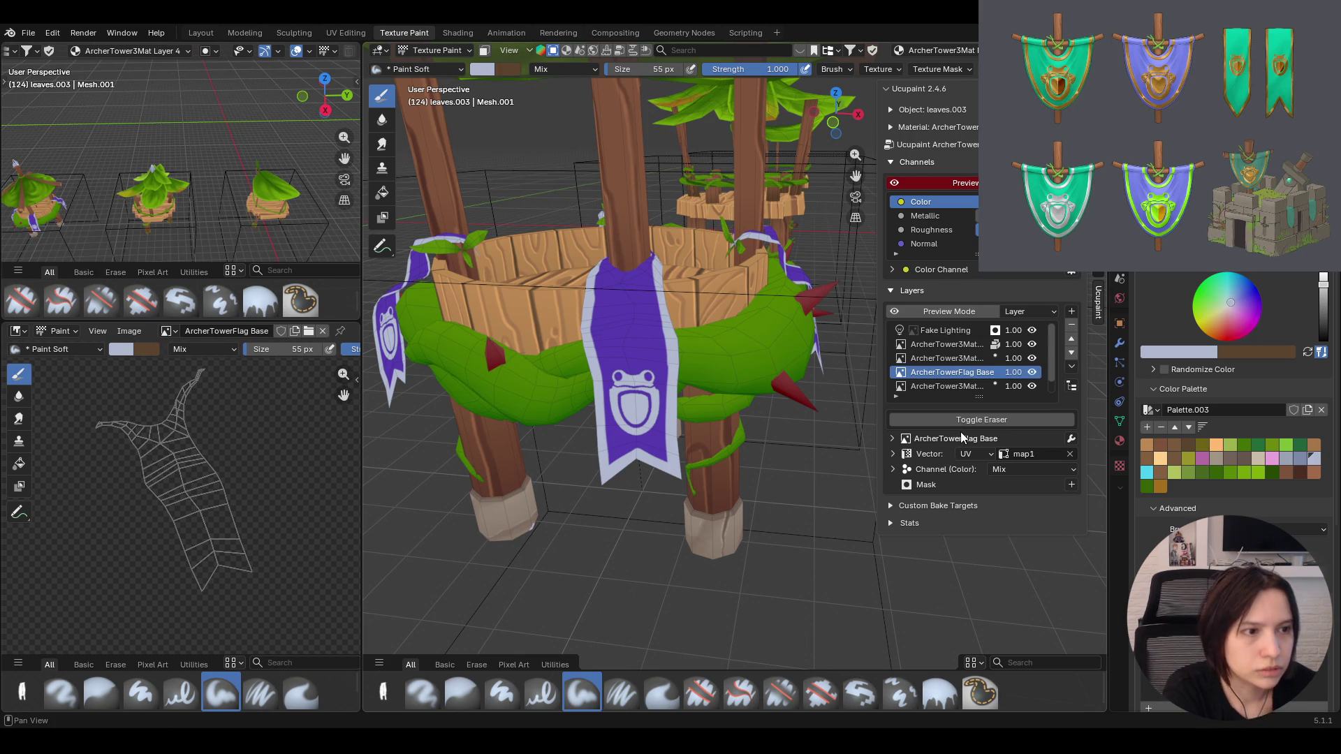
{"action": "left_click", "coordinate": [952, 356]}
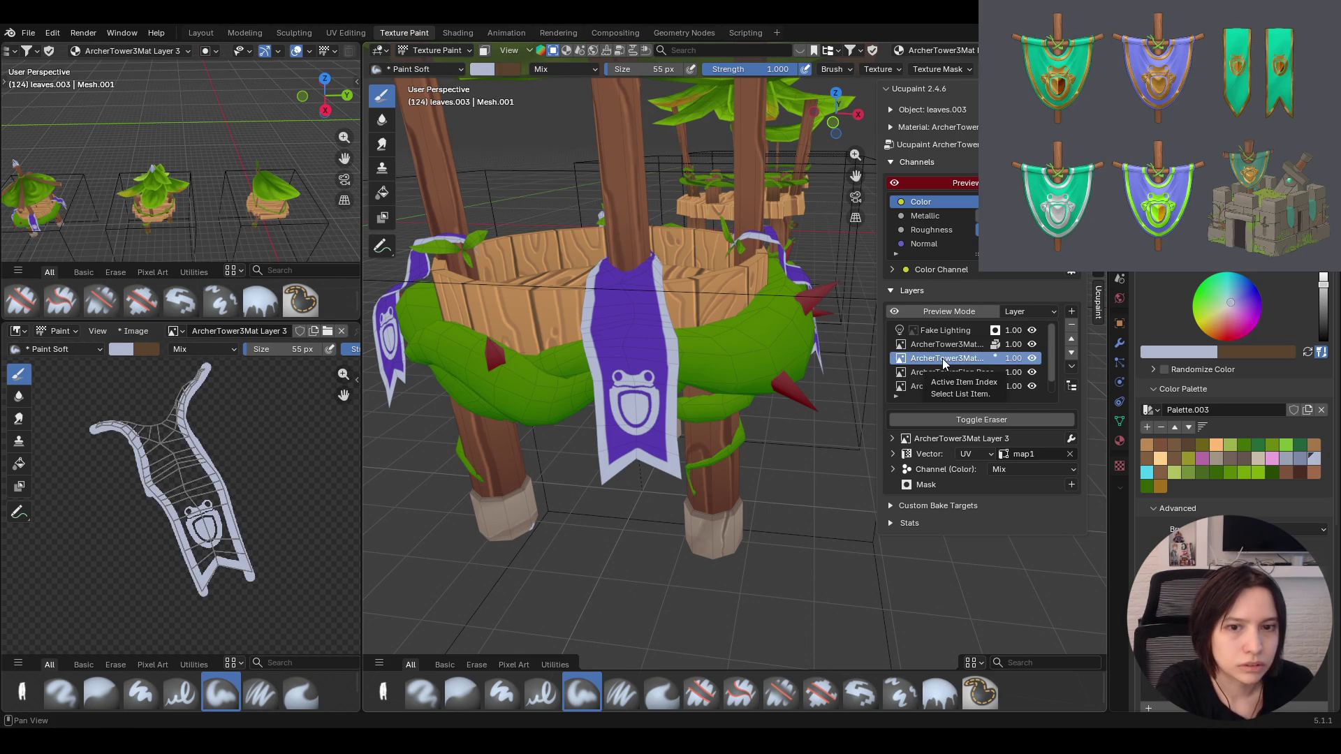
{"action": "double_click", "coordinate": [943, 359]}
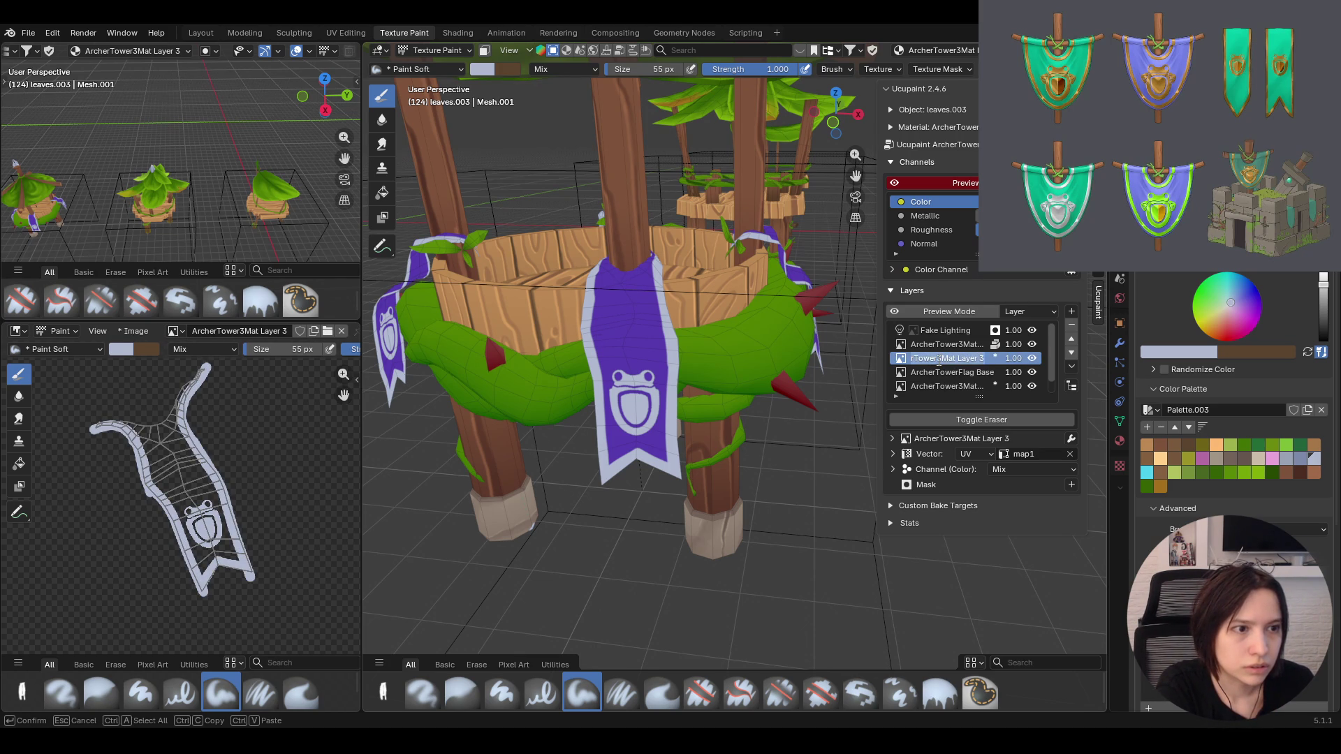
{"action": "type", "text": "ArcherTowerF"}
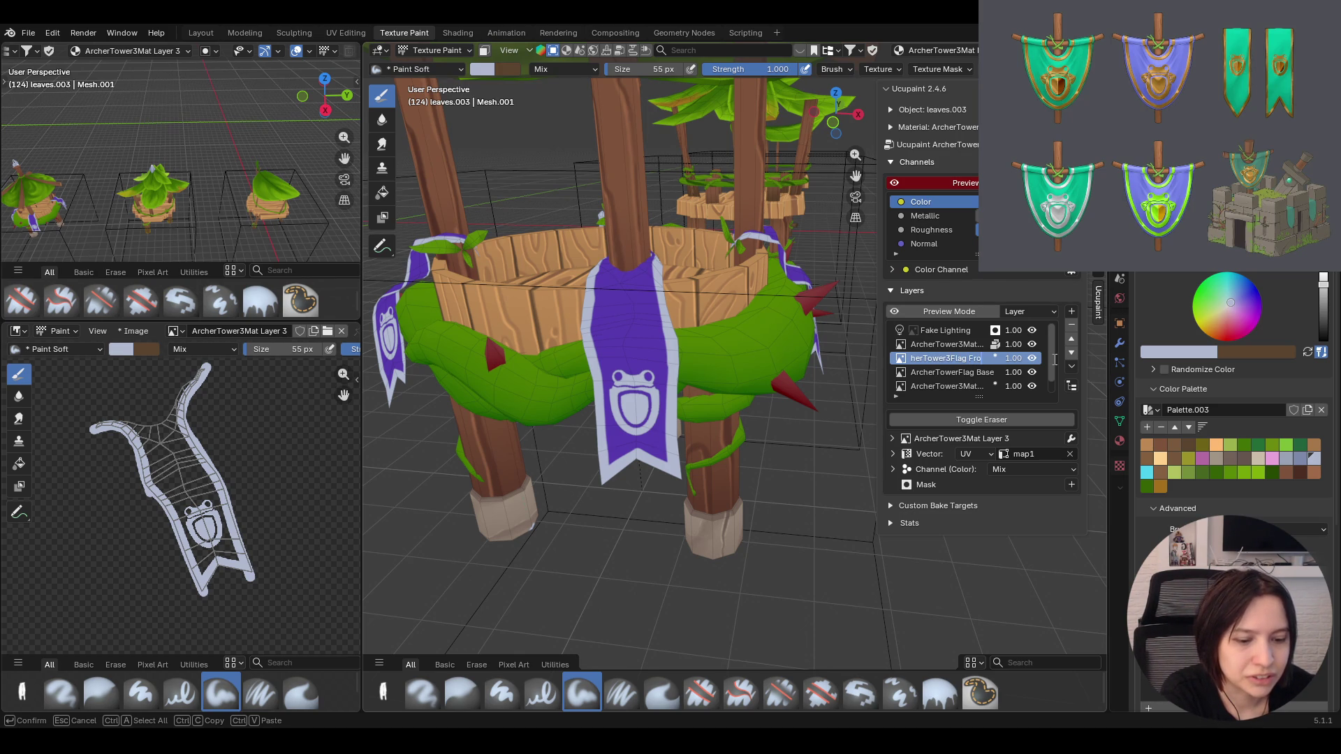
{"action": "key", "text": "Return"}
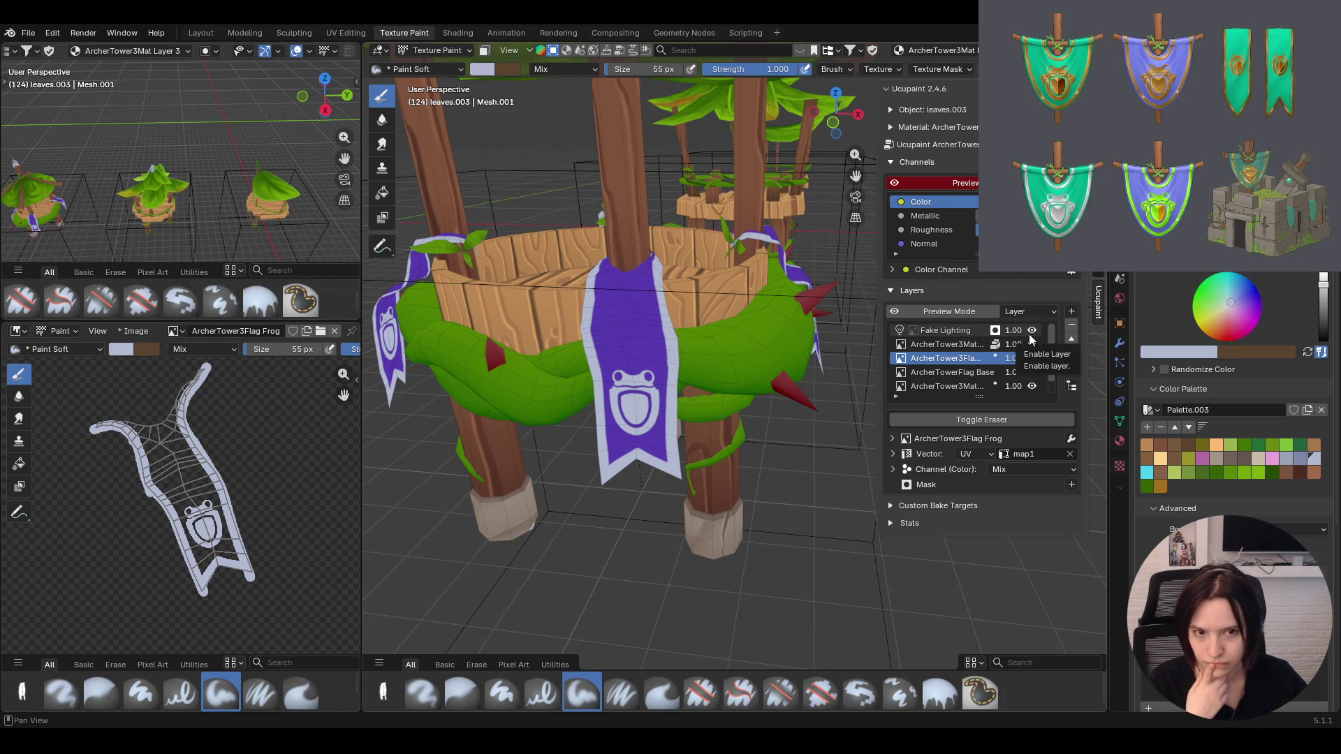
{"action": "scroll", "coordinate": [743, 311], "scroll_direction": "down", "scroll_amount": 2}
{"action": "scroll", "coordinate": [742, 311], "scroll_direction": "down", "scroll_amount": 3}
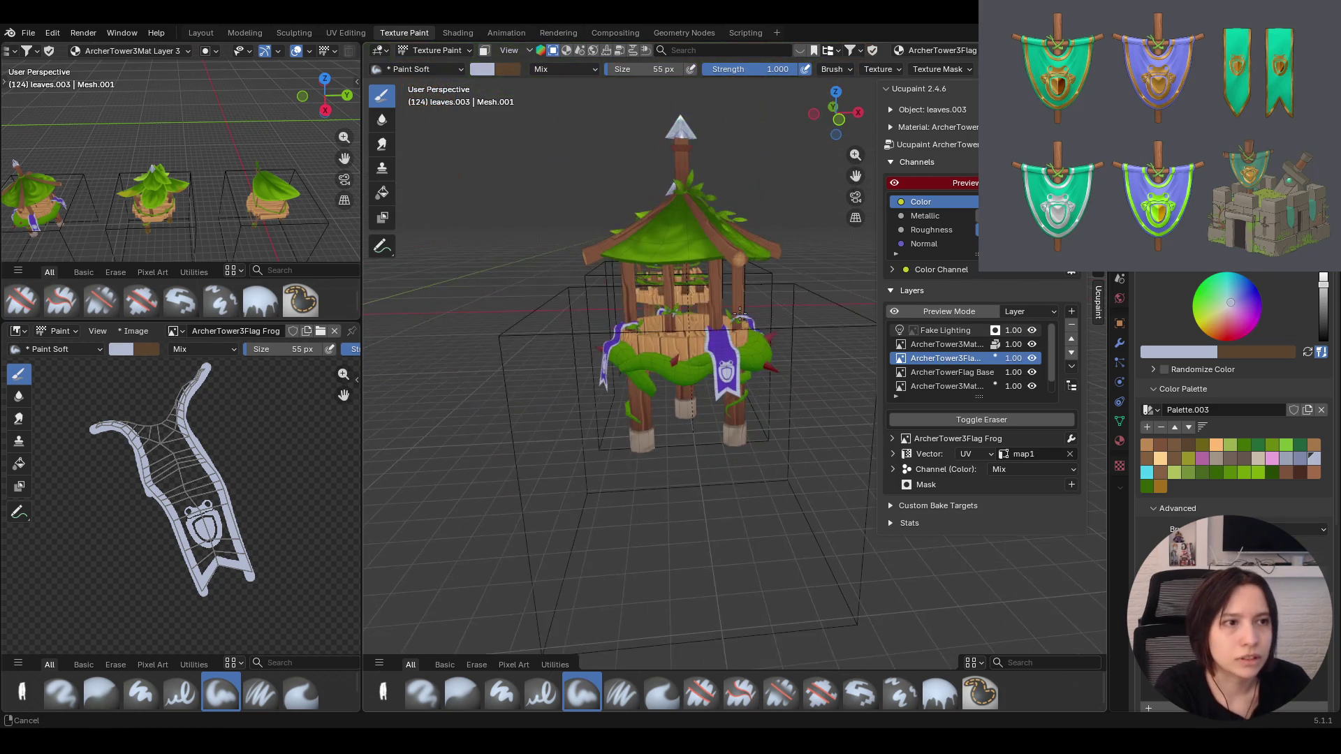
Make ArcherTowerFlag Base the active paint layer
{"action": "mouse_move", "coordinate": [743, 310]}
{"action": "middle_mouse_down"}
{"action": "mouse_move", "coordinate": [643, 302]}
{"action": "mouse_move", "coordinate": [679, 311]}
{"action": "middle_mouse_up"}
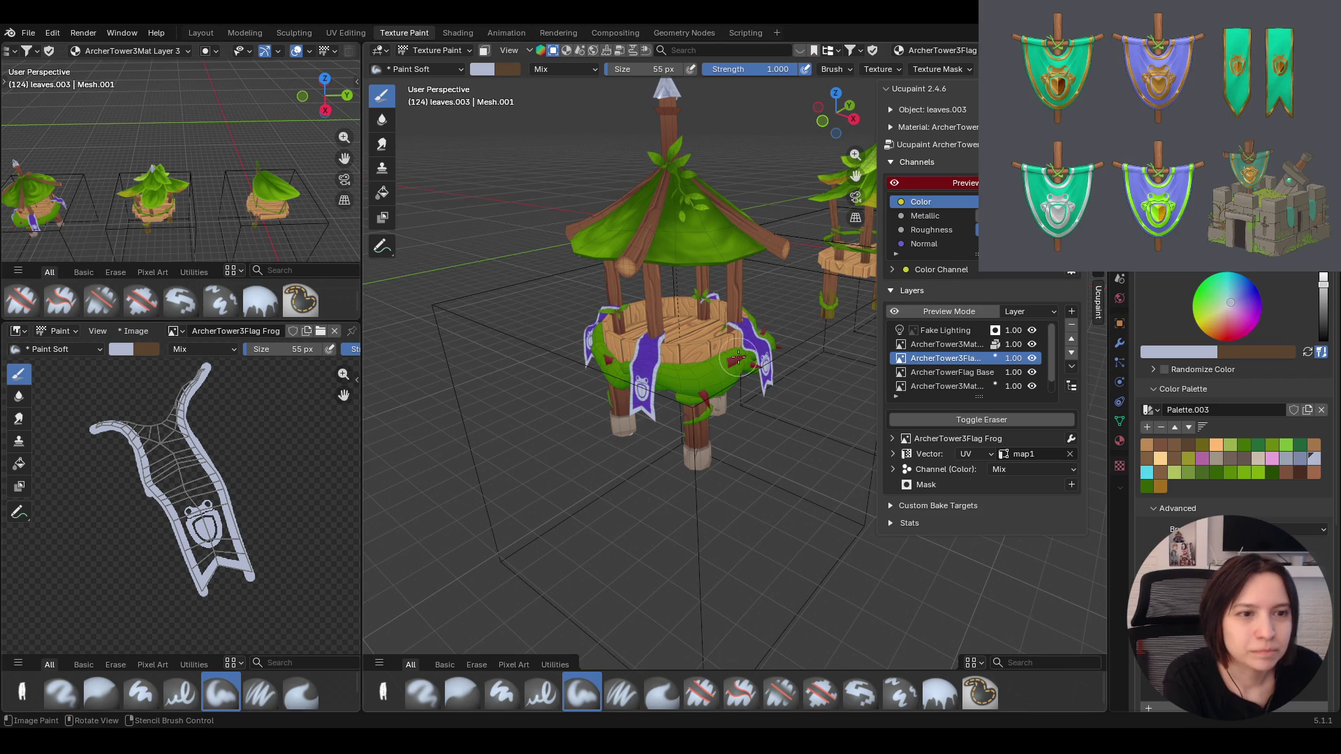
{"action": "middle_click_drag", "start_coordinate": [712, 383], "coordinate": [730, 409]}
{"action": "scroll", "coordinate": [730, 409], "scroll_direction": "up", "scroll_amount": 4}
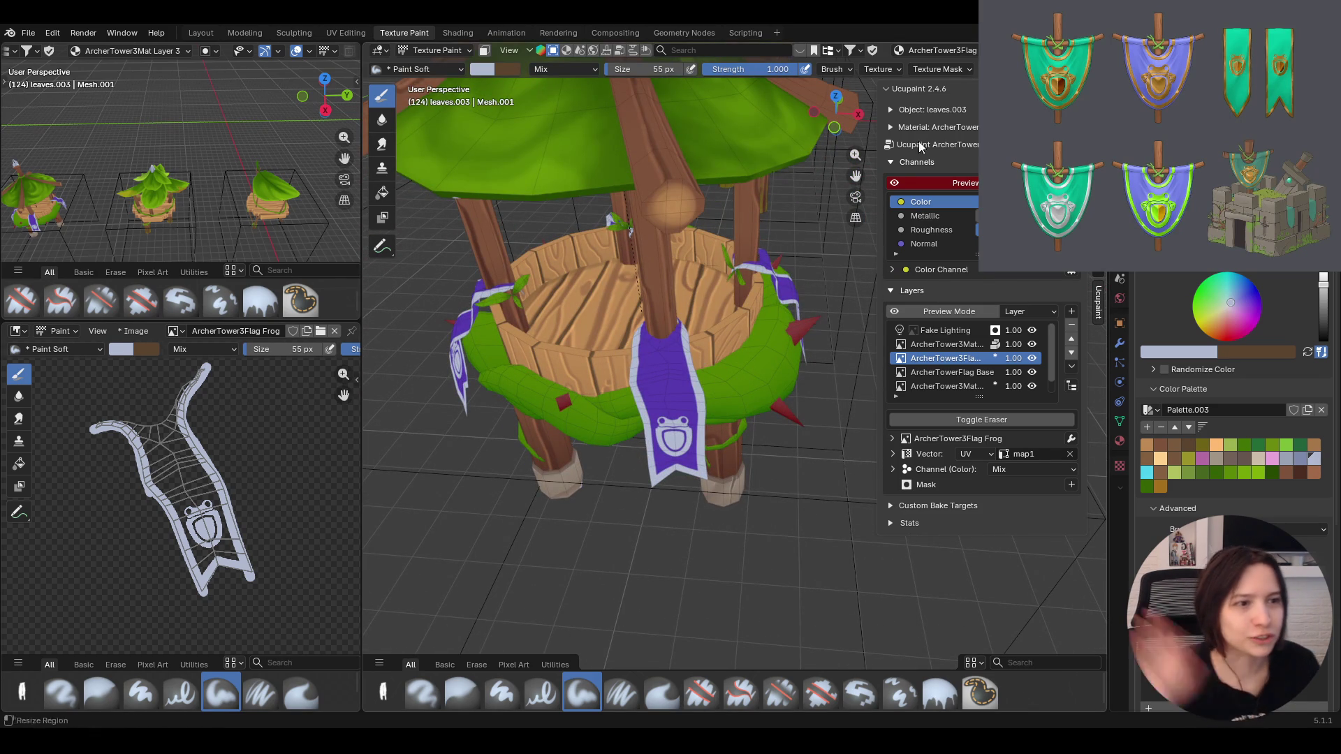
{"action": "left_click", "coordinate": [970, 373]}
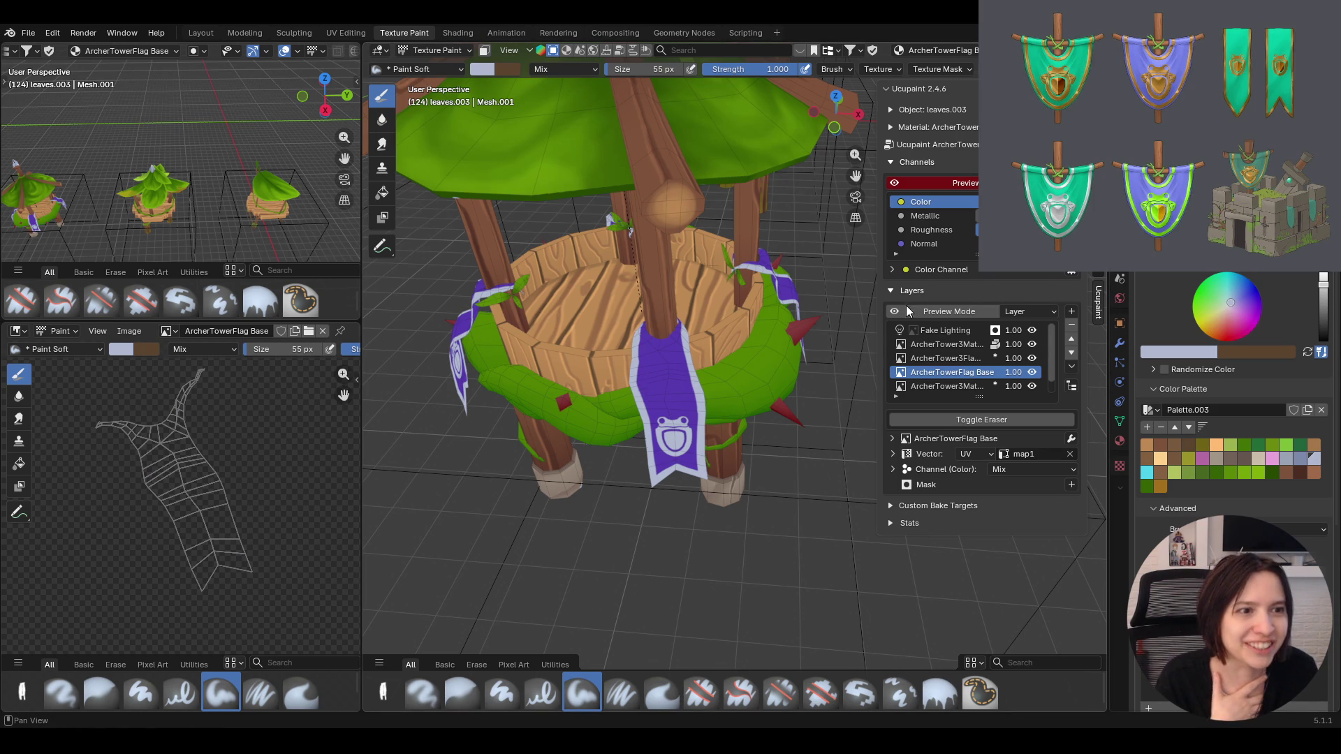
{"action": "middle_click_drag", "start_coordinate": [818, 440], "coordinate": [828, 399]}
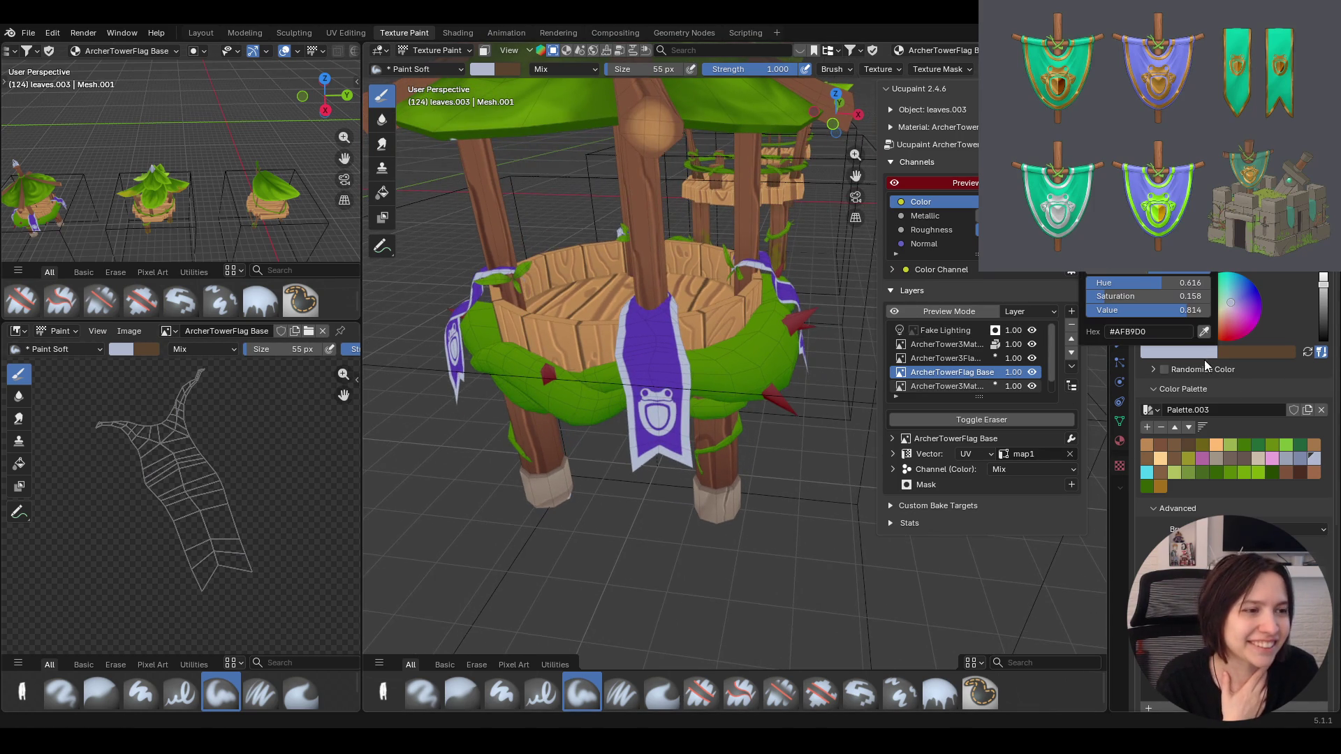
Sample the banner purple, fill the flag base texture with it and save ArcherTower.blend
{"action": "key", "text": "s"}
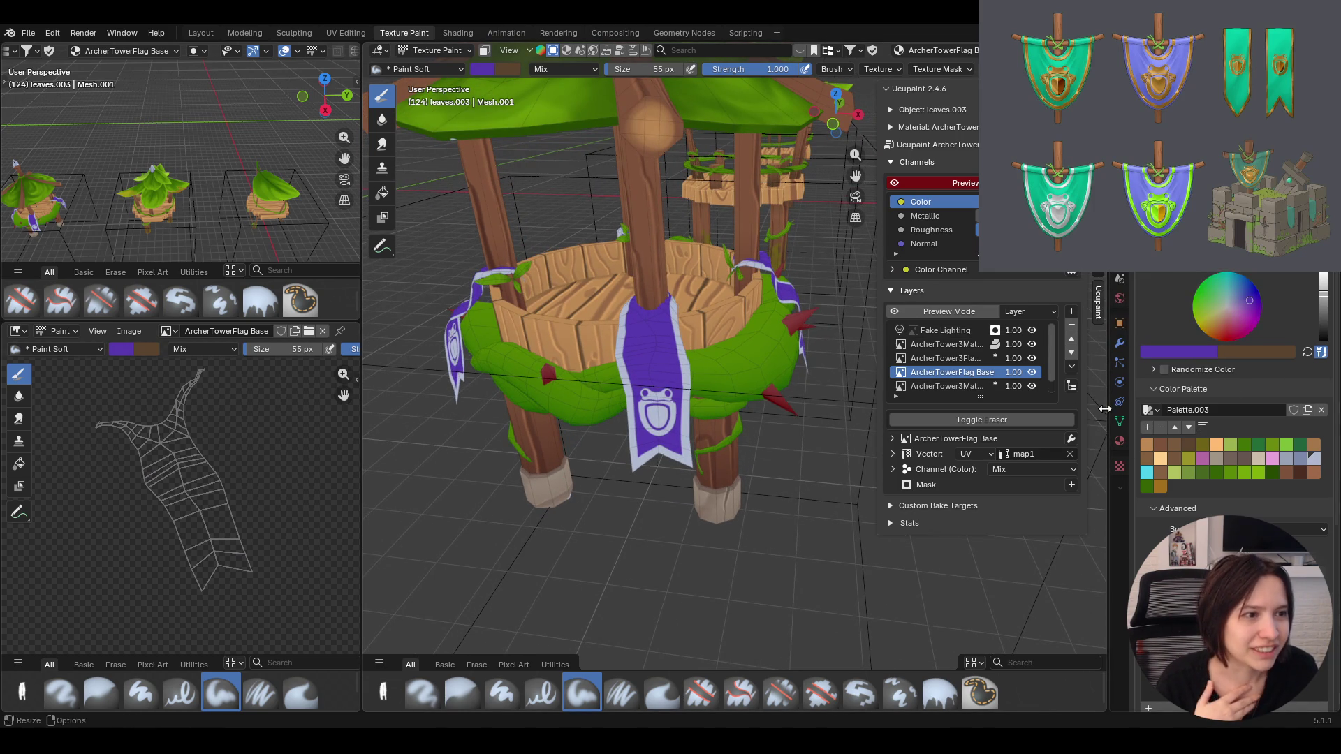
{"action": "left_click", "coordinate": [938, 694]}
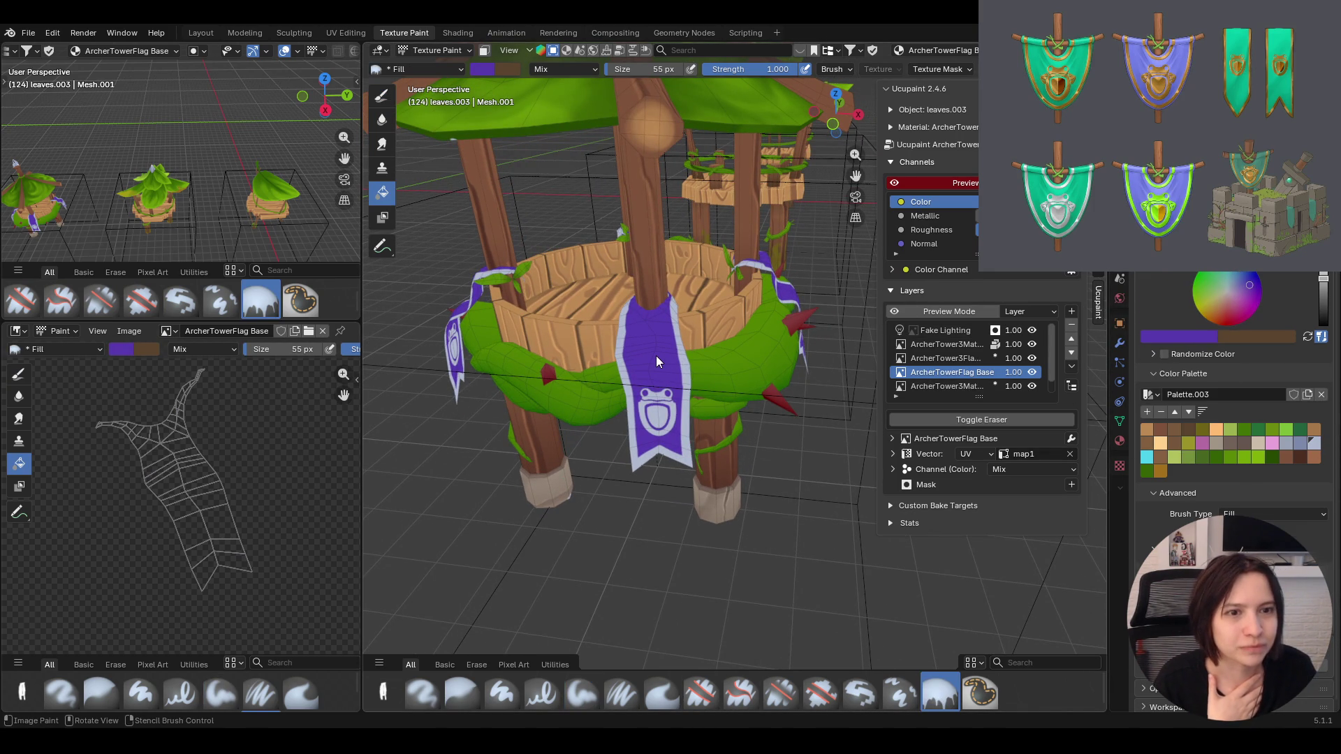
{"action": "scroll", "coordinate": [225, 505], "scroll_direction": "down", "scroll_amount": 3}
{"action": "scroll", "coordinate": [220, 503], "scroll_direction": "down", "scroll_amount": 2}
{"action": "scroll", "coordinate": [202, 505], "scroll_direction": "up", "scroll_amount": 1}
{"action": "left_click_drag", "start_coordinate": [875, 338], "coordinate": [882, 338]}
{"action": "mouse_move", "coordinate": [655, 338]}
{"action": "middle_mouse_down"}
{"action": "mouse_move", "coordinate": [717, 344]}
{"action": "mouse_move", "coordinate": [611, 357]}
{"action": "mouse_move", "coordinate": [742, 276]}
{"action": "middle_mouse_up"}
{"action": "scroll", "coordinate": [605, 337], "scroll_direction": "up", "scroll_amount": 3}
{"action": "scroll", "coordinate": [607, 341], "scroll_direction": "down", "scroll_amount": 2}
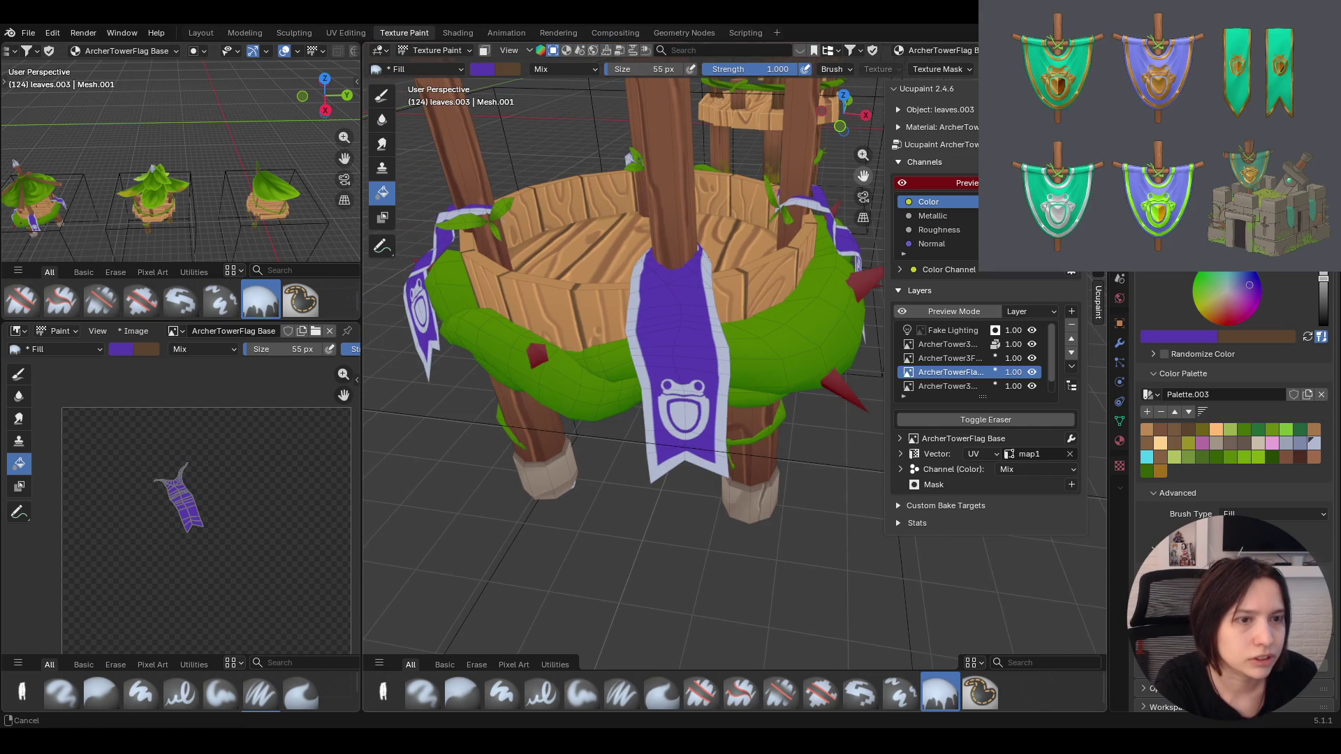
{"action": "key", "text": "ctrl+s"}
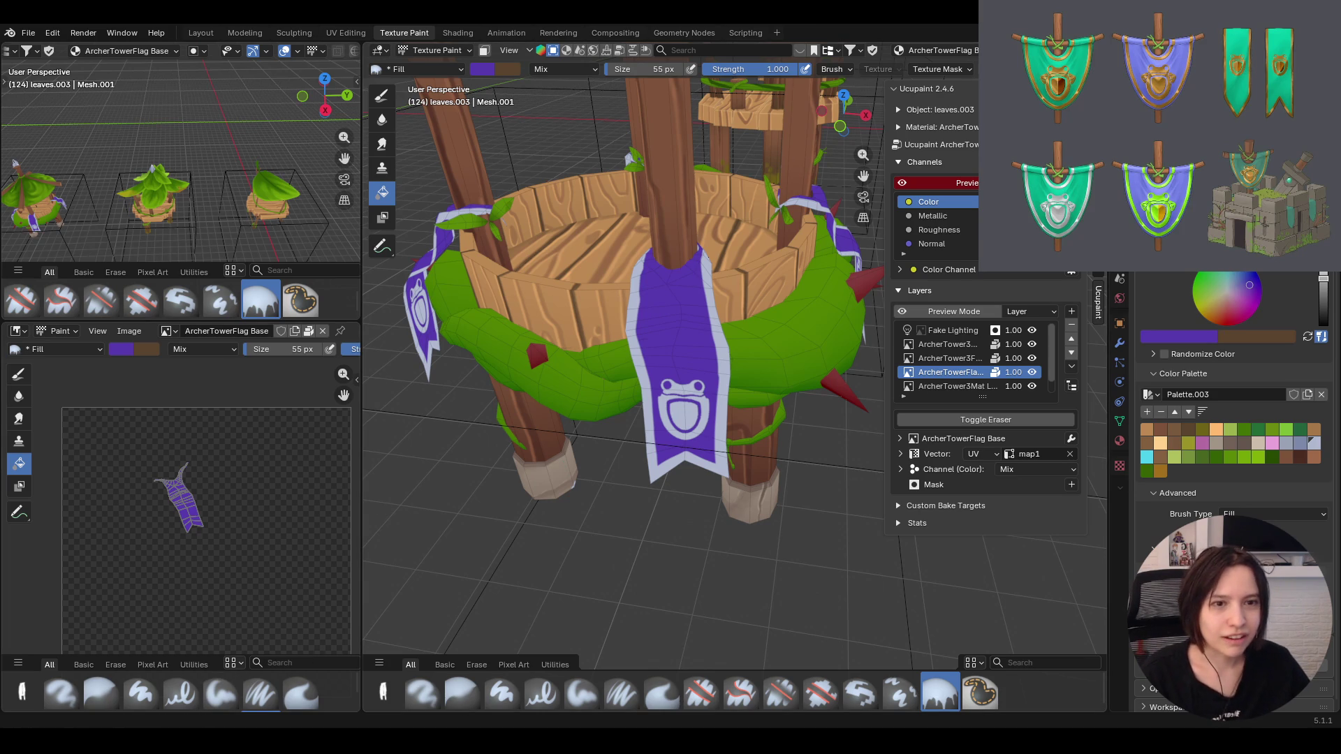
{"action": "middle_click_drag", "start_coordinate": [737, 429], "coordinate": [742, 426]}
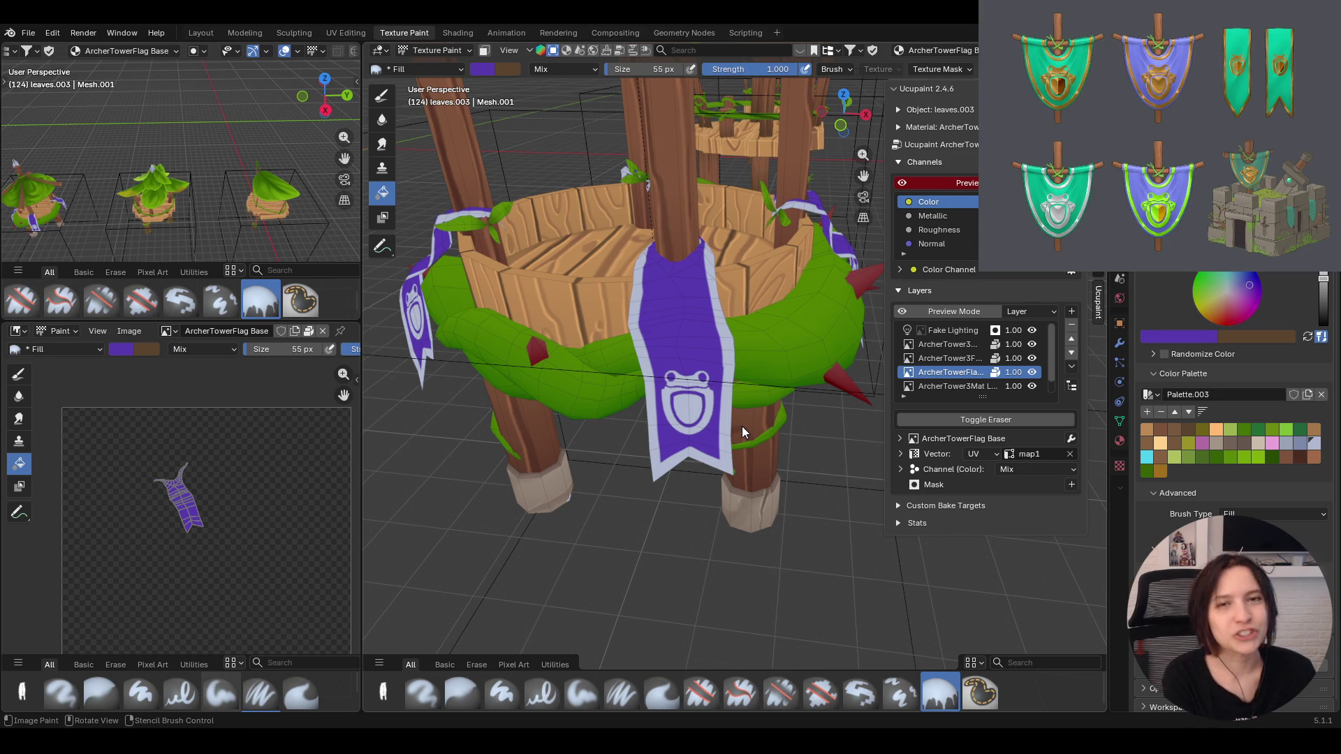
{"action": "middle_click_drag", "start_coordinate": [709, 333], "coordinate": [775, 398]}
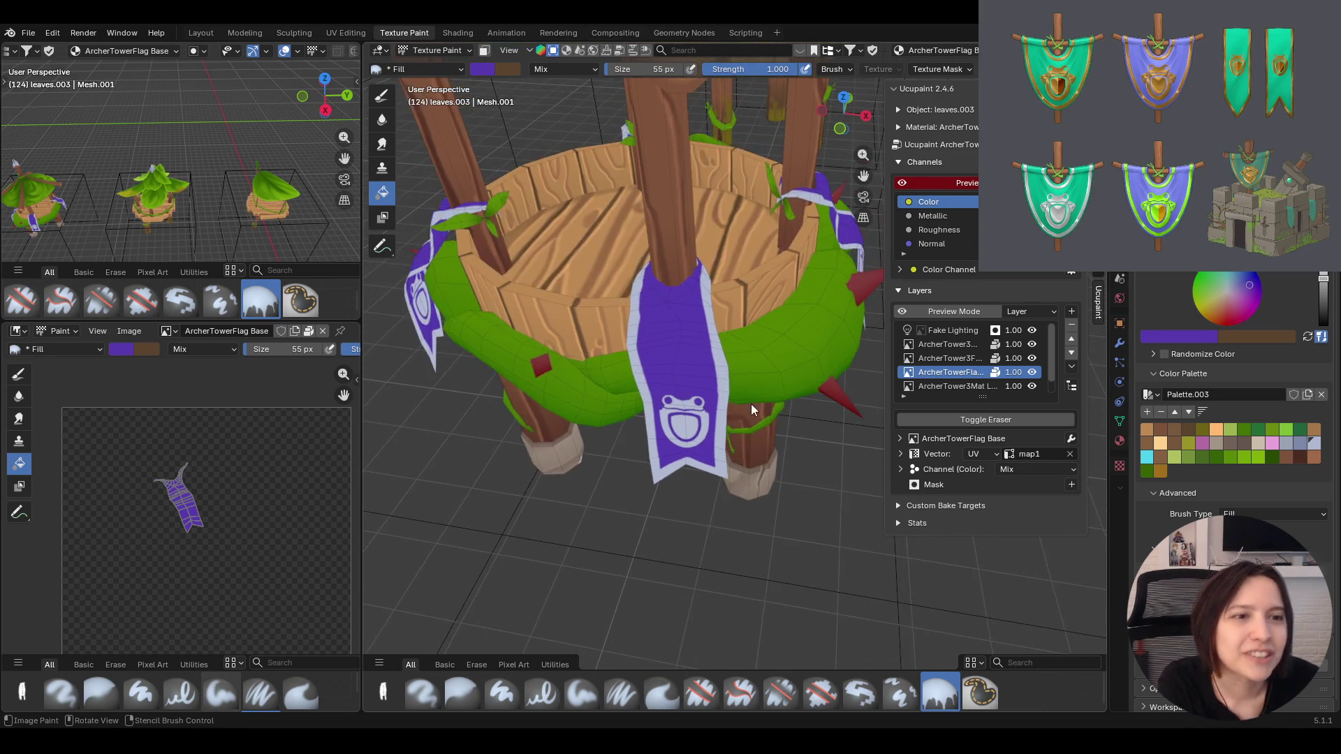
{"action": "middle_click_drag", "start_coordinate": [775, 399], "coordinate": [745, 386]}
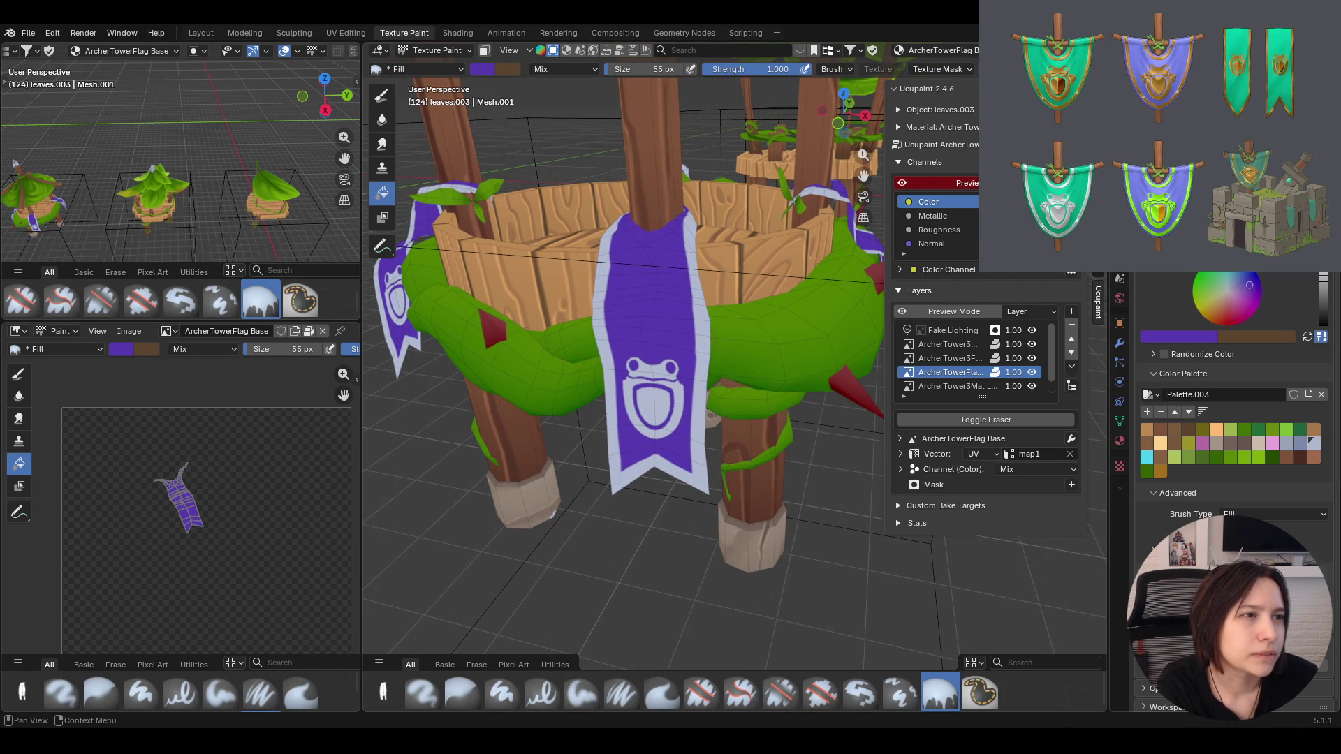
{"action": "middle_click_drag", "start_coordinate": [808, 373], "coordinate": [725, 398]}
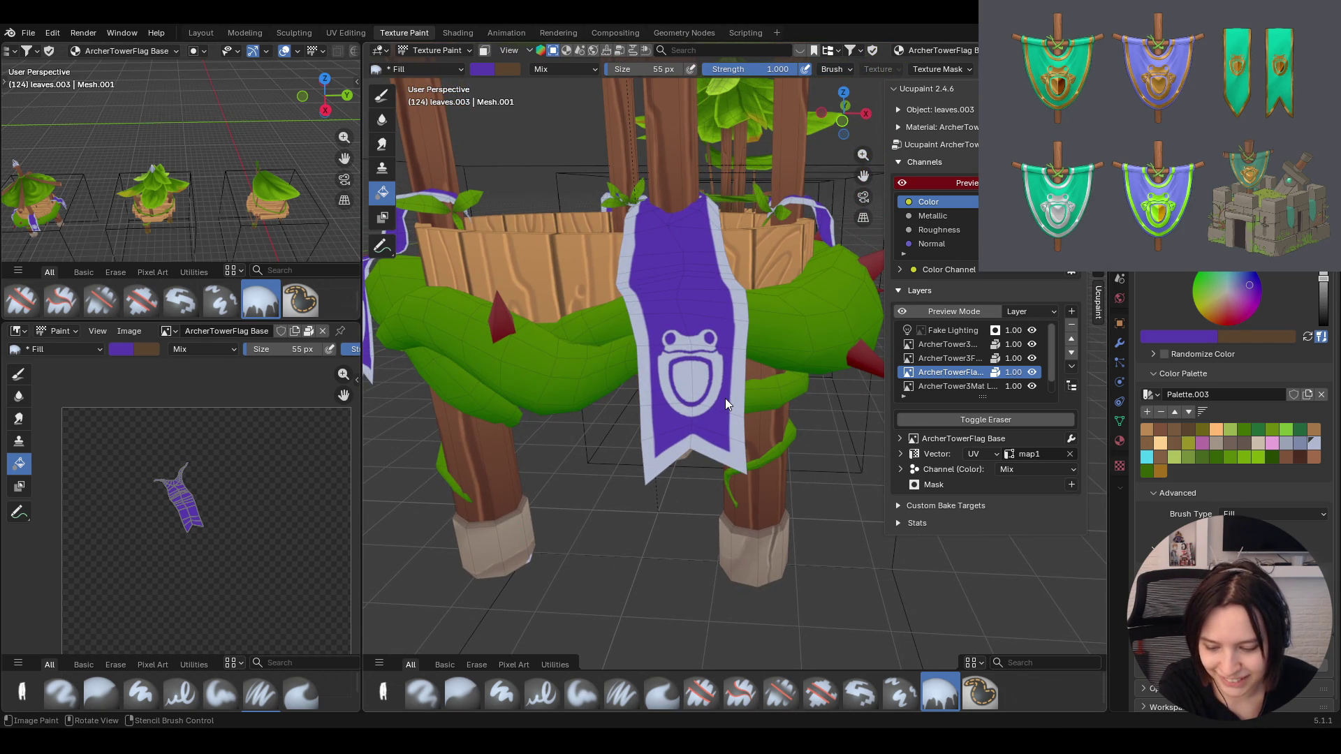
{"action": "middle_click_drag", "start_coordinate": [712, 354], "coordinate": [699, 374]}
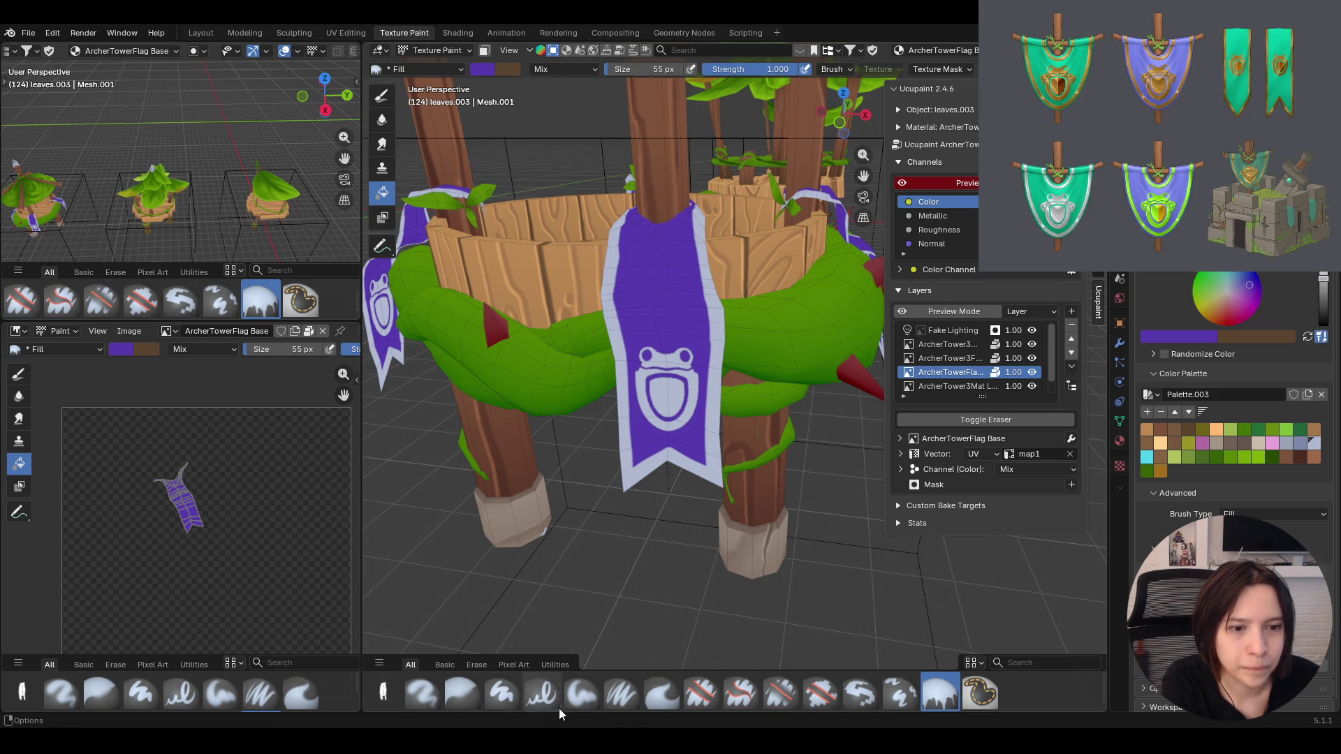
With the Paint Soft brush, save the banner purple and a darker, lower-value purple as two Palette.003 swatches
{"action": "left_click", "coordinate": [579, 695]}
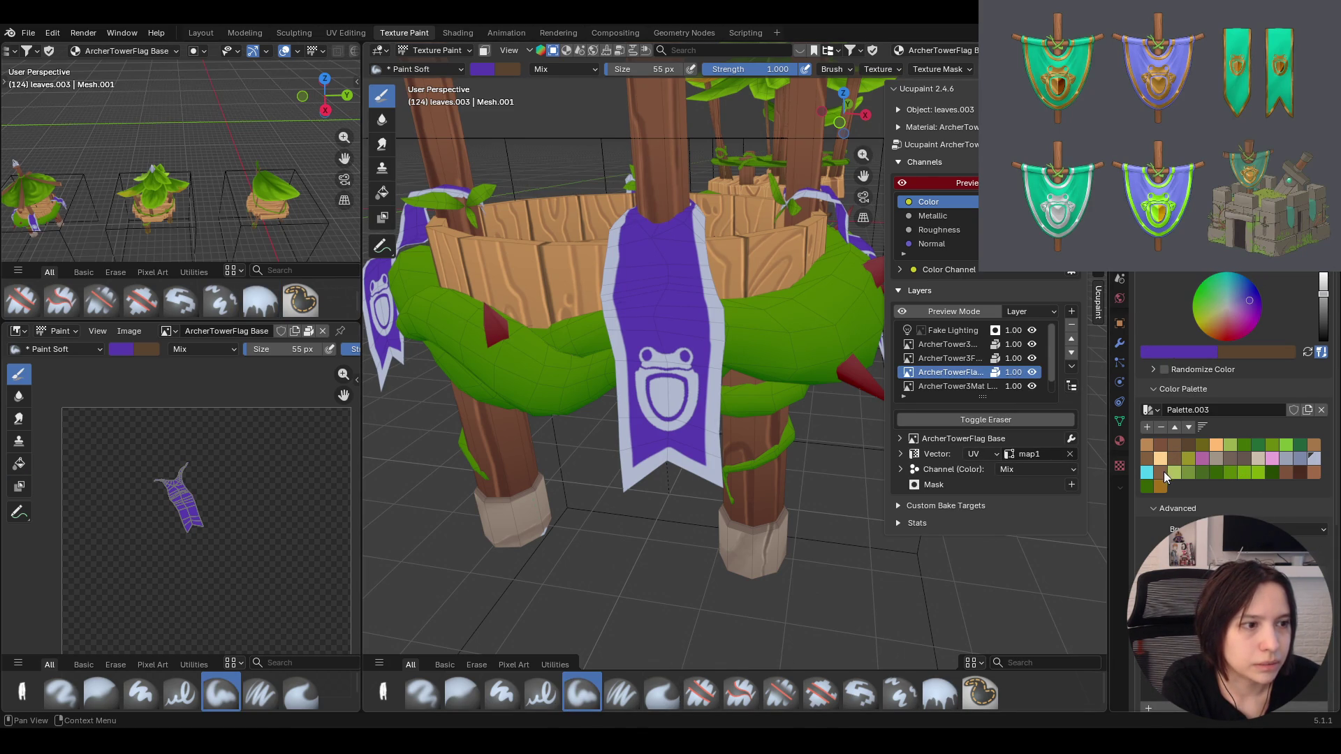
{"action": "left_click", "coordinate": [1148, 426]}
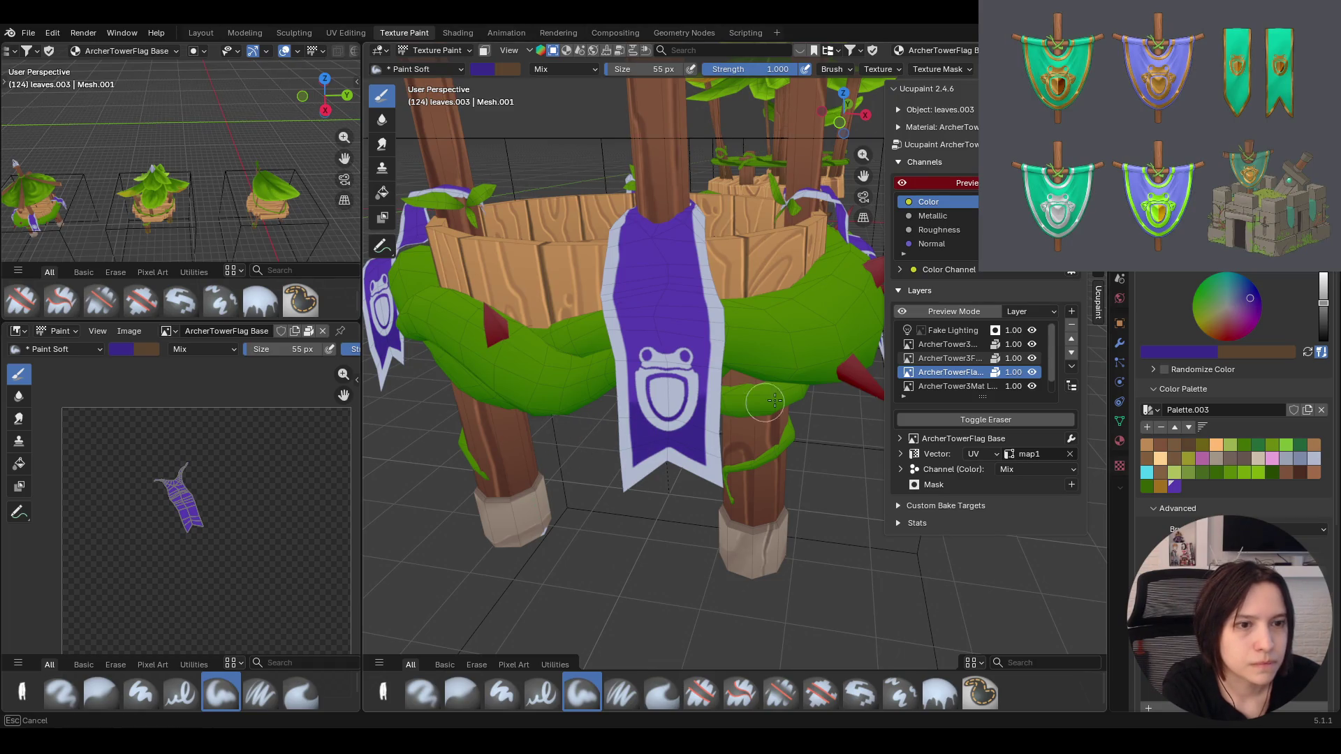
{"action": "left_click_drag", "start_coordinate": [1250, 300], "coordinate": [1249, 302]}
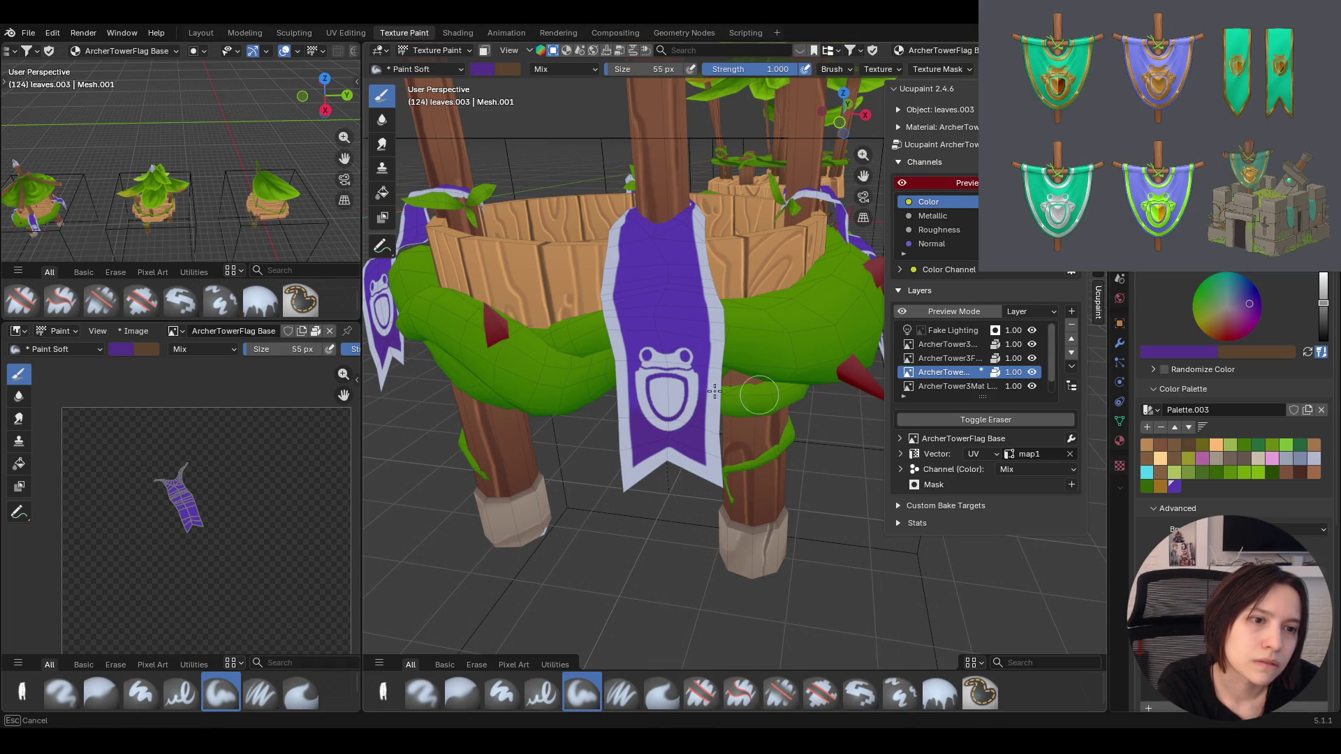
{"action": "mouse_move", "coordinate": [1324, 283]}
{"action": "left_mouse_down"}
{"action": "mouse_move", "coordinate": [1323, 304]}
{"action": "mouse_move", "coordinate": [1253, 304]}
{"action": "left_mouse_up"}
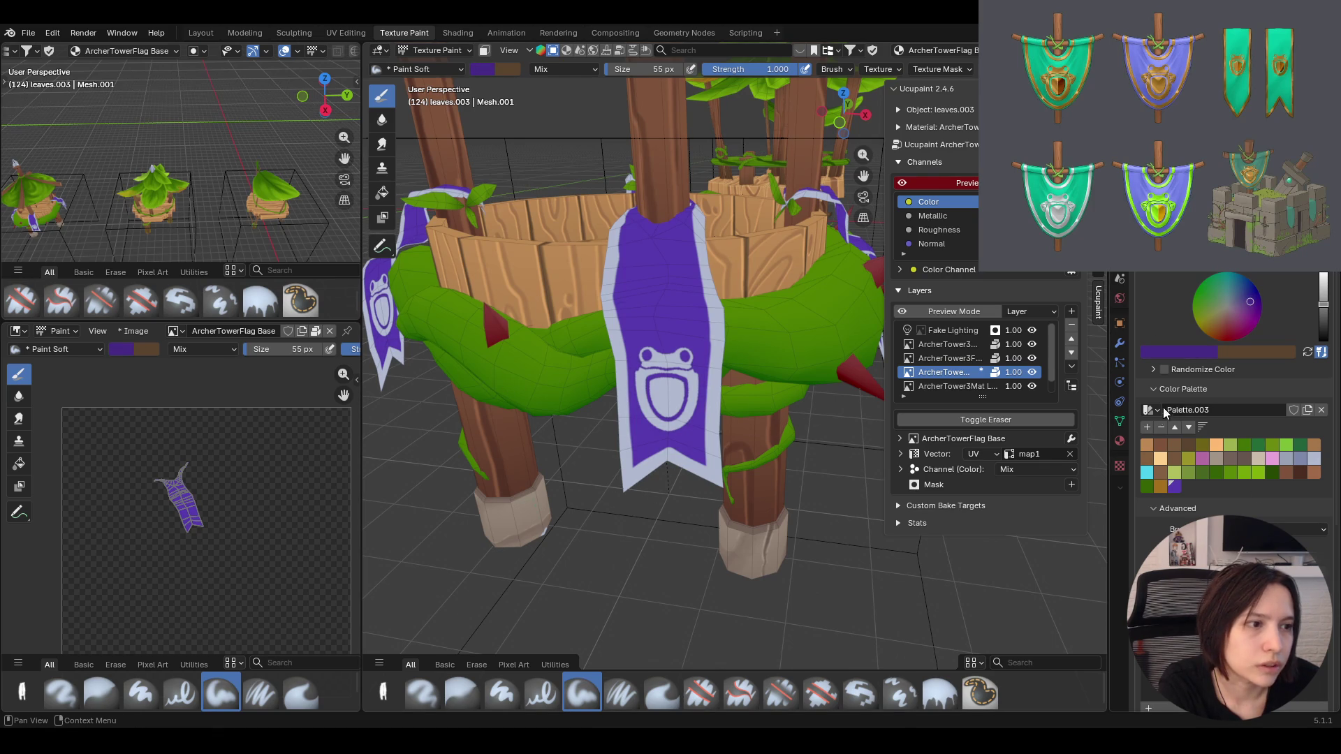
{"action": "left_click", "coordinate": [1146, 429]}
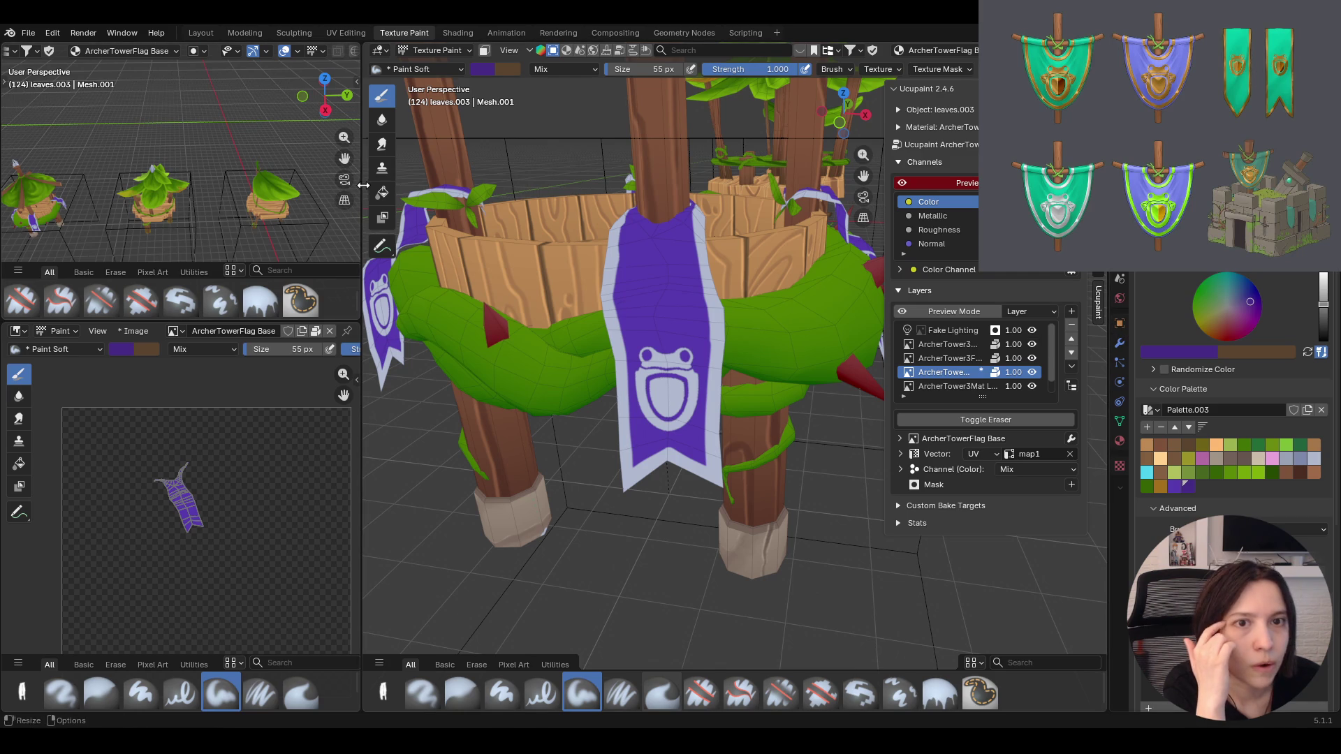
Set both Fill gradient stops to purple, placing the second stop at 0.648
{"action": "left_click", "coordinate": [940, 693]}
{"action": "scroll", "coordinate": [1158, 495], "scroll_direction": "up", "scroll_amount": 1}
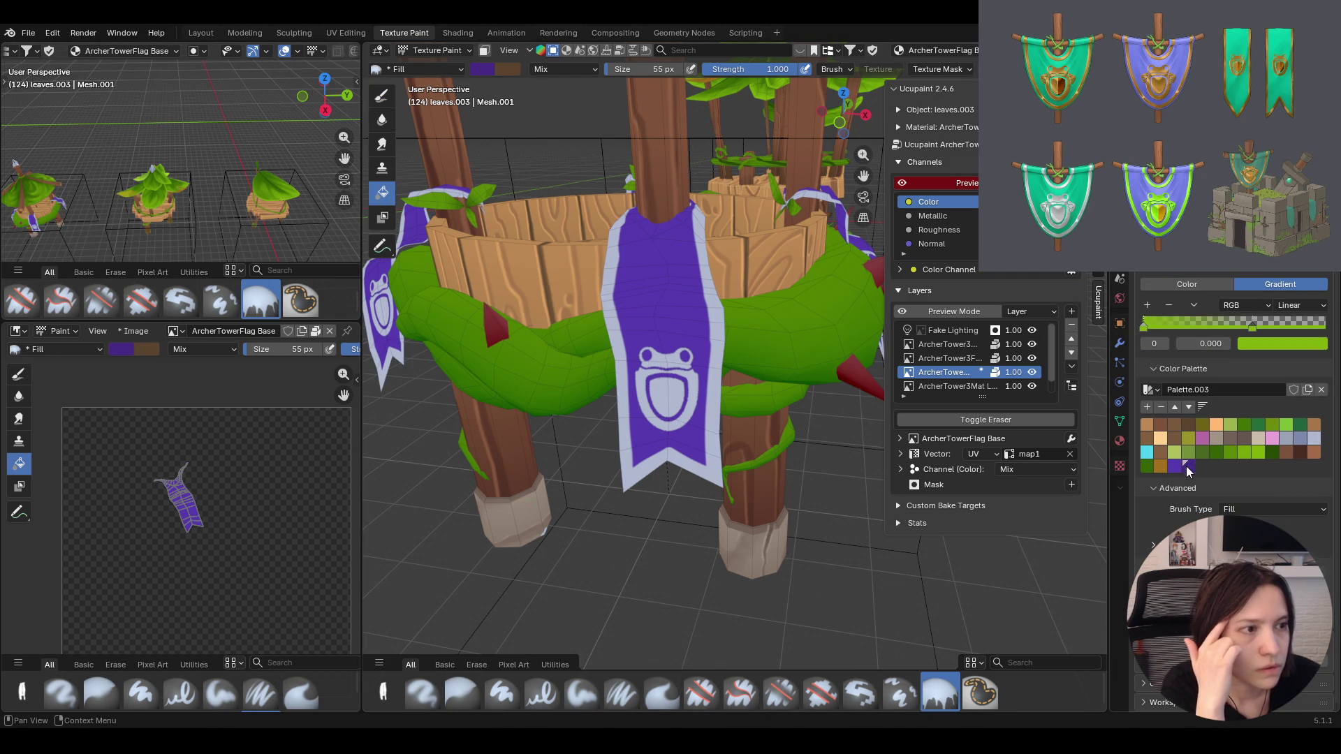
{"action": "left_click", "coordinate": [1186, 467]}
{"action": "left_click", "coordinate": [1252, 328]}
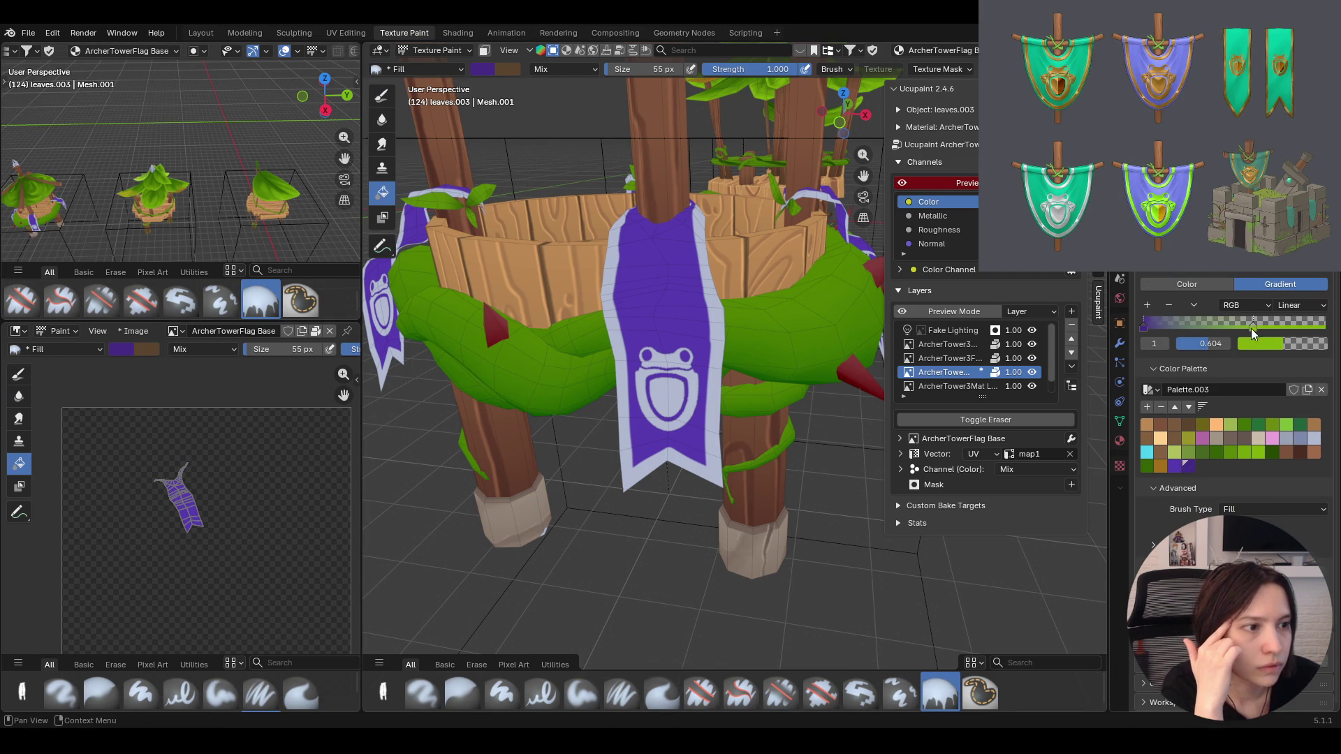
{"action": "left_click", "coordinate": [1190, 467]}
{"action": "left_click_drag", "start_coordinate": [1253, 326], "coordinate": [1262, 326]}
Fill the banner base with a top-to-bottom purple gradient and inspect it from several angles
{"action": "mouse_move", "coordinate": [668, 274]}
{"action": "middle_mouse_down"}
{"action": "mouse_move", "coordinate": [664, 403]}
{"action": "mouse_move", "coordinate": [674, 386]}
{"action": "middle_mouse_up"}
{"action": "mouse_move", "coordinate": [665, 209]}
{"action": "left_mouse_down"}
{"action": "mouse_move", "coordinate": [664, 564]}
{"action": "mouse_move", "coordinate": [670, 537]}
{"action": "left_mouse_up"}
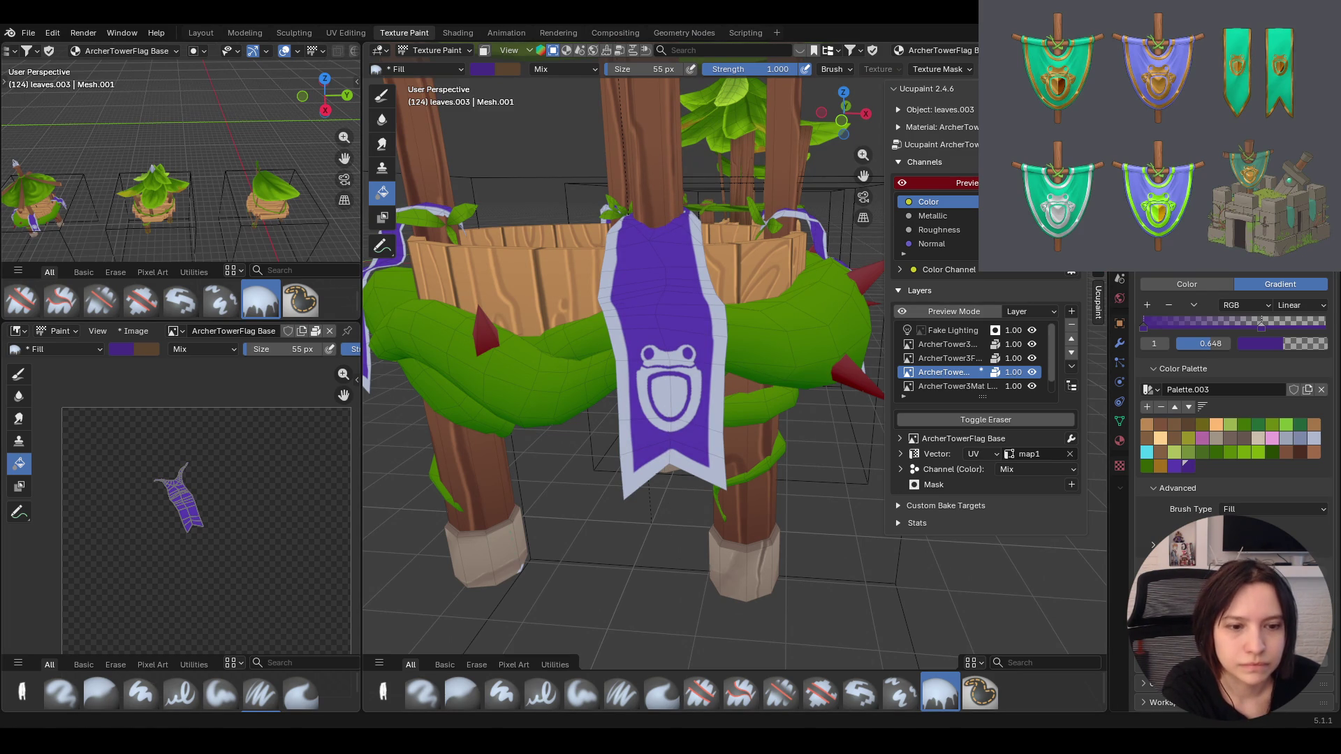
{"action": "left_click_drag", "start_coordinate": [634, 79], "coordinate": [628, 432]}
{"action": "middle_click_drag", "start_coordinate": [653, 137], "coordinate": [687, 341]}
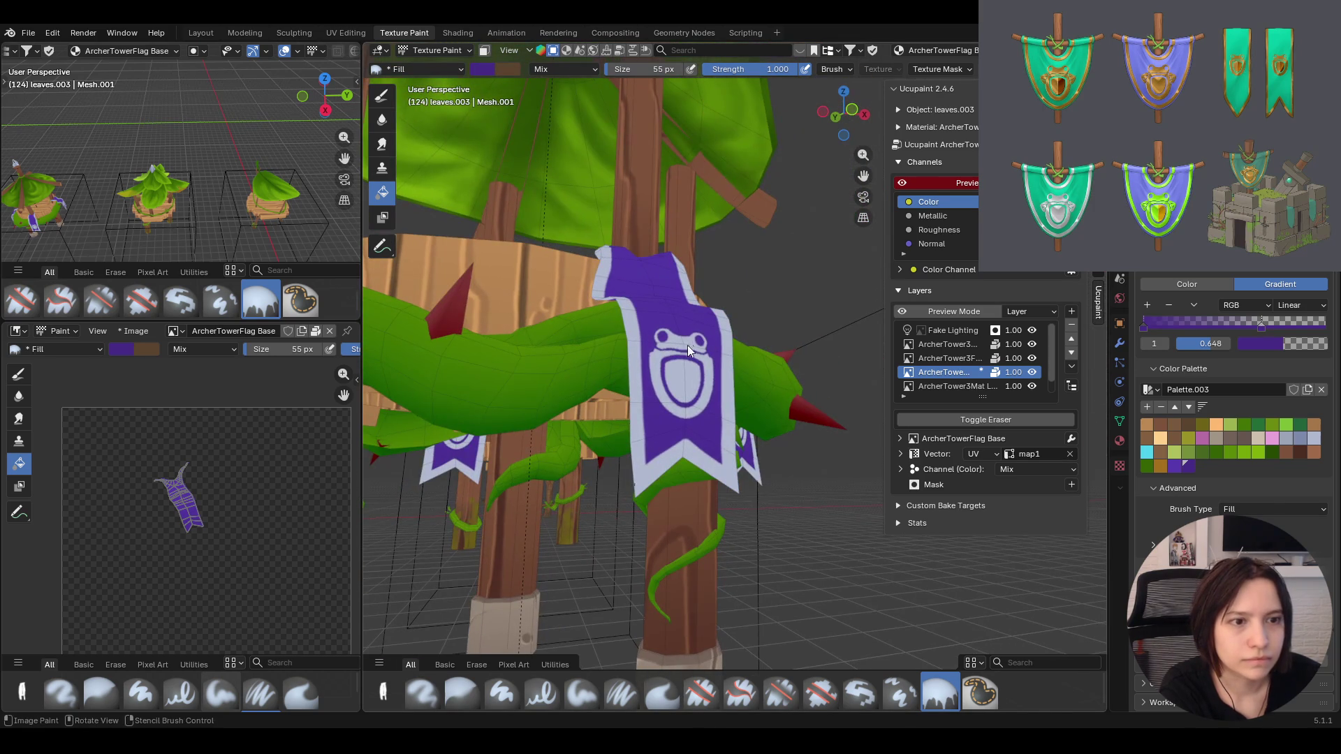
{"action": "left_click_drag", "start_coordinate": [685, 90], "coordinate": [691, 105]}
{"action": "middle_click_drag", "start_coordinate": [742, 177], "coordinate": [657, 325]}
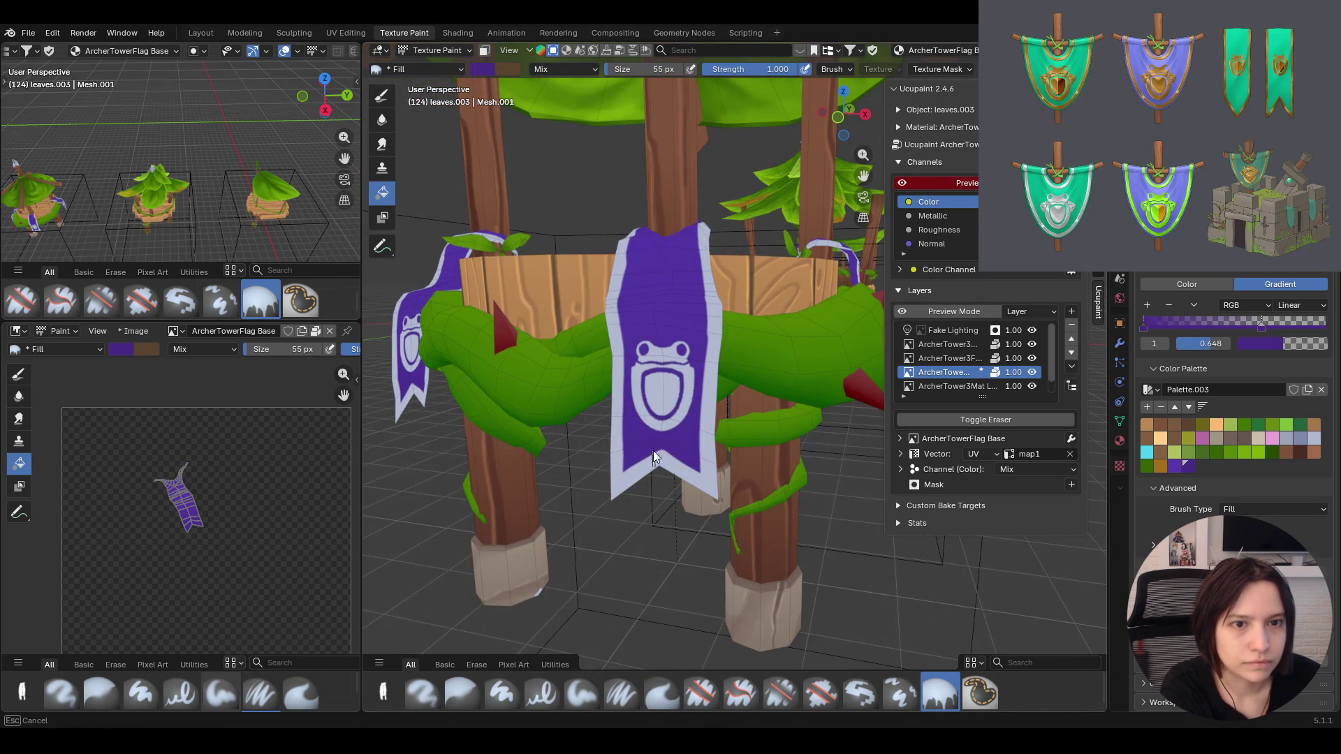
{"action": "left_click_drag", "start_coordinate": [669, 148], "coordinate": [636, 307]}
{"action": "mouse_move", "coordinate": [660, 137]}
{"action": "middle_mouse_down"}
{"action": "mouse_move", "coordinate": [647, 146]}
{"action": "mouse_move", "coordinate": [757, 168]}
{"action": "mouse_move", "coordinate": [743, 217]}
{"action": "mouse_move", "coordinate": [672, 186]}
{"action": "mouse_move", "coordinate": [733, 179]}
{"action": "mouse_move", "coordinate": [717, 203]}
{"action": "middle_mouse_up"}
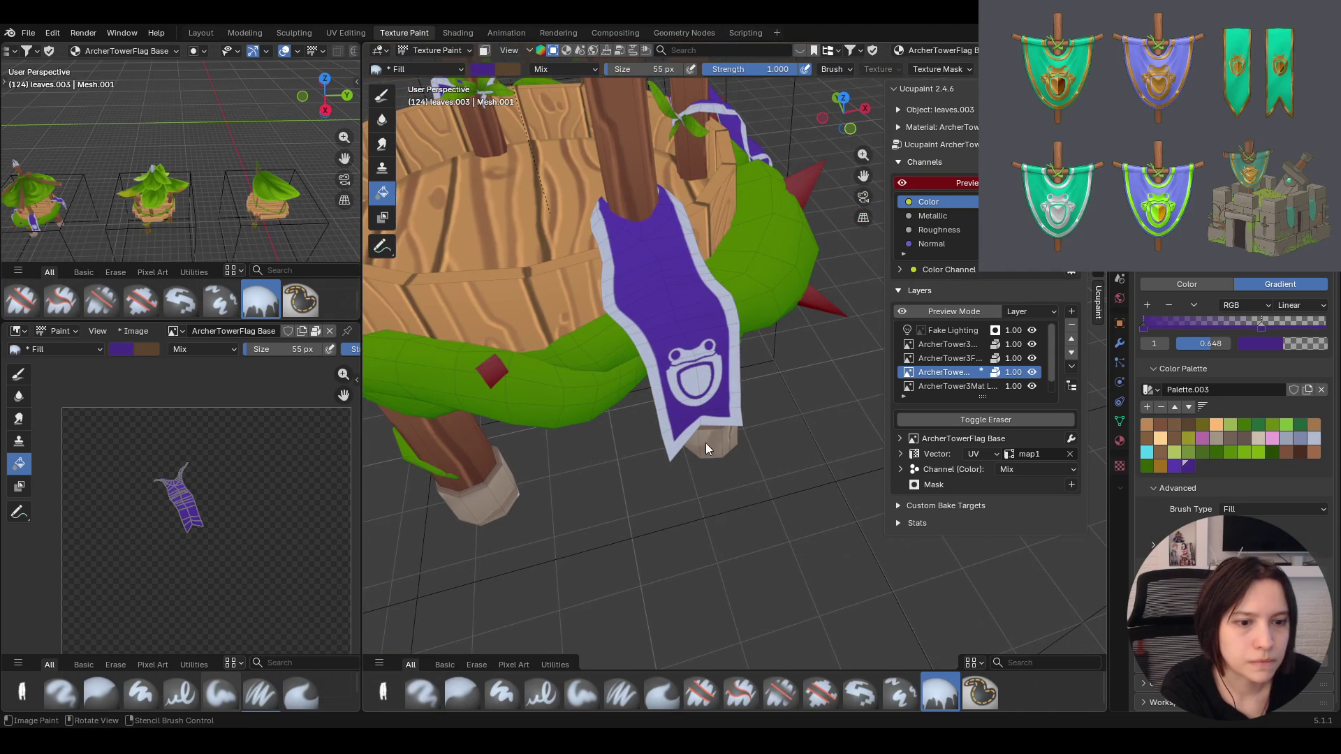
{"action": "left_click", "coordinate": [576, 705]}
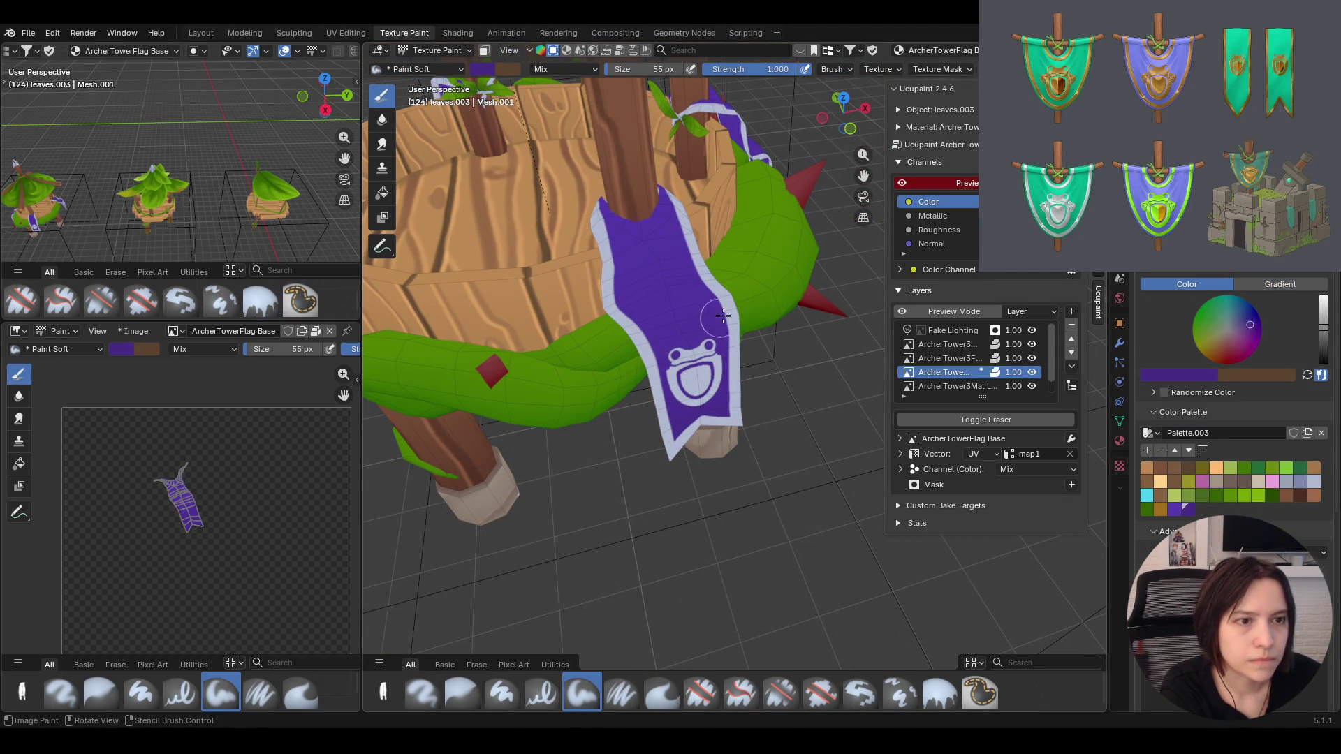
Shade the purple banner softly with a 35 px soft brush, then brighten the purple's value
{"action": "left_click_drag", "start_coordinate": [1218, 272], "coordinate": [1217, 265]}
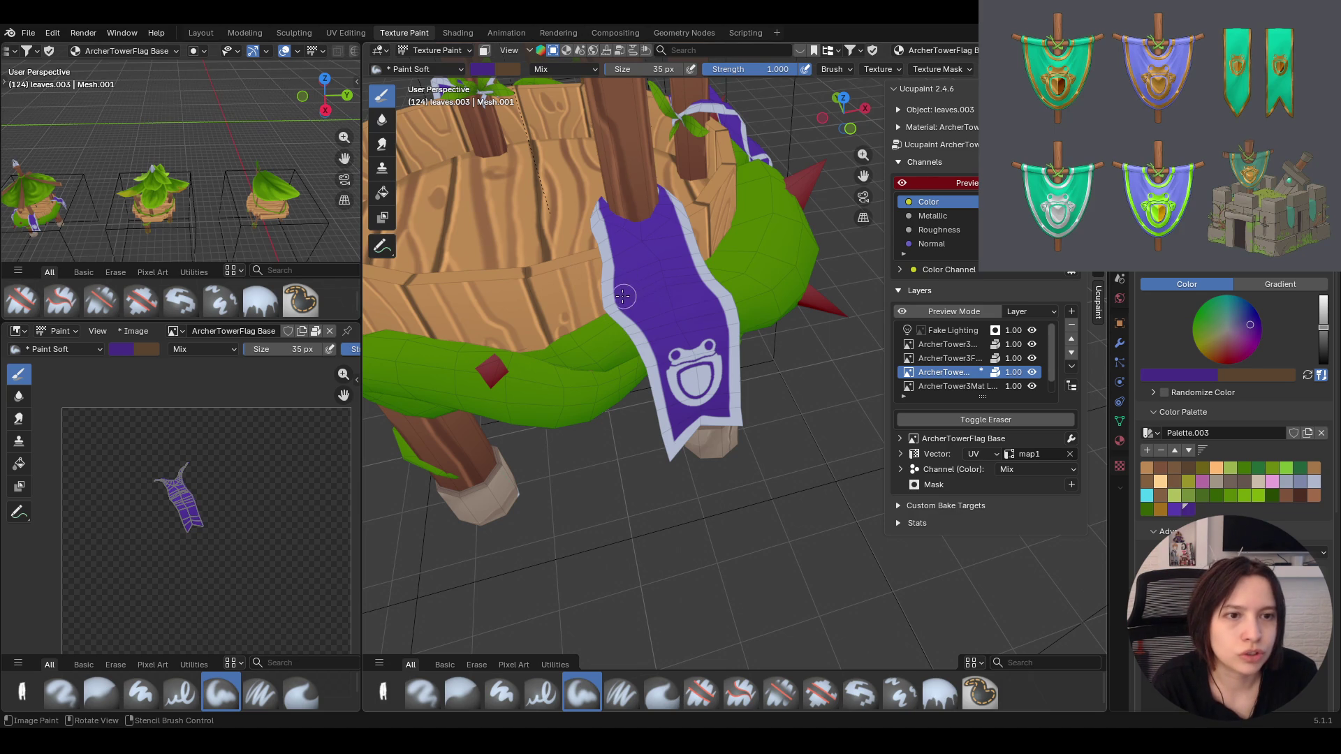
{"action": "mouse_move", "coordinate": [625, 296]}
{"action": "left_mouse_down"}
{"action": "mouse_move", "coordinate": [682, 276]}
{"action": "mouse_move", "coordinate": [636, 292]}
{"action": "mouse_move", "coordinate": [669, 289]}
{"action": "left_mouse_up"}
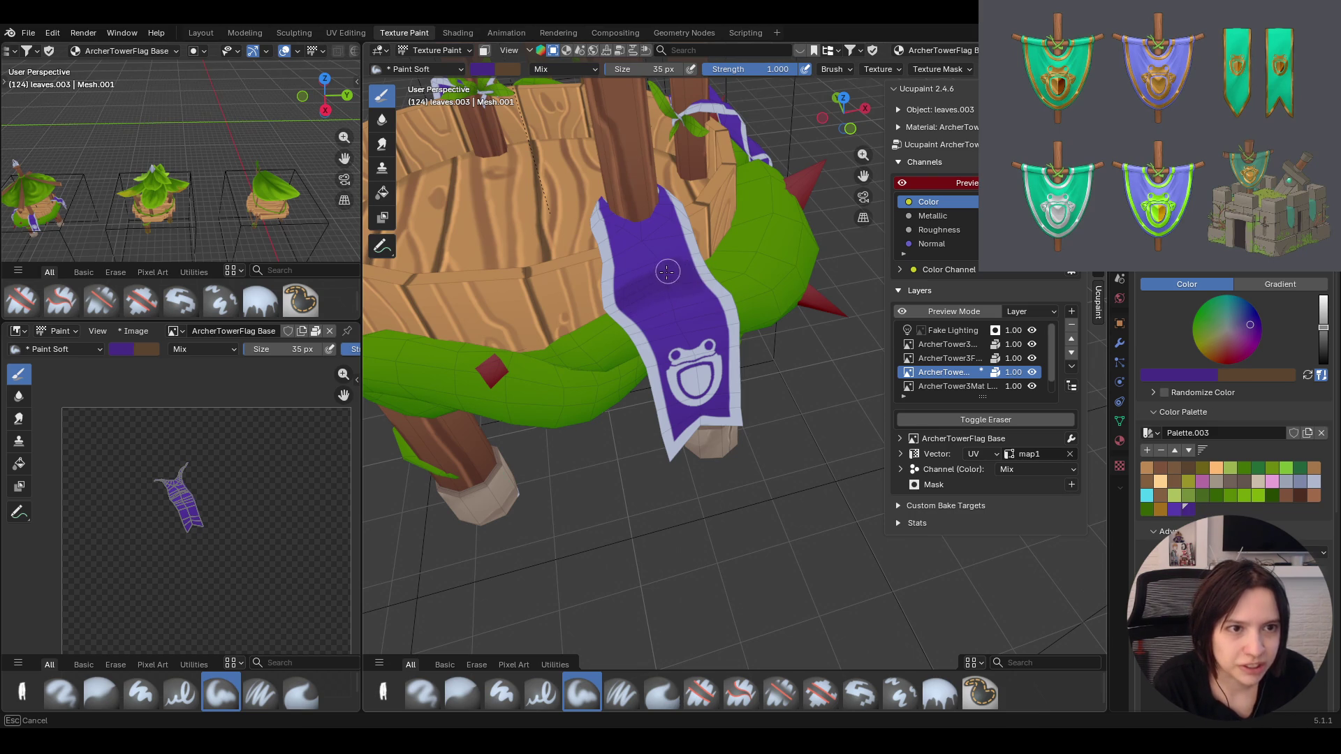
{"action": "middle_click_drag", "start_coordinate": [596, 312], "coordinate": [575, 278]}
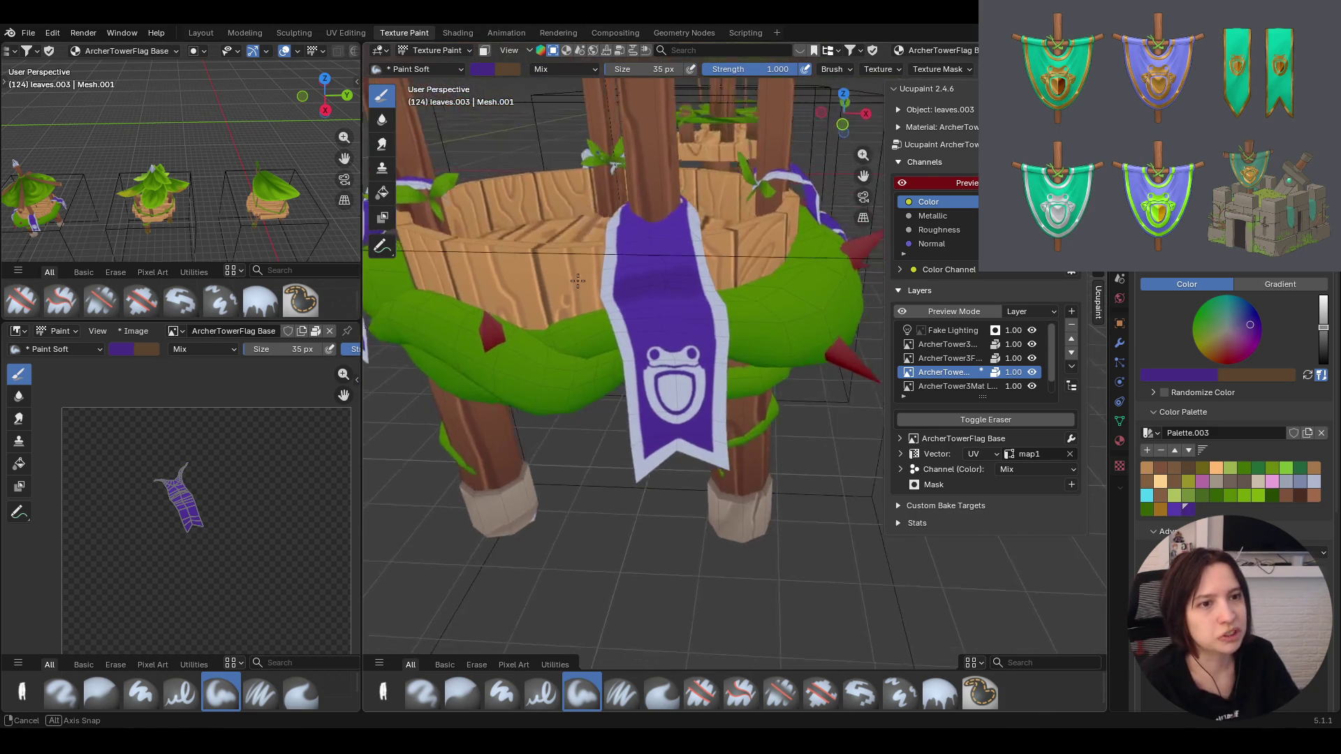
{"action": "middle_click_drag", "start_coordinate": [576, 279], "coordinate": [588, 289]}
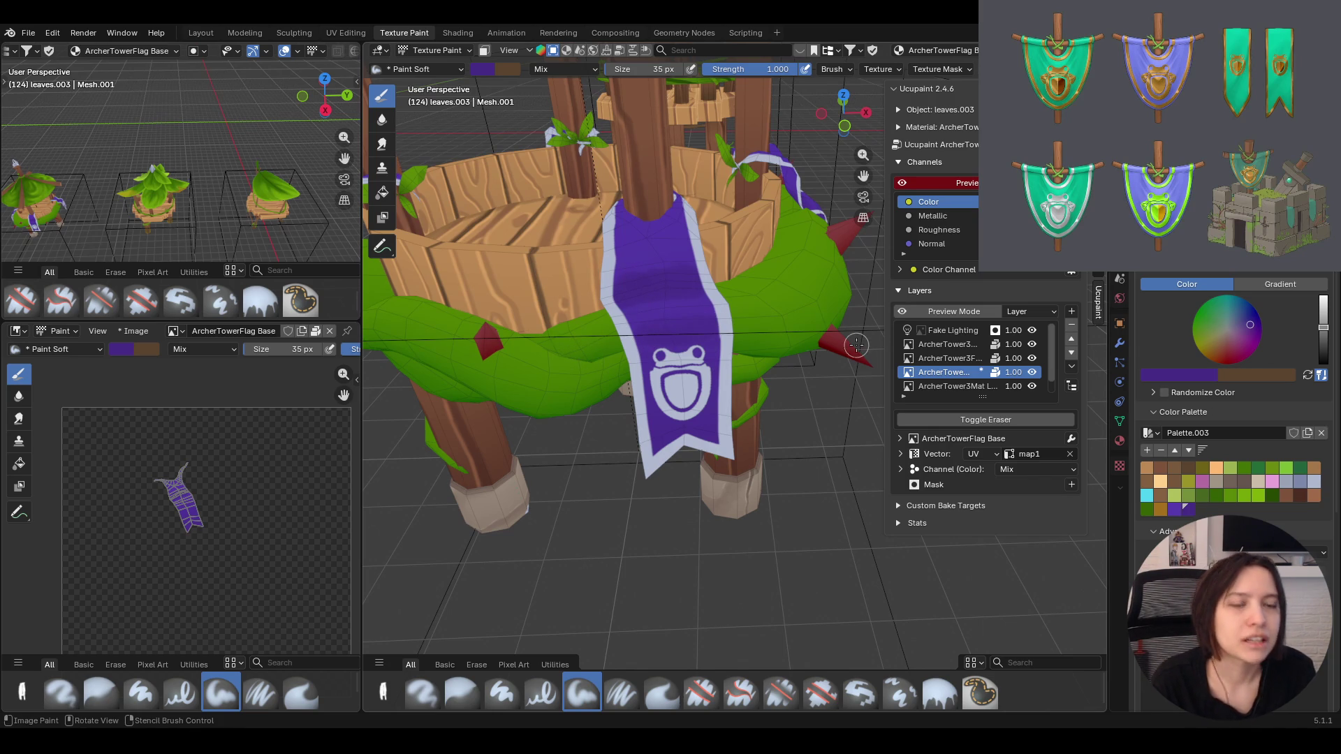
{"action": "middle_click_drag", "start_coordinate": [857, 345], "coordinate": [799, 311]}
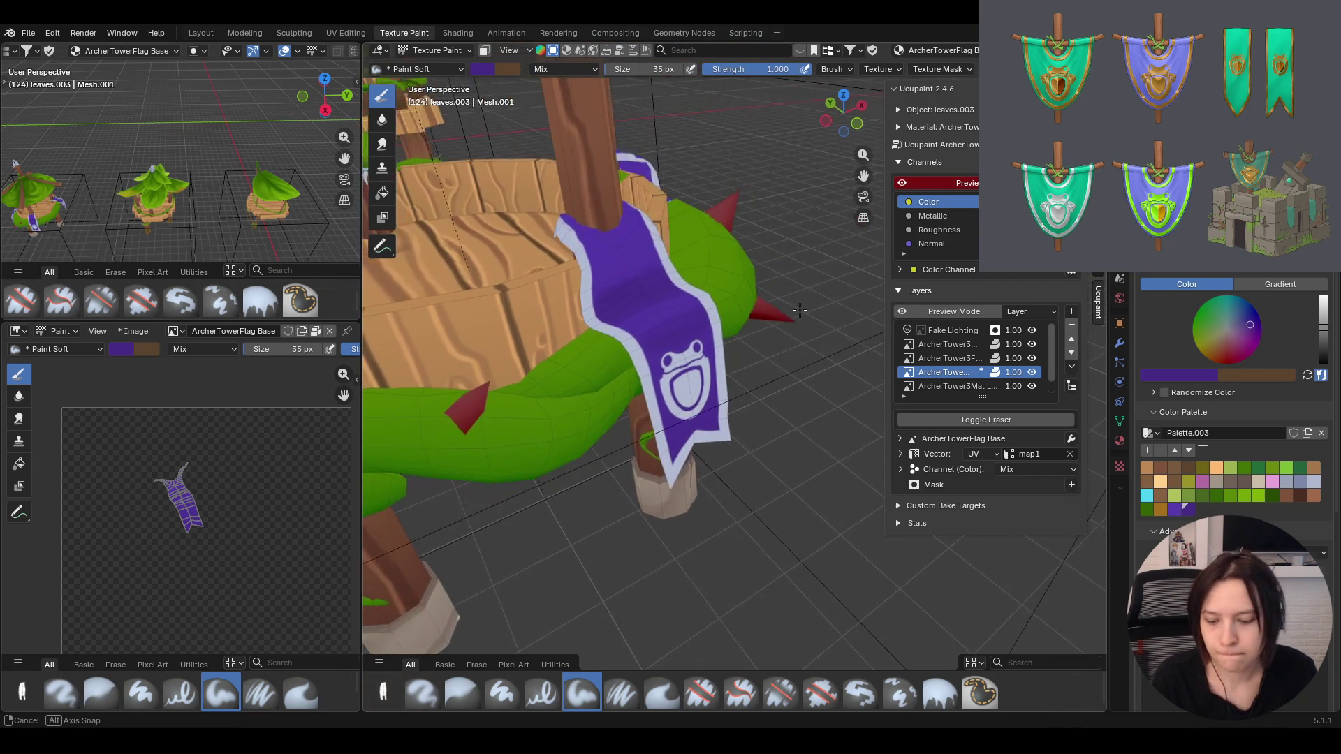
{"action": "middle_click_drag", "start_coordinate": [799, 310], "coordinate": [769, 338]}
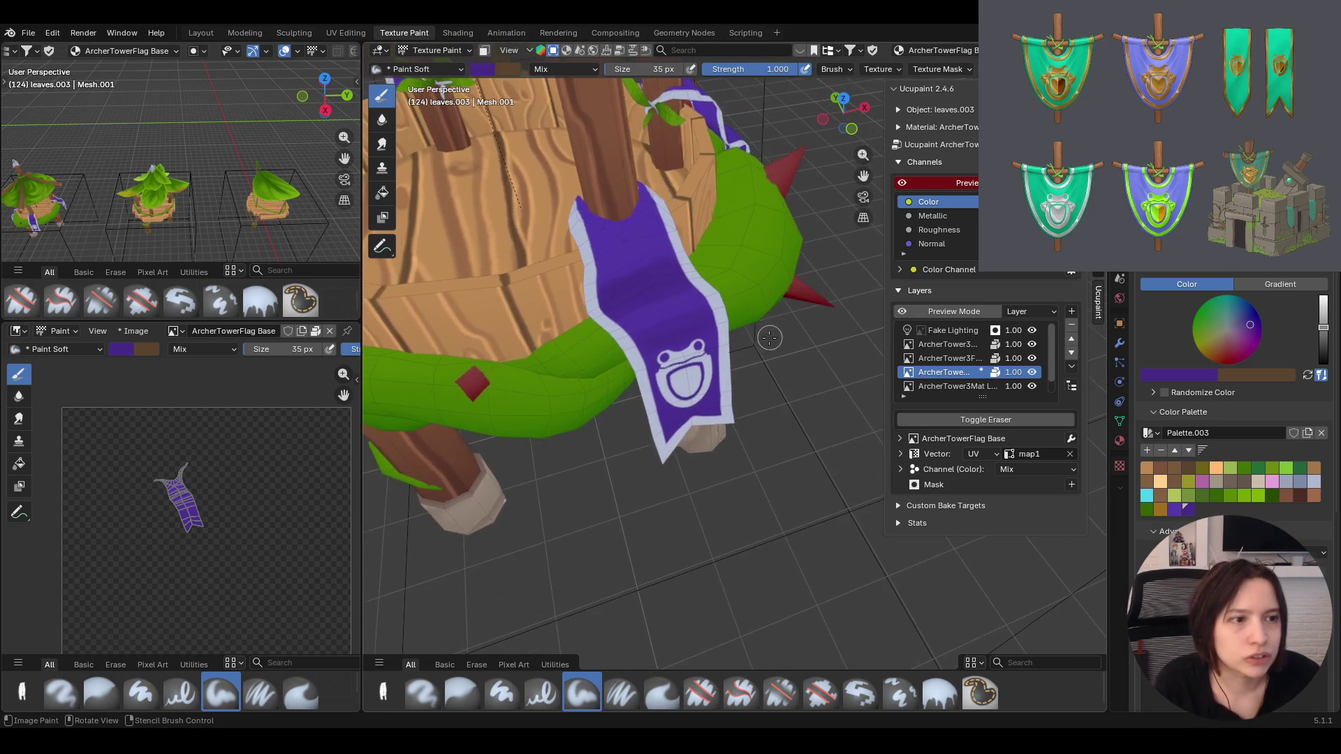
{"action": "left_click", "coordinate": [1324, 317]}
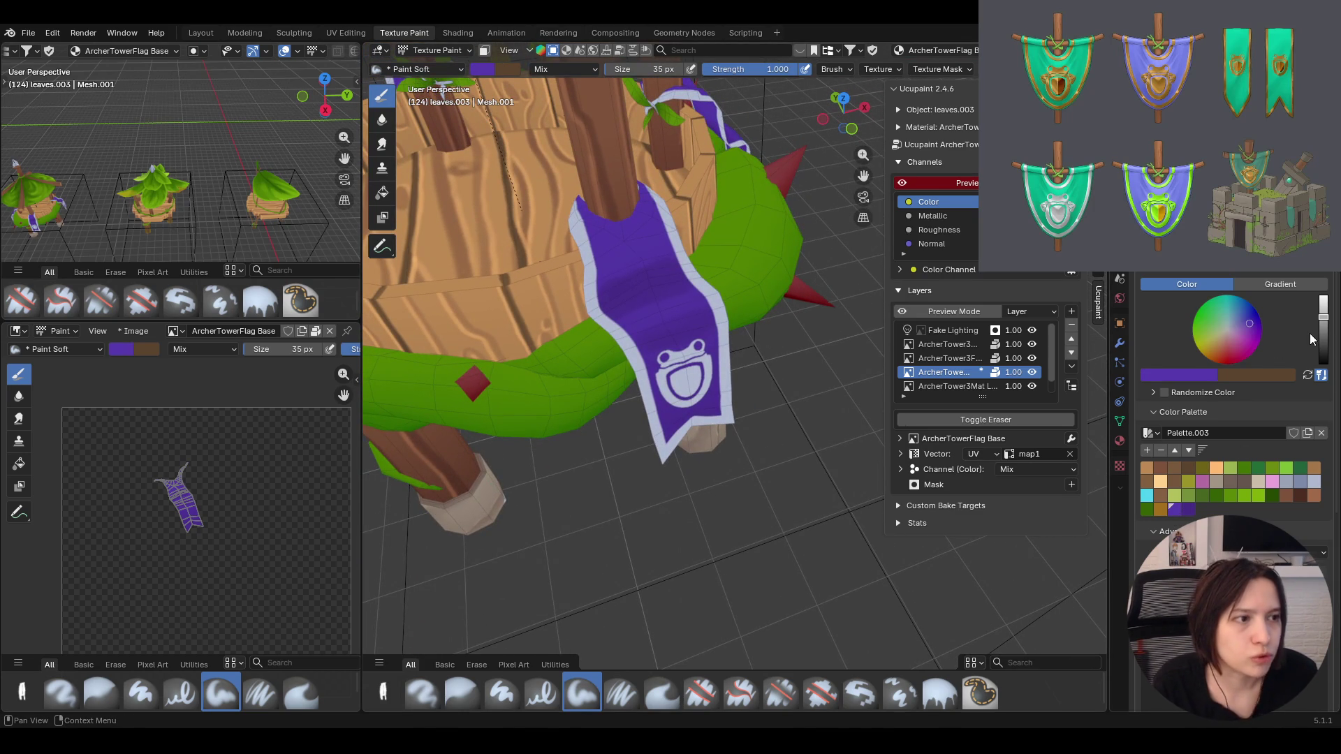
{"action": "middle_click_drag", "start_coordinate": [854, 297], "coordinate": [692, 299]}
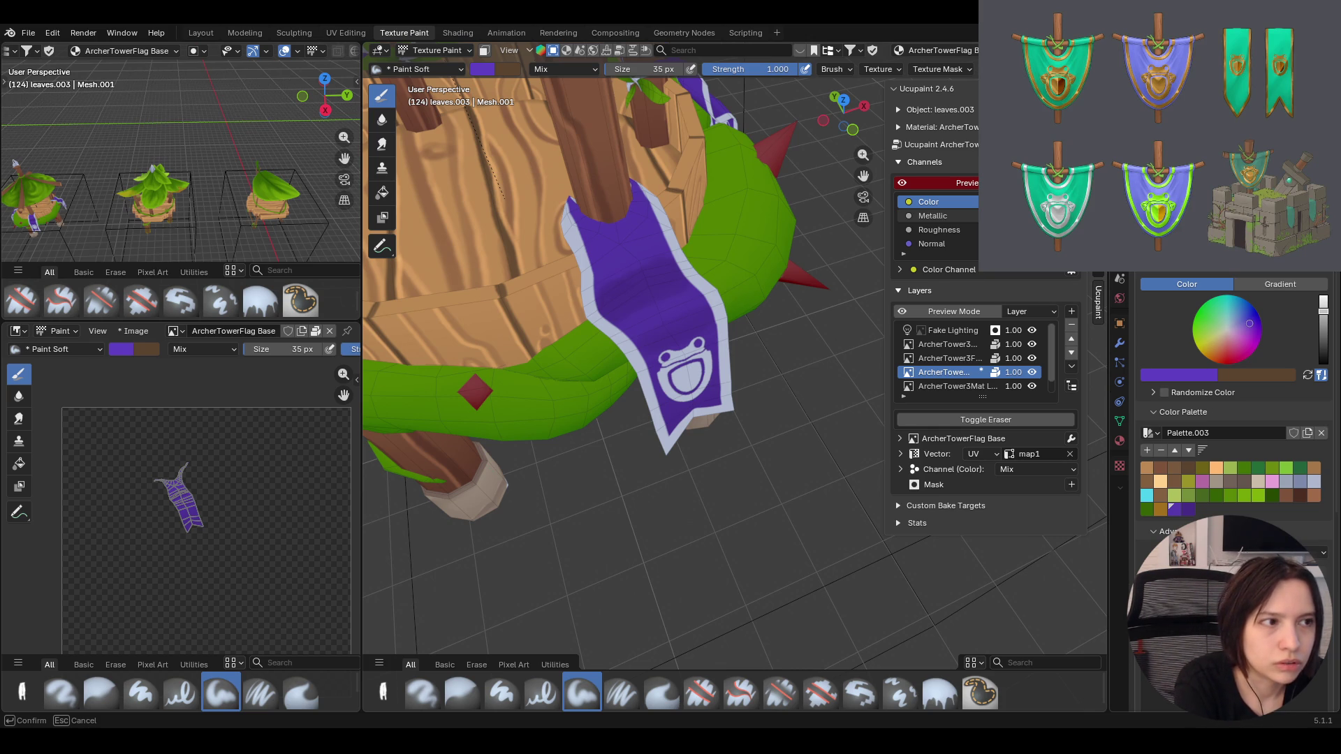
Paint finer soft shading on the flag with a 23 px brush and review it from the front
{"action": "left_click", "coordinate": [666, 322]}
{"action": "mouse_move", "coordinate": [664, 321]}
{"action": "left_mouse_down"}
{"action": "mouse_move", "coordinate": [627, 327]}
{"action": "mouse_move", "coordinate": [699, 293]}
{"action": "left_mouse_up"}
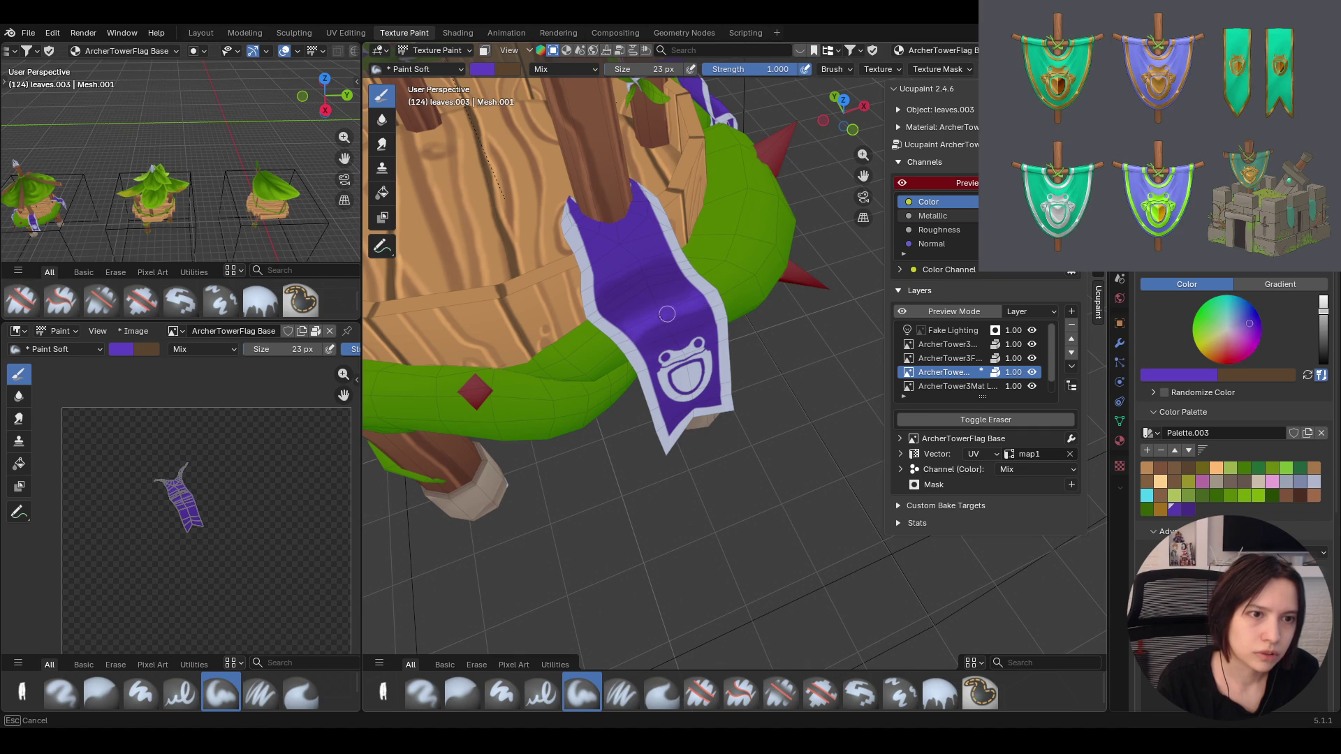
{"action": "mouse_move", "coordinate": [668, 313]}
{"action": "middle_mouse_down"}
{"action": "mouse_move", "coordinate": [736, 381]}
{"action": "mouse_move", "coordinate": [618, 336]}
{"action": "middle_mouse_up"}
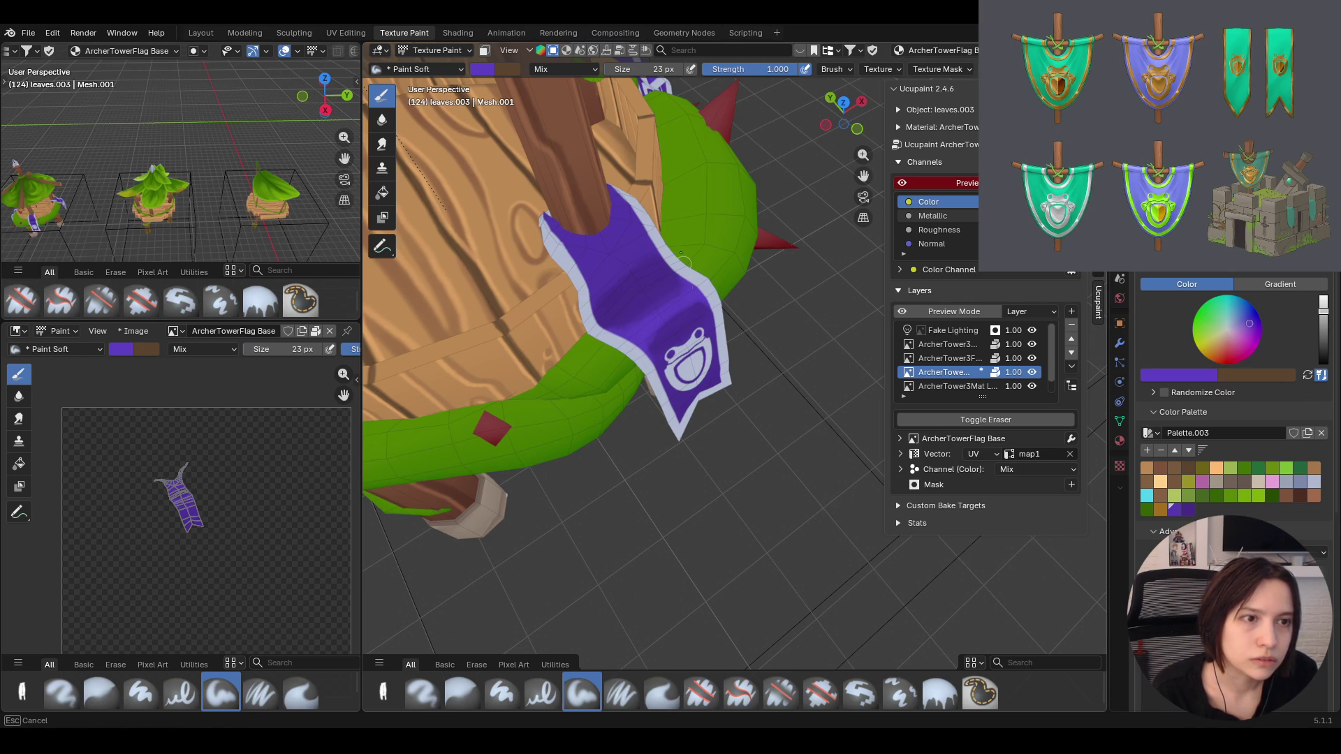
{"action": "mouse_move", "coordinate": [681, 255]}
{"action": "middle_mouse_down"}
{"action": "mouse_move", "coordinate": [638, 270]}
{"action": "mouse_move", "coordinate": [738, 288]}
{"action": "middle_mouse_up"}
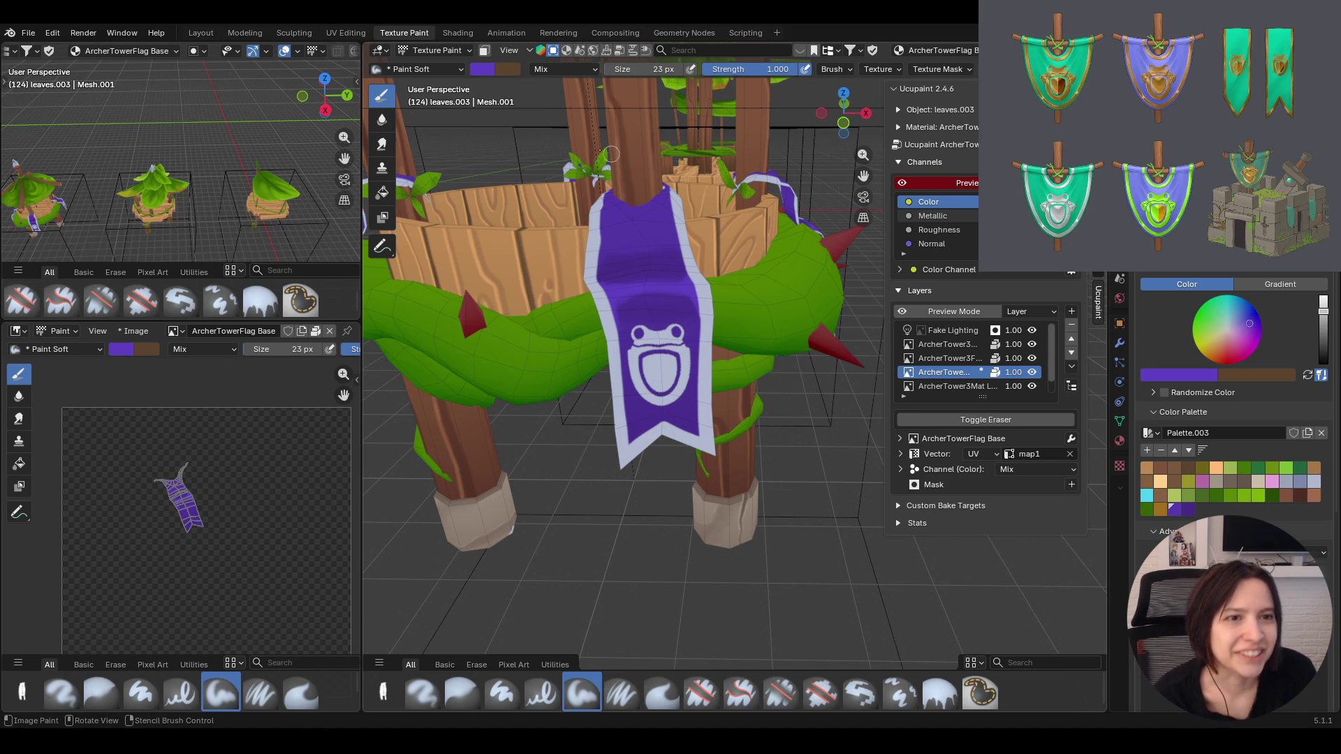
{"action": "middle_click_drag", "start_coordinate": [672, 401], "coordinate": [671, 472]}
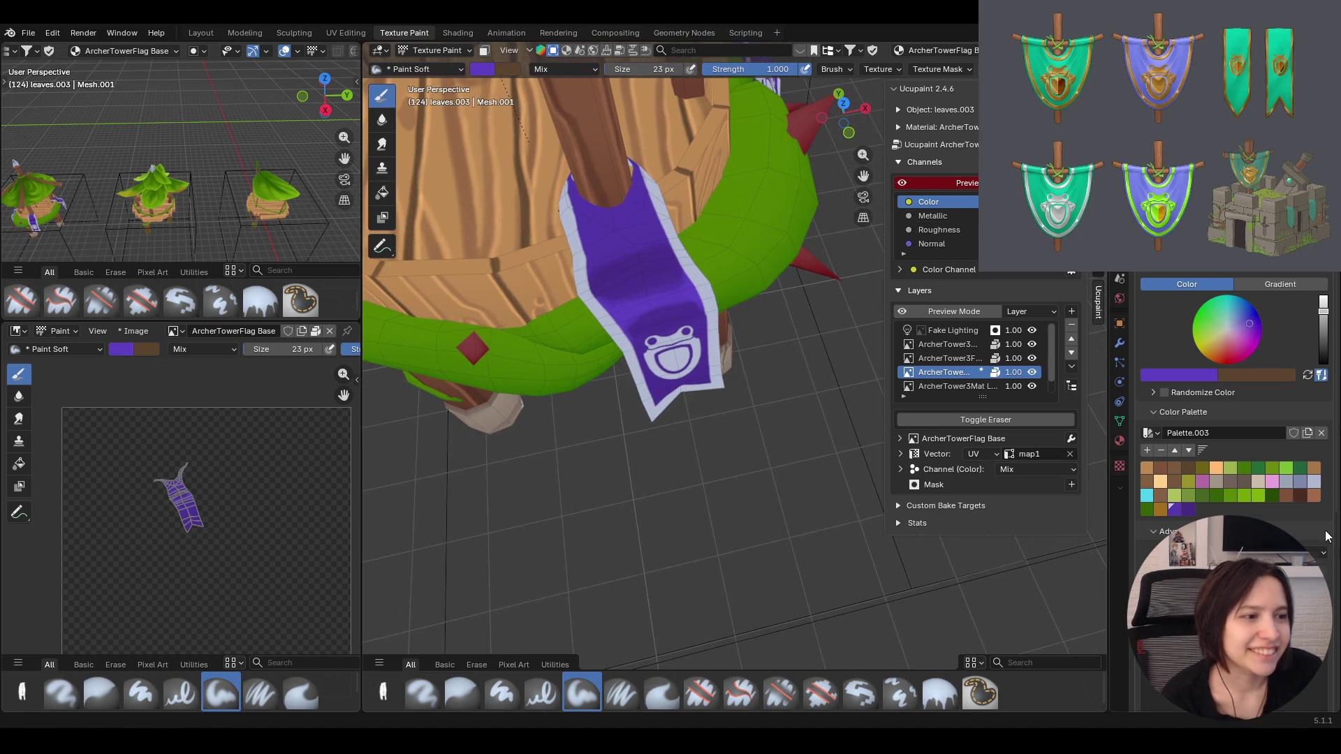
Save the purple to Palette.003, pick a darker purple and shade the flag from below
{"action": "left_click", "coordinate": [1146, 451]}
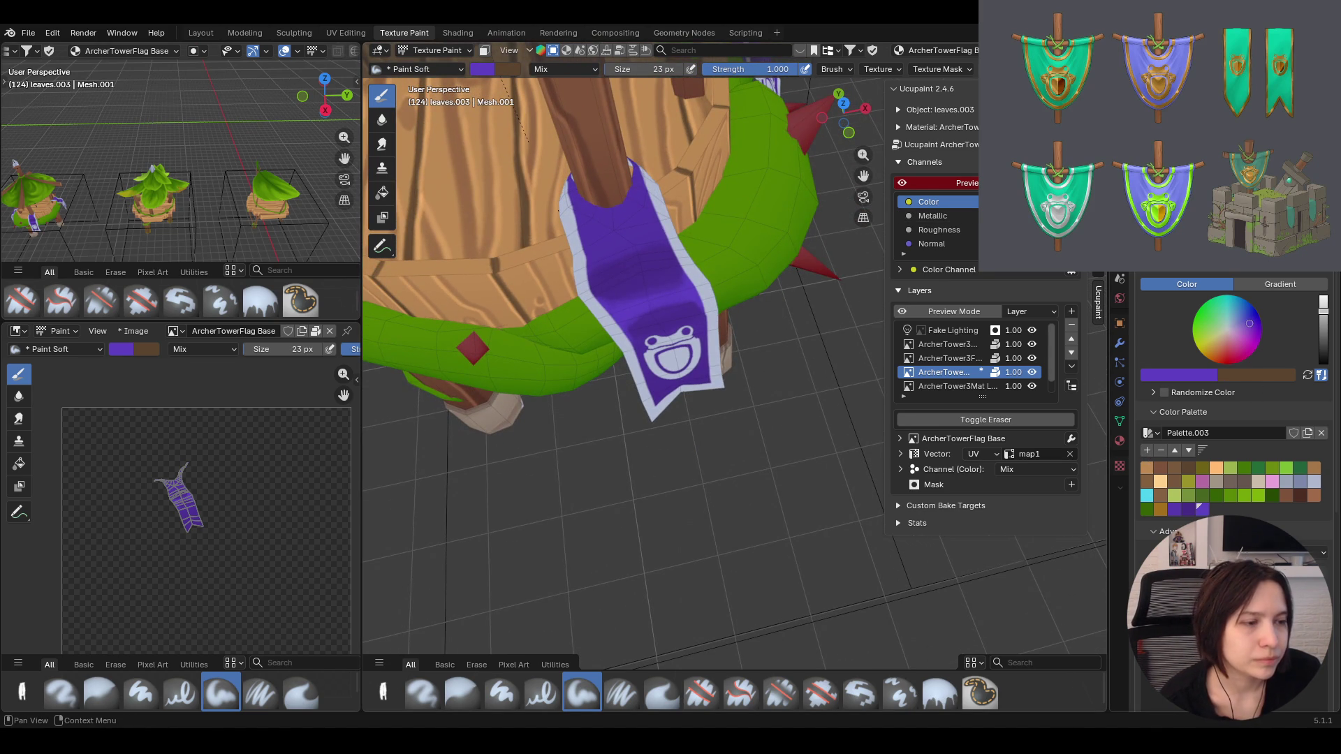
{"action": "left_click", "coordinate": [1190, 508]}
{"action": "middle_click_drag", "start_coordinate": [629, 314], "coordinate": [660, 271]}
{"action": "left_click_drag", "start_coordinate": [735, 248], "coordinate": [742, 282]}
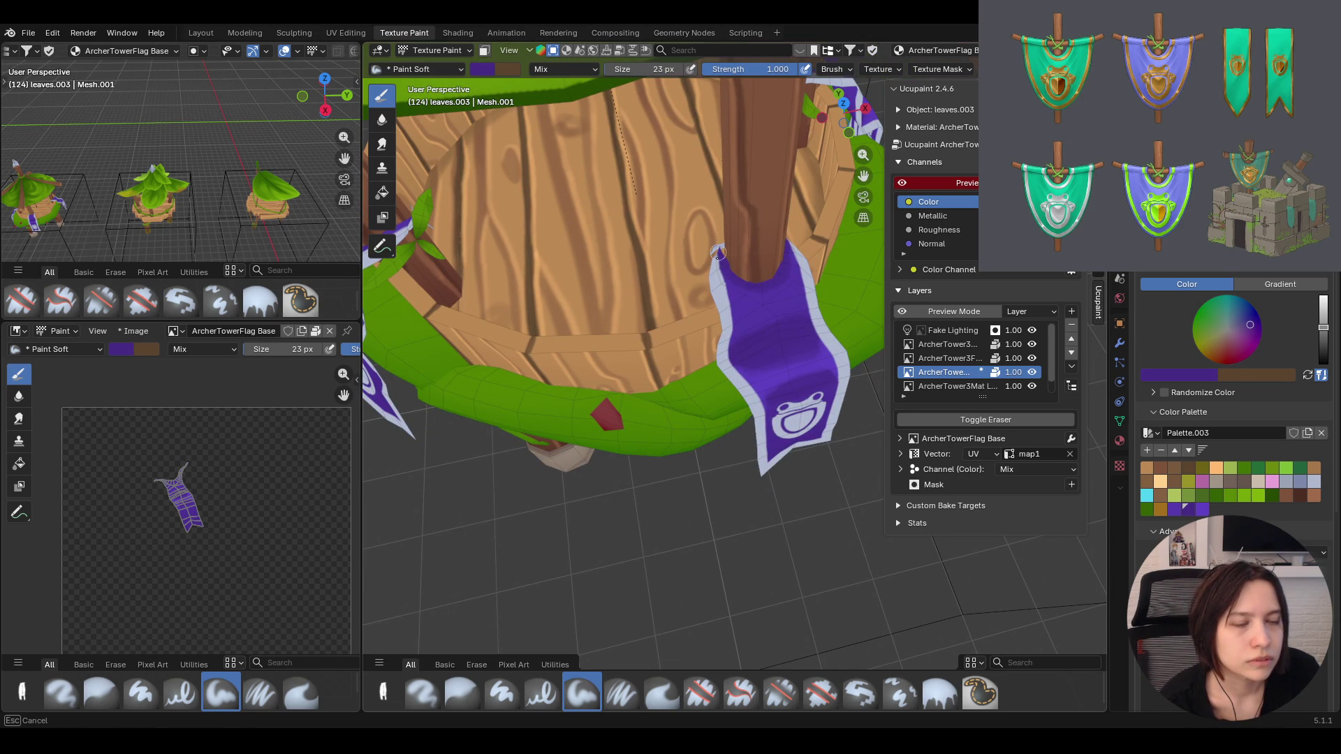
{"action": "middle_click_drag", "start_coordinate": [722, 274], "coordinate": [692, 328]}
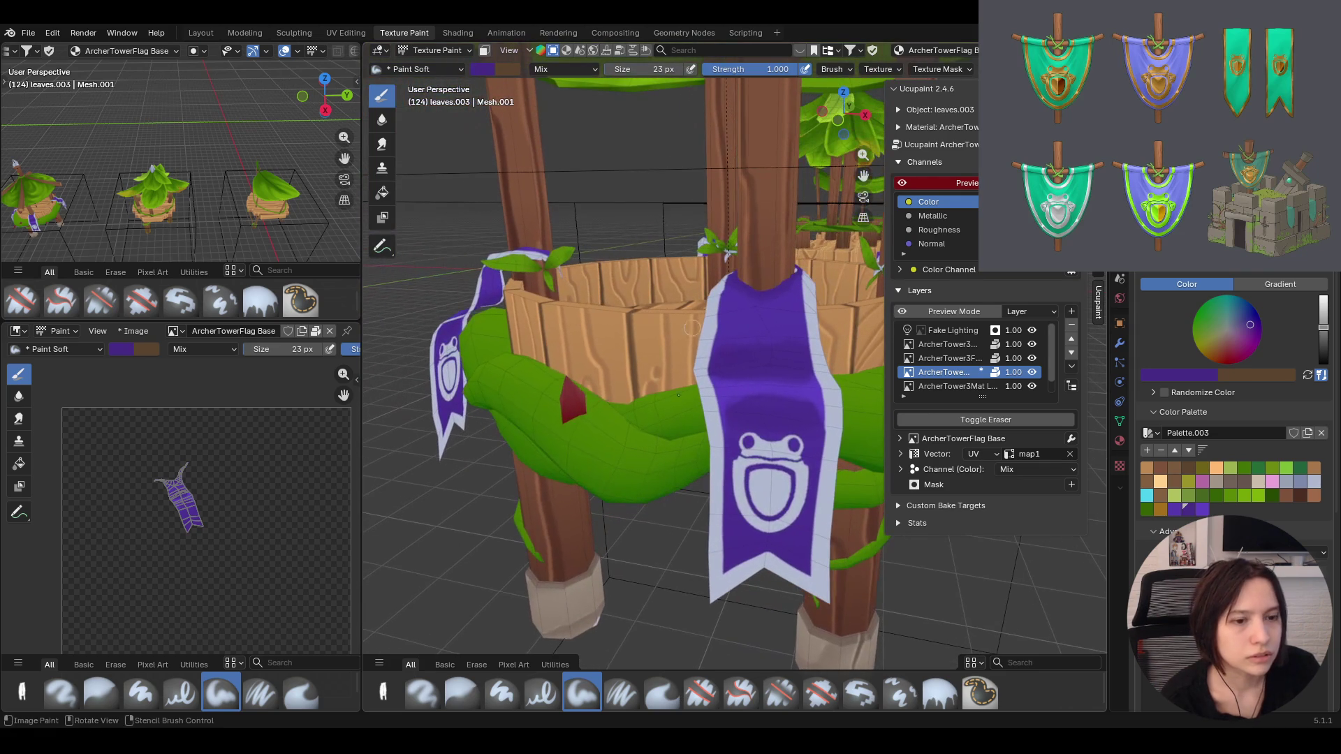
Paint darker shading down the banner and around its shield with the Paint Soft Pressure brush
{"action": "left_click", "coordinate": [622, 693]}
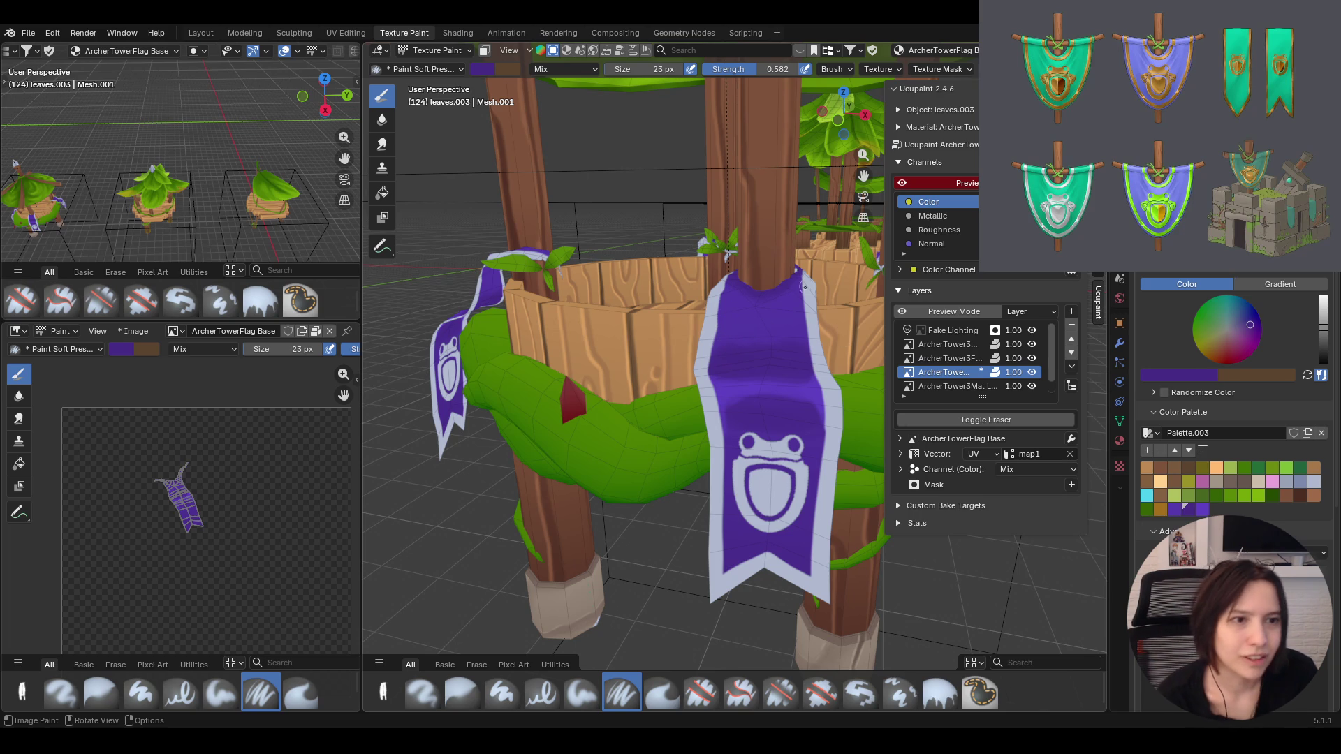
{"action": "left_click_drag", "start_coordinate": [787, 302], "coordinate": [790, 304]}
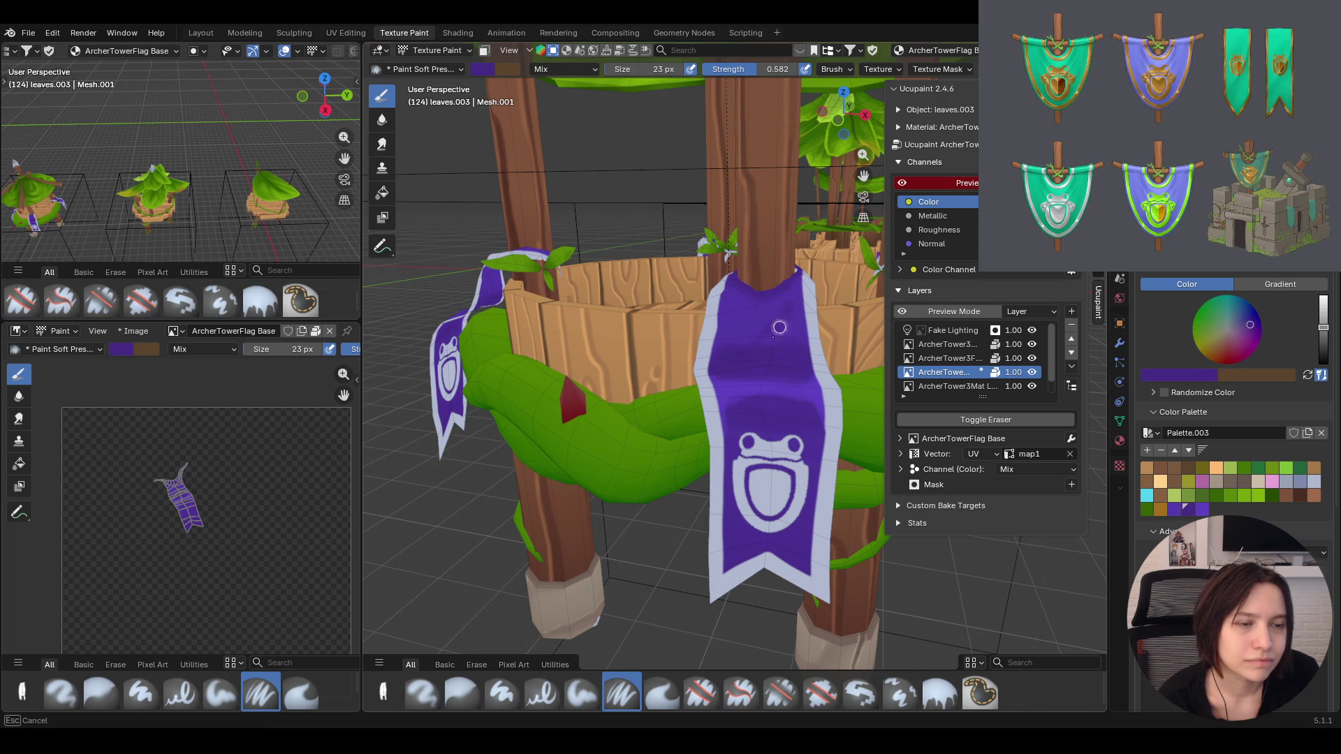
{"action": "mouse_move", "coordinate": [787, 312]}
{"action": "left_mouse_down"}
{"action": "mouse_move", "coordinate": [777, 337]}
{"action": "mouse_move", "coordinate": [789, 301]}
{"action": "left_mouse_up"}
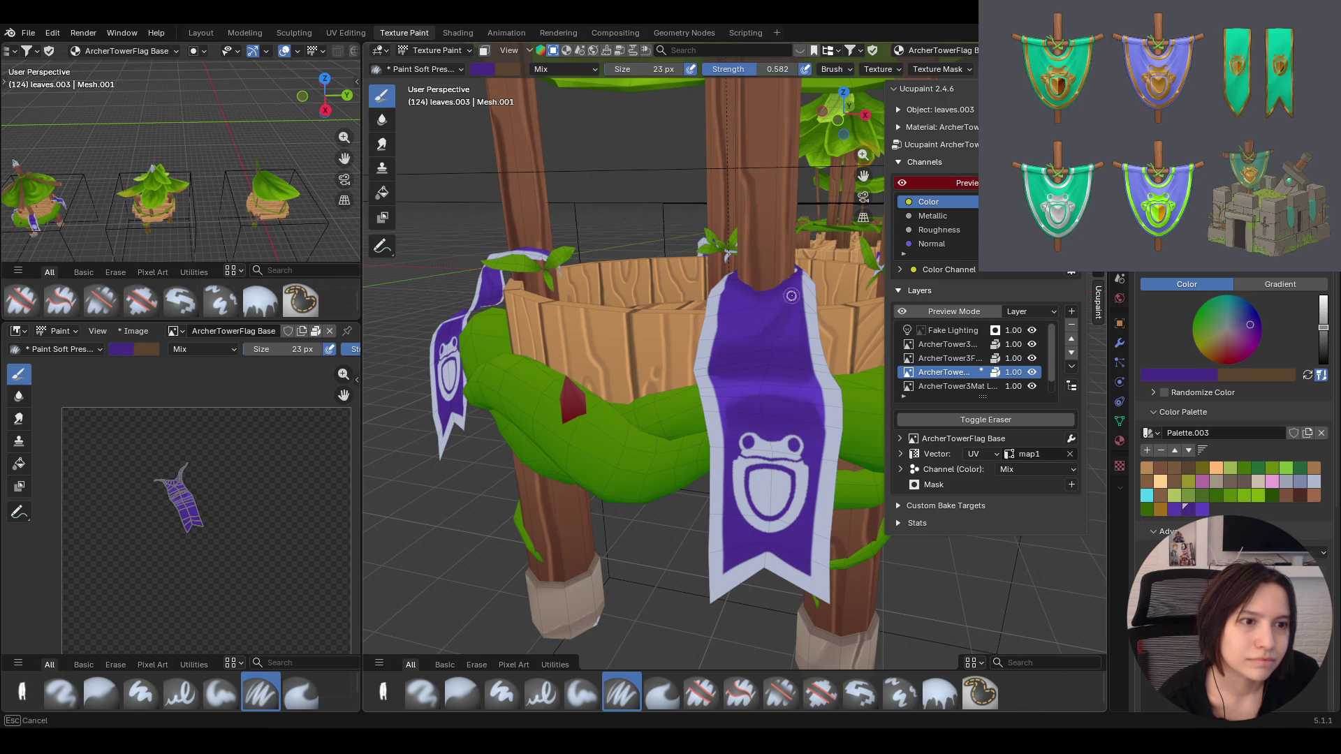
{"action": "mouse_move", "coordinate": [788, 301]}
{"action": "left_mouse_down"}
{"action": "mouse_move", "coordinate": [763, 332]}
{"action": "mouse_move", "coordinate": [732, 301]}
{"action": "mouse_move", "coordinate": [746, 322]}
{"action": "left_mouse_up"}
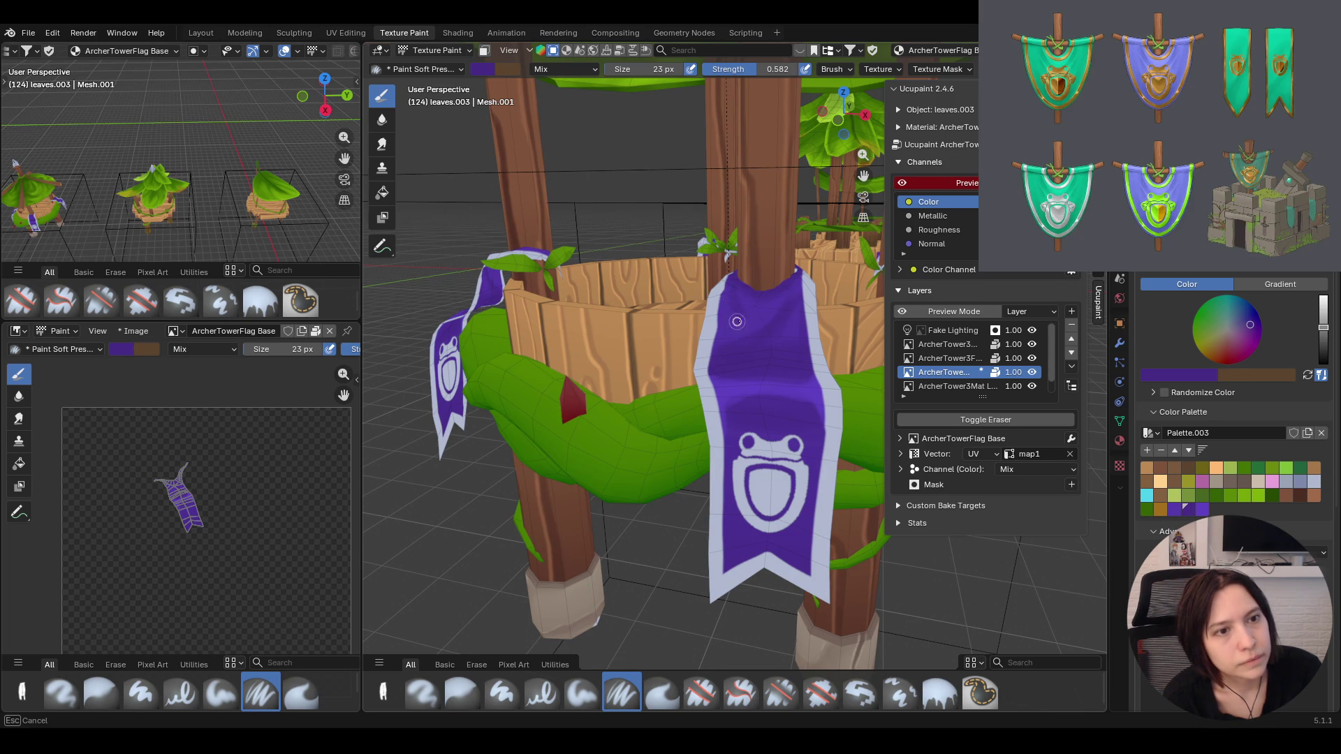
{"action": "mouse_move", "coordinate": [727, 312]}
{"action": "middle_mouse_down"}
{"action": "mouse_move", "coordinate": [747, 254]}
{"action": "mouse_move", "coordinate": [716, 278]}
{"action": "middle_mouse_up"}
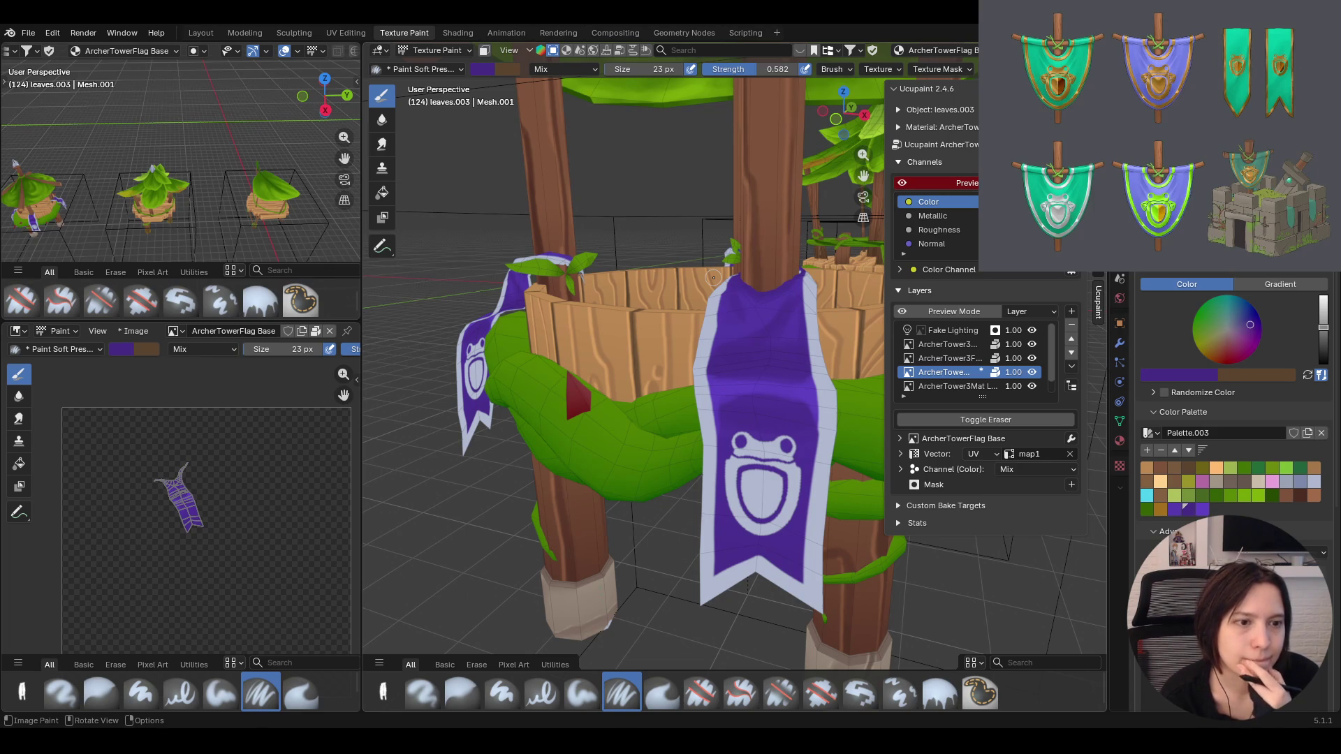
{"action": "left_click_drag", "start_coordinate": [697, 504], "coordinate": [782, 570]}
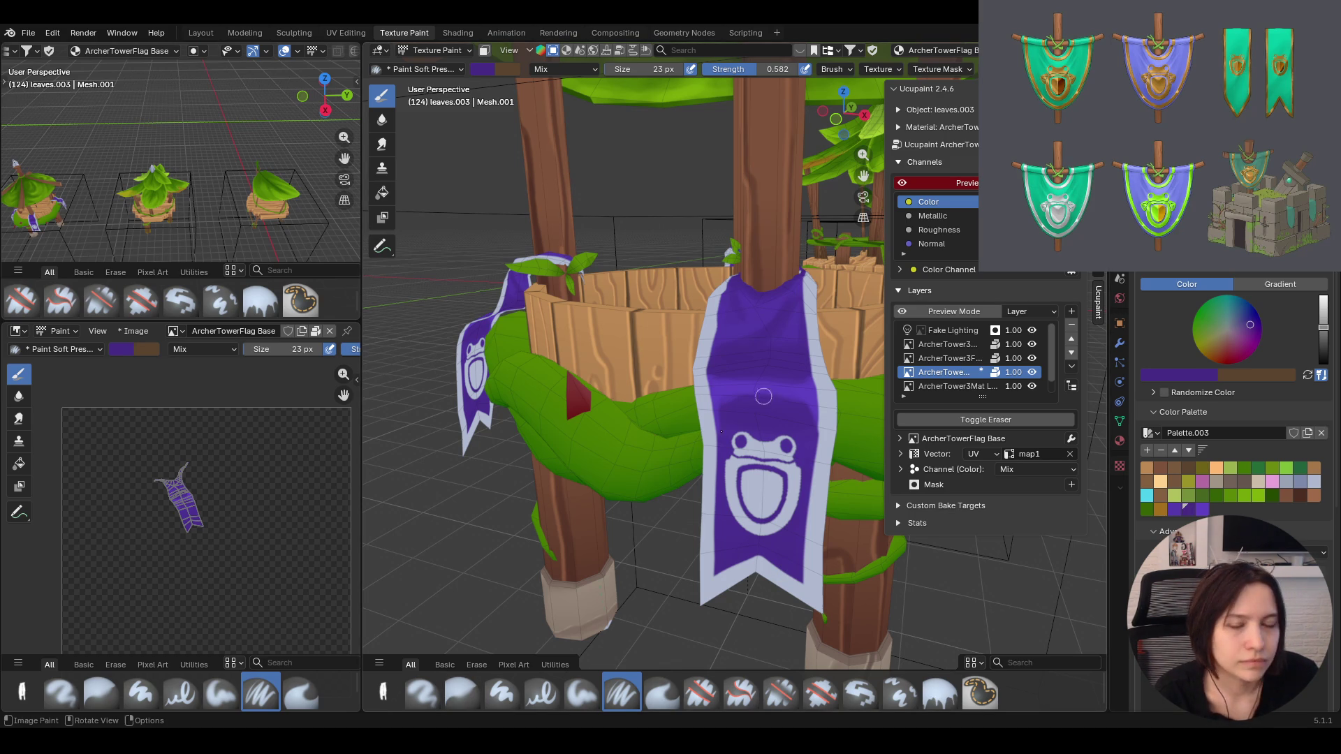
Deepen the purple shading on the banner with an adjusted colour, then hide an ArcherTower3 paint layer
{"action": "mouse_move", "coordinate": [672, 480]}
{"action": "middle_mouse_down"}
{"action": "mouse_move", "coordinate": [784, 502]}
{"action": "mouse_move", "coordinate": [807, 493]}
{"action": "middle_mouse_up"}
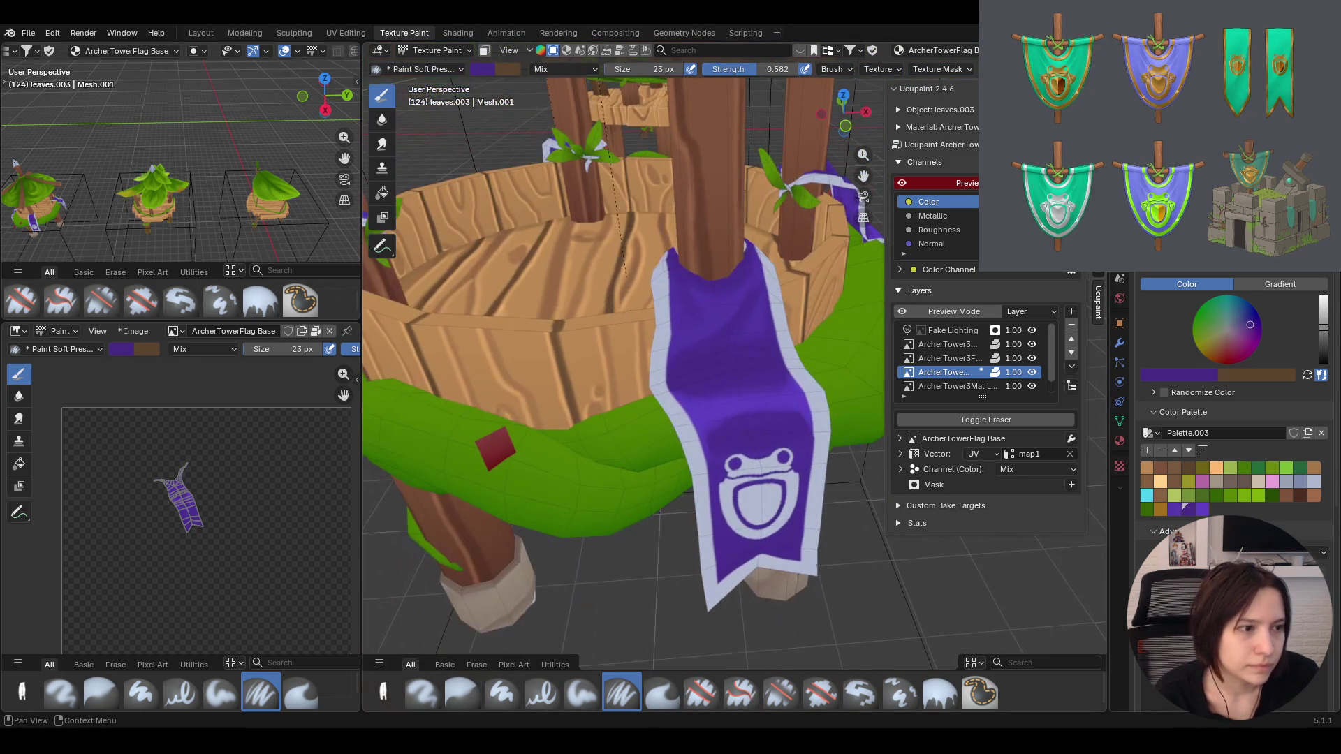
{"action": "left_click_drag", "start_coordinate": [1255, 329], "coordinate": [1246, 322]}
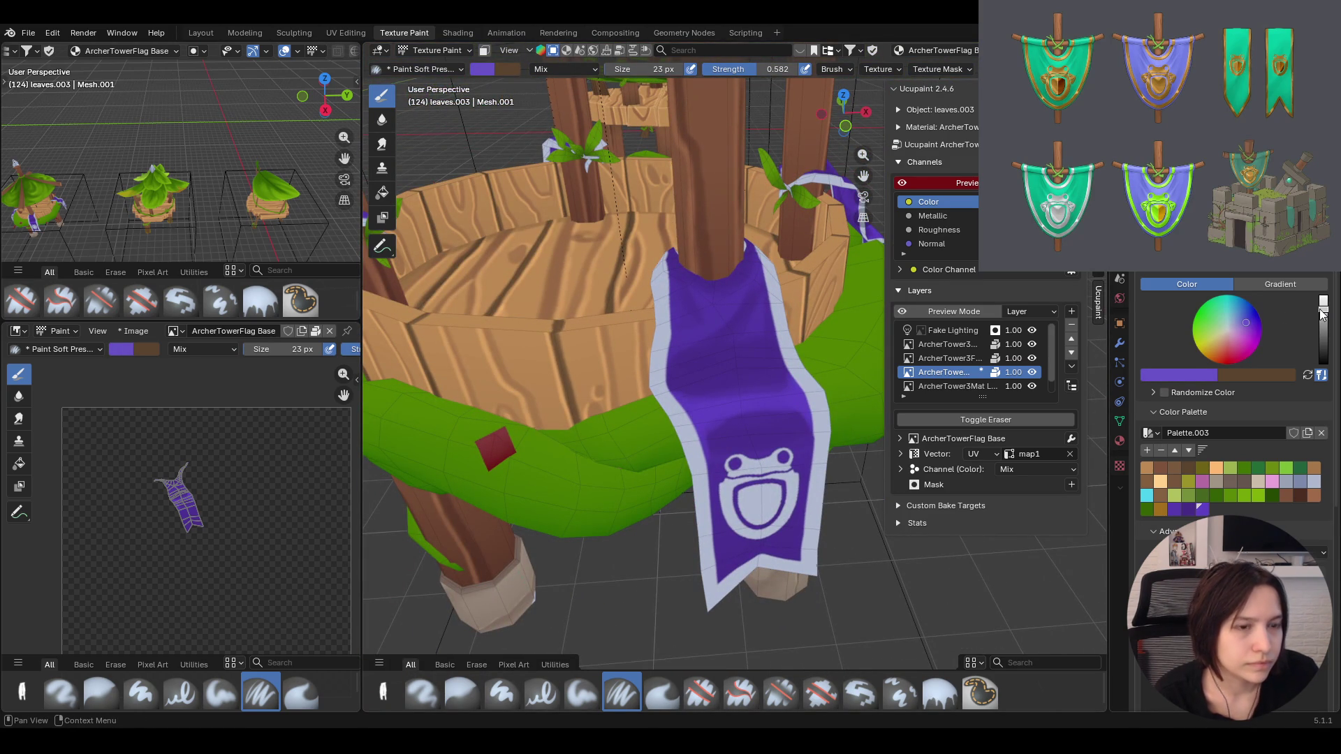
{"action": "left_click_drag", "start_coordinate": [698, 415], "coordinate": [795, 396]}
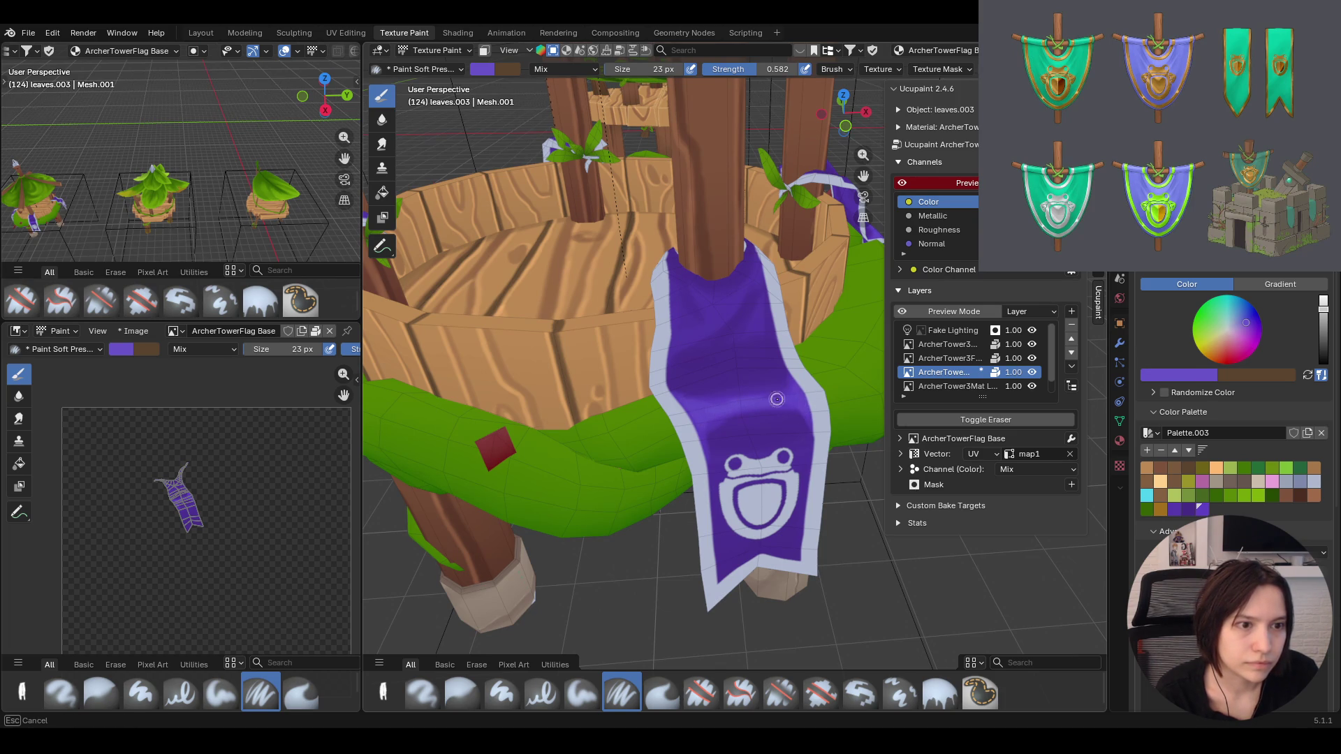
{"action": "left_click_drag", "start_coordinate": [800, 396], "coordinate": [796, 394]}
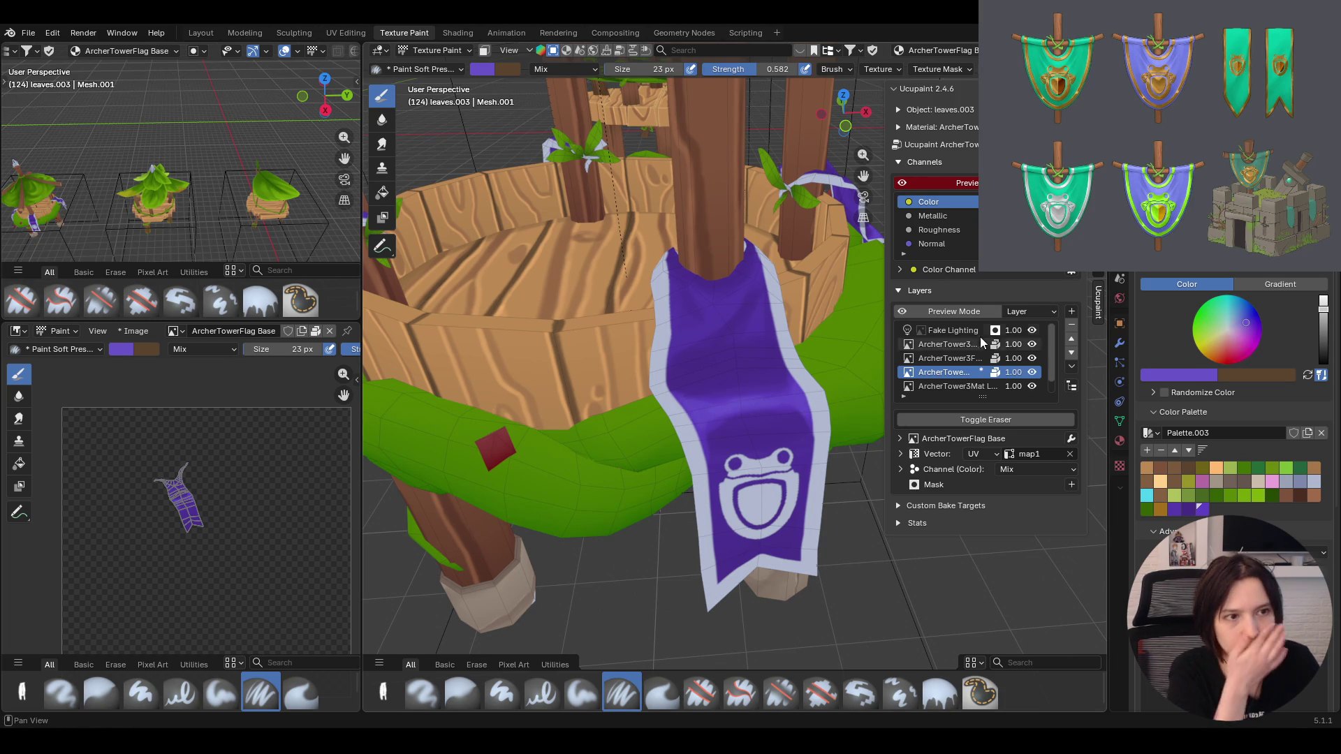
{"action": "double_click", "coordinate": [1031, 345]}
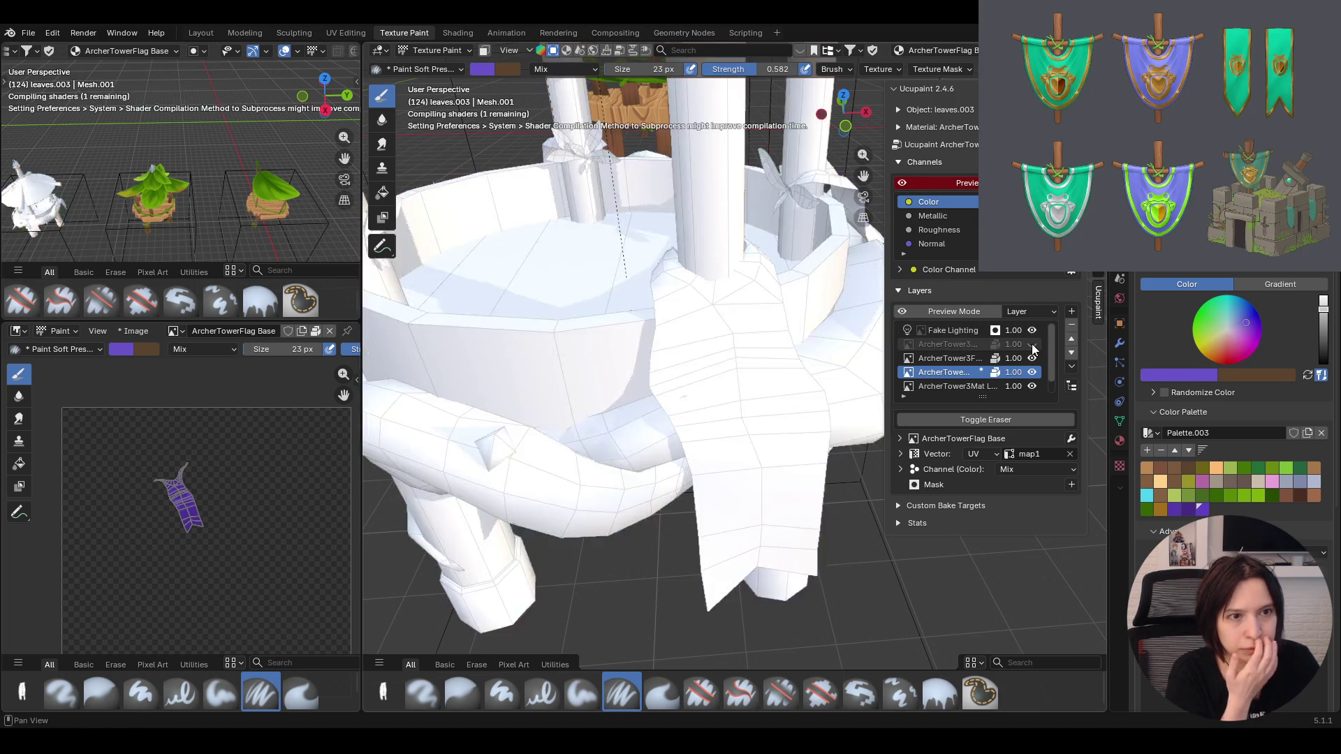
Make the ArcherTower3 Add layer active and start painting onto it
{"action": "left_click", "coordinate": [983, 341]}
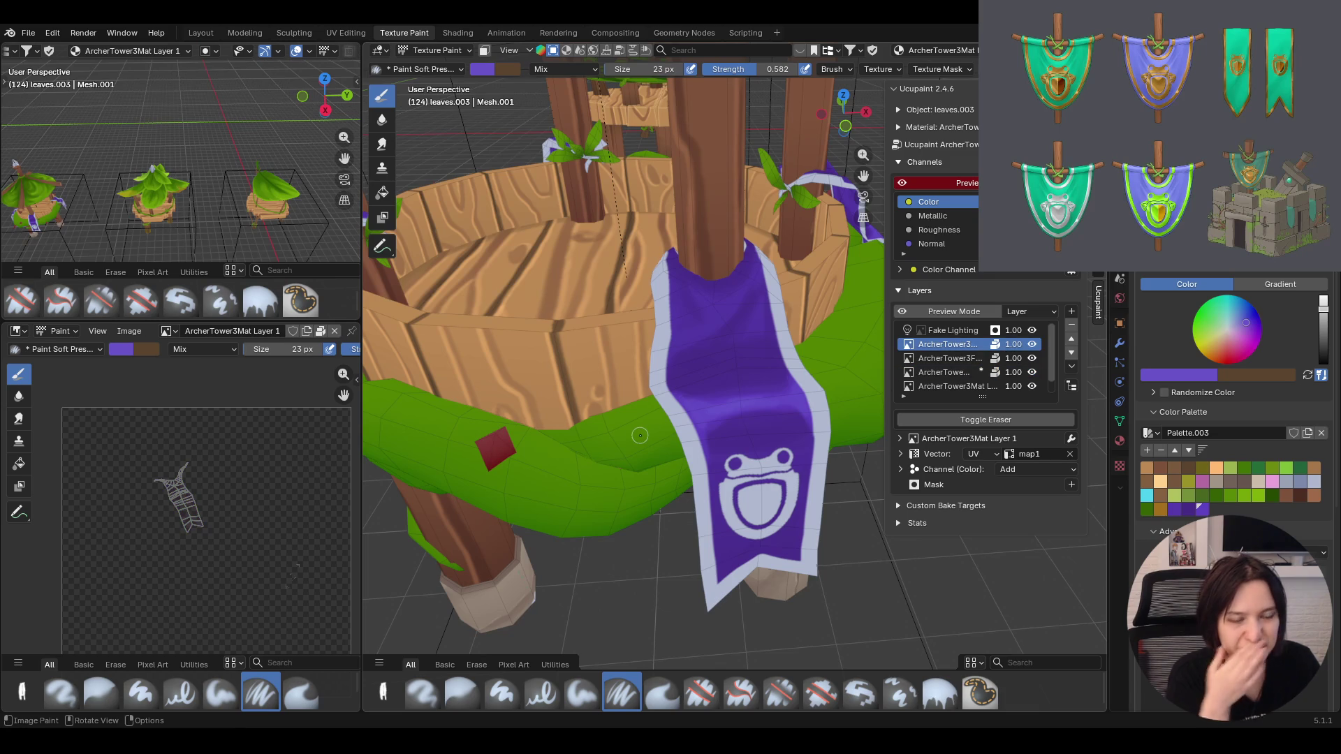
{"action": "left_click_drag", "start_coordinate": [693, 409], "coordinate": [695, 413]}
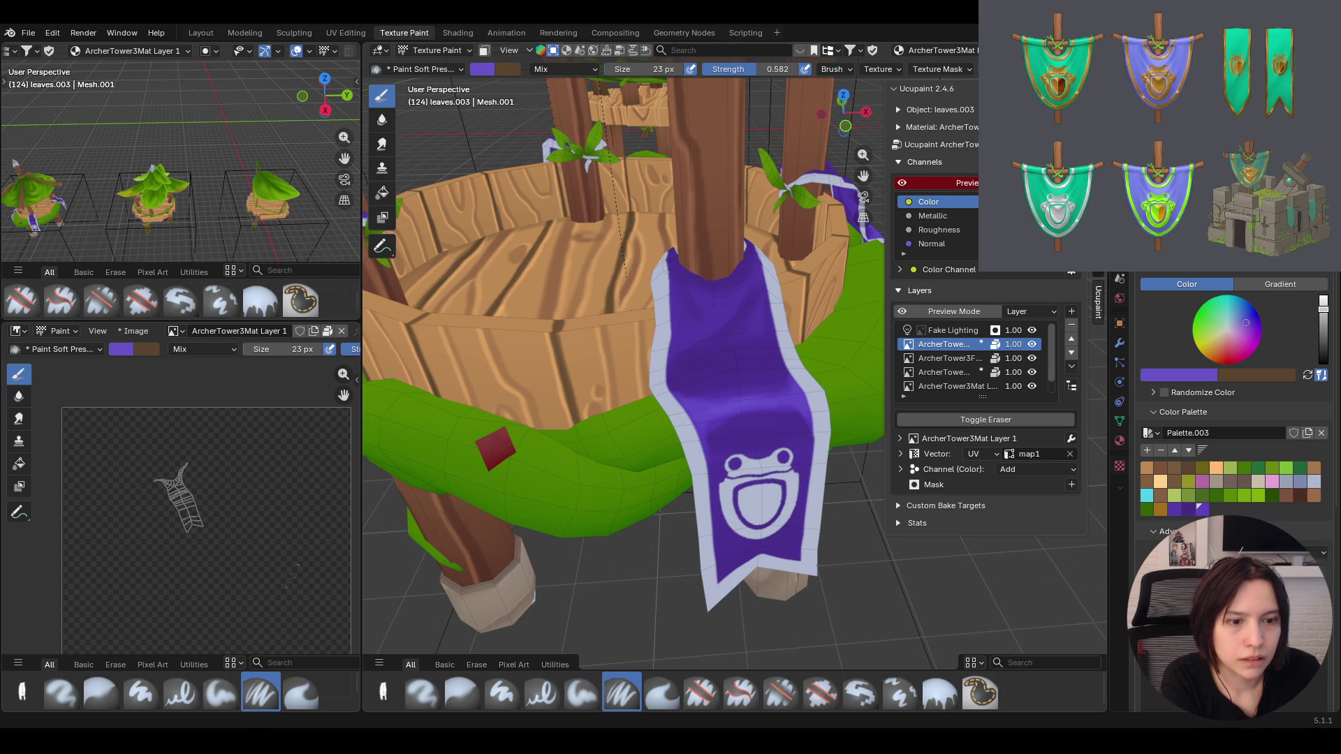
{"action": "middle_click_drag", "start_coordinate": [734, 315], "coordinate": [778, 265]}
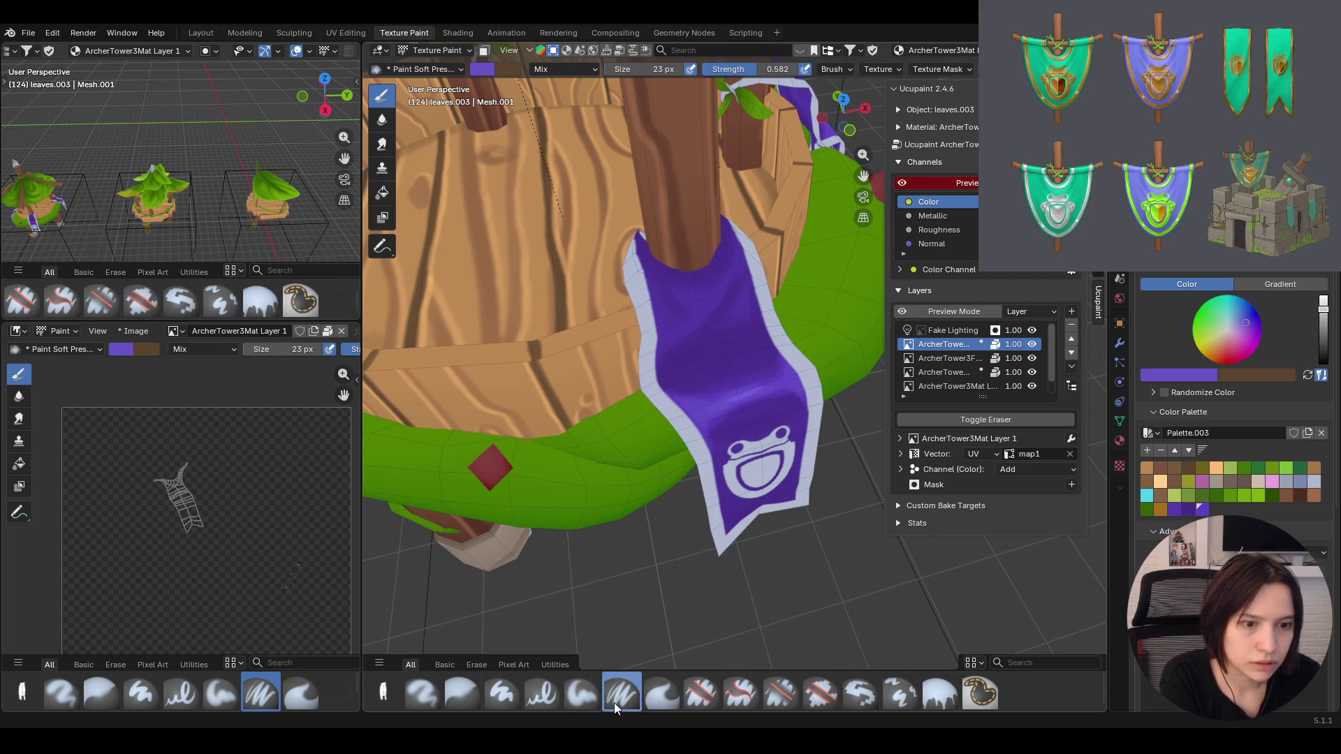
{"action": "left_click", "coordinate": [582, 693]}
Paint a lighter-purple highlight streak across the banner with Paint Soft, then return to ArcherTowerFlag Base
{"action": "left_click", "coordinate": [730, 404]}
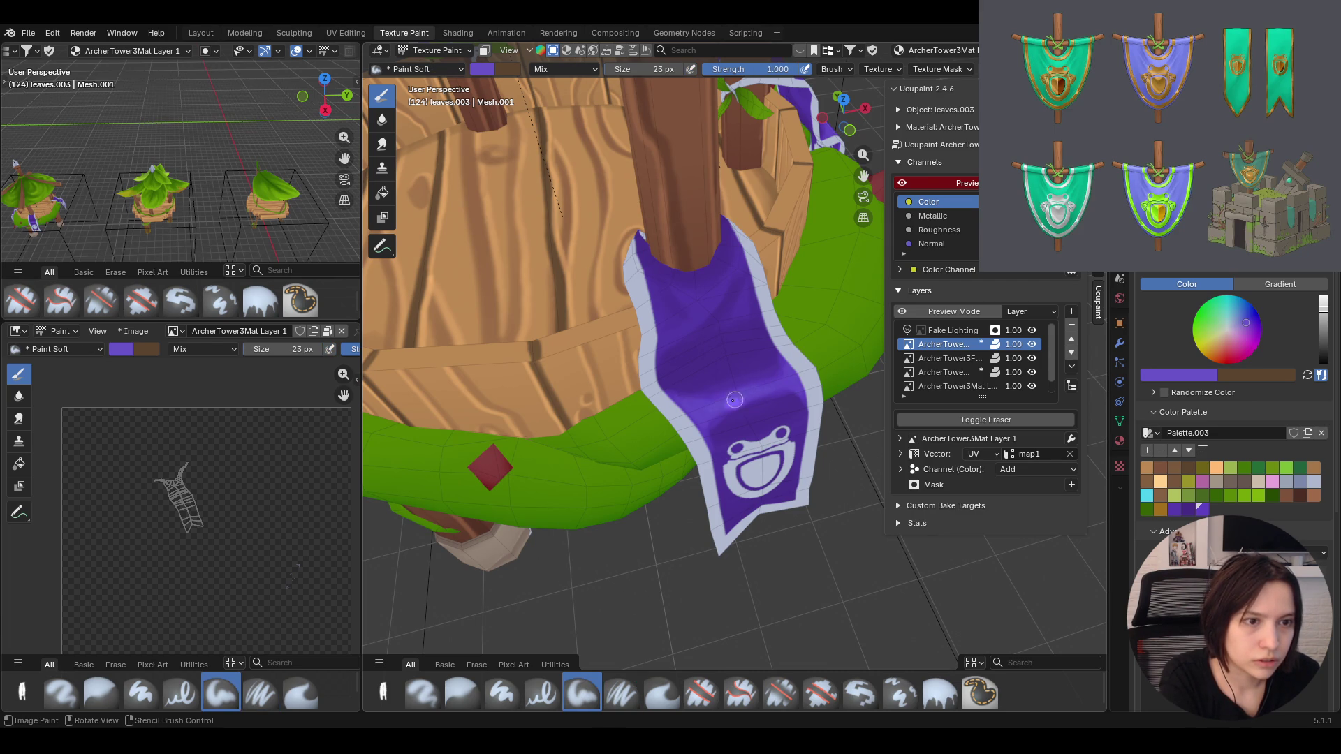
{"action": "left_click_drag", "start_coordinate": [723, 403], "coordinate": [764, 390]}
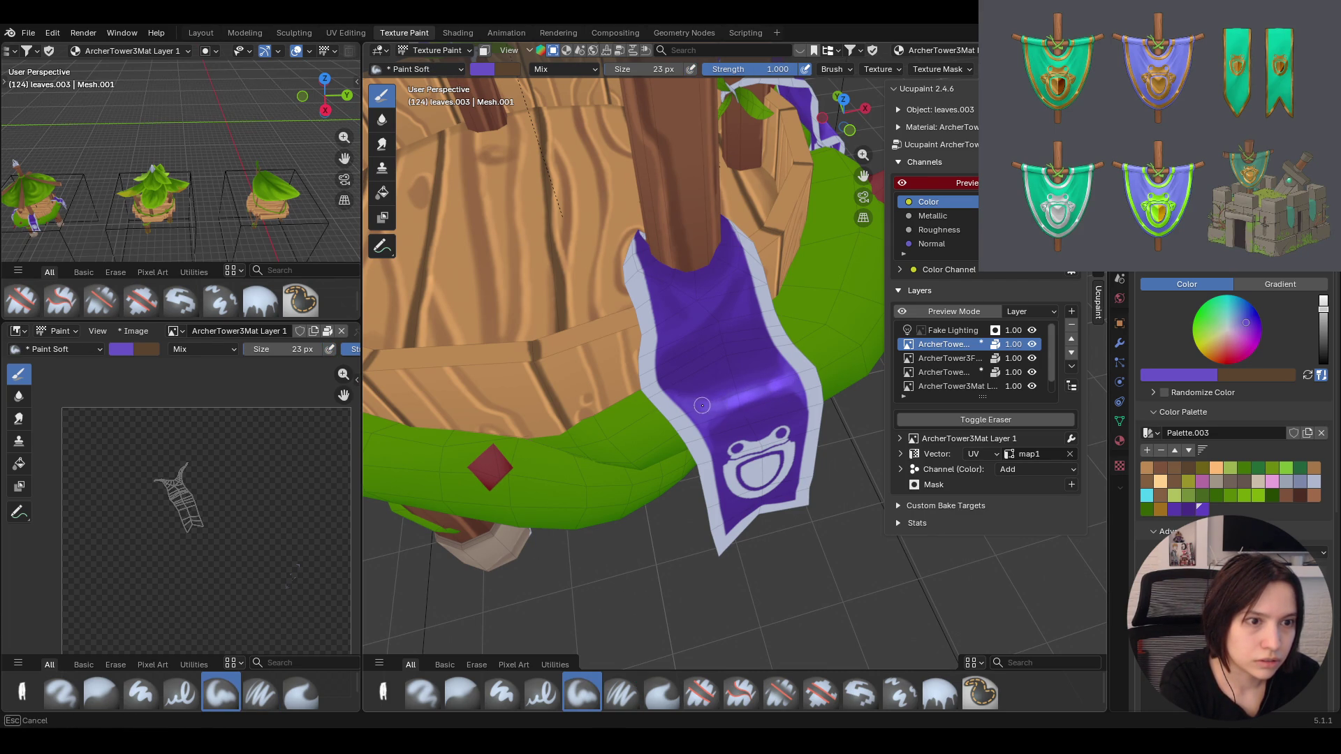
{"action": "middle_click_drag", "start_coordinate": [721, 403], "coordinate": [693, 261]}
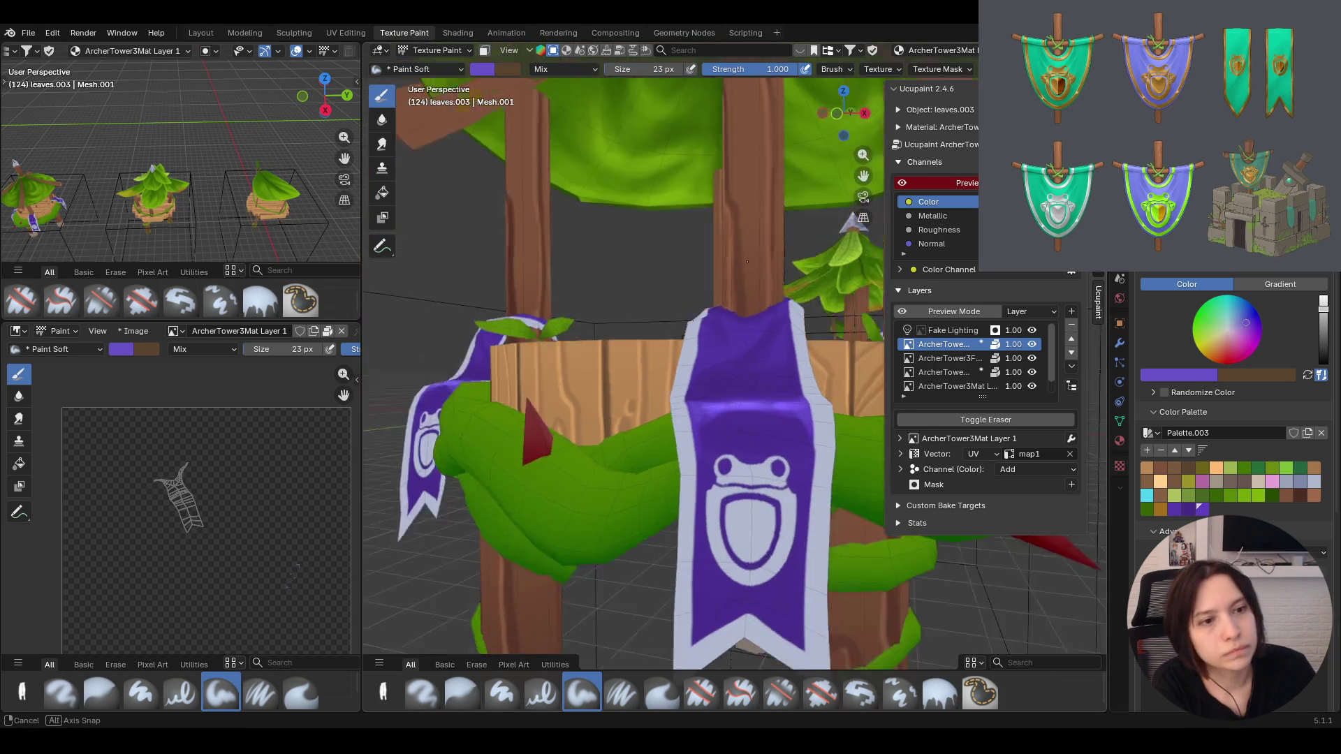
{"action": "mouse_move", "coordinate": [693, 261]}
{"action": "middle_mouse_down"}
{"action": "mouse_move", "coordinate": [723, 322]}
{"action": "mouse_move", "coordinate": [818, 312]}
{"action": "mouse_move", "coordinate": [891, 335]}
{"action": "middle_mouse_up"}
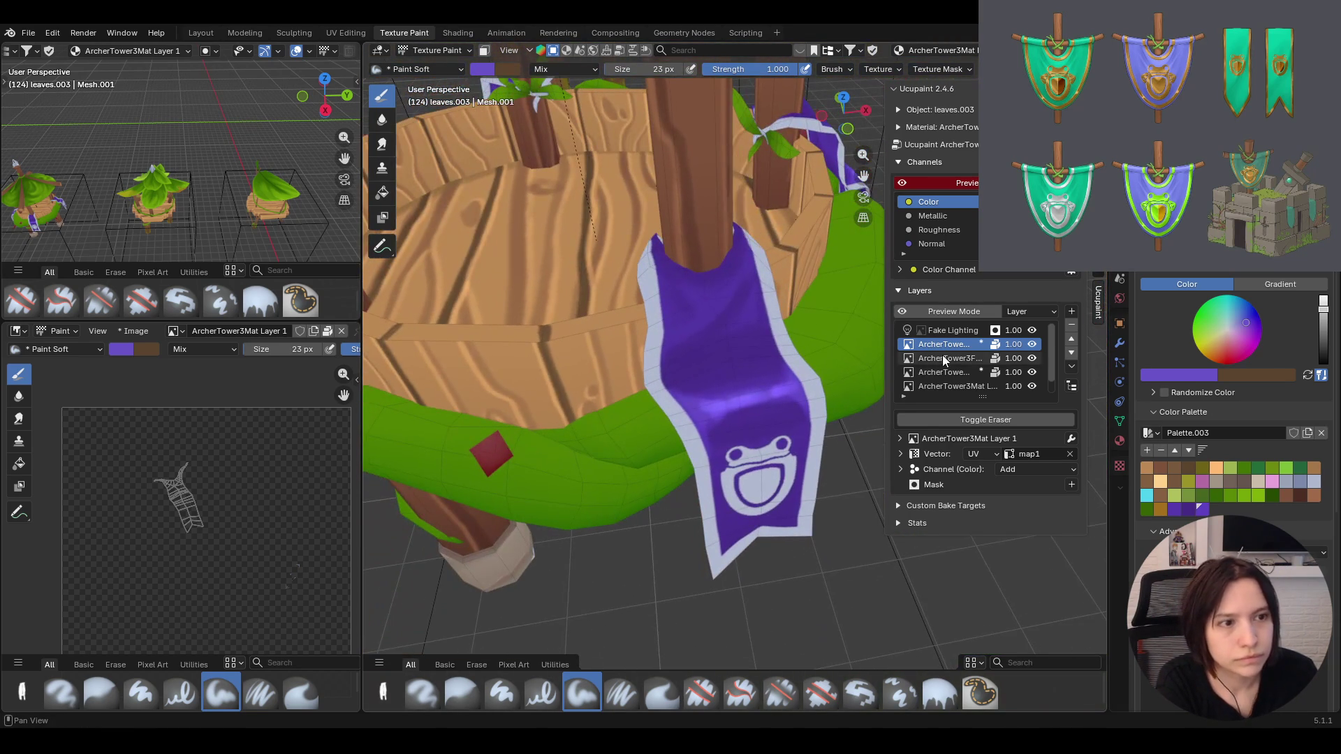
{"action": "left_click", "coordinate": [956, 372]}
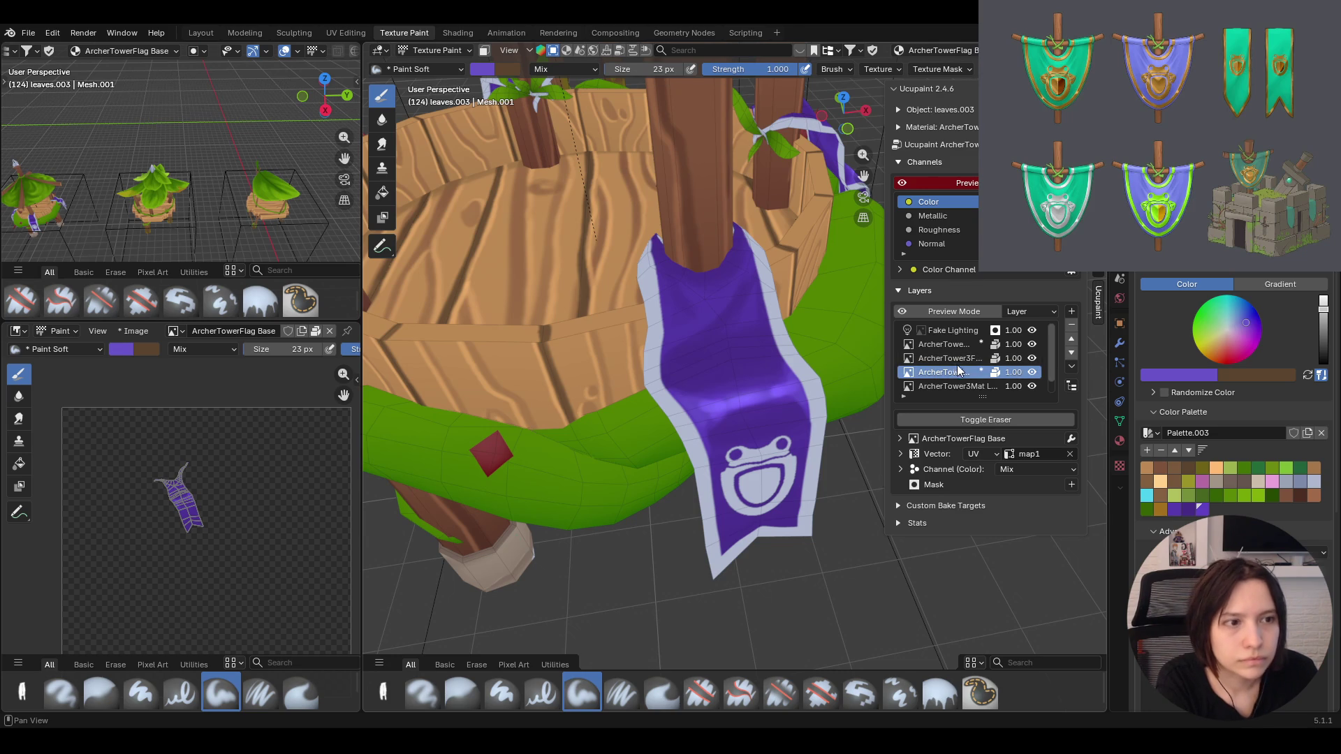
Blur the purple highlight on the Add layer, then return to ArcherTowerFlag Base with the soft brush
{"action": "middle_click_drag", "start_coordinate": [880, 367], "coordinate": [839, 346]}
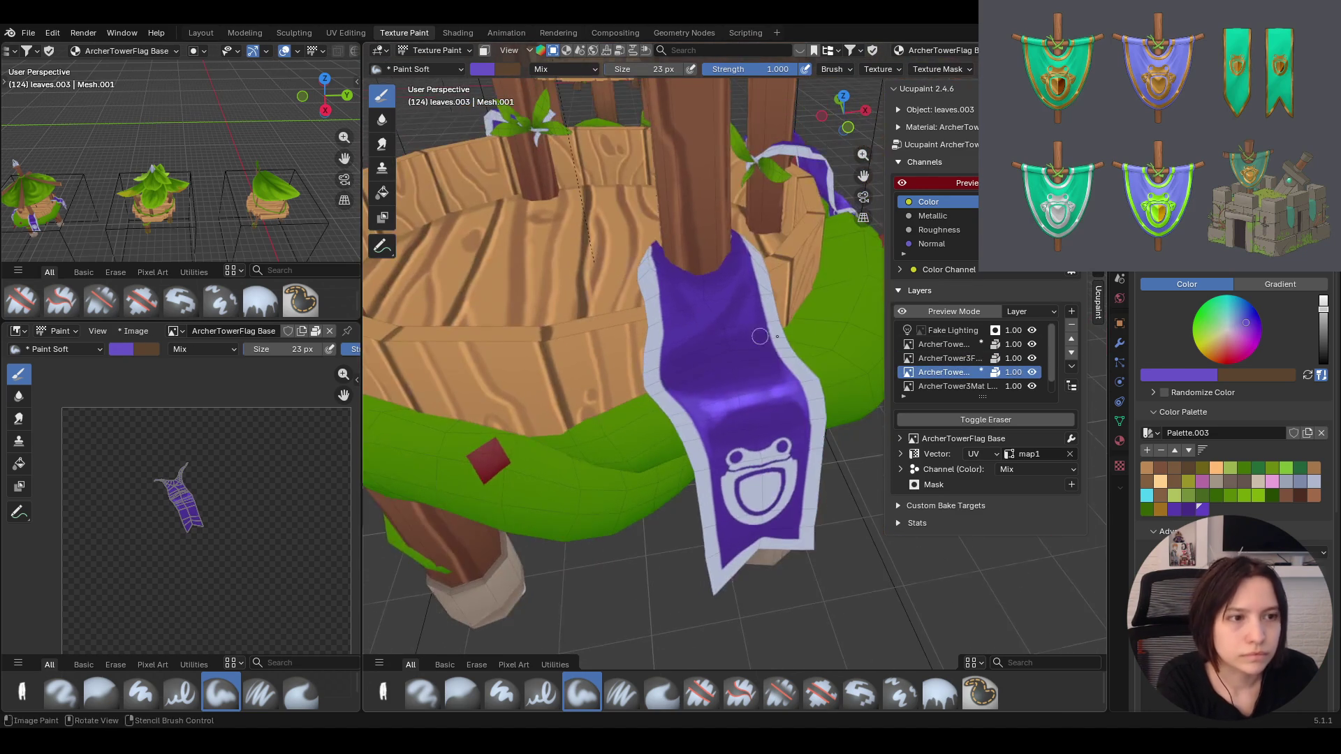
{"action": "left_click", "coordinate": [943, 344]}
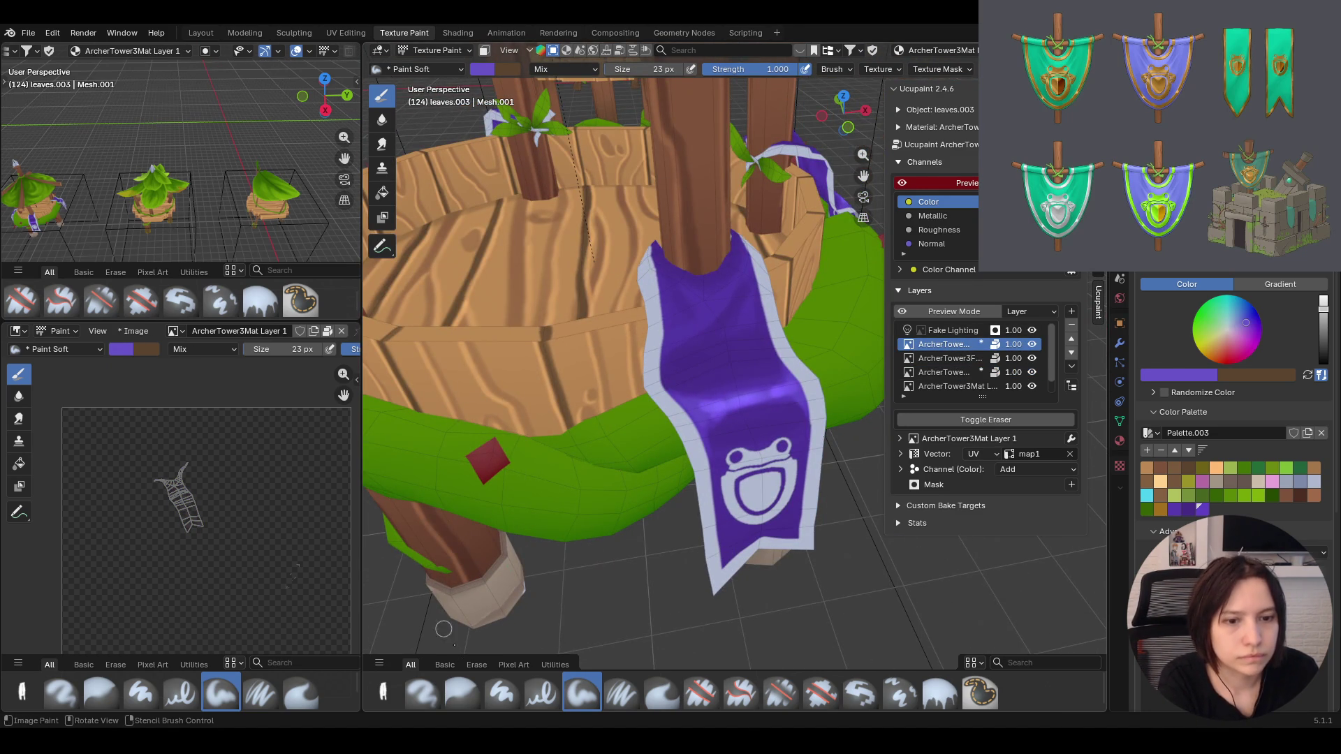
{"action": "left_click", "coordinate": [463, 693]}
{"action": "mouse_move", "coordinate": [708, 407]}
{"action": "left_mouse_down"}
{"action": "mouse_move", "coordinate": [719, 433]}
{"action": "mouse_move", "coordinate": [795, 386]}
{"action": "left_mouse_up"}
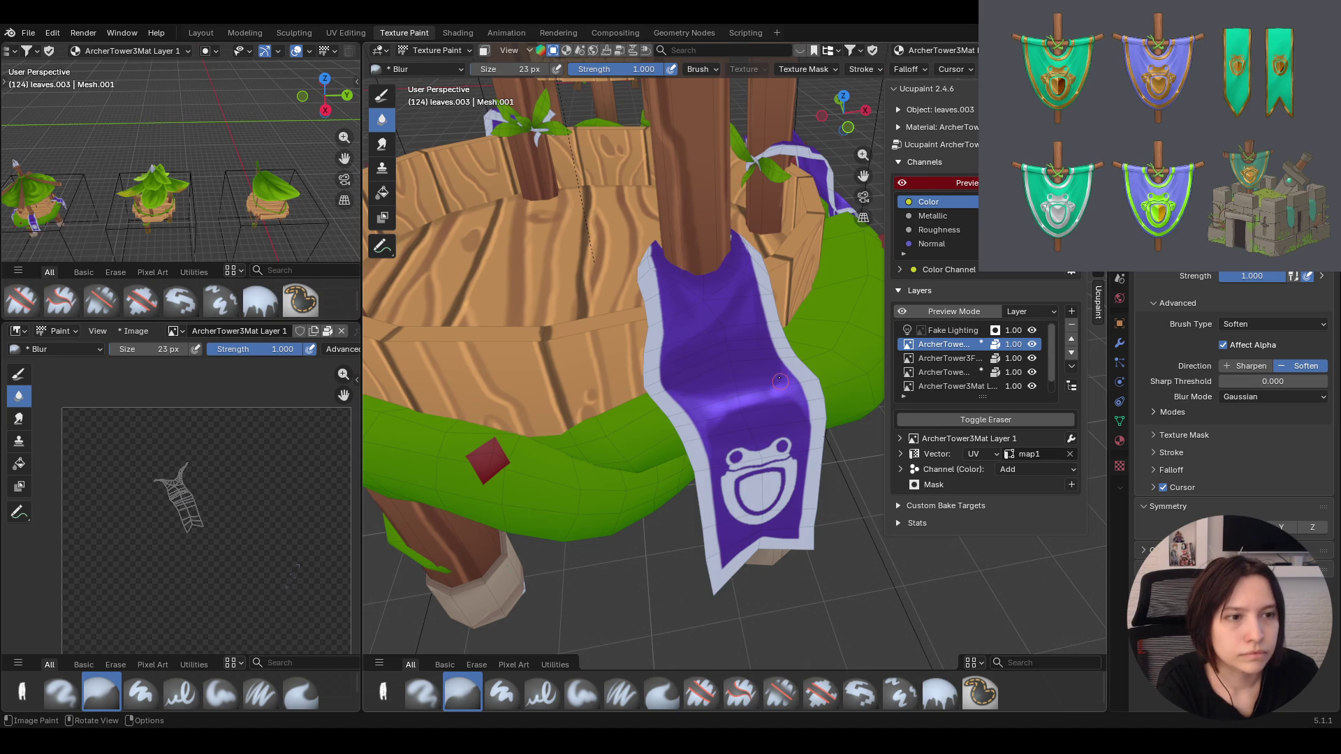
{"action": "left_click", "coordinate": [1020, 374]}
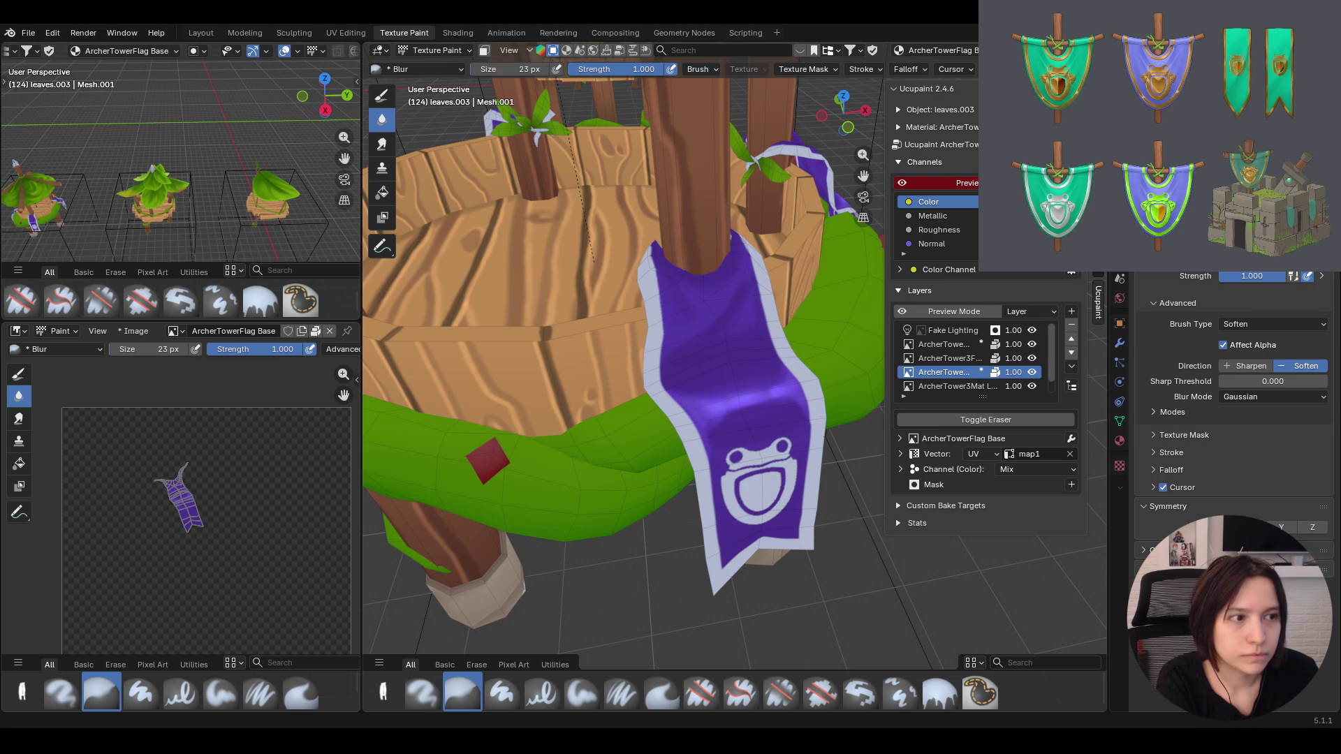
{"action": "middle_click_drag", "start_coordinate": [664, 655], "coordinate": [665, 432]}
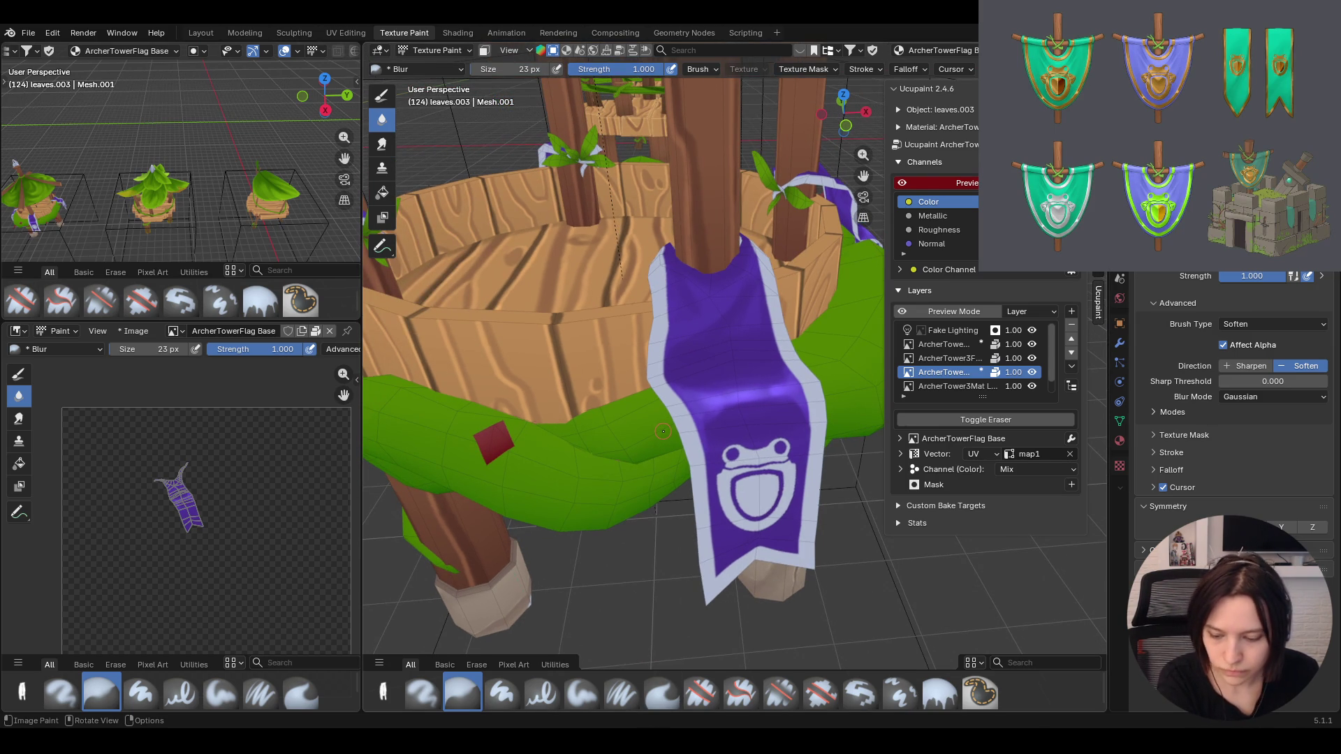
{"action": "middle_click_drag", "start_coordinate": [661, 431], "coordinate": [796, 575]}
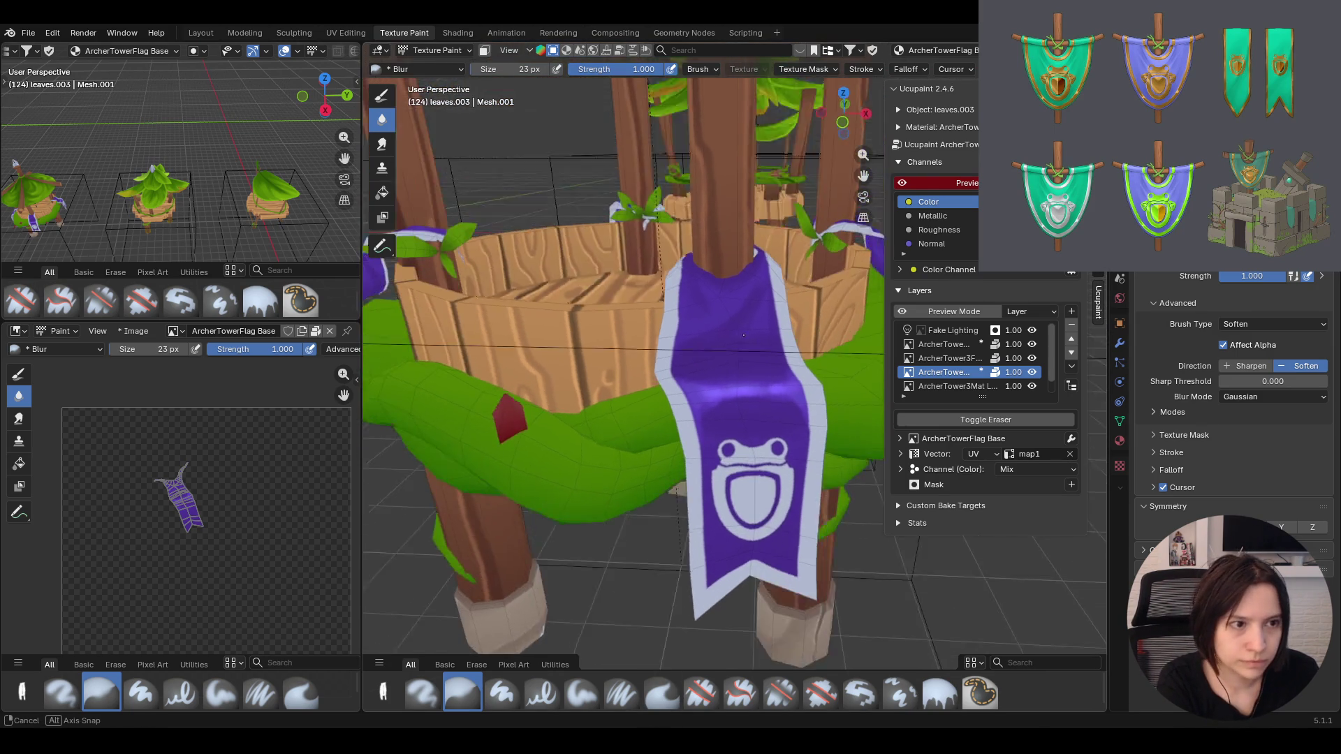
{"action": "left_click", "coordinate": [583, 694]}
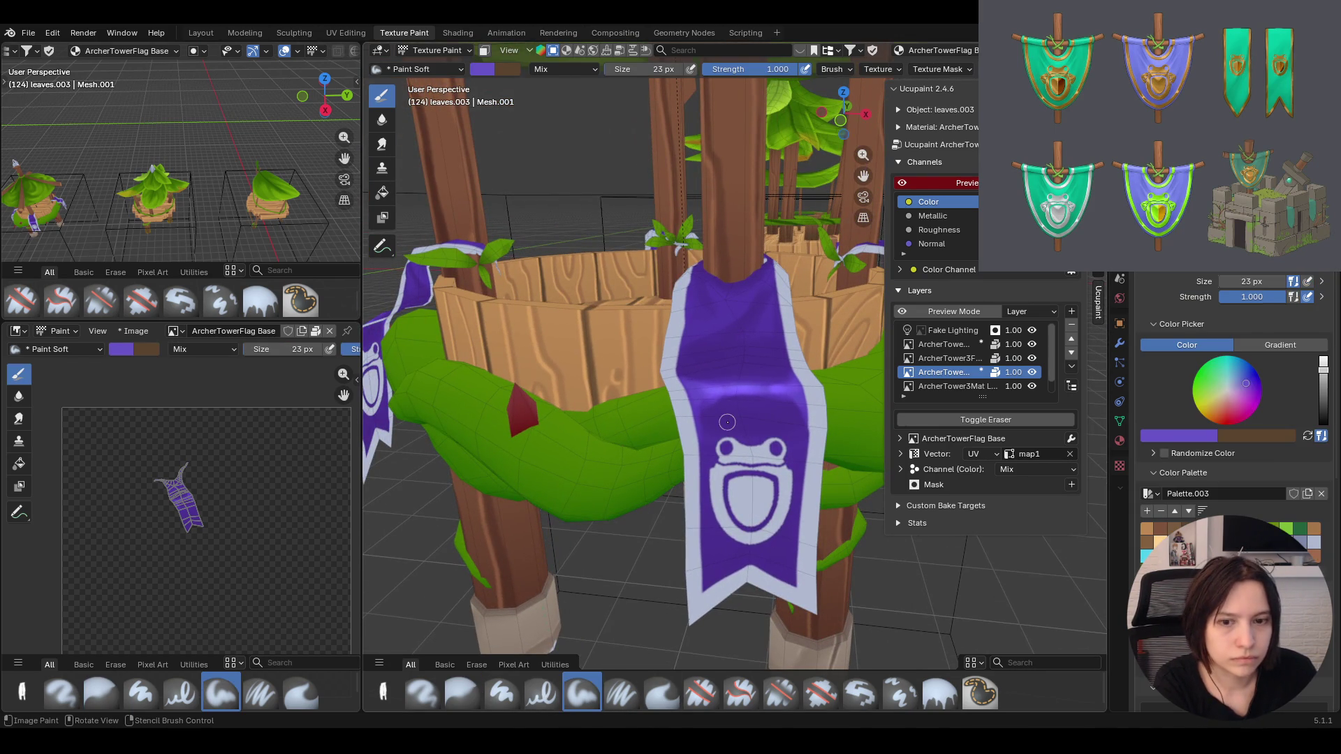
Shade the banner's top edge beside the pole with the Paint Soft Pressure brush
{"action": "left_click_drag", "start_coordinate": [743, 305], "coordinate": [746, 297]}
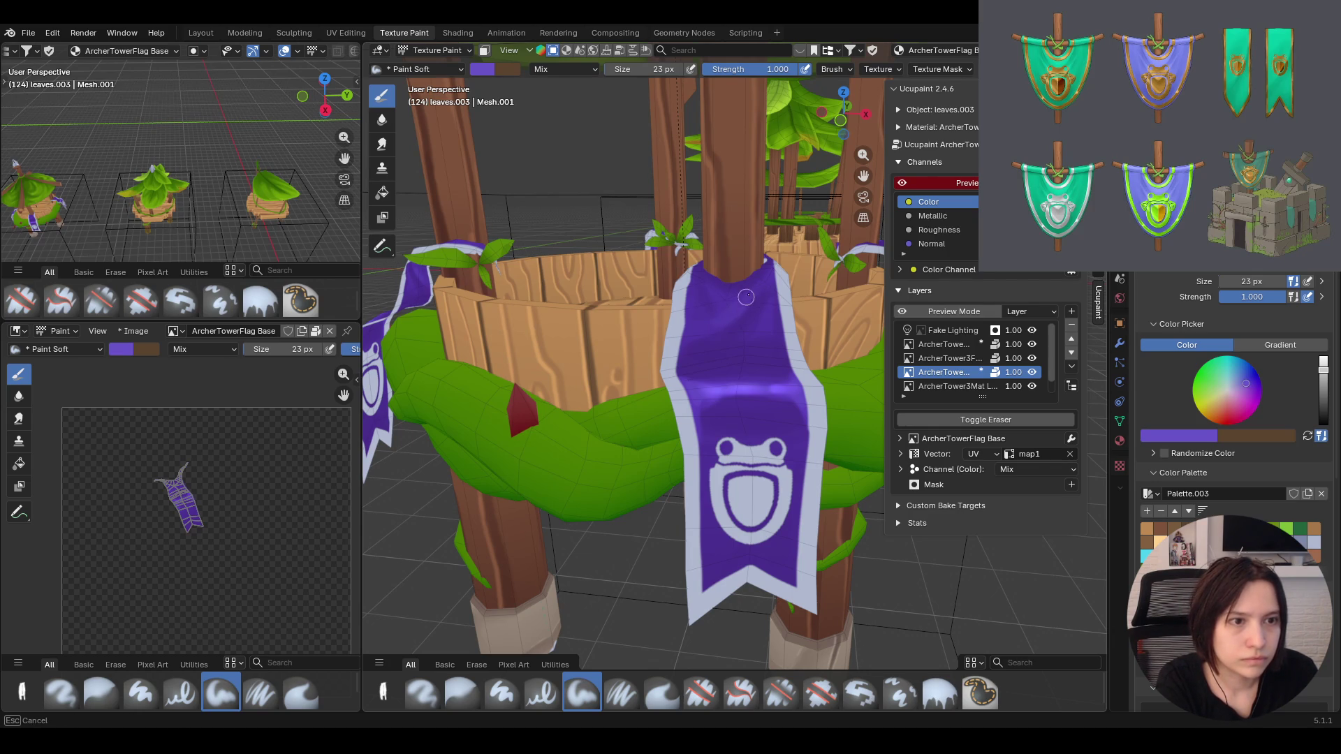
{"action": "left_click", "coordinate": [623, 694]}
{"action": "left_click_drag", "start_coordinate": [711, 341], "coordinate": [759, 288]}
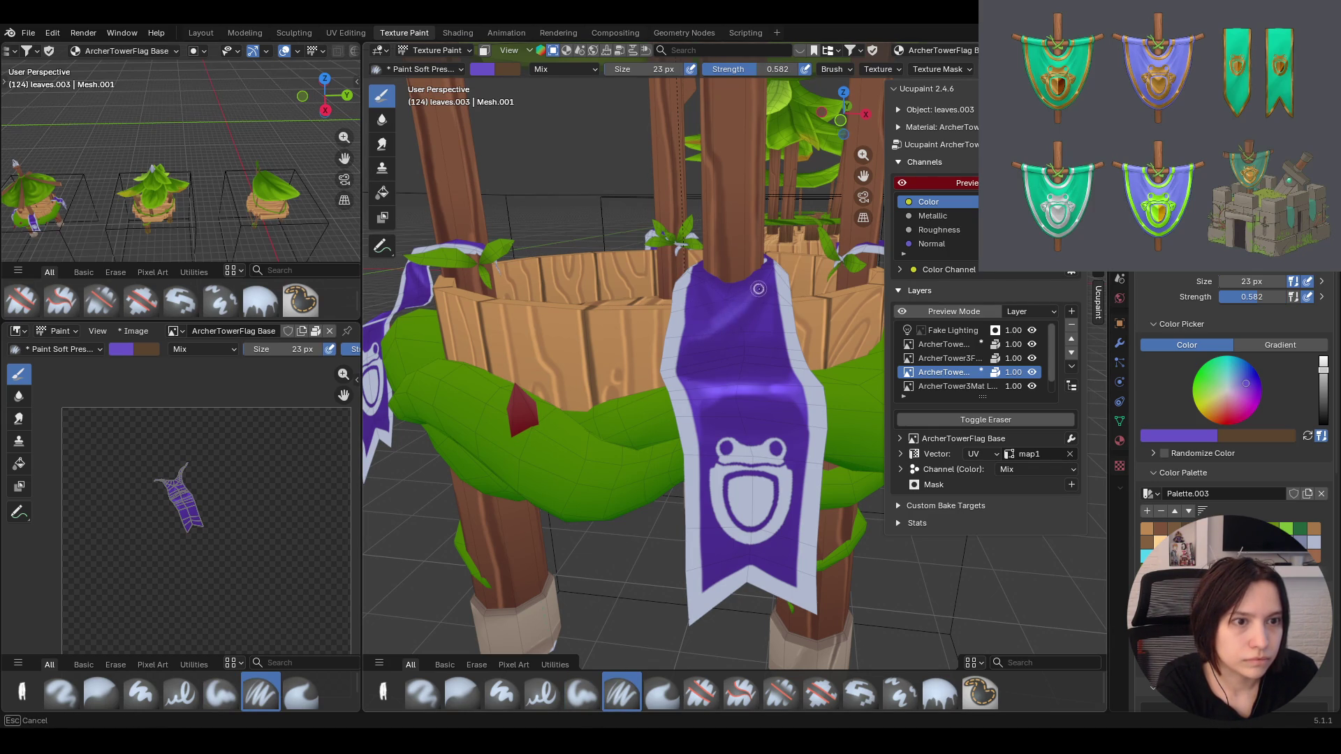
{"action": "mouse_move", "coordinate": [718, 328]}
{"action": "left_mouse_down"}
{"action": "mouse_move", "coordinate": [733, 303]}
{"action": "mouse_move", "coordinate": [770, 294]}
{"action": "mouse_move", "coordinate": [769, 276]}
{"action": "left_mouse_up"}
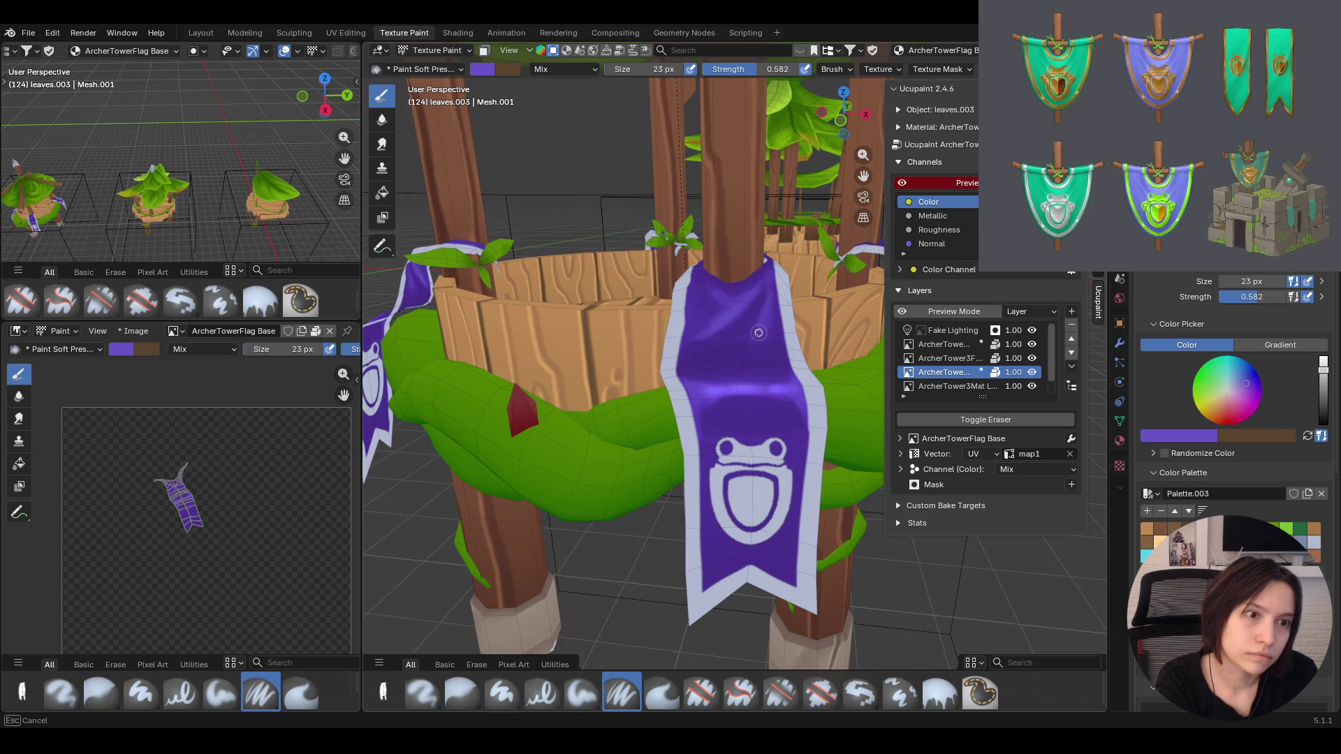
{"action": "mouse_move", "coordinate": [766, 314]}
{"action": "left_mouse_down"}
{"action": "mouse_move", "coordinate": [768, 335]}
{"action": "mouse_move", "coordinate": [703, 335]}
{"action": "mouse_move", "coordinate": [719, 325]}
{"action": "left_mouse_up"}
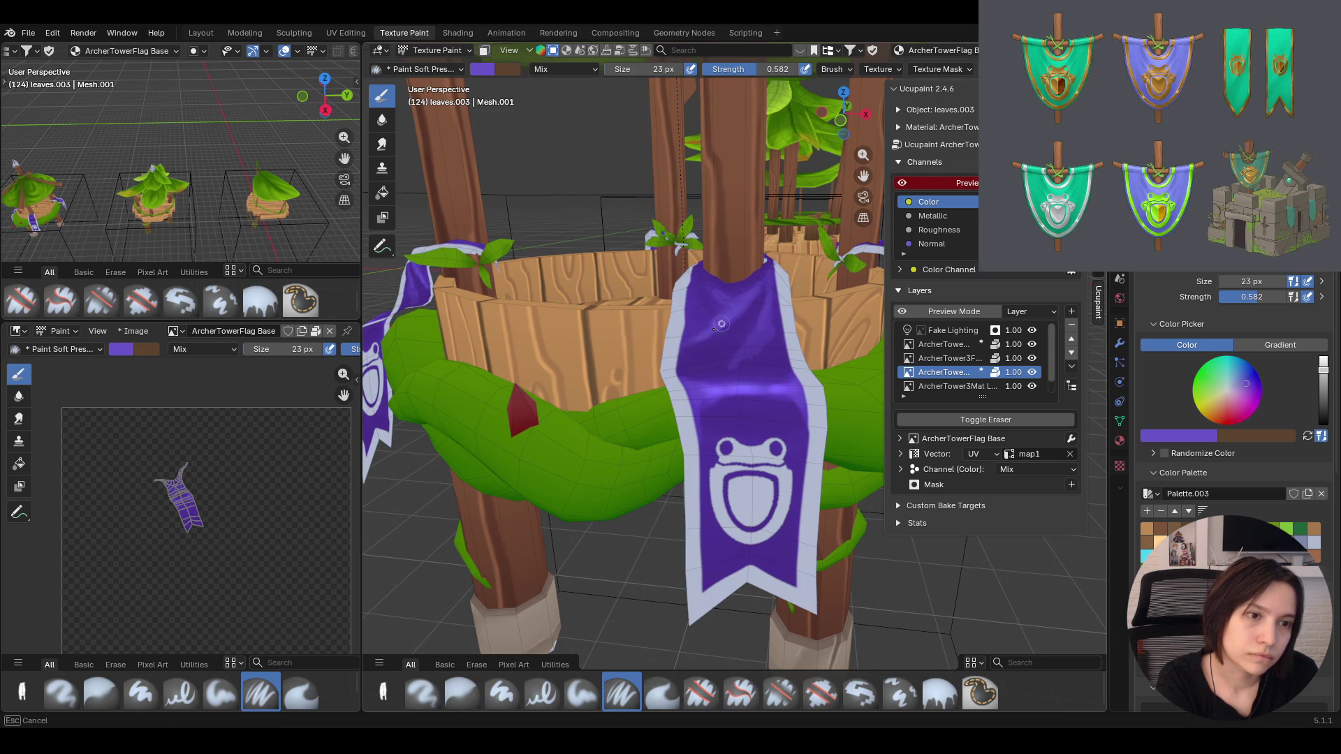
{"action": "left_click_drag", "start_coordinate": [768, 274], "coordinate": [767, 275]}
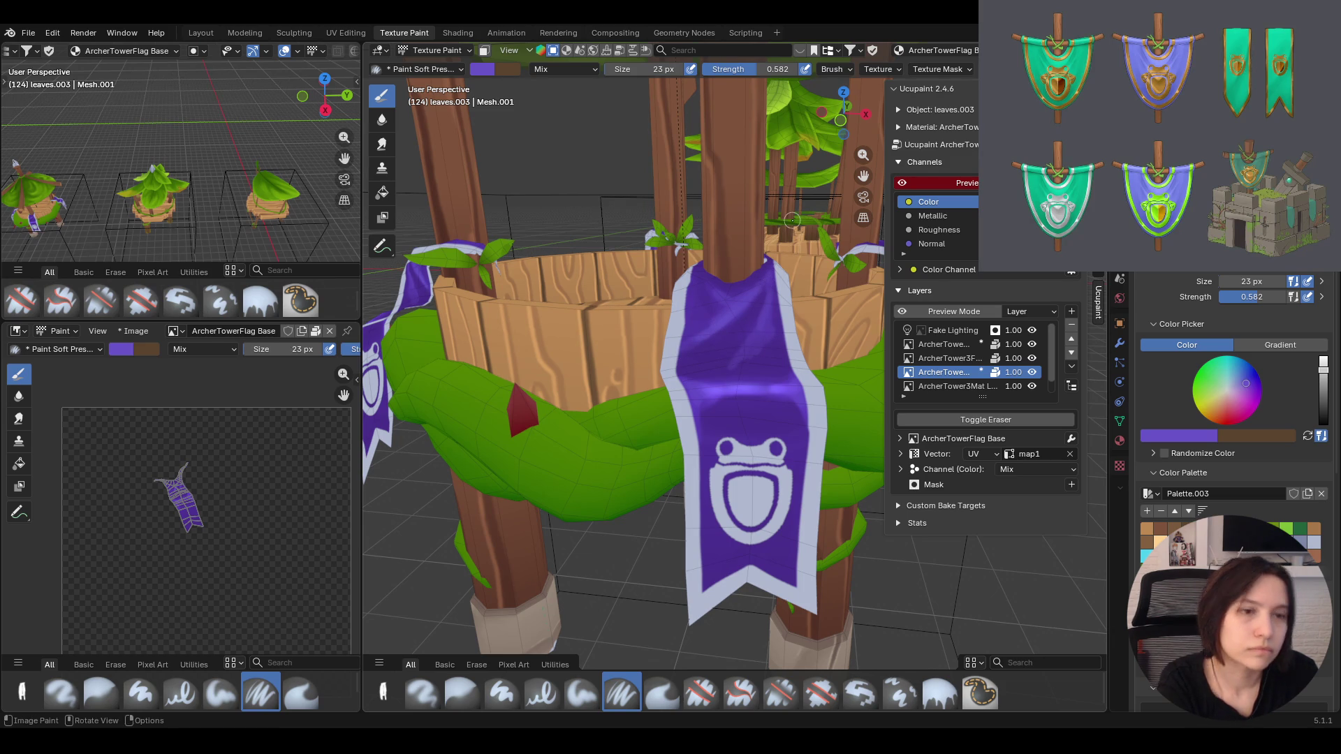
{"action": "middle_click_drag", "start_coordinate": [767, 274], "coordinate": [625, 242]}
{"action": "left_click_drag", "start_coordinate": [697, 282], "coordinate": [686, 258]}
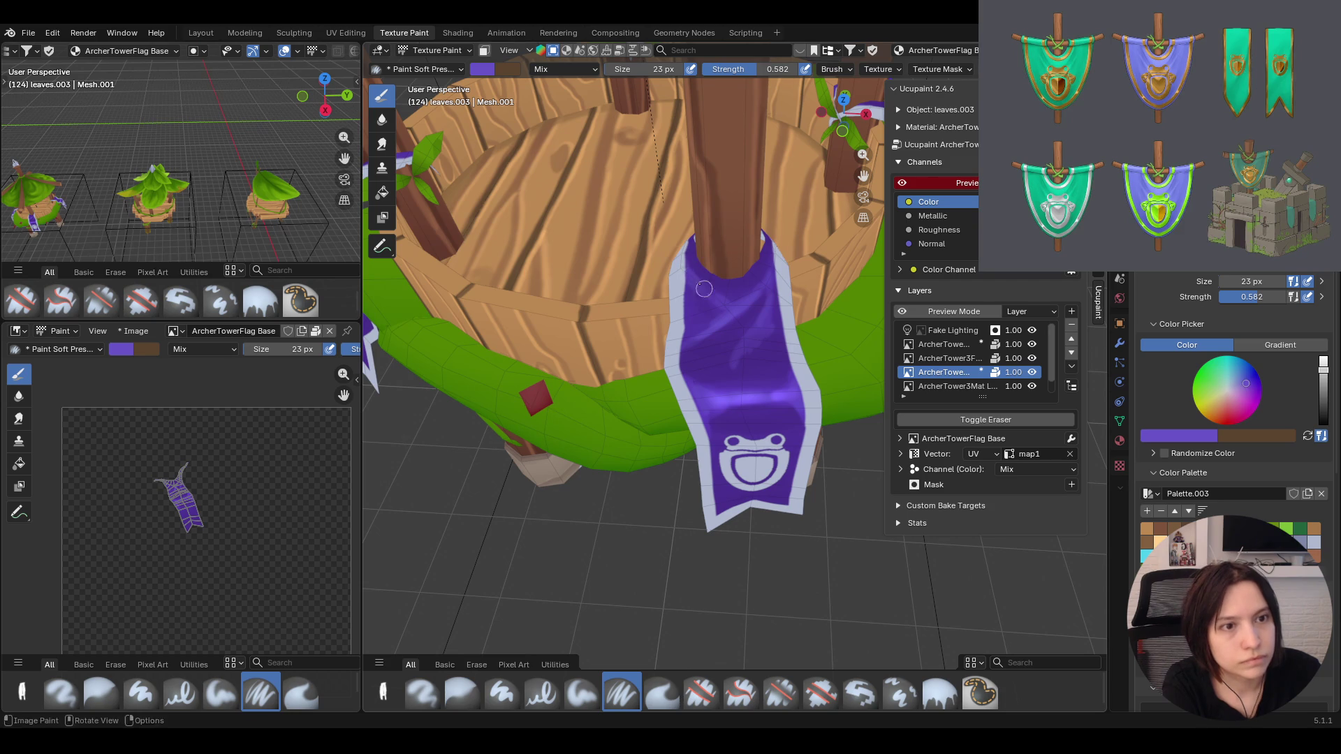
{"action": "mouse_move", "coordinate": [683, 266]}
{"action": "left_mouse_down"}
{"action": "mouse_move", "coordinate": [770, 257]}
{"action": "mouse_move", "coordinate": [768, 287]}
{"action": "left_mouse_up"}
Raise brush strength to full and add more shading at the banner top
{"action": "key", "text": "shift+f"}
{"action": "left_click", "coordinate": [725, 250]}
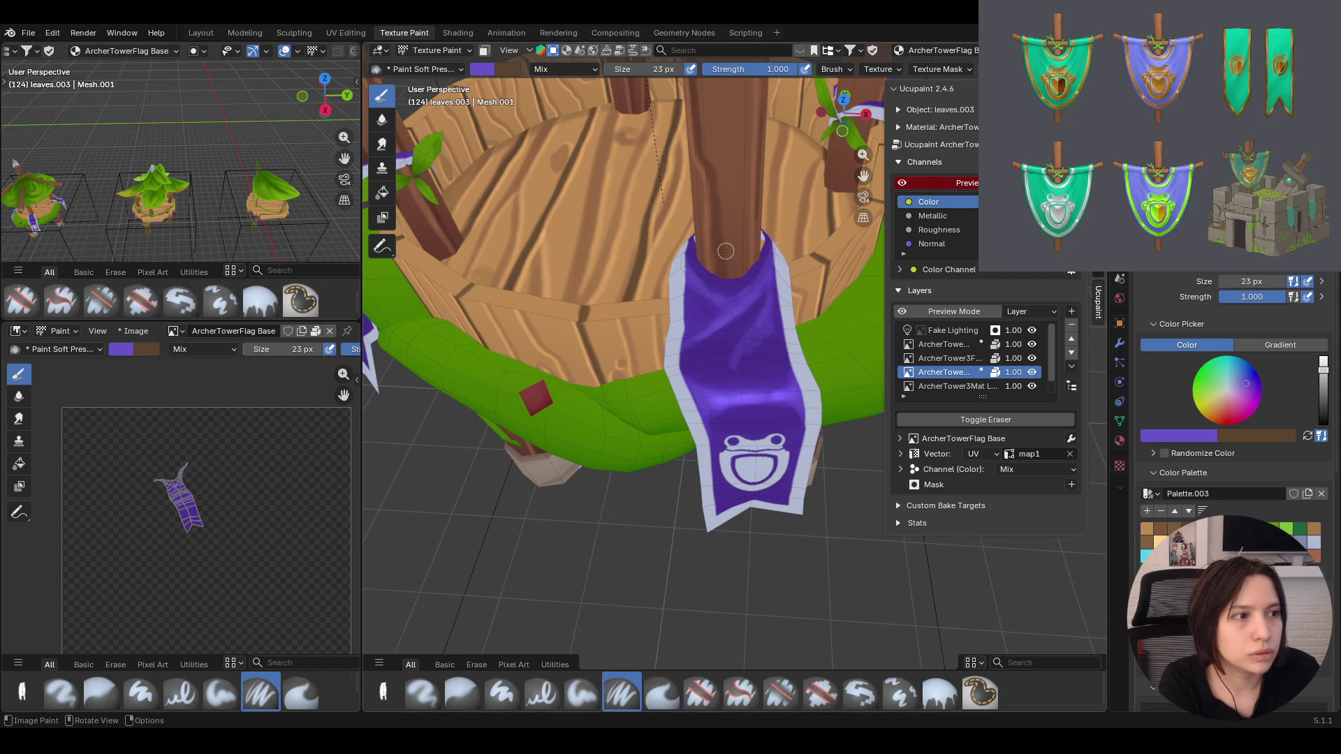
{"action": "mouse_move", "coordinate": [687, 271]}
{"action": "left_mouse_down"}
{"action": "mouse_move", "coordinate": [734, 301]}
{"action": "mouse_move", "coordinate": [711, 329]}
{"action": "mouse_move", "coordinate": [765, 278]}
{"action": "mouse_move", "coordinate": [771, 308]}
{"action": "left_mouse_up"}
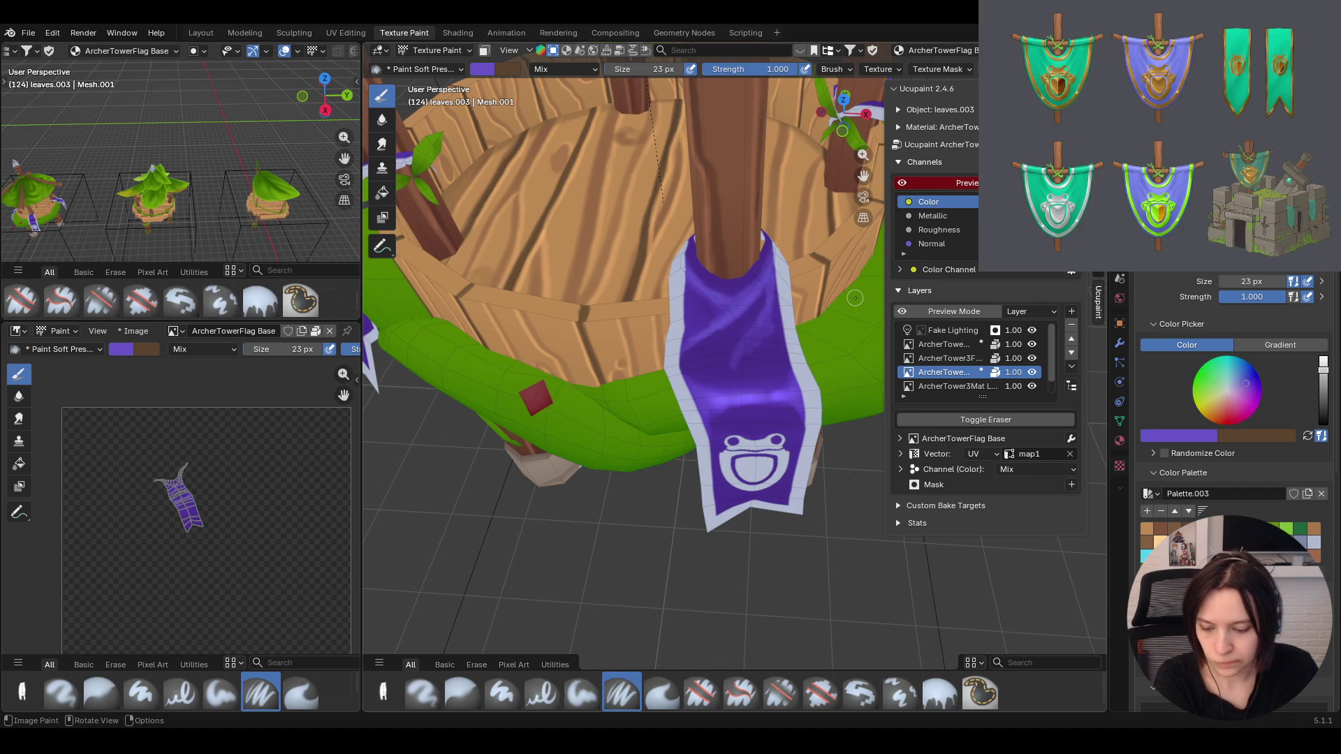
{"action": "middle_click_drag", "start_coordinate": [851, 279], "coordinate": [804, 275]}
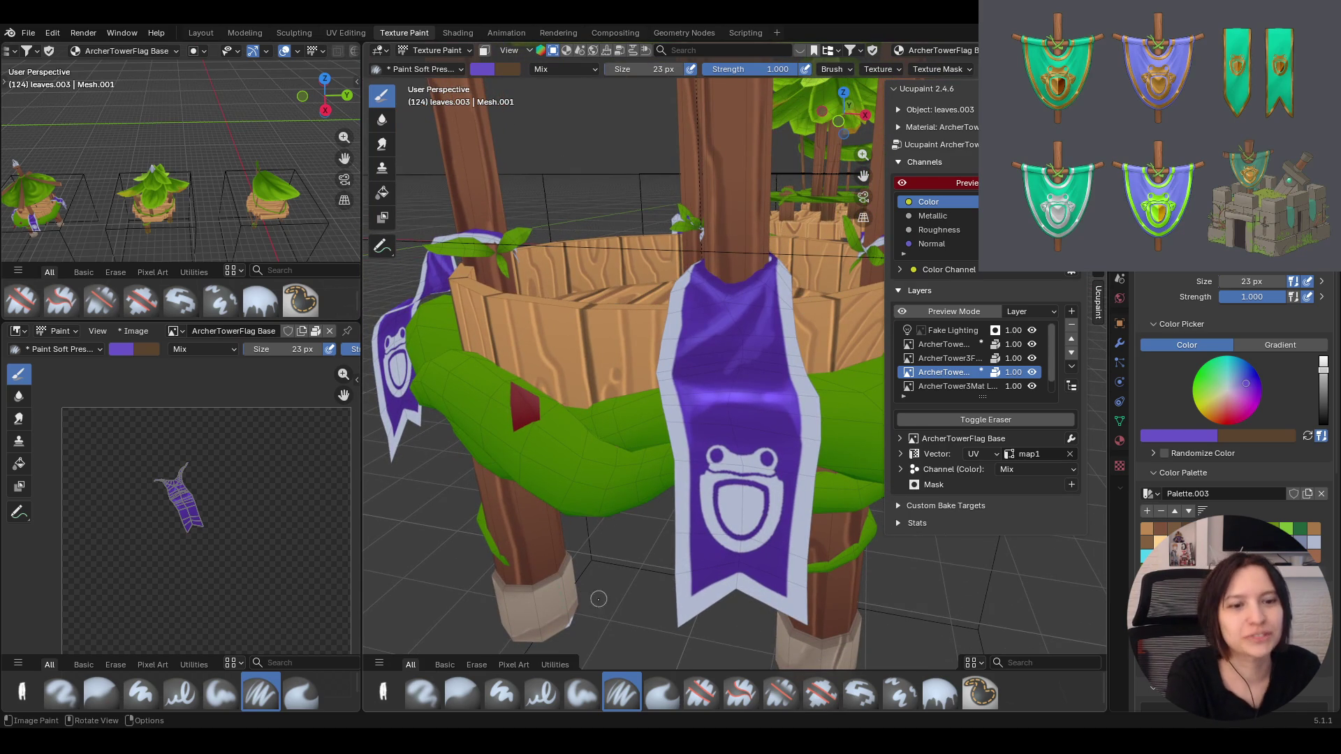
{"action": "left_click", "coordinate": [582, 693]}
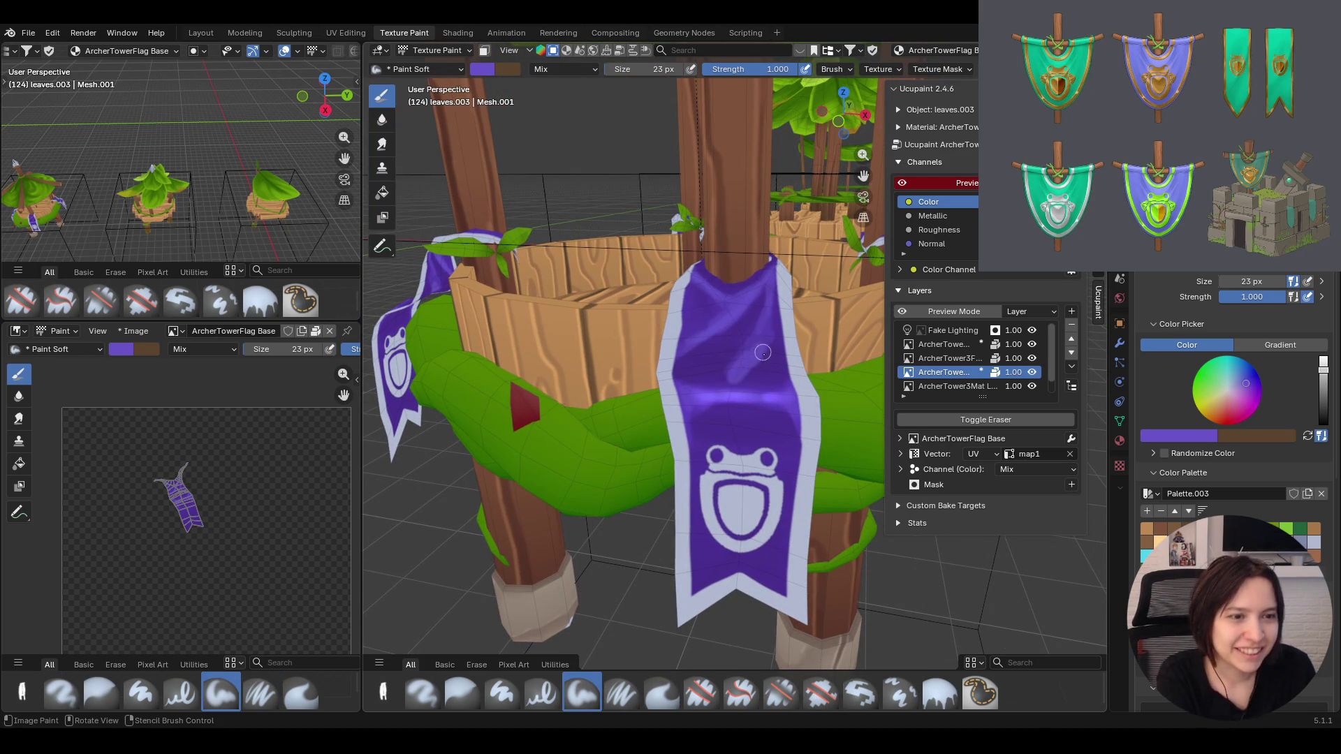
{"action": "left_click", "coordinate": [462, 693]}
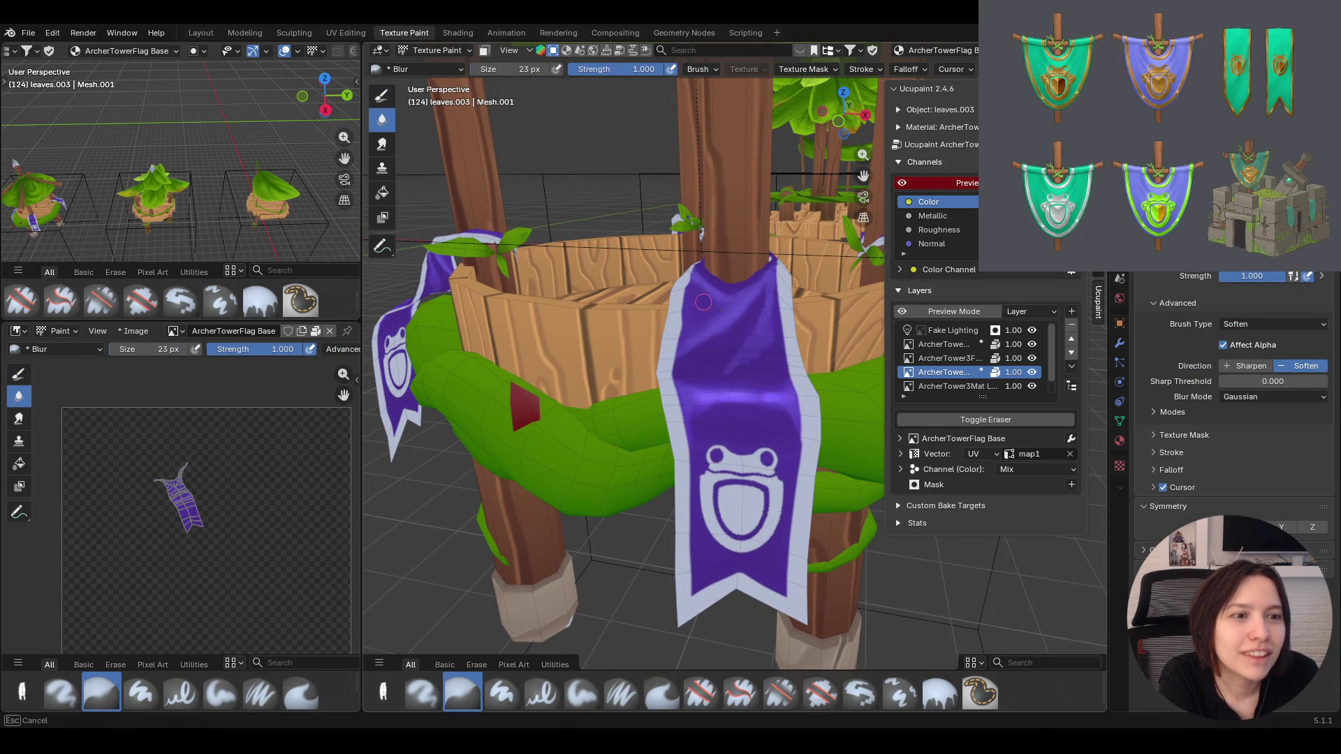
Blur the flag's purple shading and turn the view to face the front banner
{"action": "left_click_drag", "start_coordinate": [724, 336], "coordinate": [770, 337]}
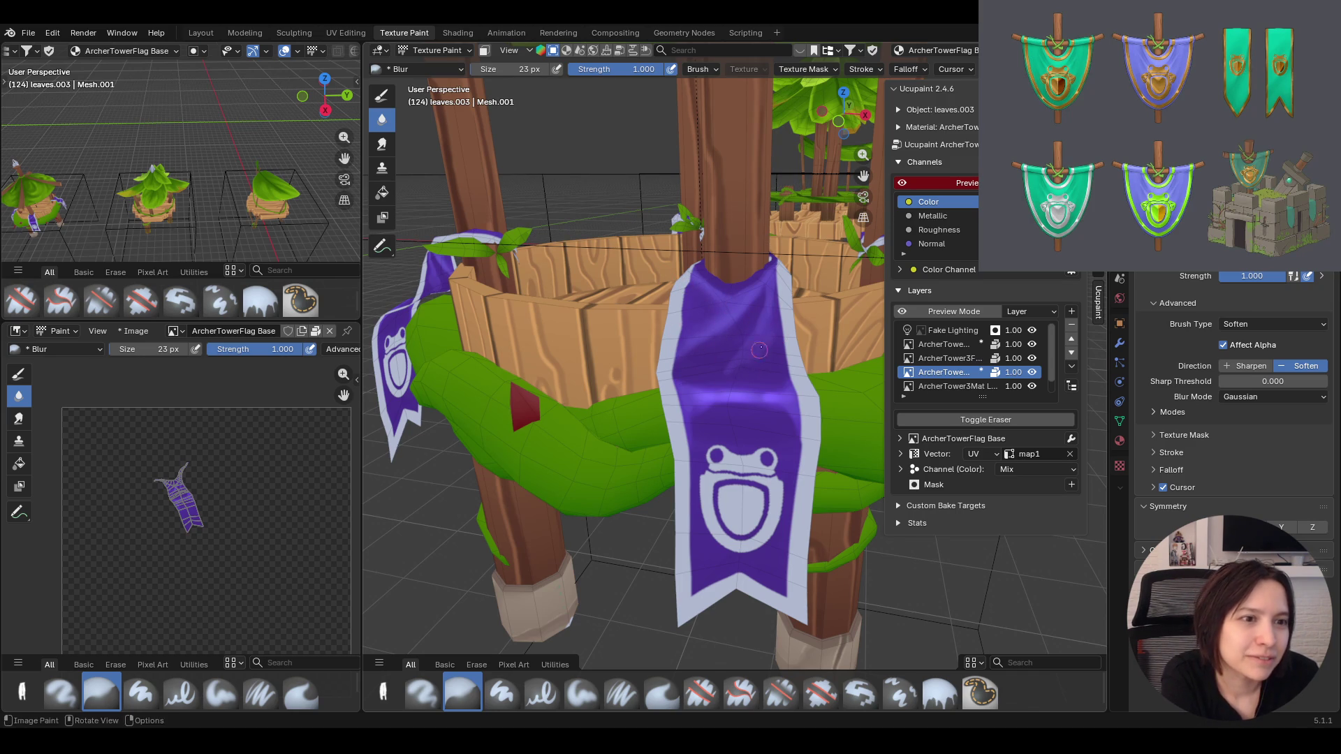
{"action": "left_click_drag", "start_coordinate": [752, 387], "coordinate": [771, 310]}
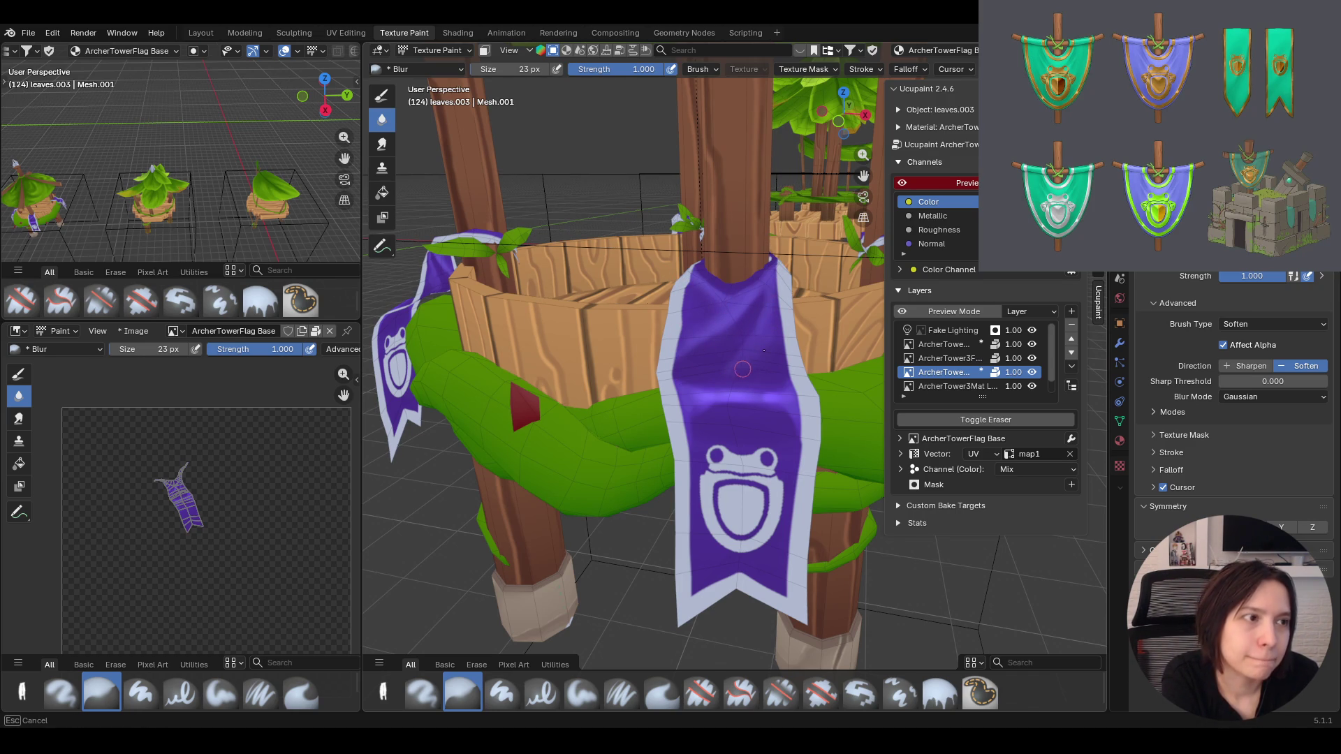
{"action": "left_click_drag", "start_coordinate": [733, 375], "coordinate": [701, 351]}
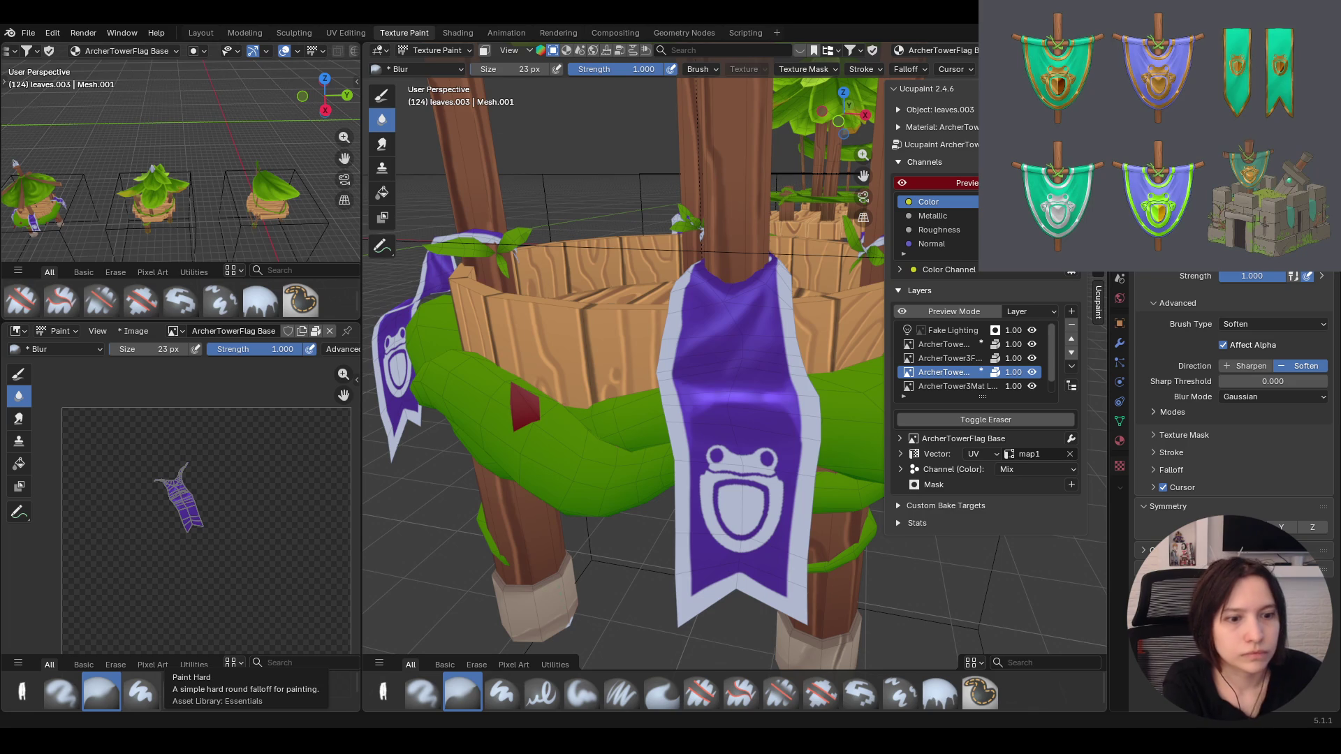
{"action": "middle_click_drag", "start_coordinate": [682, 419], "coordinate": [826, 381]}
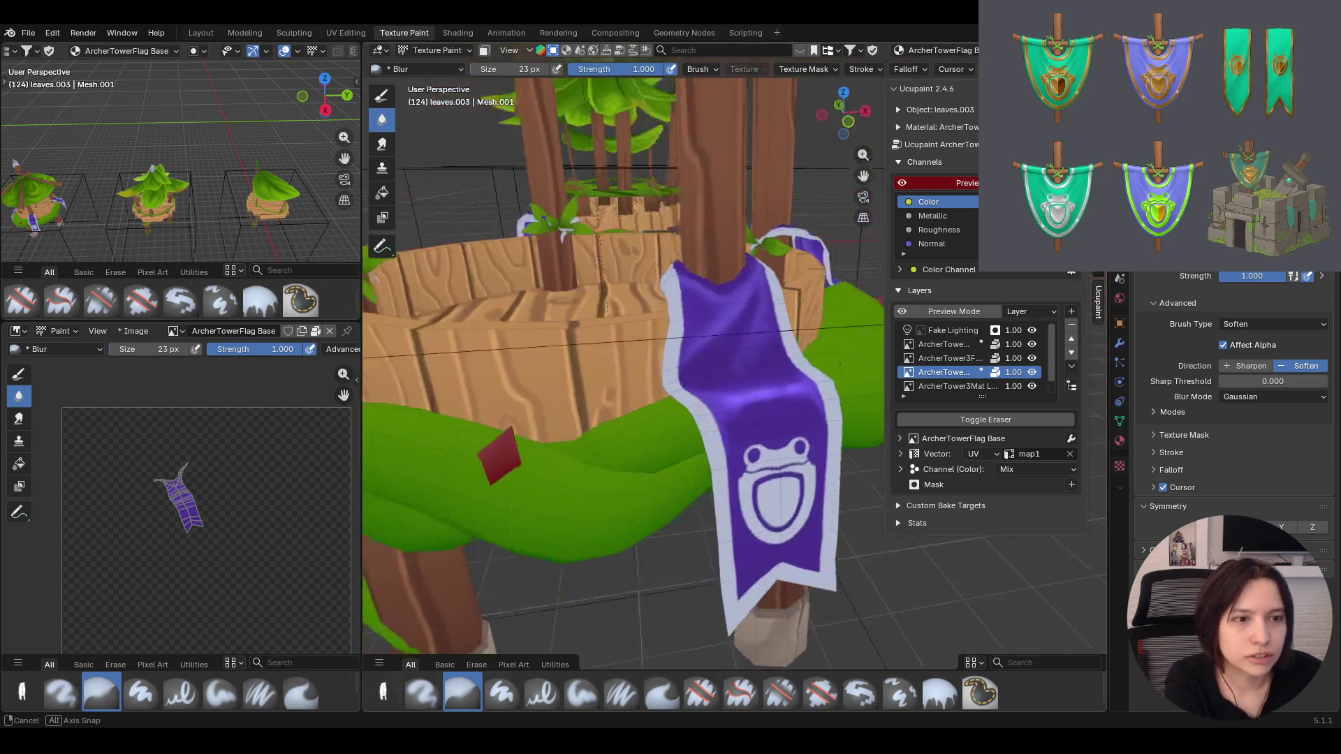
{"action": "middle_click_drag", "start_coordinate": [826, 382], "coordinate": [530, 613]}
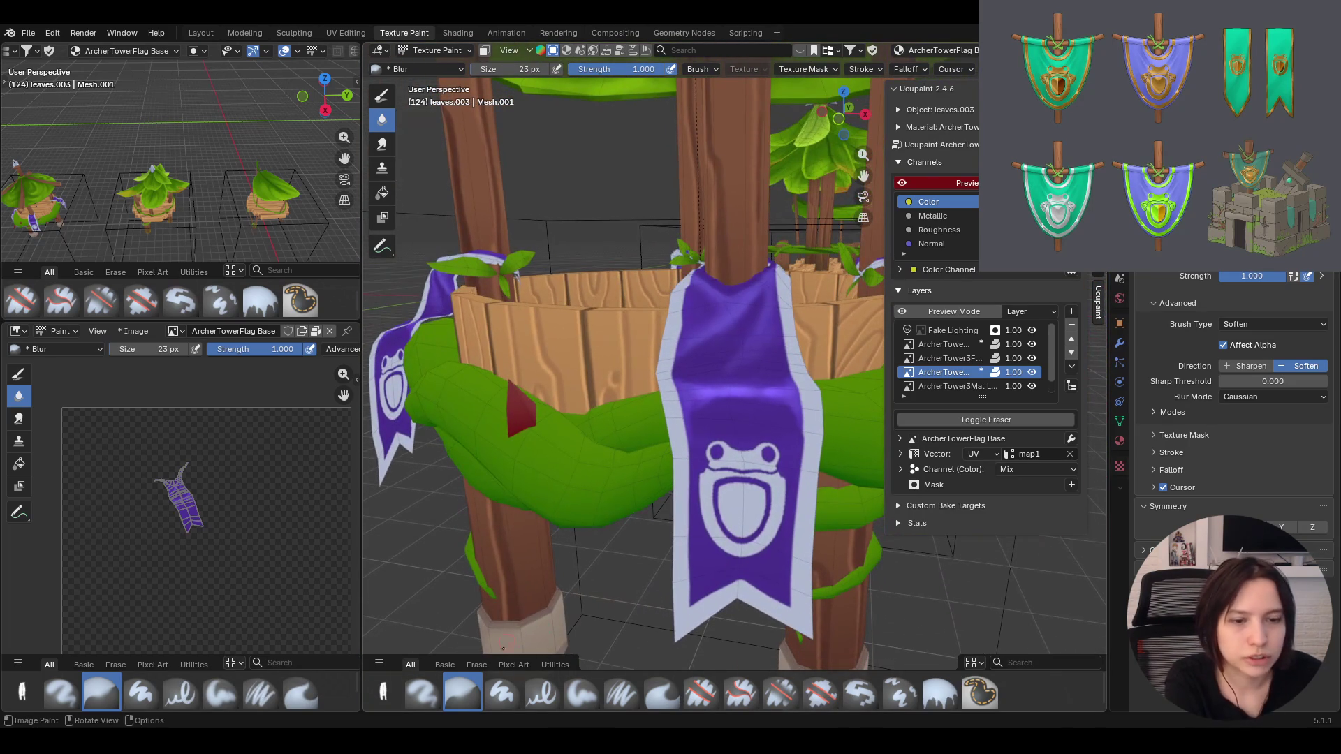
Paint soft shading down the front banner and blend it with the Blur brush
{"action": "left_click", "coordinate": [582, 693]}
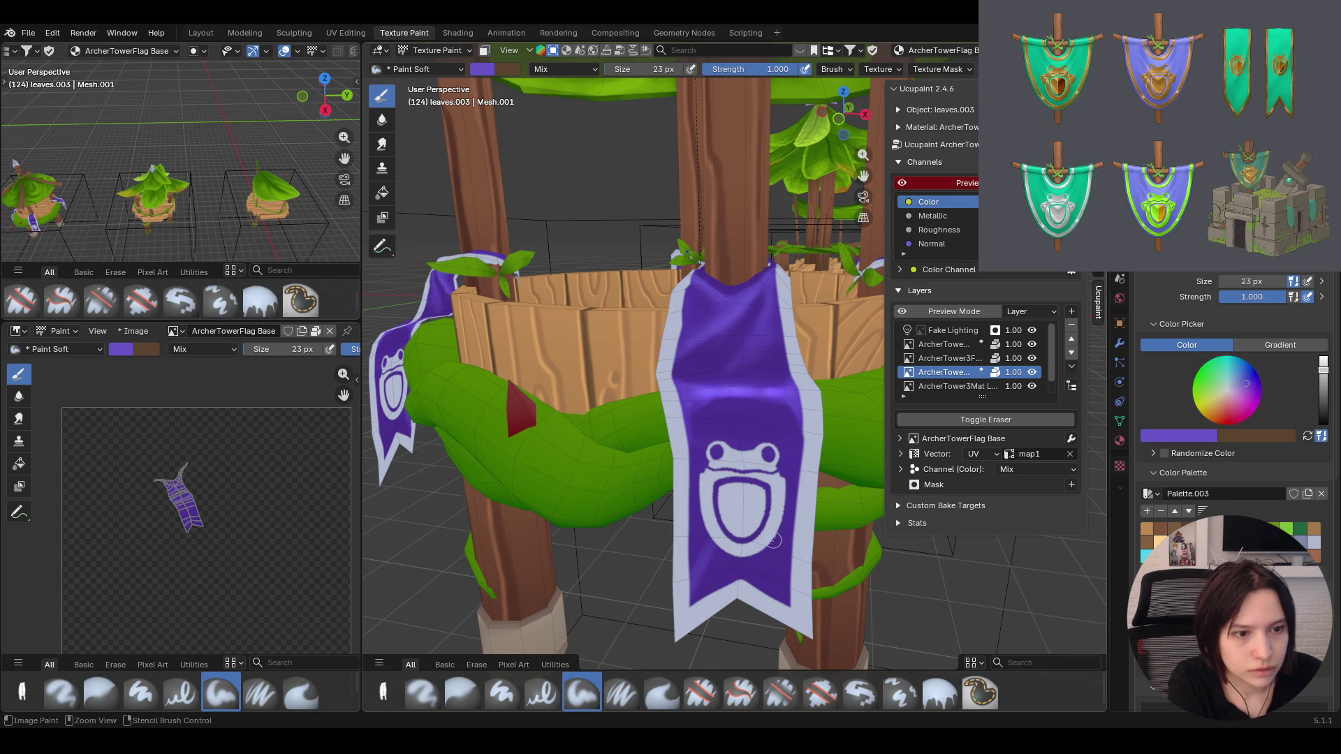
{"action": "left_click_drag", "start_coordinate": [742, 566], "coordinate": [689, 599]}
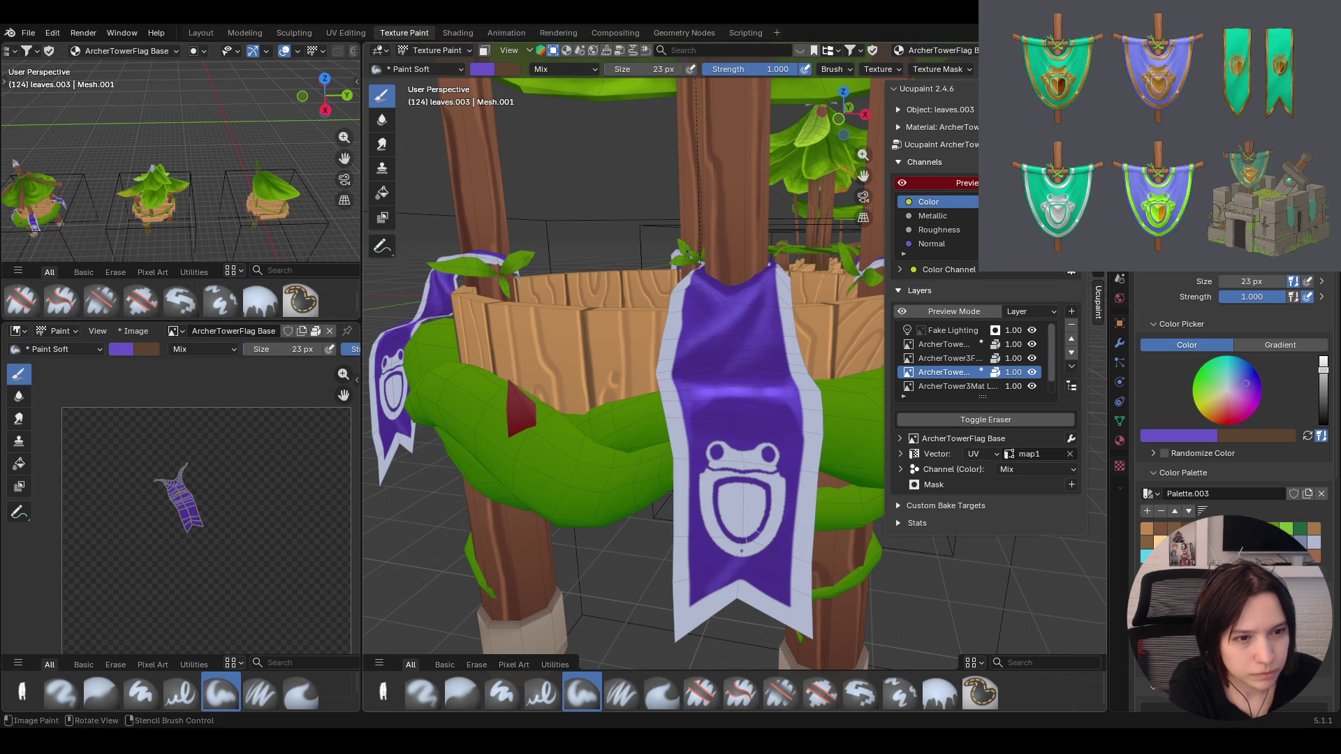
{"action": "left_click_drag", "start_coordinate": [746, 529], "coordinate": [691, 566]}
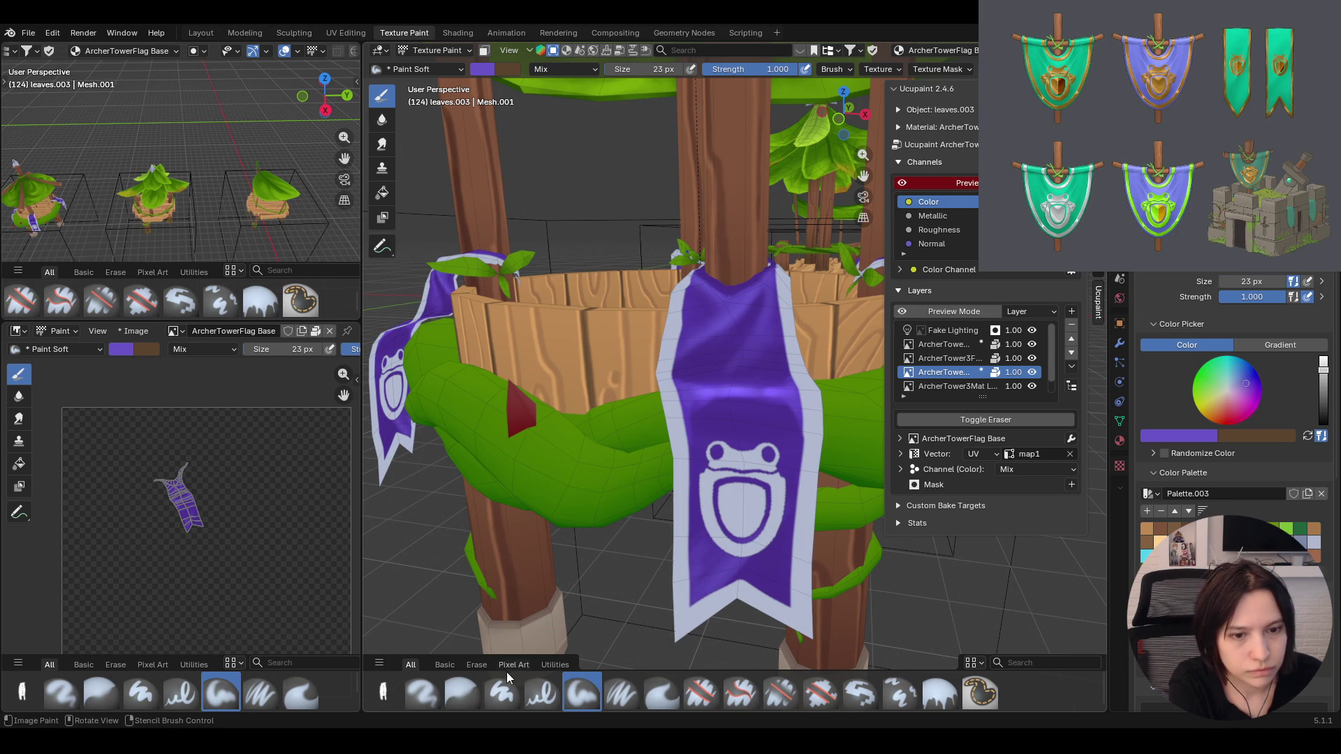
{"action": "left_click", "coordinate": [462, 693]}
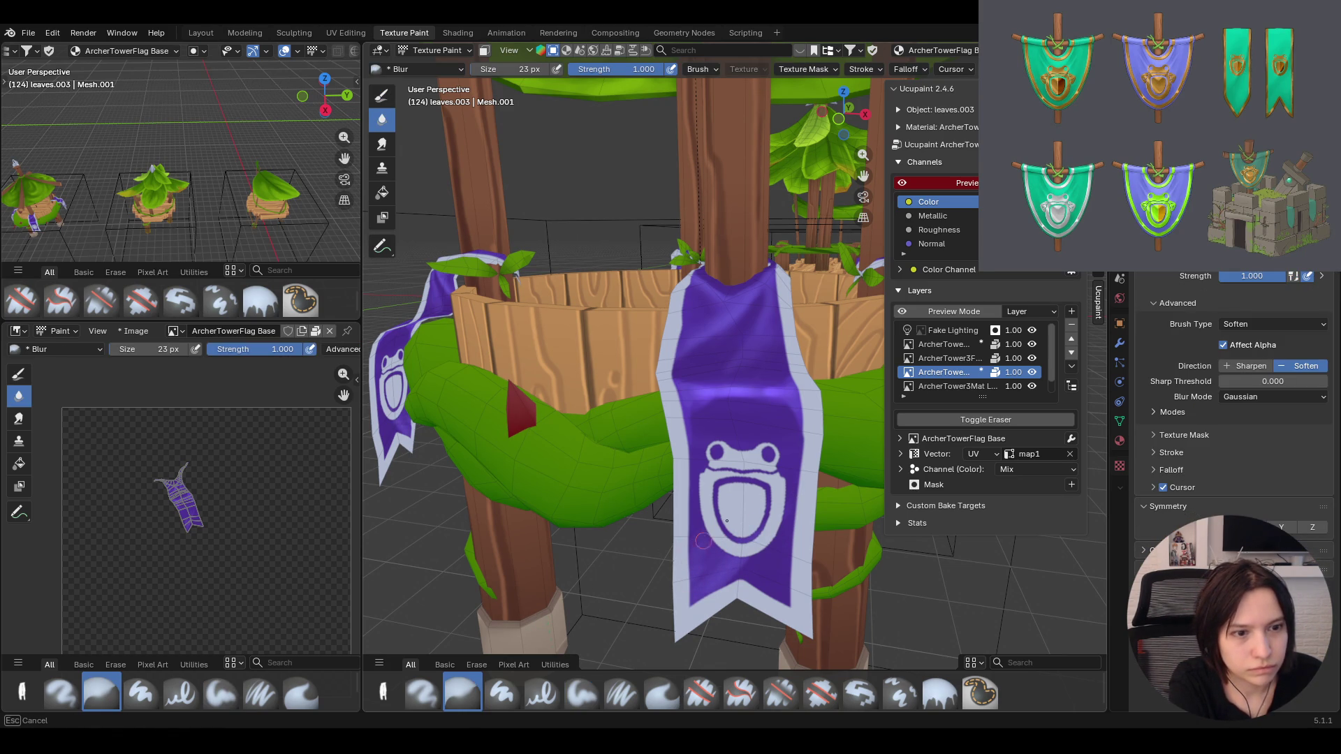
{"action": "left_click_drag", "start_coordinate": [719, 564], "coordinate": [721, 578]}
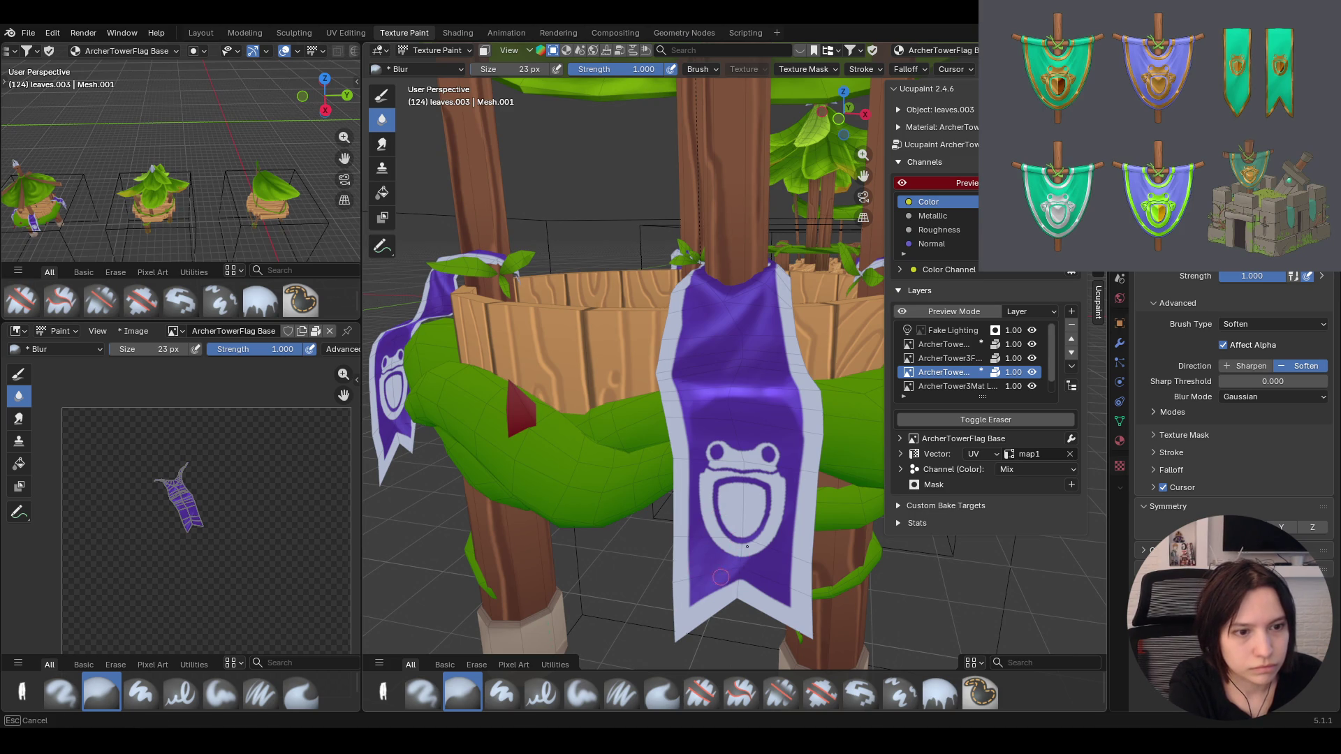
{"action": "mouse_move", "coordinate": [755, 496]}
{"action": "left_mouse_down"}
{"action": "mouse_move", "coordinate": [695, 539]}
{"action": "mouse_move", "coordinate": [713, 586]}
{"action": "left_mouse_up"}
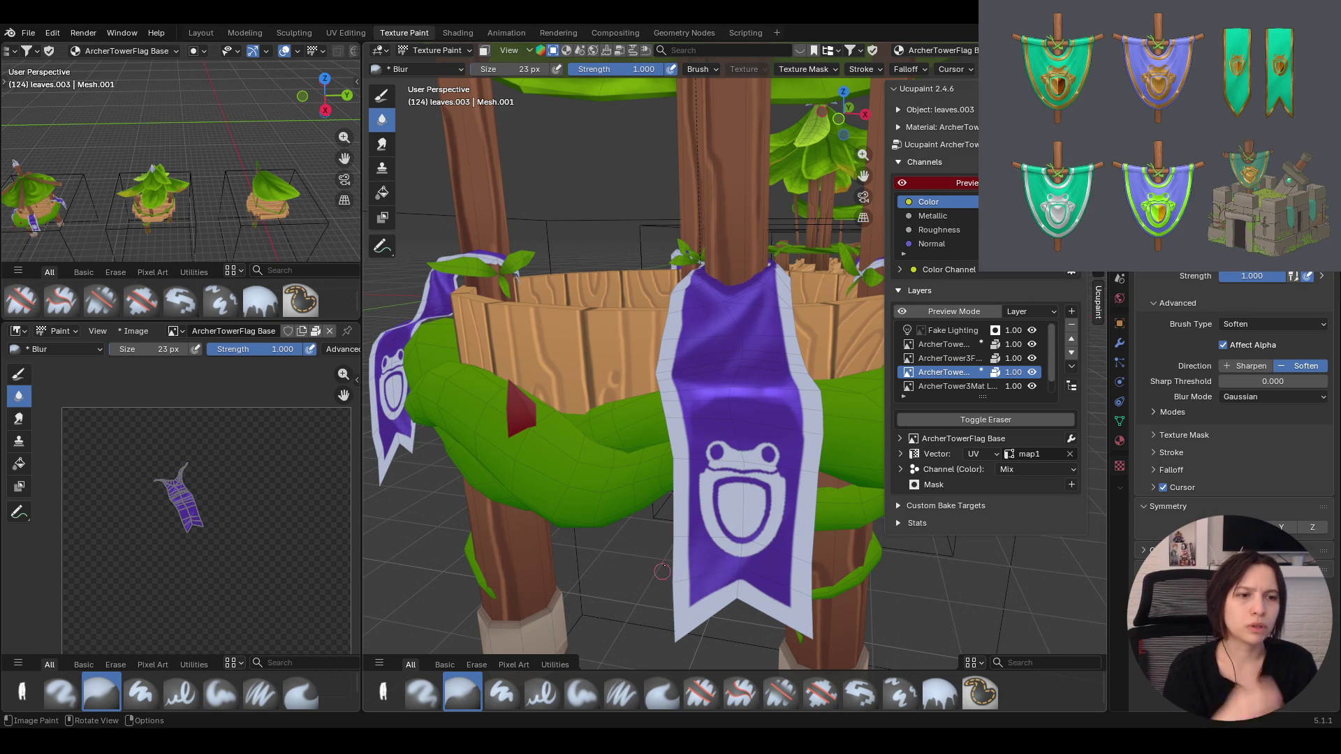
Shade the front banner's edge and blur it smooth, ending on the soft brush
{"action": "left_click", "coordinate": [582, 693]}
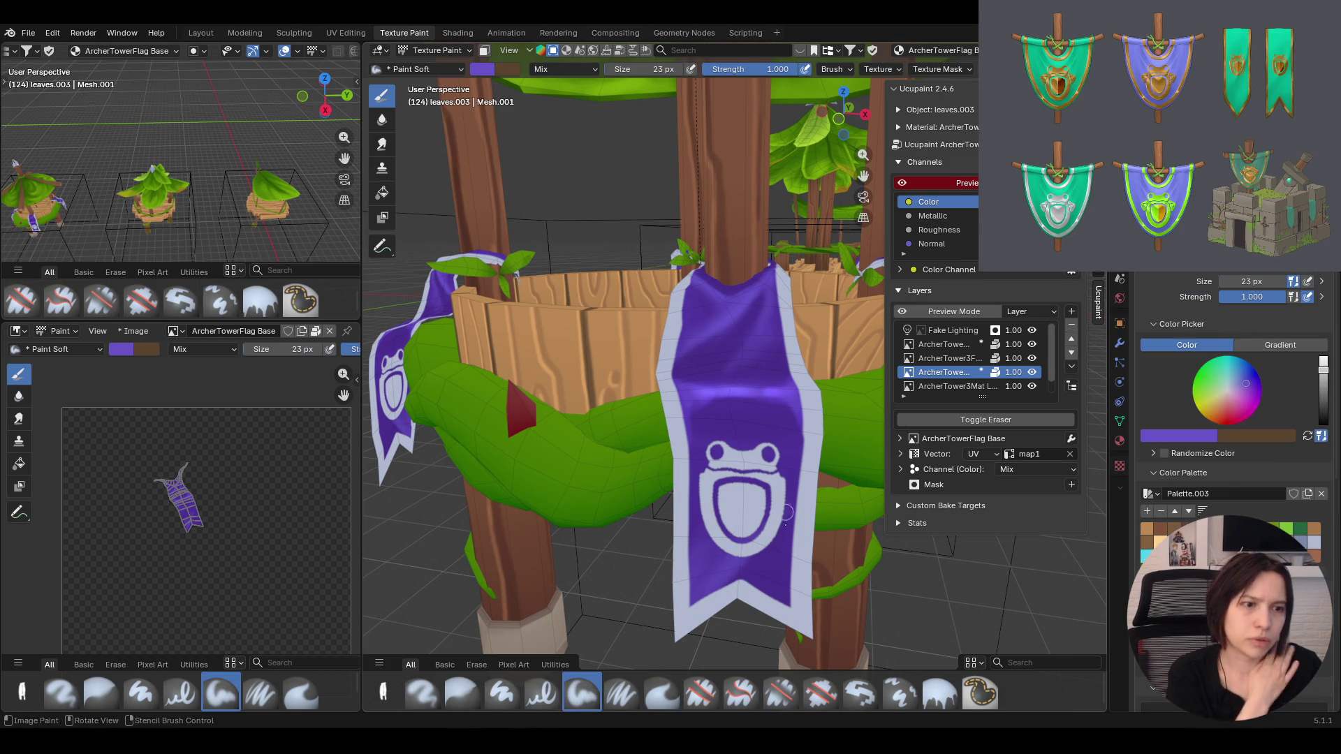
{"action": "left_click_drag", "start_coordinate": [799, 531], "coordinate": [783, 577]}
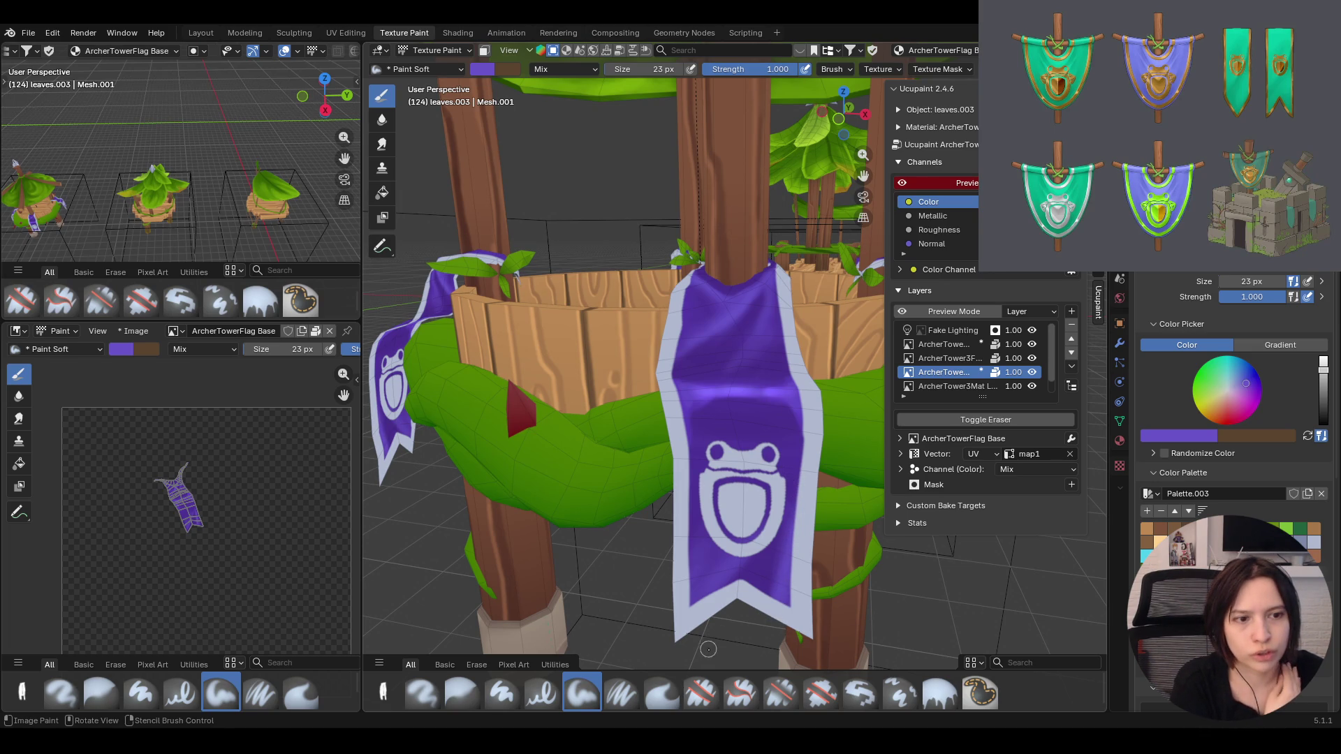
{"action": "left_click", "coordinate": [461, 692]}
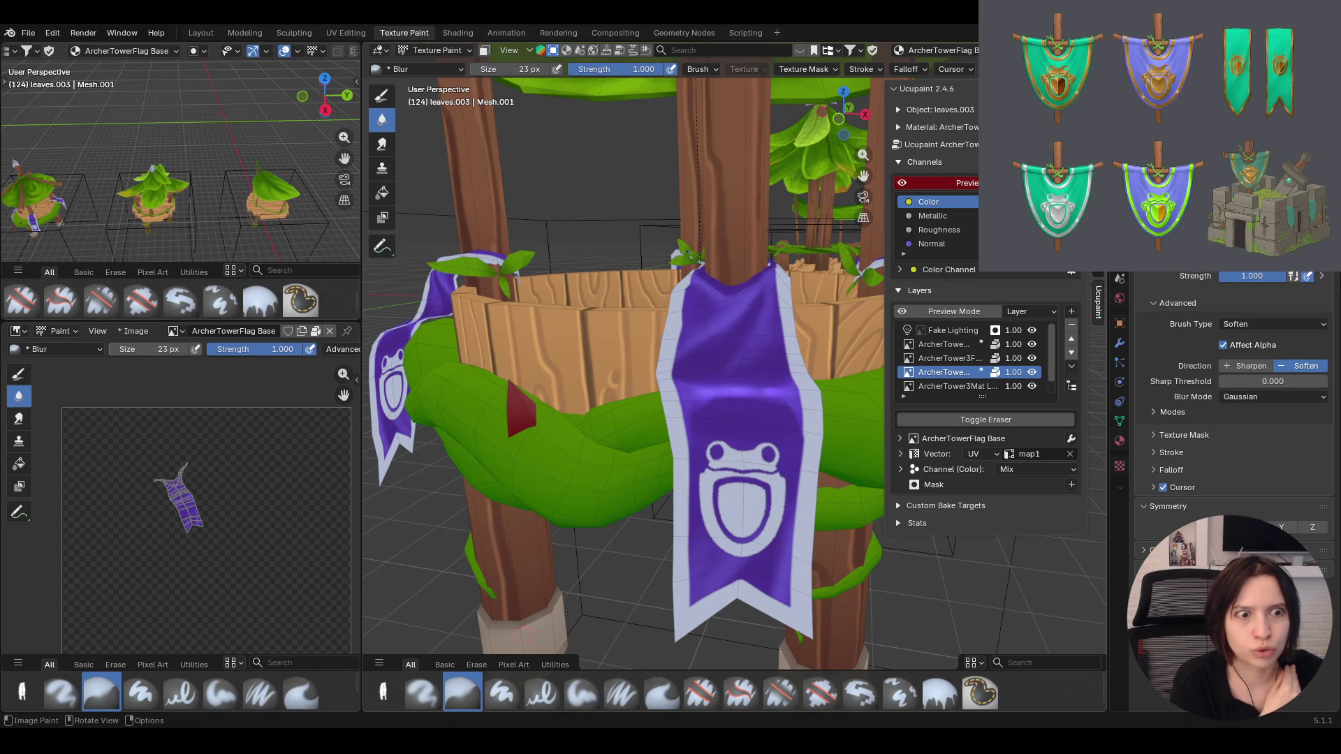
{"action": "mouse_move", "coordinate": [776, 554]}
{"action": "left_mouse_down"}
{"action": "mouse_move", "coordinate": [760, 610]}
{"action": "mouse_move", "coordinate": [759, 596]}
{"action": "left_mouse_up"}
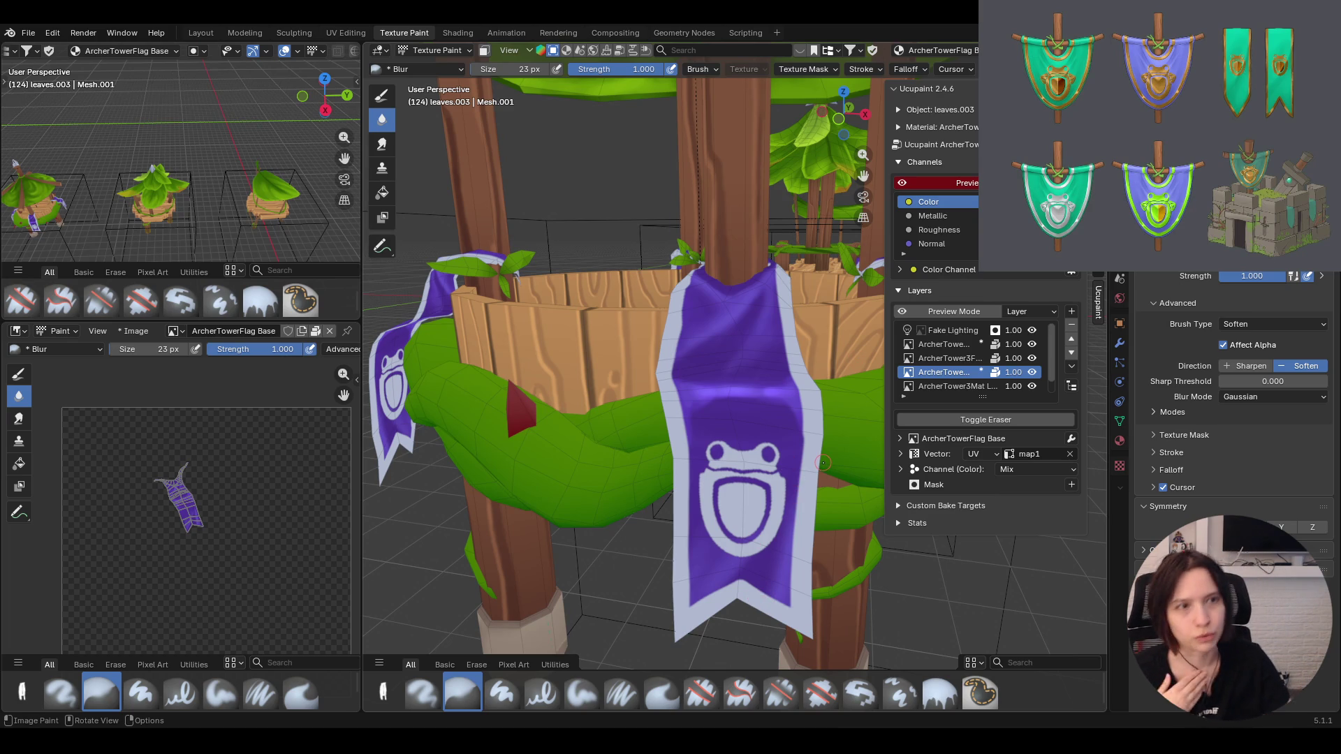
{"action": "left_click", "coordinate": [584, 696]}
{"action": "scroll", "coordinate": [721, 434], "scroll_direction": "down", "scroll_amount": 2}
{"action": "scroll", "coordinate": [722, 435], "scroll_direction": "down", "scroll_amount": 2}
{"action": "scroll", "coordinate": [722, 433], "scroll_direction": "down", "scroll_amount": 5}
{"action": "middle_click_drag", "start_coordinate": [722, 434], "coordinate": [734, 447]}
{"action": "scroll", "coordinate": [733, 447], "scroll_direction": "up", "scroll_amount": 4}
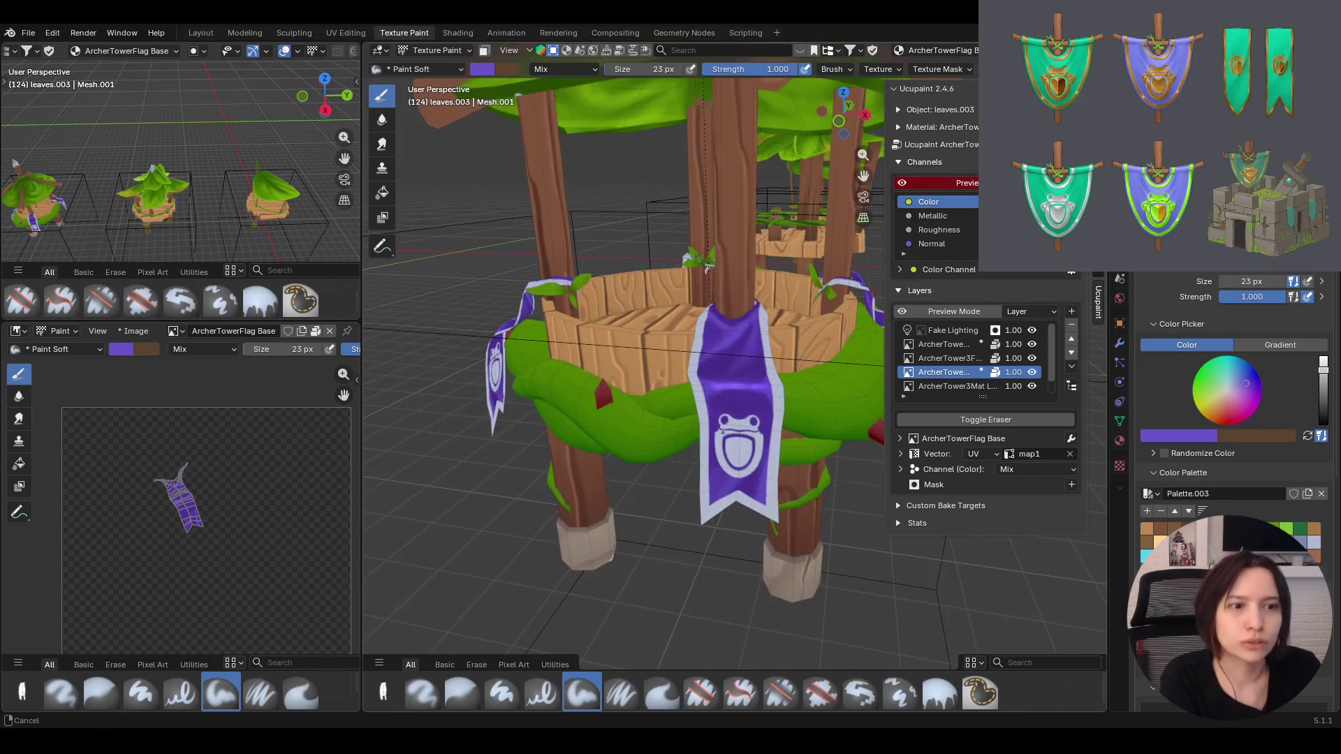
{"action": "scroll", "coordinate": [734, 447], "scroll_direction": "up", "scroll_amount": 3}
{"action": "scroll", "coordinate": [733, 447], "scroll_direction": "down", "scroll_amount": 2}
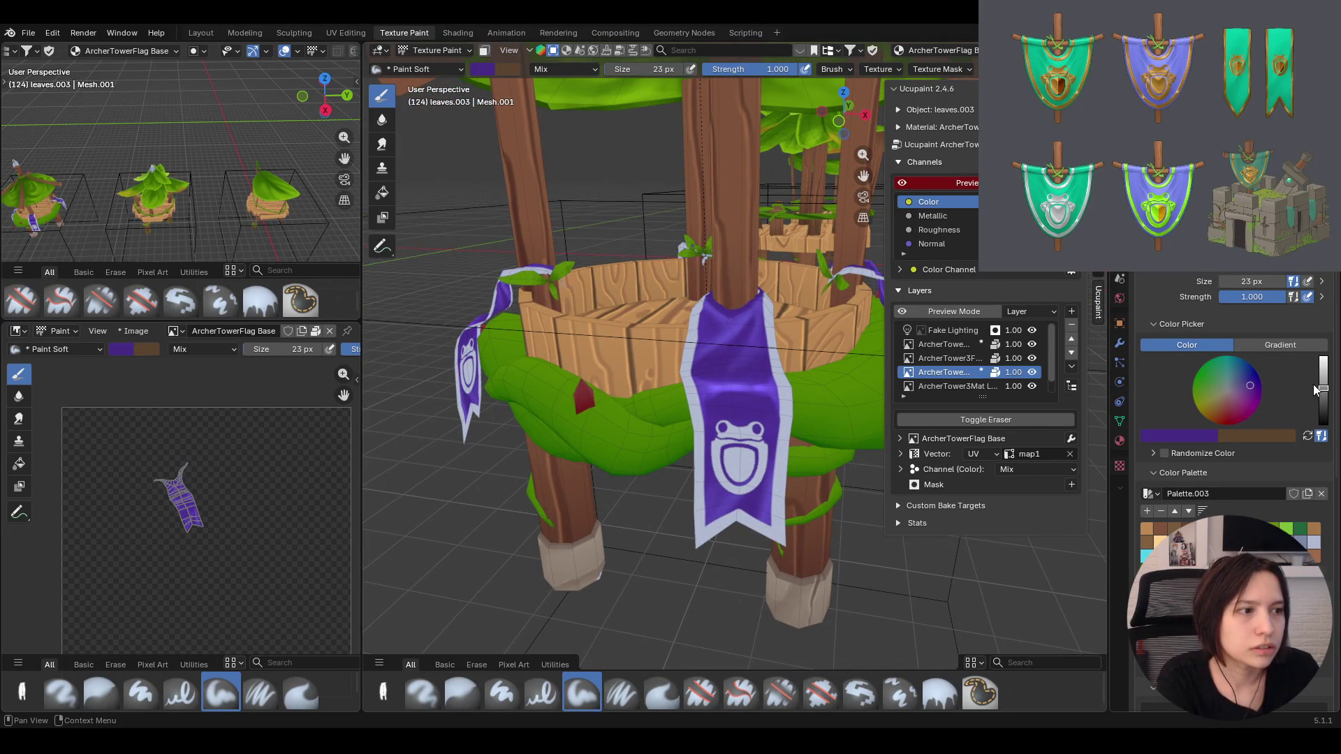
Toggle the second Ucupaint layer off and on to compare, then close in on the side flag
{"action": "mouse_move", "coordinate": [733, 447]}
{"action": "middle_mouse_down"}
{"action": "mouse_move", "coordinate": [796, 397]}
{"action": "mouse_move", "coordinate": [780, 462]}
{"action": "middle_mouse_up"}
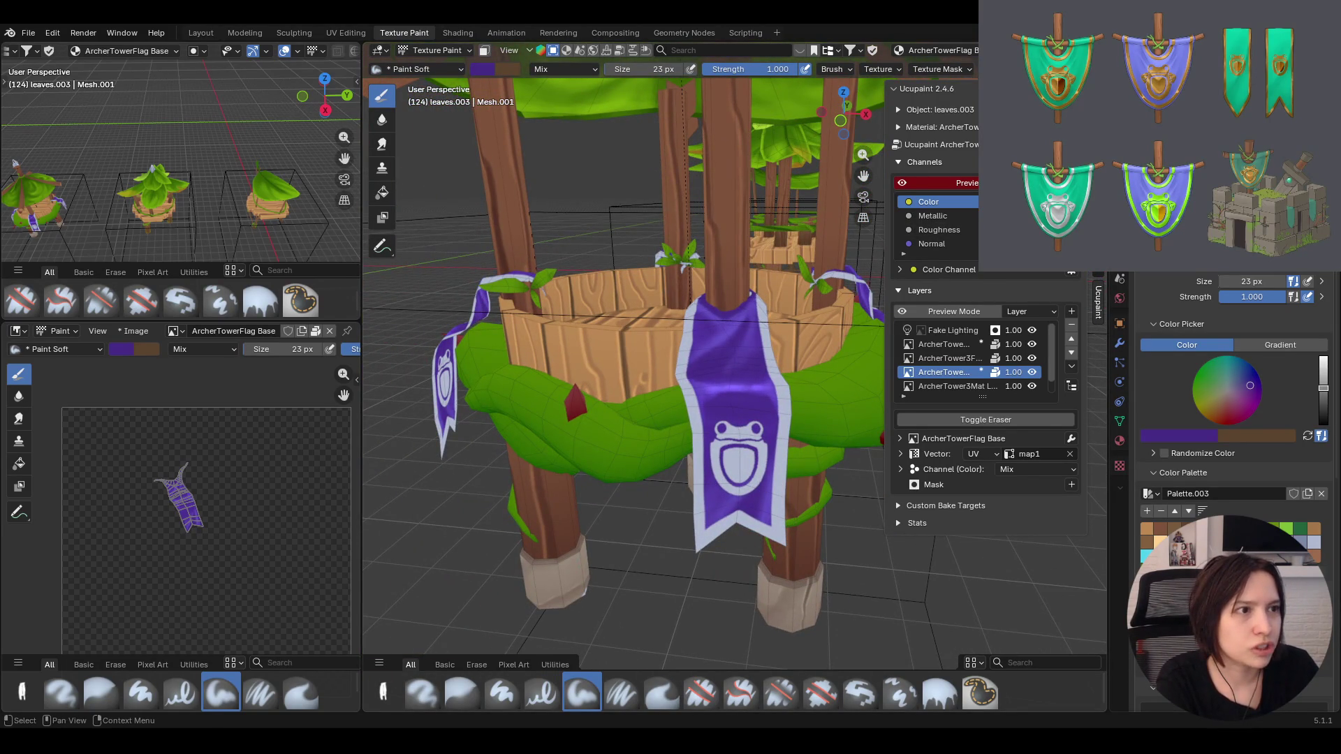
{"action": "mouse_move", "coordinate": [781, 462]}
{"action": "middle_mouse_down"}
{"action": "mouse_move", "coordinate": [757, 372]}
{"action": "mouse_move", "coordinate": [818, 347]}
{"action": "middle_mouse_up"}
{"action": "left_click", "coordinate": [1032, 344]}
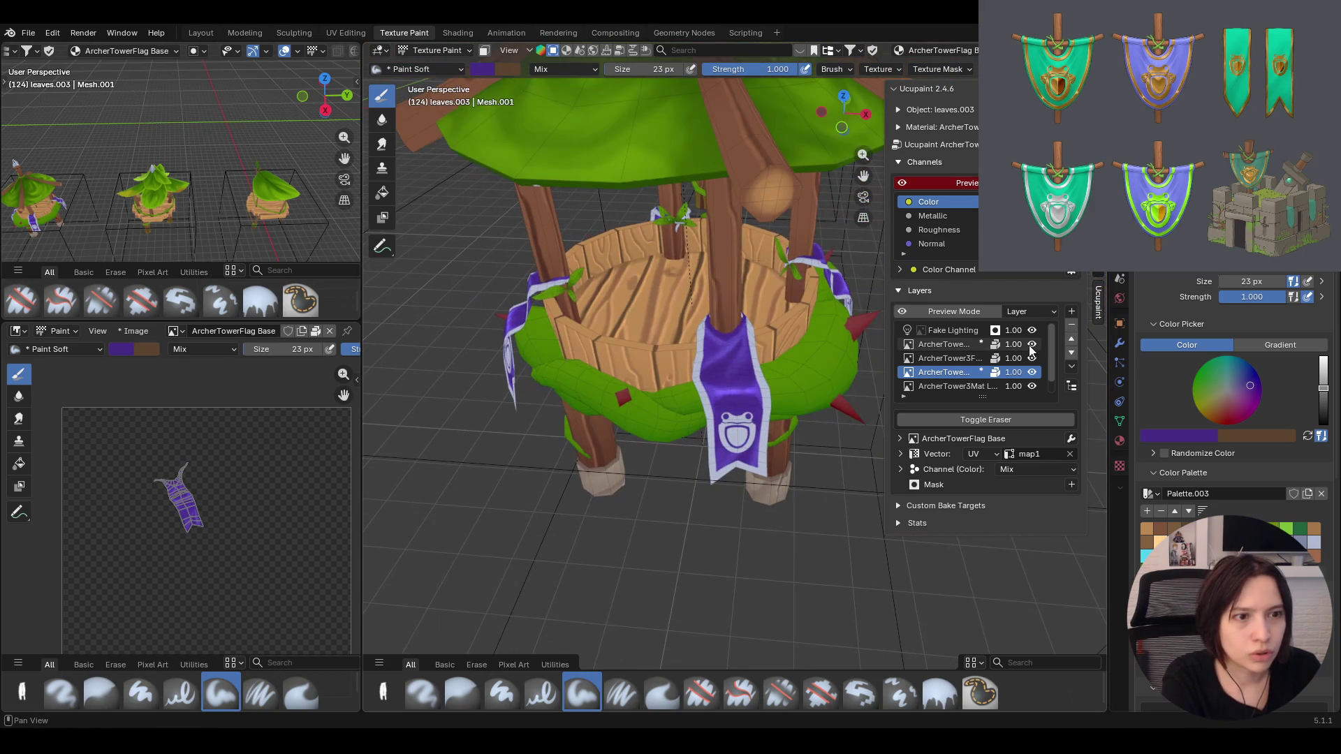
{"action": "left_click", "coordinate": [1032, 344]}
{"action": "mouse_move", "coordinate": [770, 419]}
{"action": "middle_mouse_down", "text": "ctrl"}
{"action": "mouse_move", "coordinate": [771, 396]}
{"action": "mouse_move", "coordinate": [776, 430]}
{"action": "mouse_move", "coordinate": [844, 445]}
{"action": "middle_mouse_up", "text": "ctrl"}
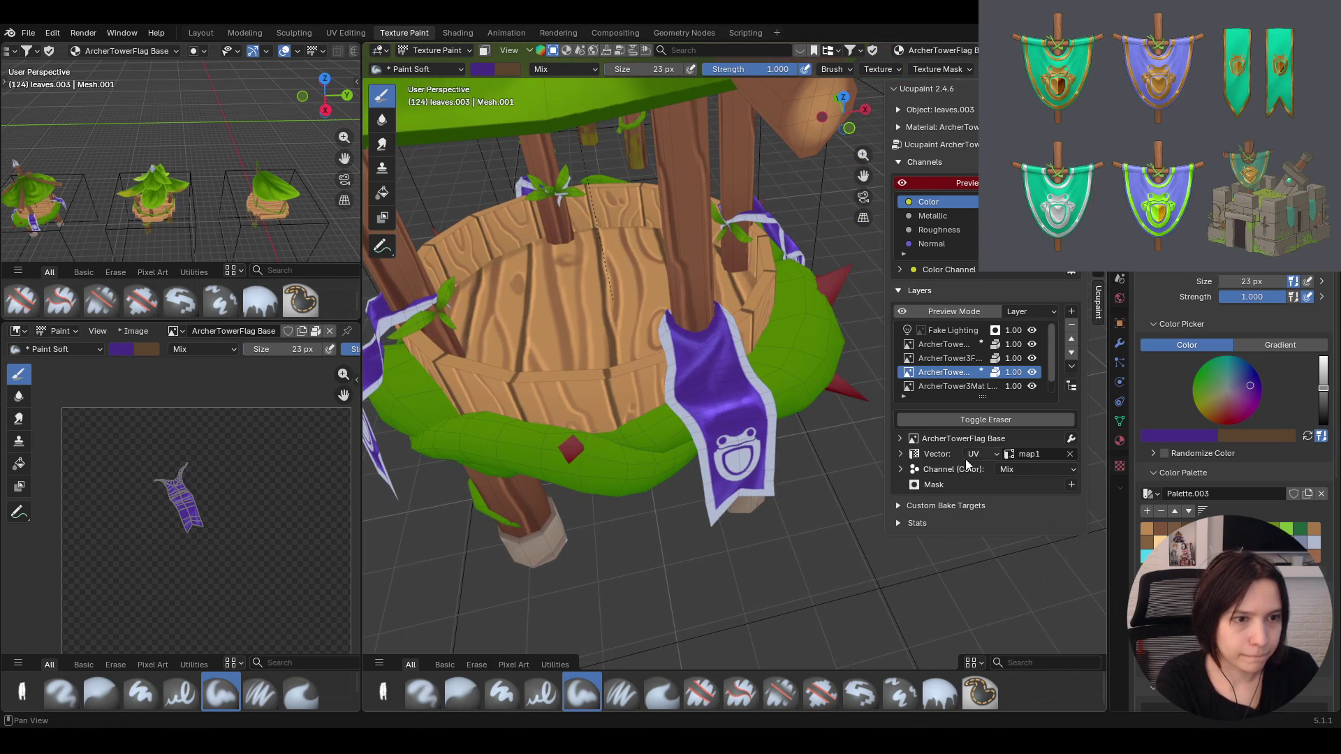
{"action": "middle_click_drag", "start_coordinate": [844, 445], "coordinate": [720, 433]}
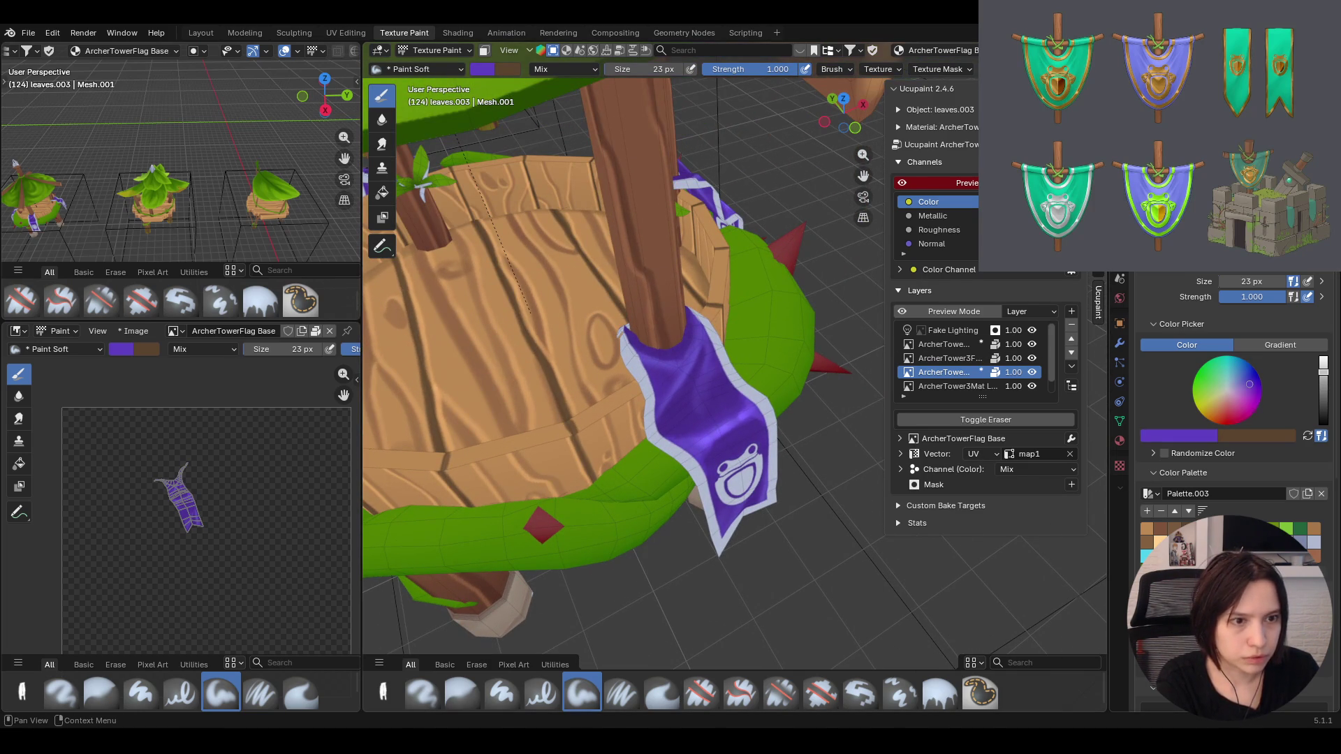
{"action": "scroll", "coordinate": [1226, 389], "scroll_direction": "down", "scroll_amount": 1}
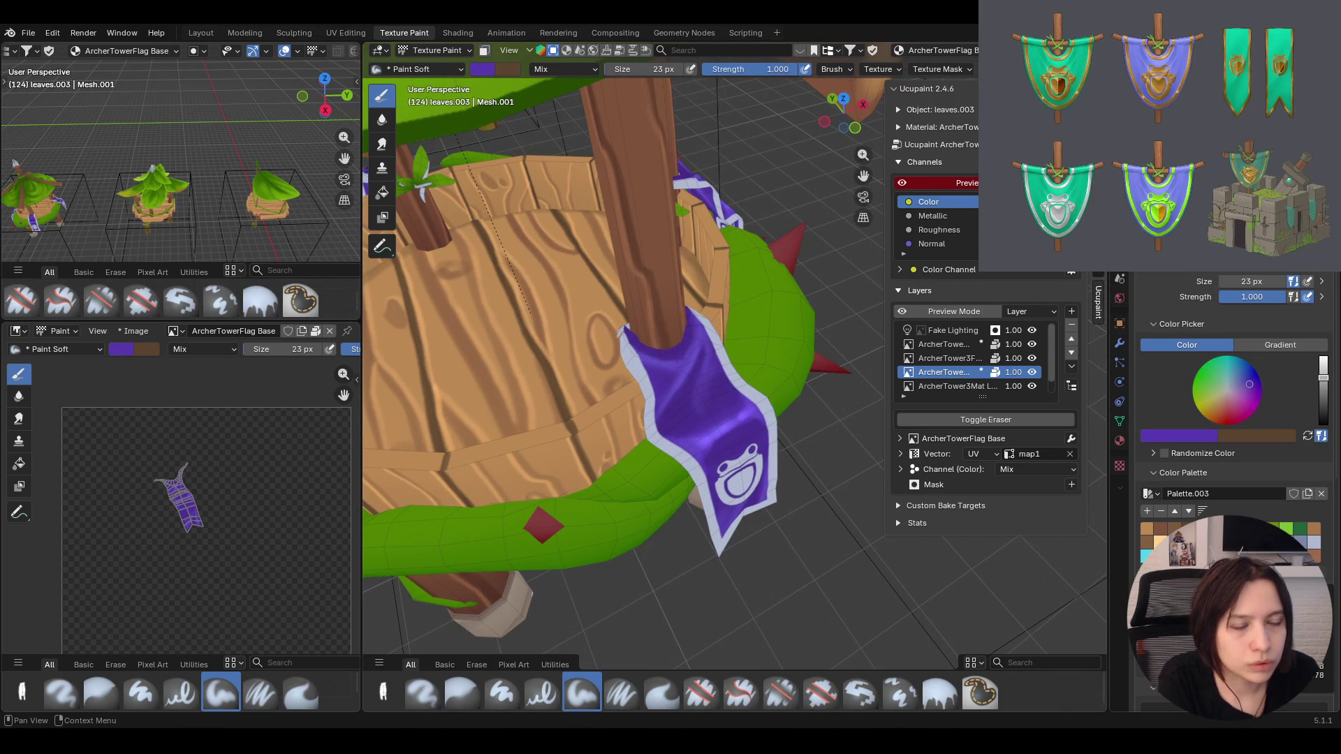
Paint soft darker shading across the side flag and check it from other angles
{"action": "left_click_drag", "start_coordinate": [728, 399], "coordinate": [682, 433]}
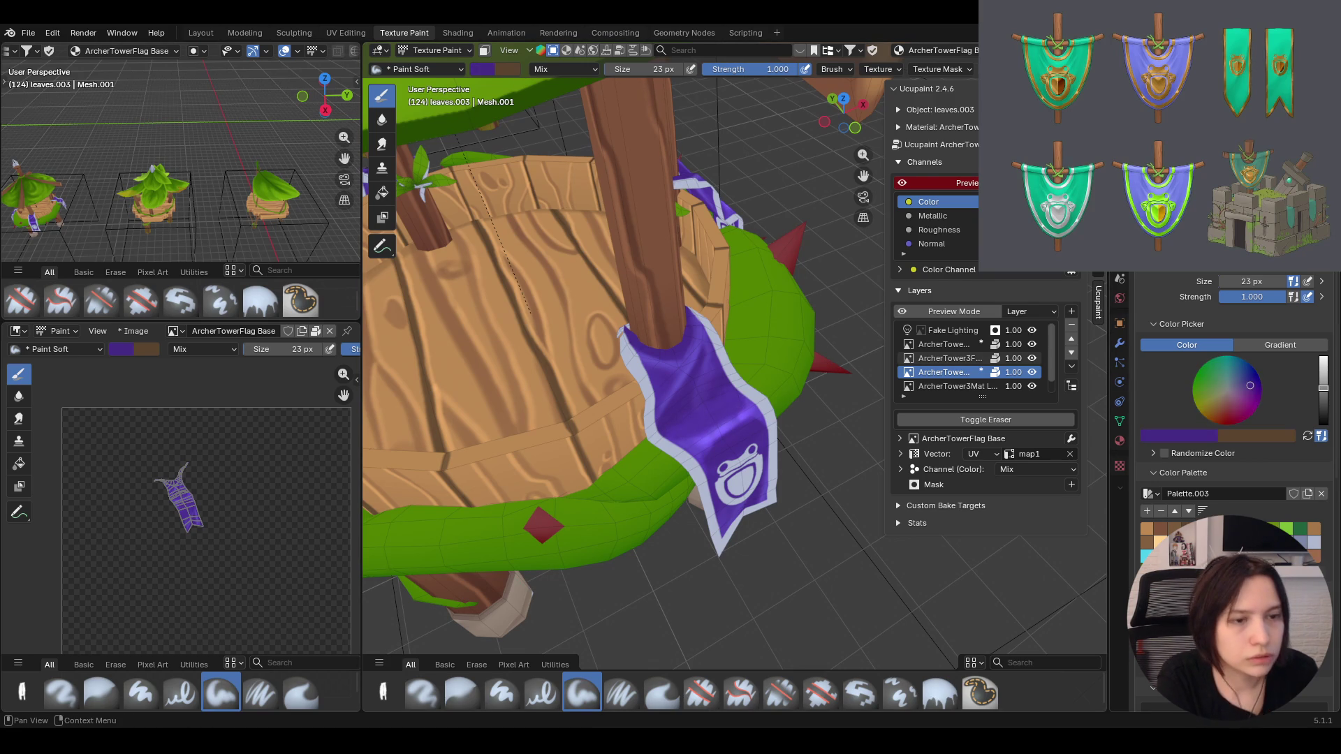
{"action": "mouse_move", "coordinate": [663, 420]}
{"action": "left_mouse_down"}
{"action": "mouse_move", "coordinate": [663, 433]}
{"action": "mouse_move", "coordinate": [722, 415]}
{"action": "left_mouse_up"}
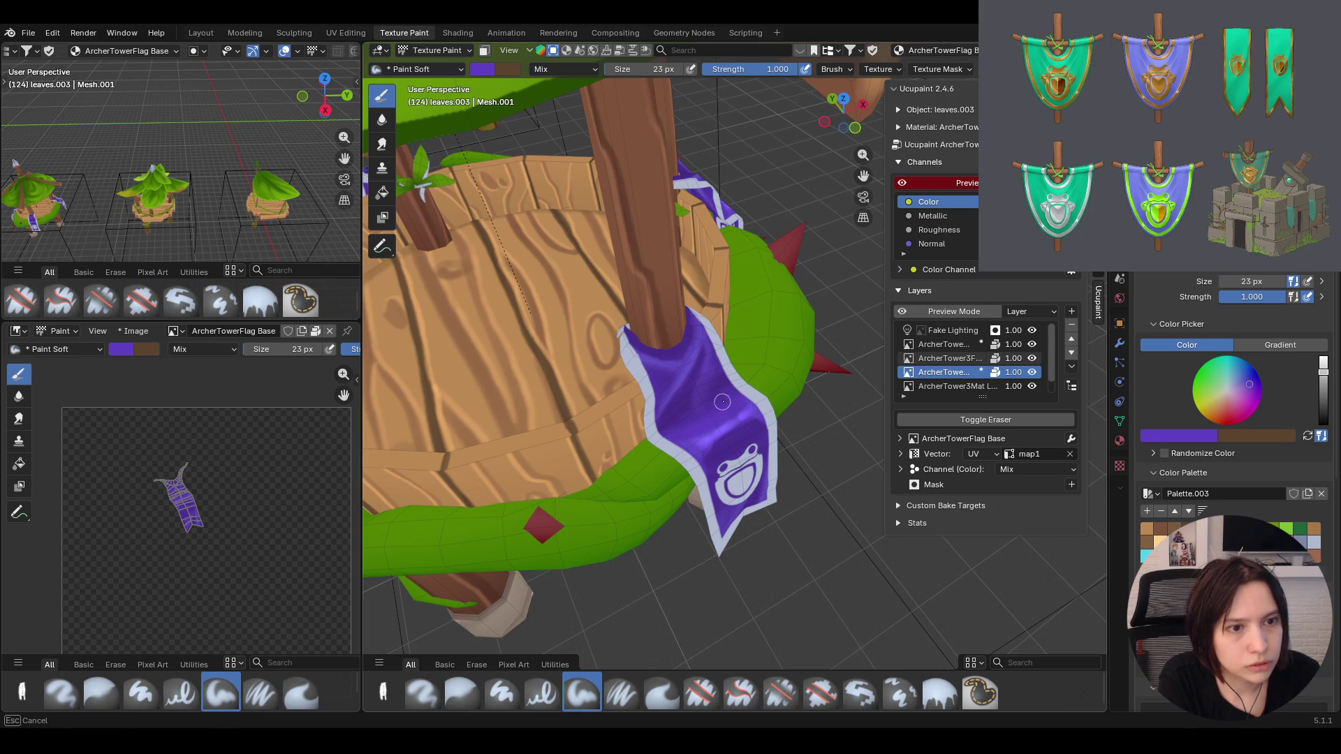
{"action": "left_click_drag", "start_coordinate": [711, 424], "coordinate": [735, 411]}
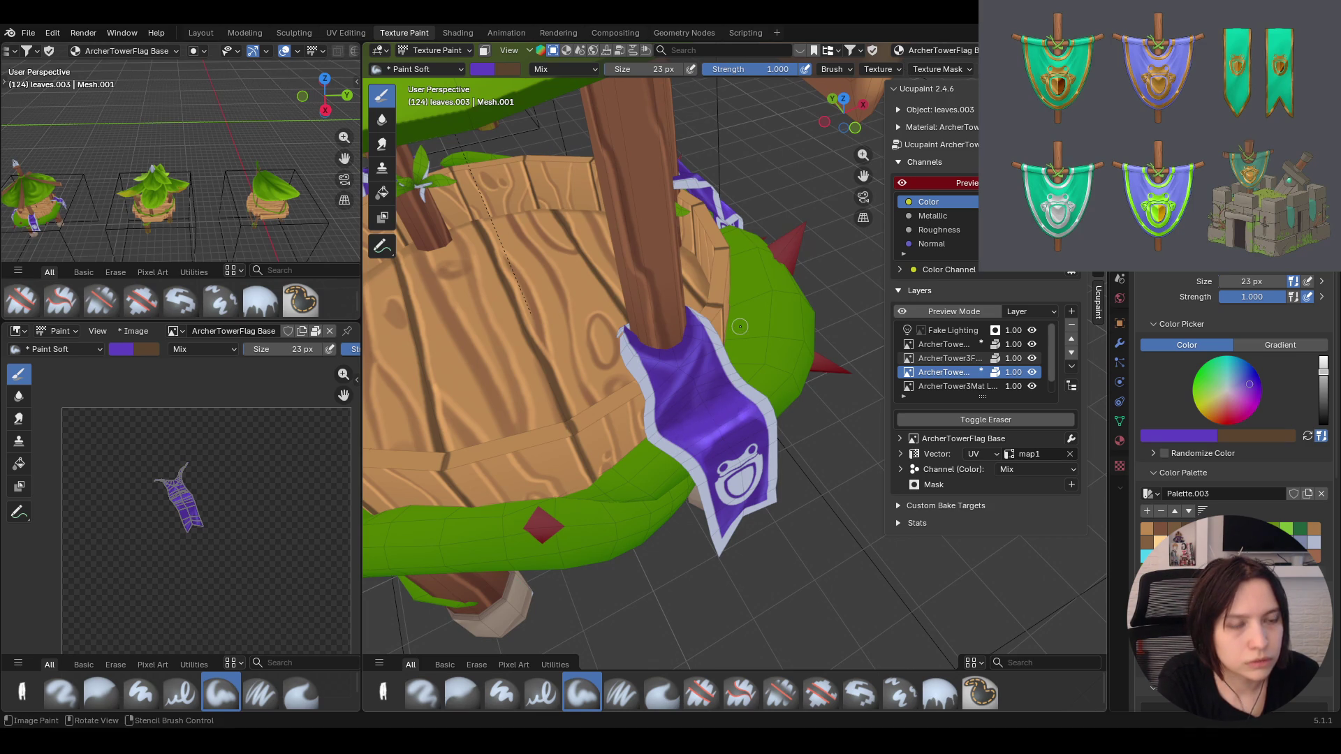
{"action": "mouse_move", "coordinate": [748, 323]}
{"action": "middle_mouse_down"}
{"action": "mouse_move", "coordinate": [610, 262]}
{"action": "mouse_move", "coordinate": [665, 296]}
{"action": "middle_mouse_up"}
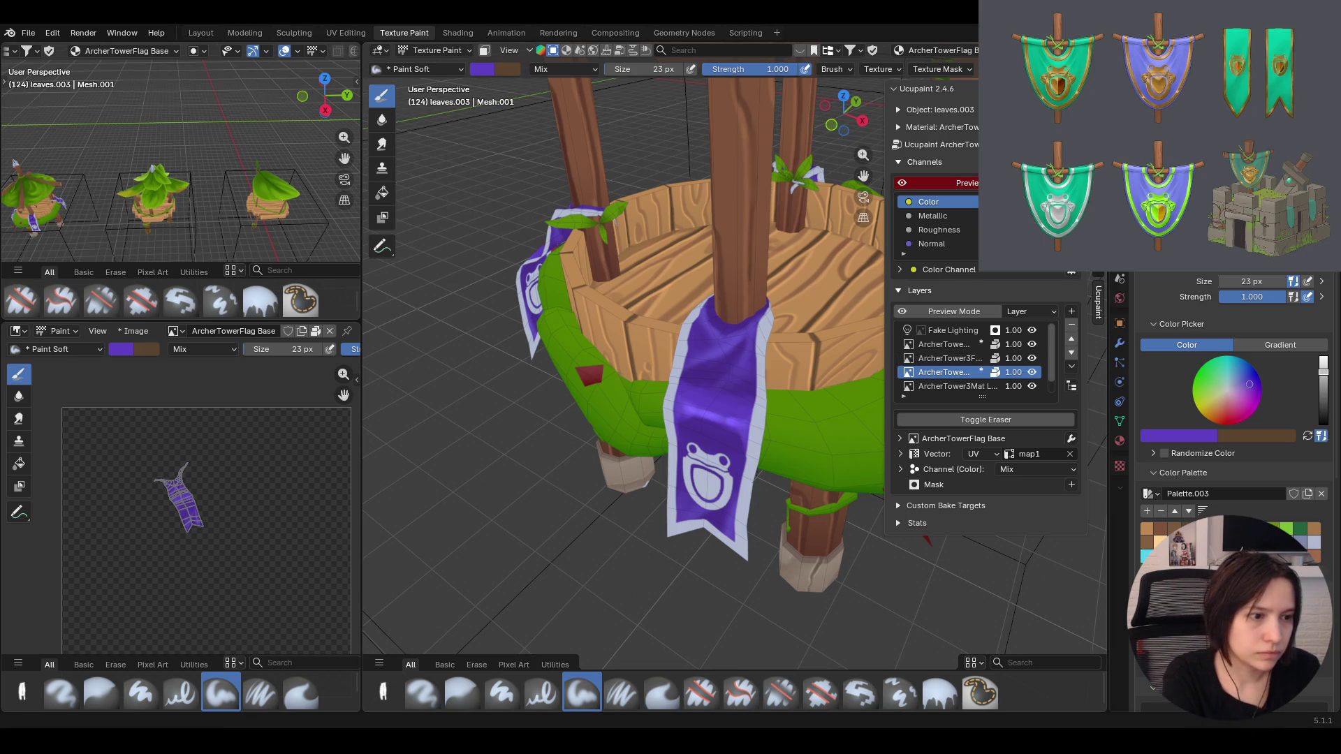
{"action": "middle_click_drag", "start_coordinate": [733, 419], "coordinate": [813, 477]}
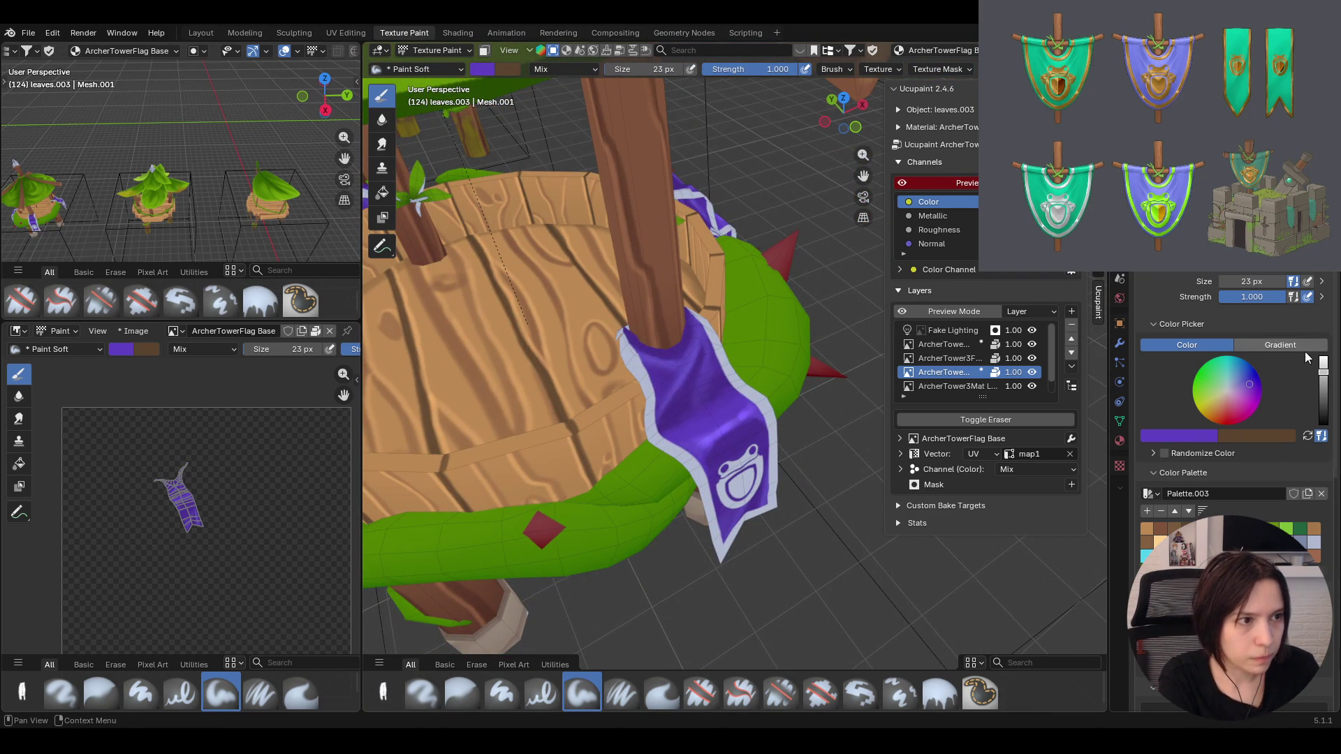
Sample the flag's purple with the eyedropper and paint a soft shading stroke on the side banner
{"action": "left_click", "coordinate": [1172, 440]}
{"action": "left_click", "coordinate": [1200, 418]}
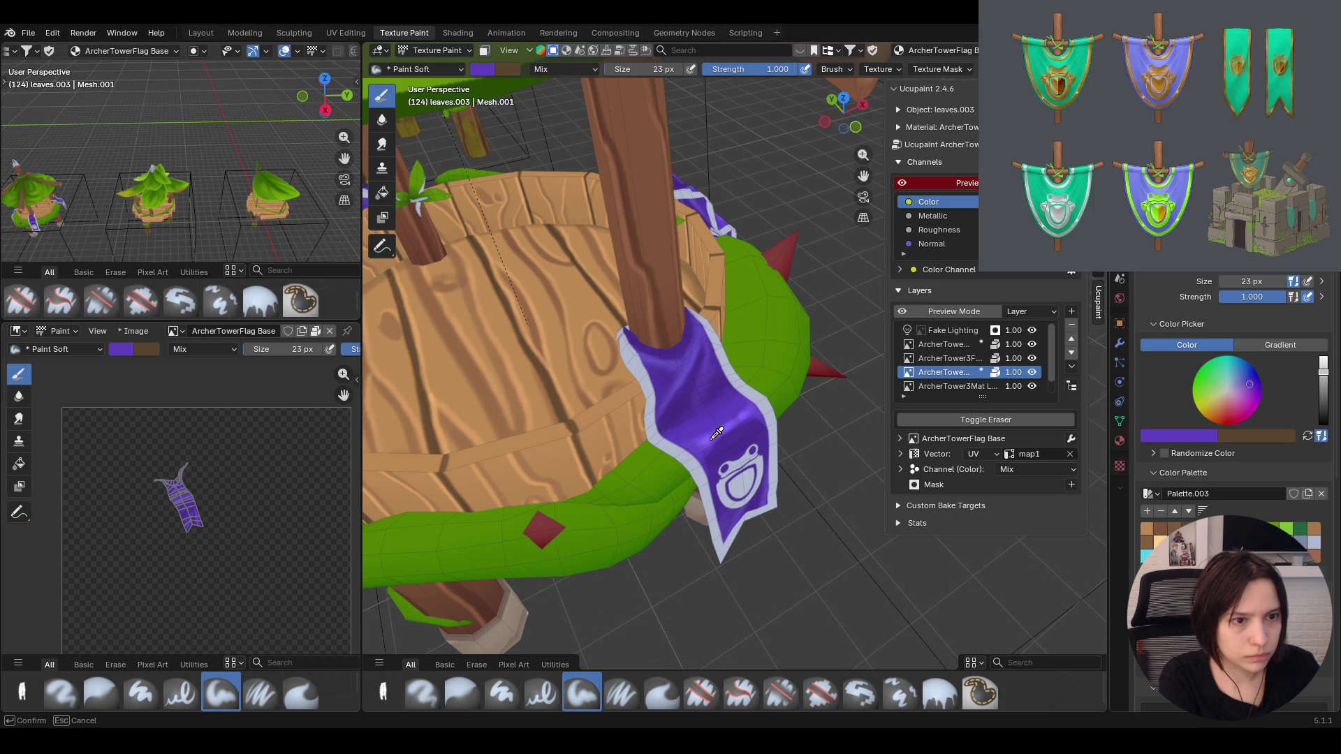
{"action": "left_click", "coordinate": [704, 437]}
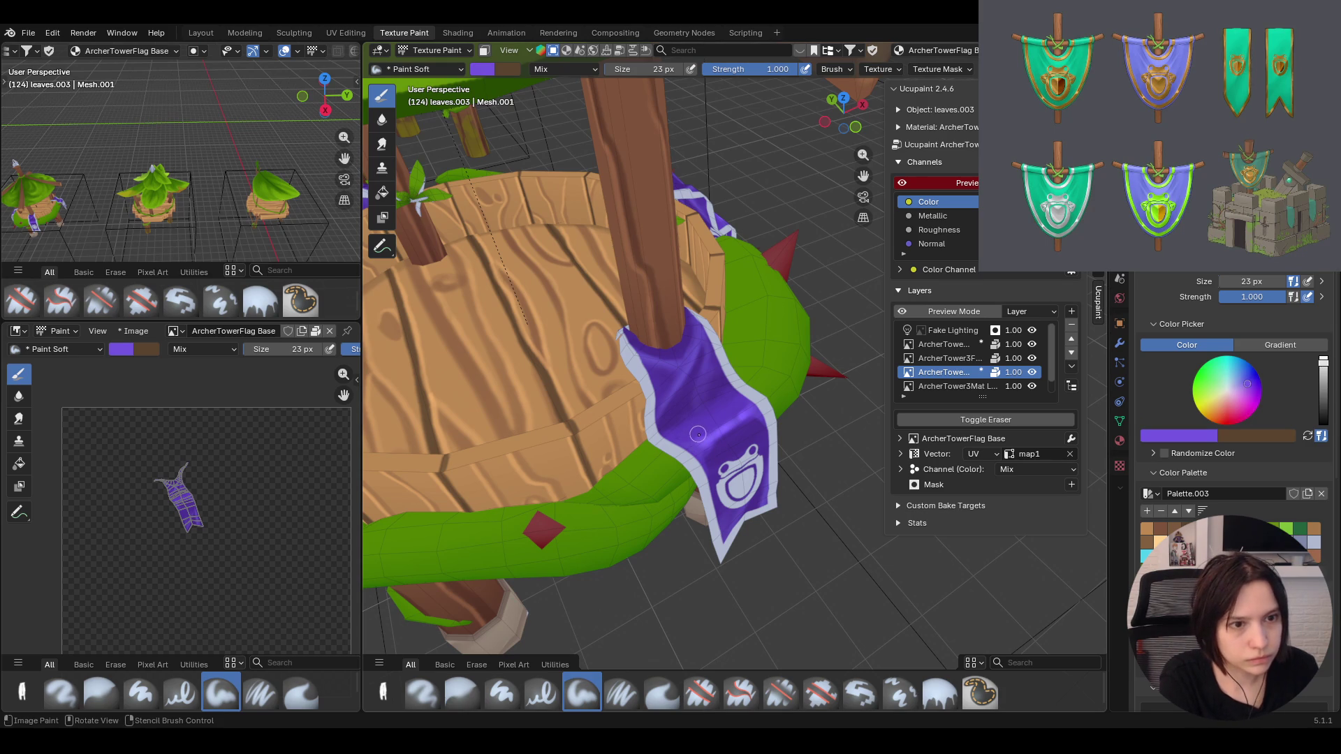
{"action": "left_click_drag", "start_coordinate": [698, 433], "coordinate": [724, 412]}
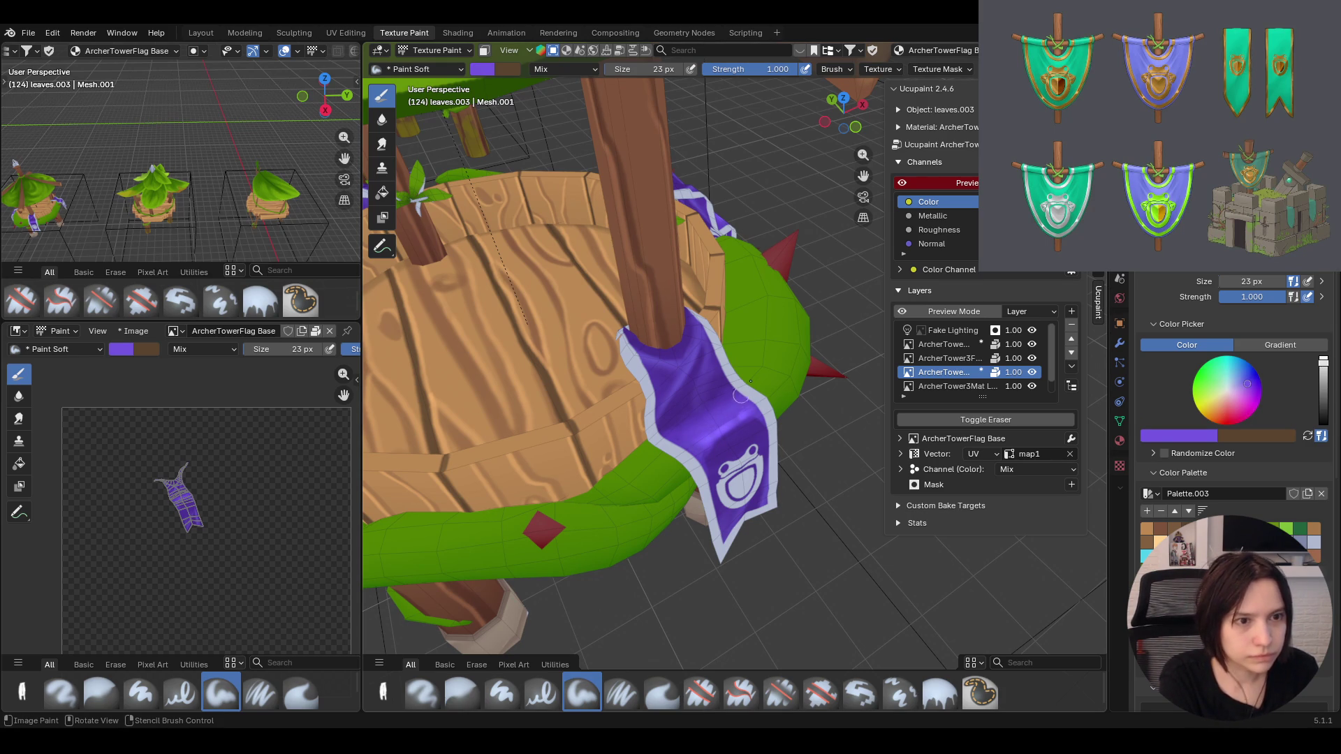
{"action": "mouse_move", "coordinate": [750, 379]}
{"action": "middle_mouse_down"}
{"action": "mouse_move", "coordinate": [776, 411]}
{"action": "mouse_move", "coordinate": [734, 367]}
{"action": "mouse_move", "coordinate": [733, 420]}
{"action": "mouse_move", "coordinate": [793, 428]}
{"action": "mouse_move", "coordinate": [777, 423]}
{"action": "middle_mouse_up"}
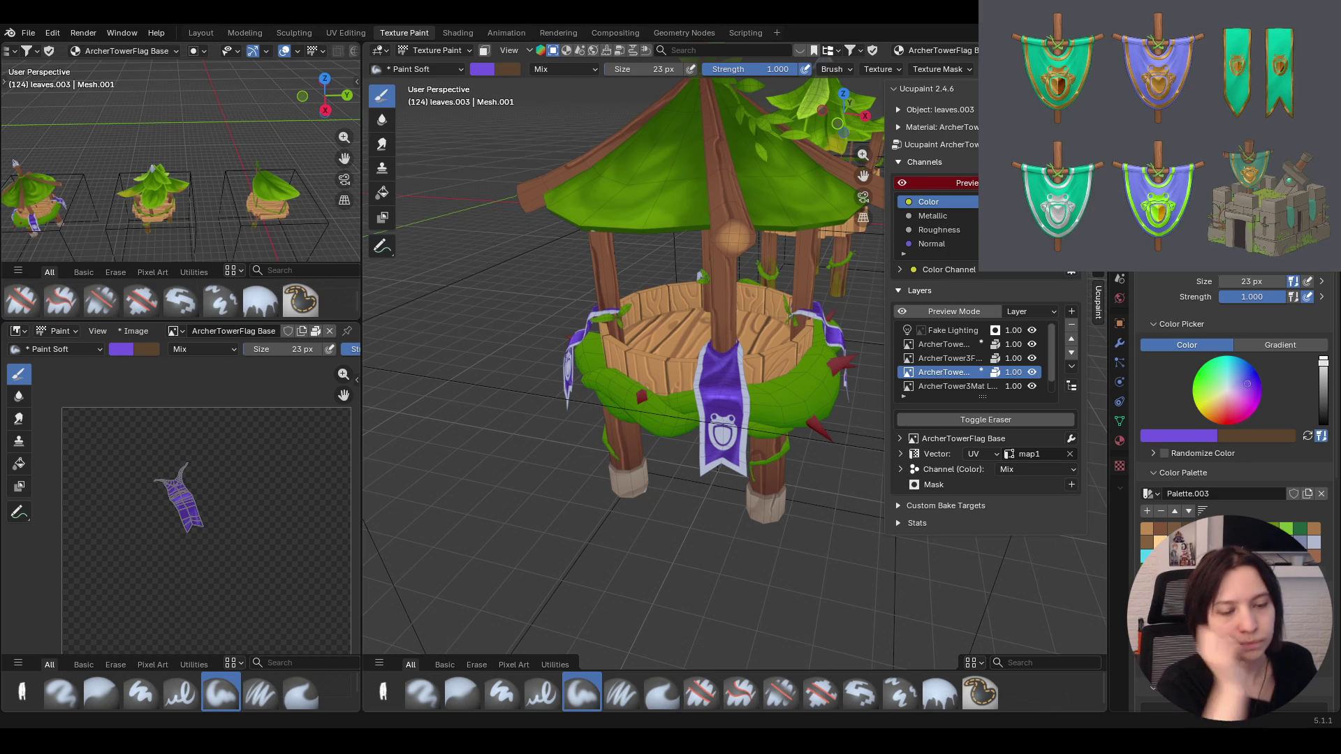
{"action": "mouse_move", "coordinate": [696, 356]}
{"action": "middle_mouse_down"}
{"action": "mouse_move", "coordinate": [695, 439]}
{"action": "mouse_move", "coordinate": [649, 437]}
{"action": "middle_mouse_up"}
Make ArcherTower3Flag Frog the paint target and inspect the banner from above and in front
{"action": "left_click", "coordinate": [942, 359]}
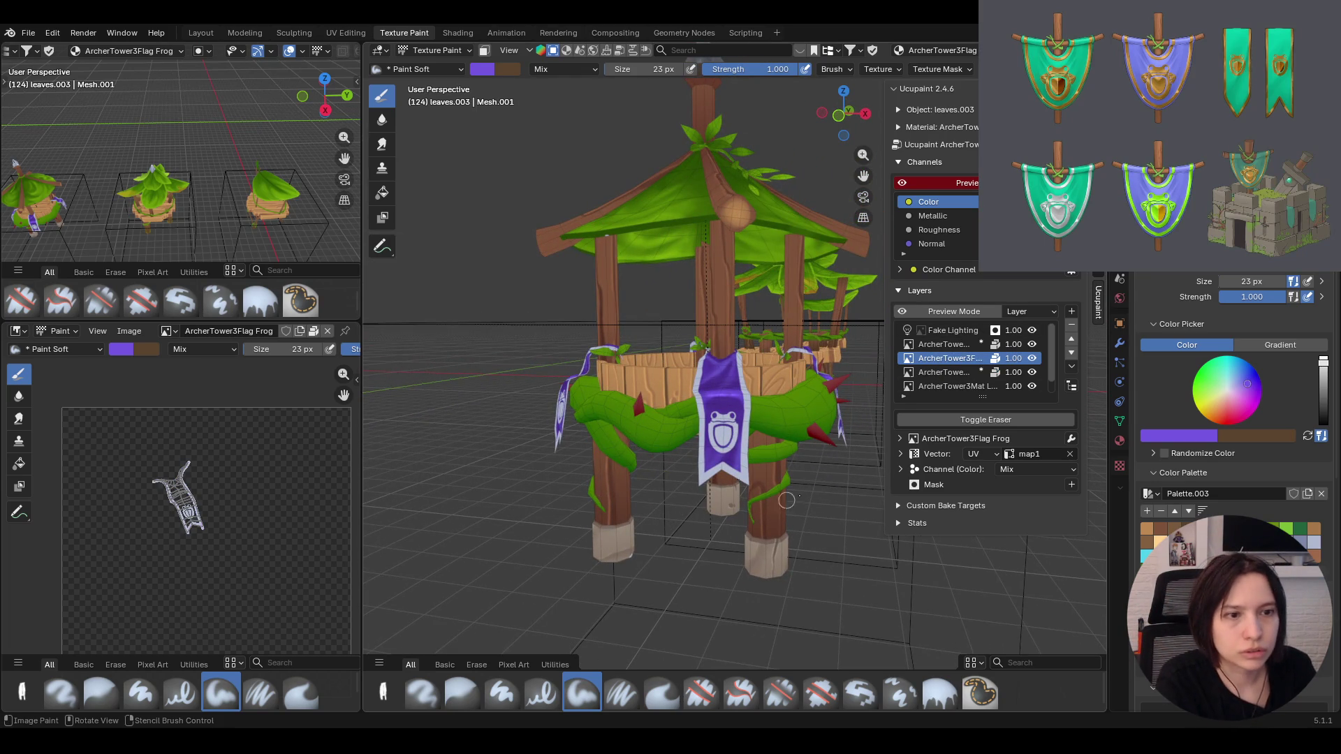
{"action": "scroll", "coordinate": [786, 501], "scroll_direction": "up", "scroll_amount": 1}
{"action": "scroll", "coordinate": [786, 501], "scroll_direction": "up", "scroll_amount": 1}
{"action": "scroll", "coordinate": [744, 479], "scroll_direction": "up", "scroll_amount": 3}
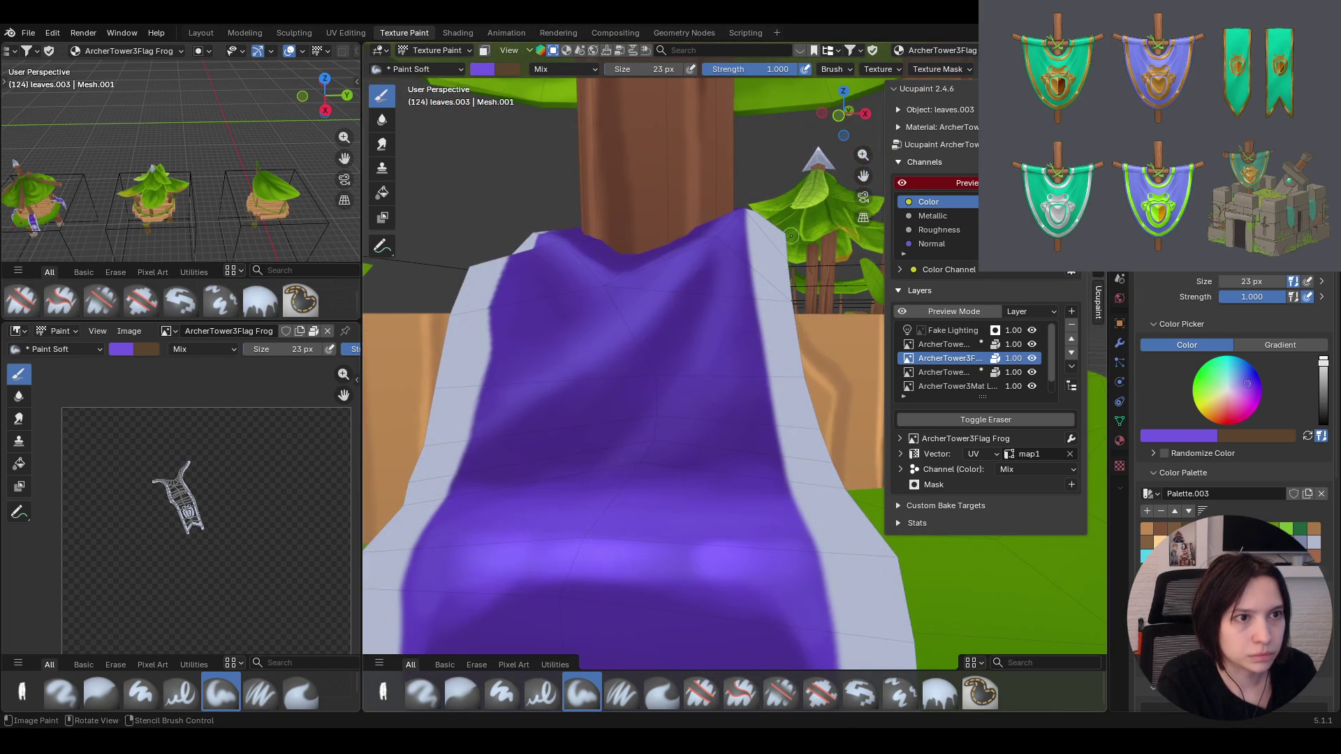
{"action": "scroll", "coordinate": [791, 235], "scroll_direction": "down", "scroll_amount": 5}
{"action": "middle_click_drag", "start_coordinate": [792, 236], "coordinate": [755, 234]}
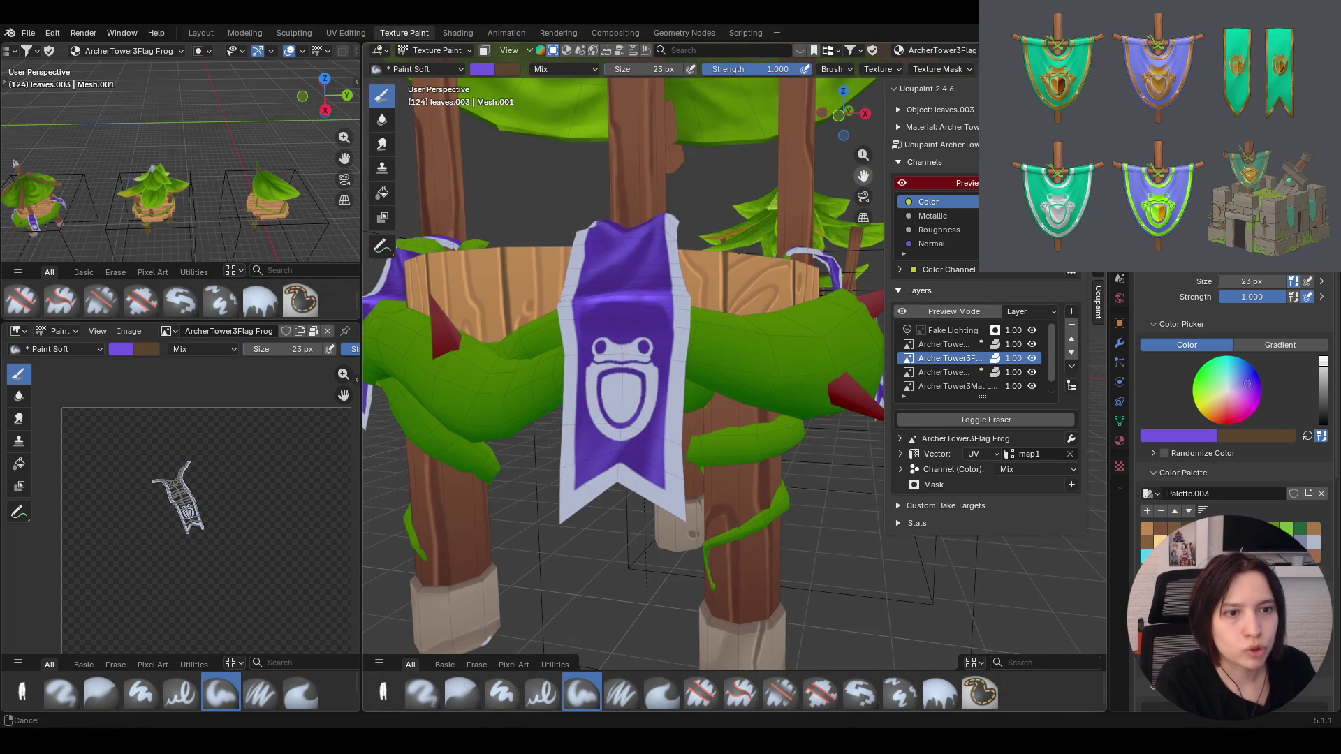
{"action": "mouse_move", "coordinate": [704, 183]}
{"action": "middle_mouse_down"}
{"action": "mouse_move", "coordinate": [666, 400]}
{"action": "mouse_move", "coordinate": [586, 280]}
{"action": "mouse_move", "coordinate": [656, 262]}
{"action": "middle_mouse_up"}
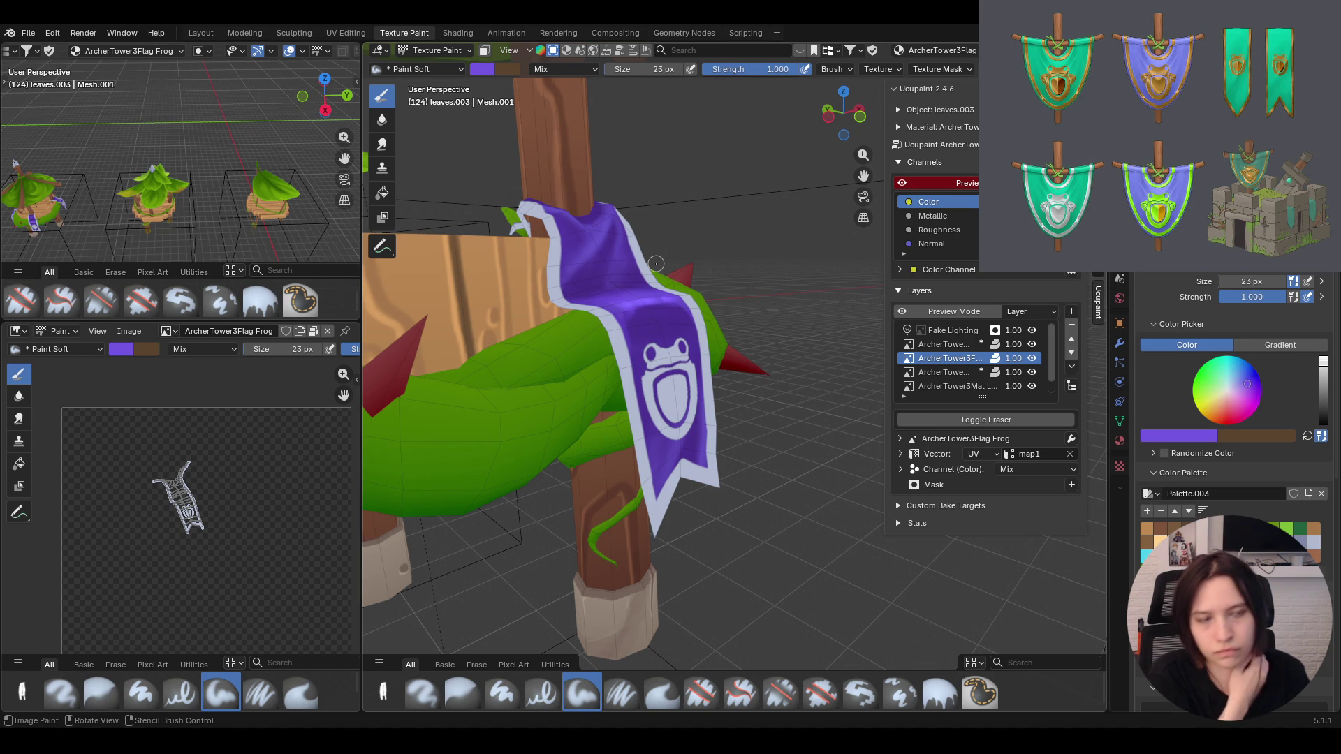
{"action": "middle_click_drag", "start_coordinate": [656, 262], "coordinate": [671, 345]}
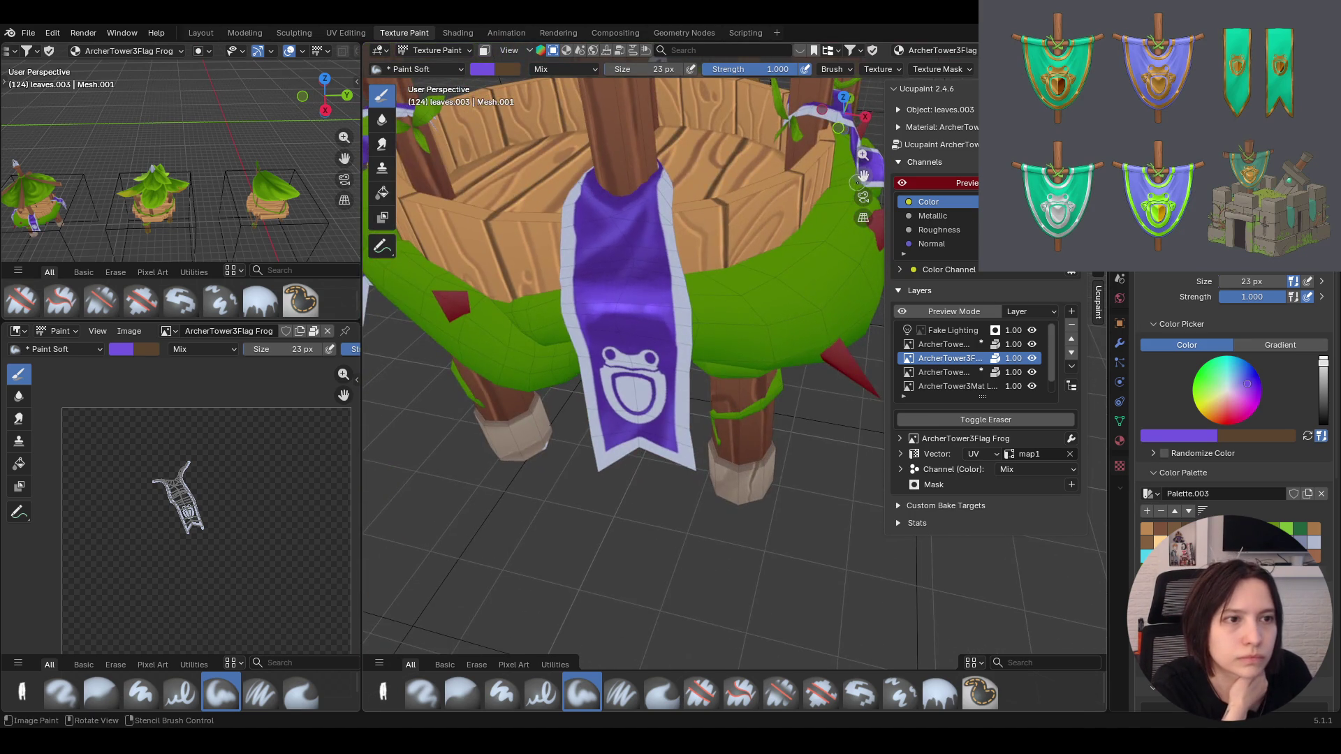
{"action": "middle_click_drag", "start_coordinate": [859, 178], "coordinate": [790, 326]}
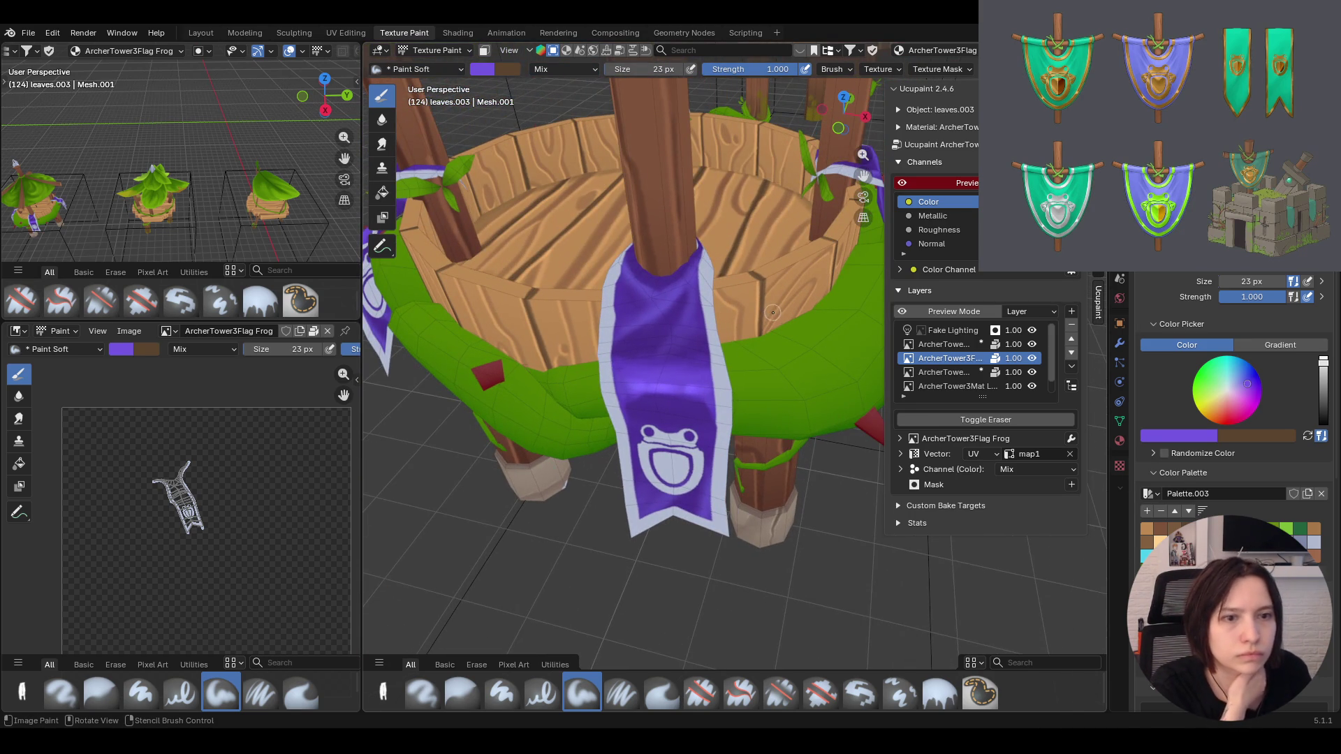
{"action": "middle_click_drag", "start_coordinate": [773, 311], "coordinate": [733, 268]}
{"action": "middle_click_drag", "start_coordinate": [747, 247], "coordinate": [746, 248]}
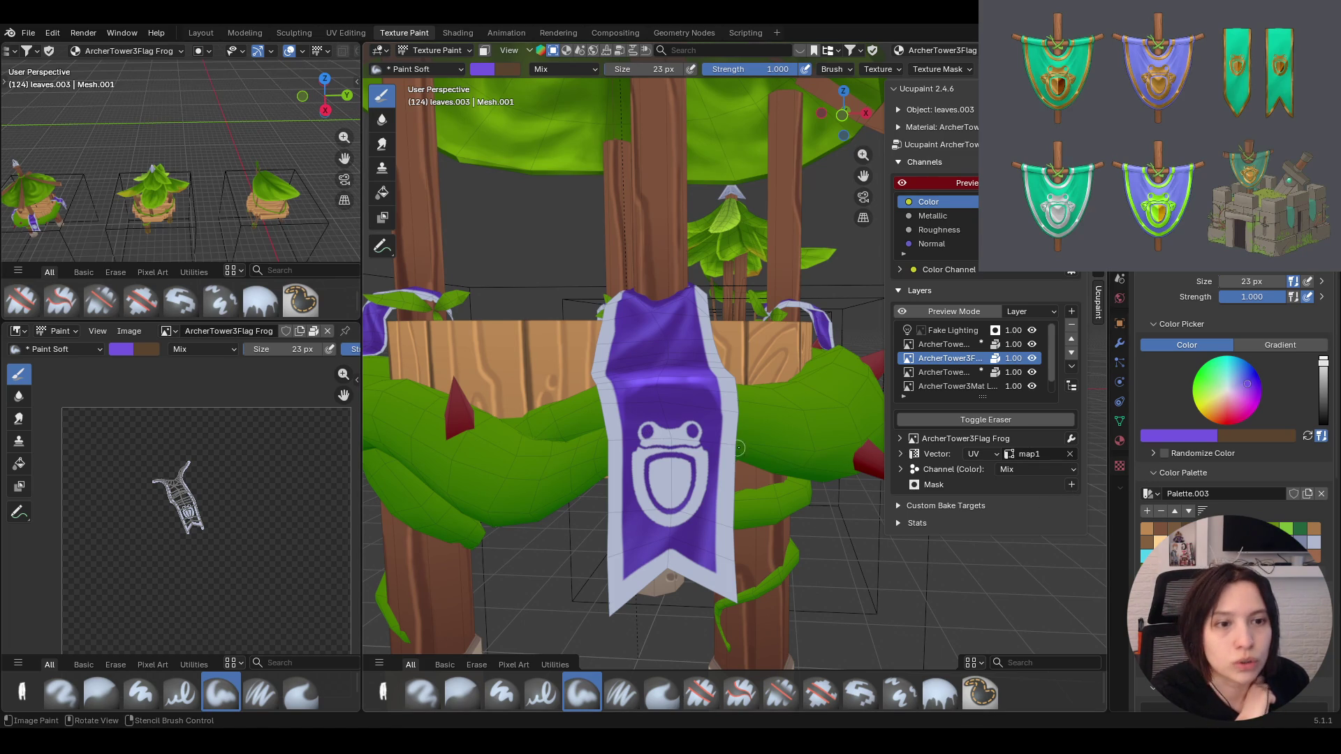
Orbit around the banner's sides and the tower top, zooming out and back in on the tower
{"action": "mouse_move", "coordinate": [727, 437]}
{"action": "middle_mouse_down"}
{"action": "mouse_move", "coordinate": [709, 473]}
{"action": "mouse_move", "coordinate": [567, 458]}
{"action": "middle_mouse_up"}
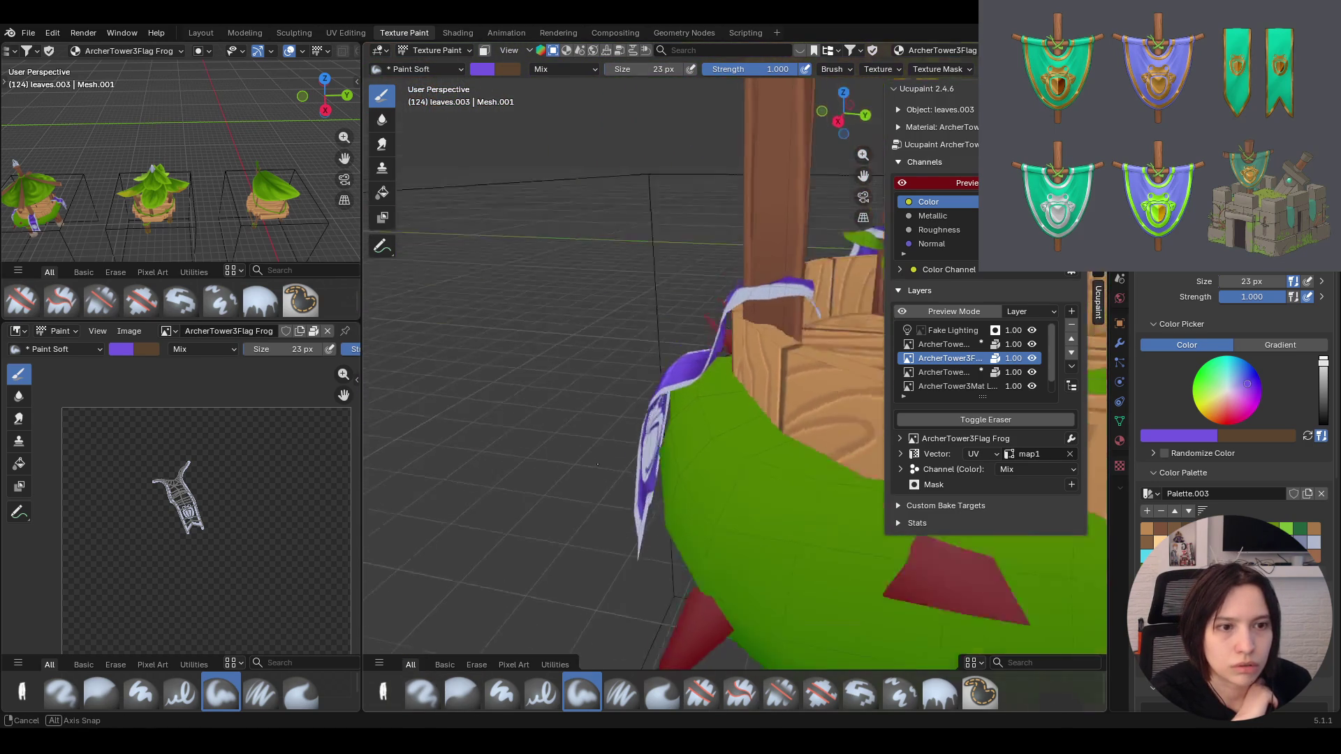
{"action": "middle_click_drag", "start_coordinate": [567, 458], "coordinate": [570, 458]}
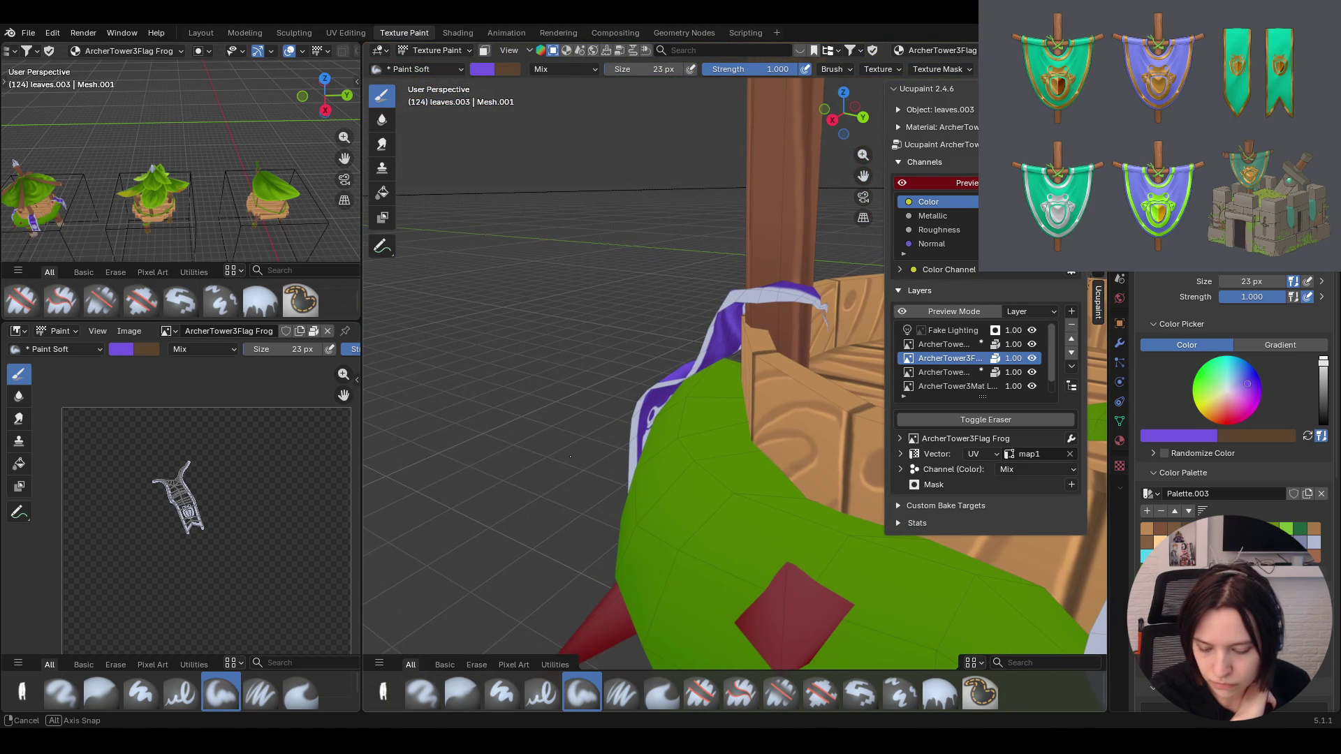
{"action": "middle_click_drag", "start_coordinate": [570, 456], "coordinate": [757, 445]}
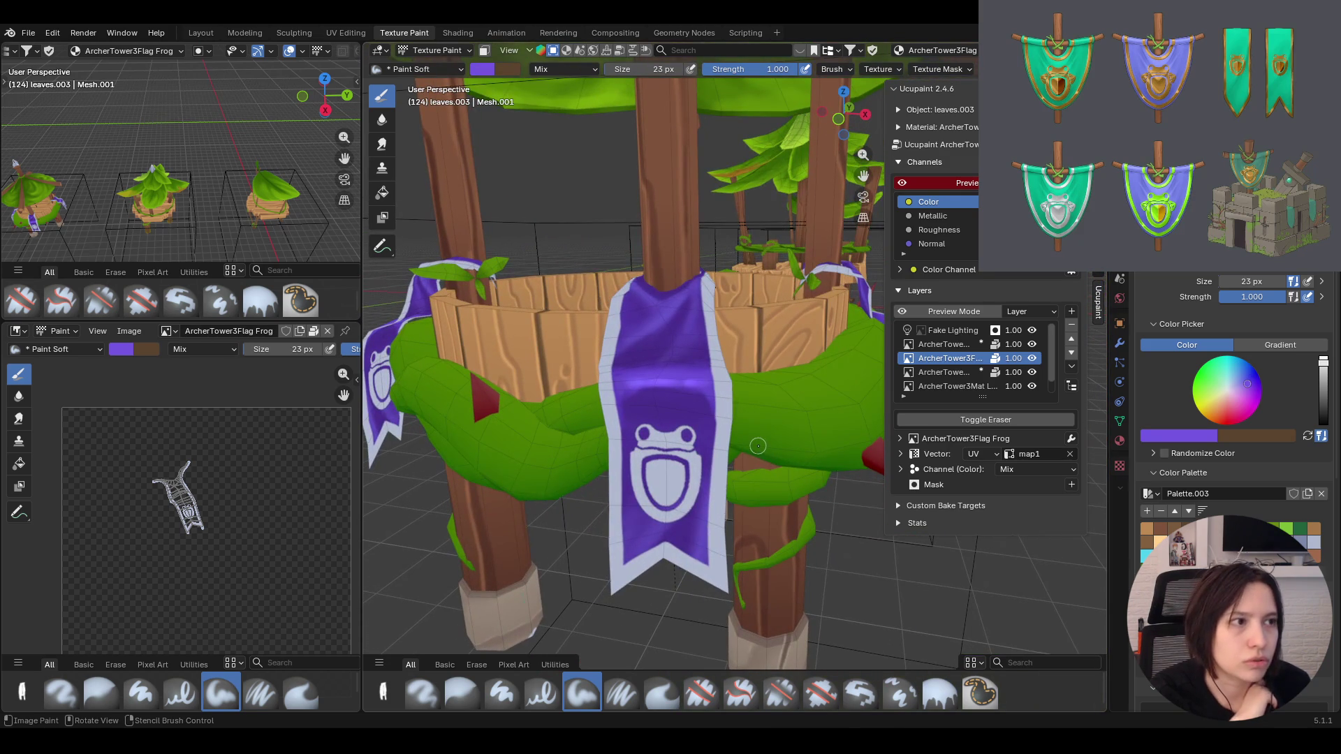
{"action": "mouse_move", "coordinate": [749, 438]}
{"action": "middle_mouse_down"}
{"action": "mouse_move", "coordinate": [605, 345]}
{"action": "mouse_move", "coordinate": [669, 412]}
{"action": "middle_mouse_up"}
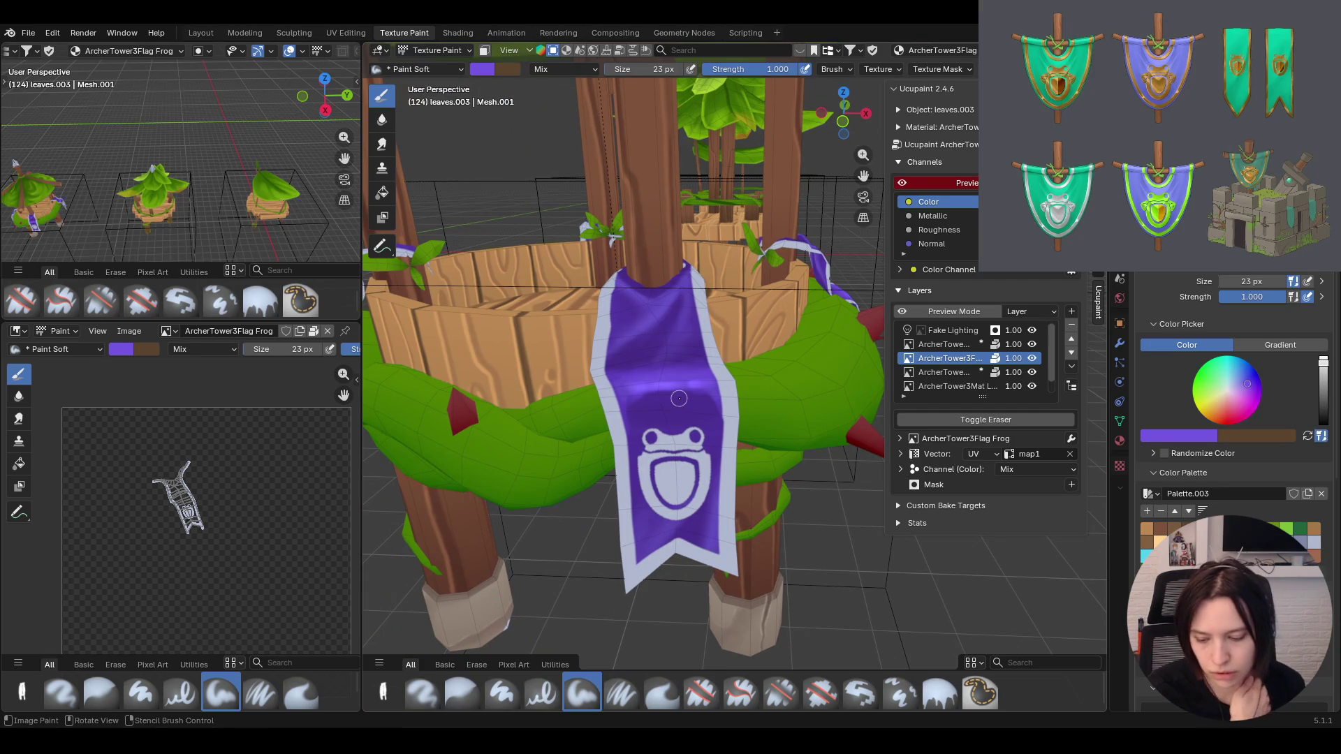
{"action": "middle_click_drag", "start_coordinate": [708, 489], "coordinate": [703, 341]}
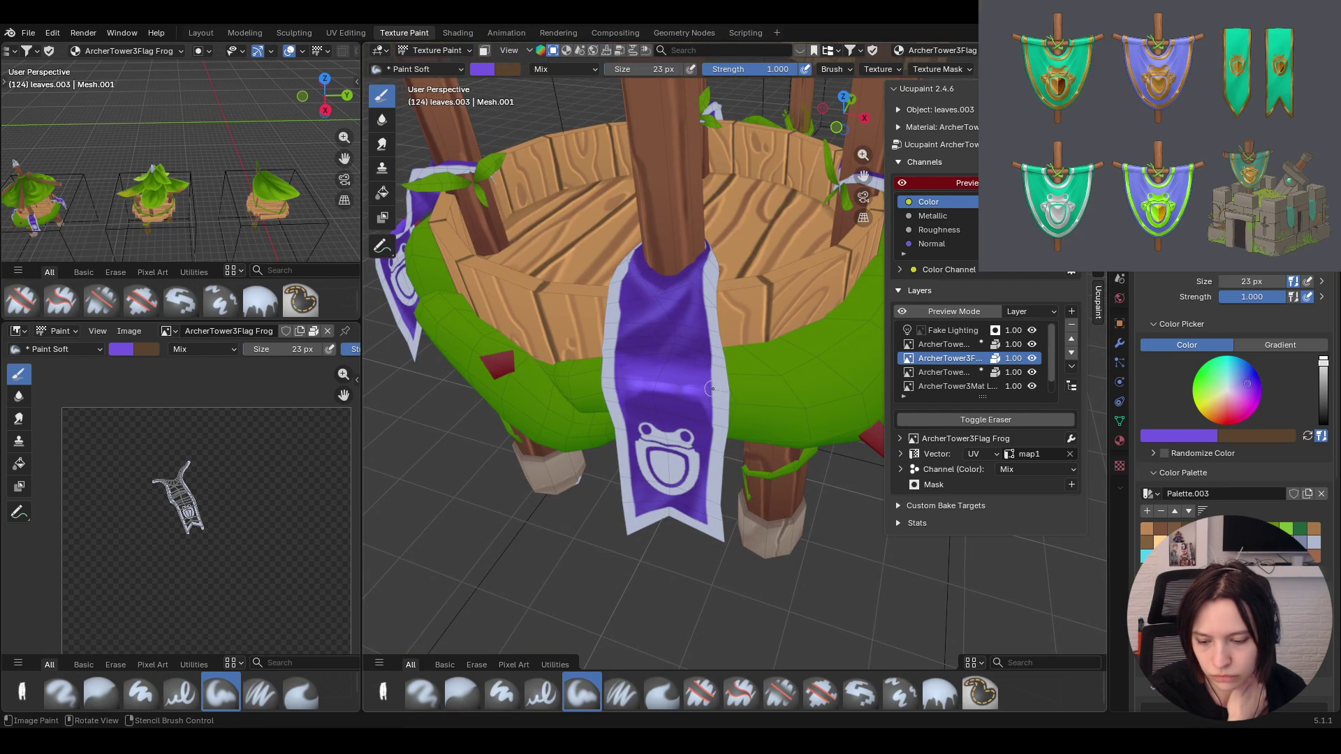
{"action": "middle_click_drag", "start_coordinate": [708, 389], "coordinate": [708, 425], "text": "ctrl"}
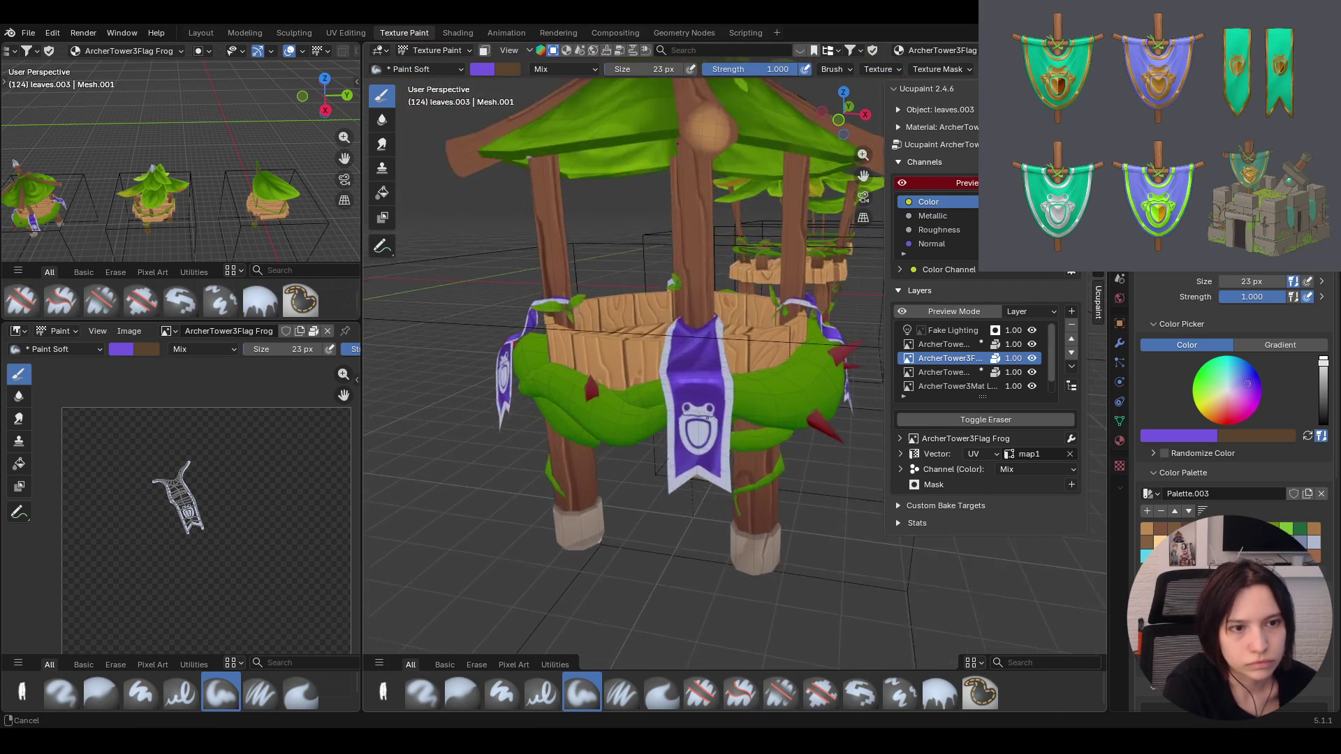
{"action": "middle_click_drag", "start_coordinate": [709, 425], "coordinate": [699, 422], "text": "ctrl"}
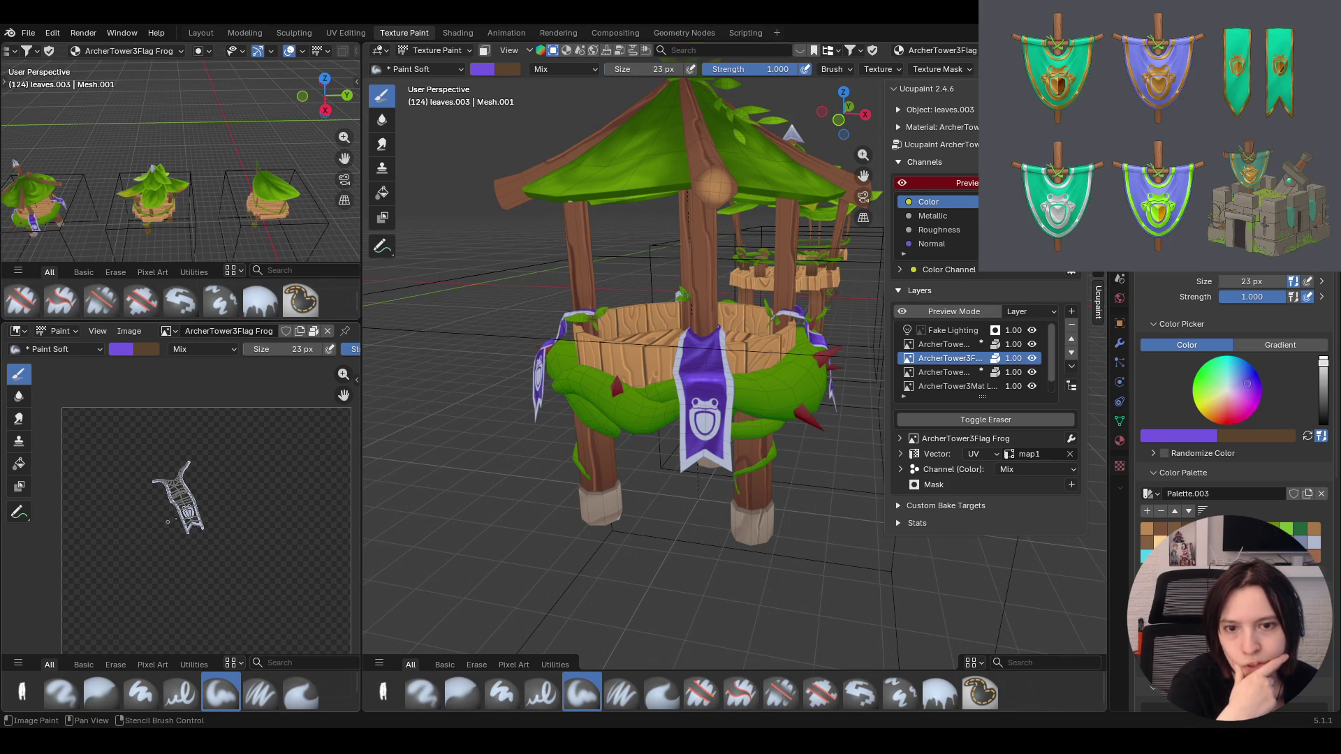
{"action": "scroll", "coordinate": [179, 503], "scroll_direction": "up", "scroll_amount": 6}
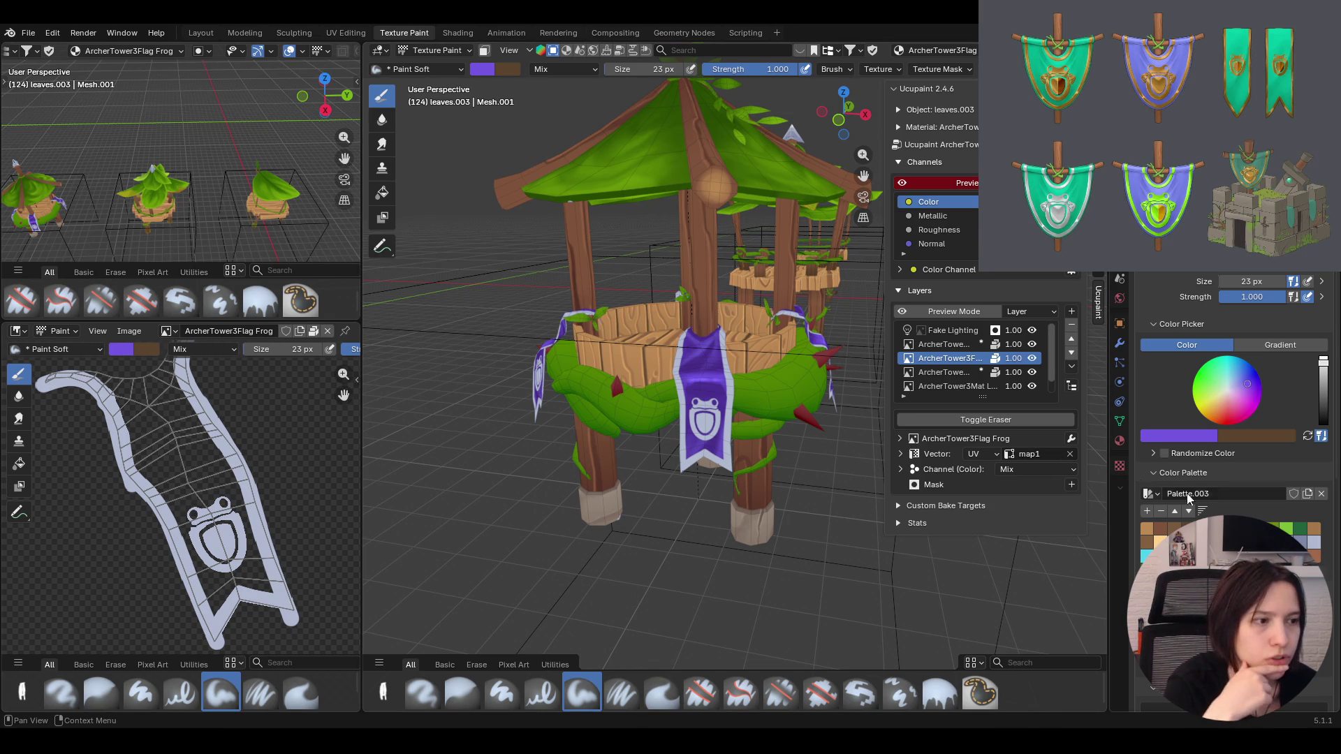
With a desaturated blue-grey and the Paint Soft Pressure brush, shade down the banner's right edge
{"action": "left_click_drag", "start_coordinate": [1225, 390], "coordinate": [1236, 384]}
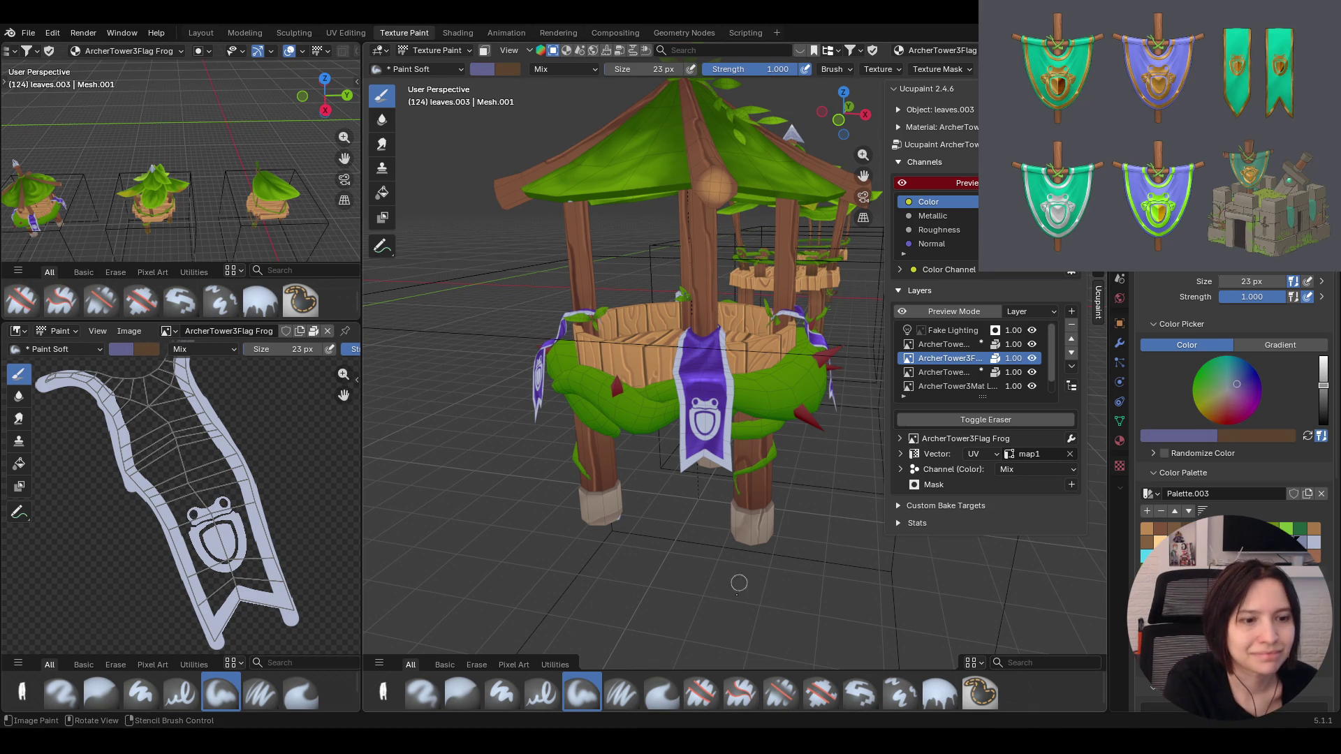
{"action": "left_click", "coordinate": [610, 697]}
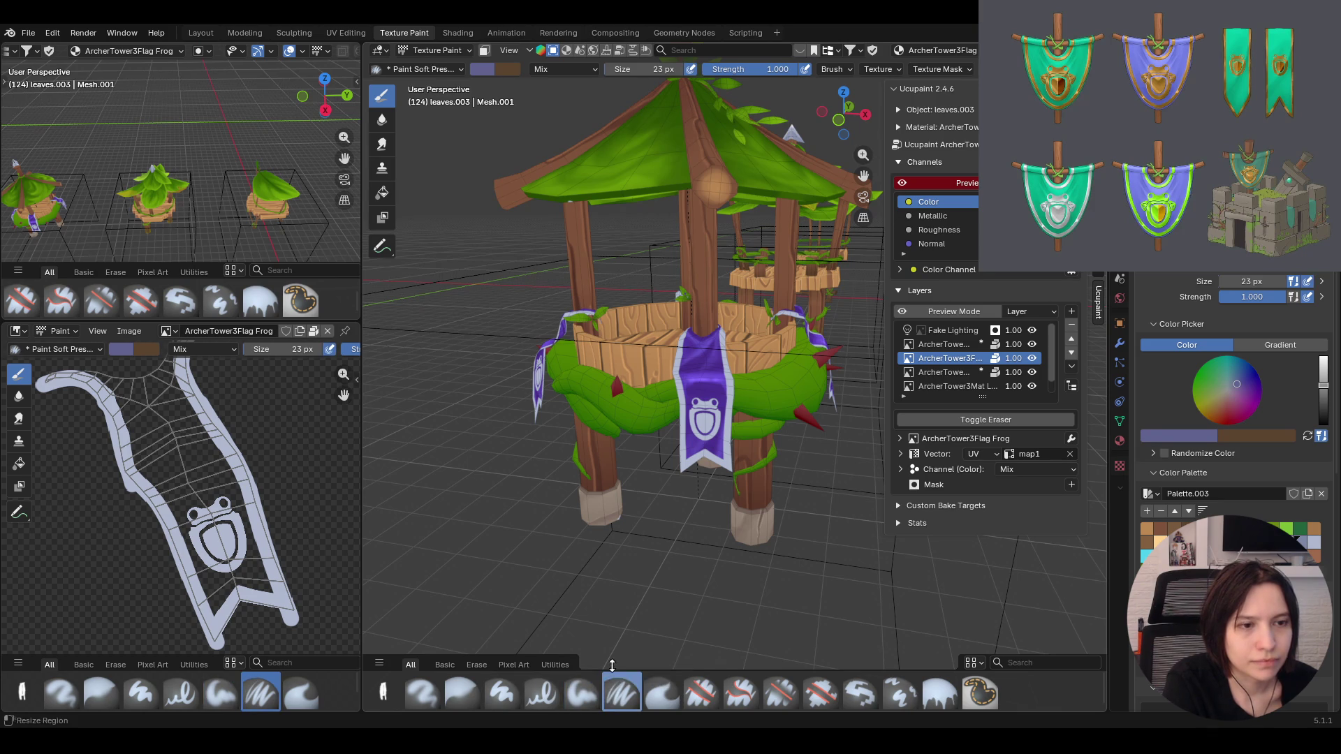
{"action": "scroll", "coordinate": [733, 420], "scroll_direction": "up", "scroll_amount": 5}
{"action": "middle_click_drag", "start_coordinate": [733, 419], "coordinate": [743, 374]}
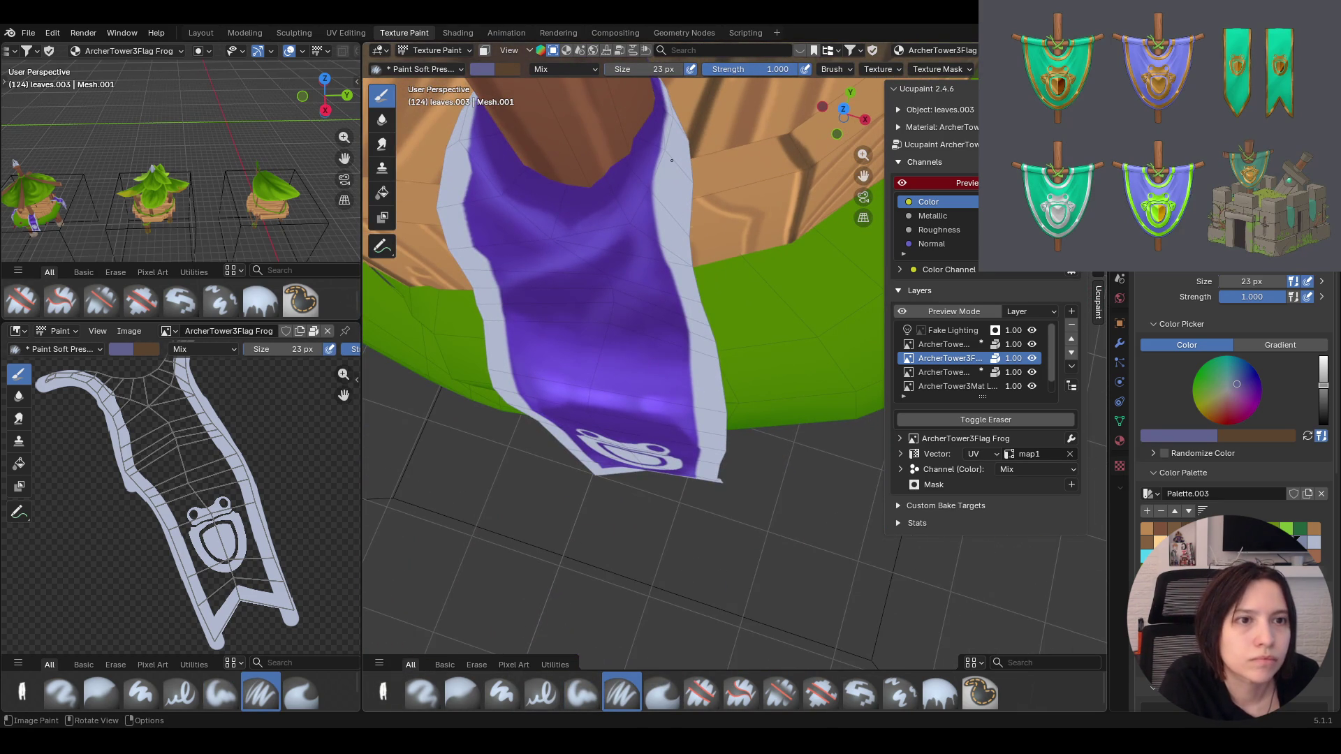
{"action": "left_click_drag", "start_coordinate": [666, 110], "coordinate": [666, 172]}
{"action": "mouse_move", "coordinate": [664, 126]}
{"action": "left_mouse_down"}
{"action": "mouse_move", "coordinate": [657, 220]}
{"action": "mouse_move", "coordinate": [667, 122]}
{"action": "mouse_move", "coordinate": [651, 189]}
{"action": "mouse_move", "coordinate": [667, 257]}
{"action": "mouse_move", "coordinate": [657, 237]}
{"action": "mouse_move", "coordinate": [691, 335]}
{"action": "left_mouse_up"}
{"action": "mouse_move", "coordinate": [690, 336]}
{"action": "middle_mouse_down"}
{"action": "mouse_move", "coordinate": [674, 234]}
{"action": "mouse_move", "coordinate": [719, 240]}
{"action": "mouse_move", "coordinate": [750, 358]}
{"action": "mouse_move", "coordinate": [907, 276]}
{"action": "middle_mouse_up"}
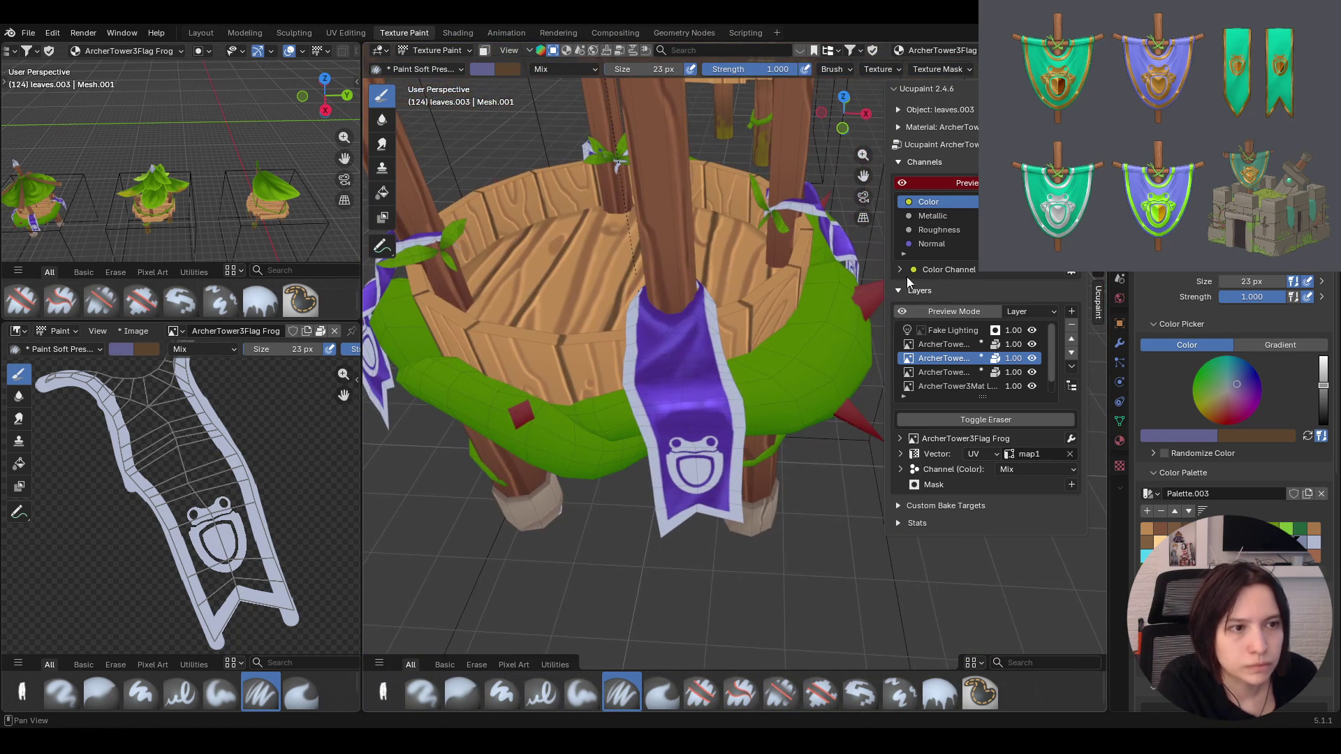
{"action": "scroll", "coordinate": [817, 262], "scroll_direction": "up", "scroll_amount": 2}
{"action": "scroll", "coordinate": [807, 305], "scroll_direction": "up", "scroll_amount": 3}
{"action": "mouse_move", "coordinate": [802, 315]}
{"action": "middle_mouse_down"}
{"action": "mouse_move", "coordinate": [795, 330]}
{"action": "mouse_move", "coordinate": [755, 338]}
{"action": "middle_mouse_up"}
Sample the border's light grey, darken it slightly and try soft tinted strokes on the banner
{"action": "left_click", "coordinate": [1189, 433]}
{"action": "left_click", "coordinate": [788, 492]}
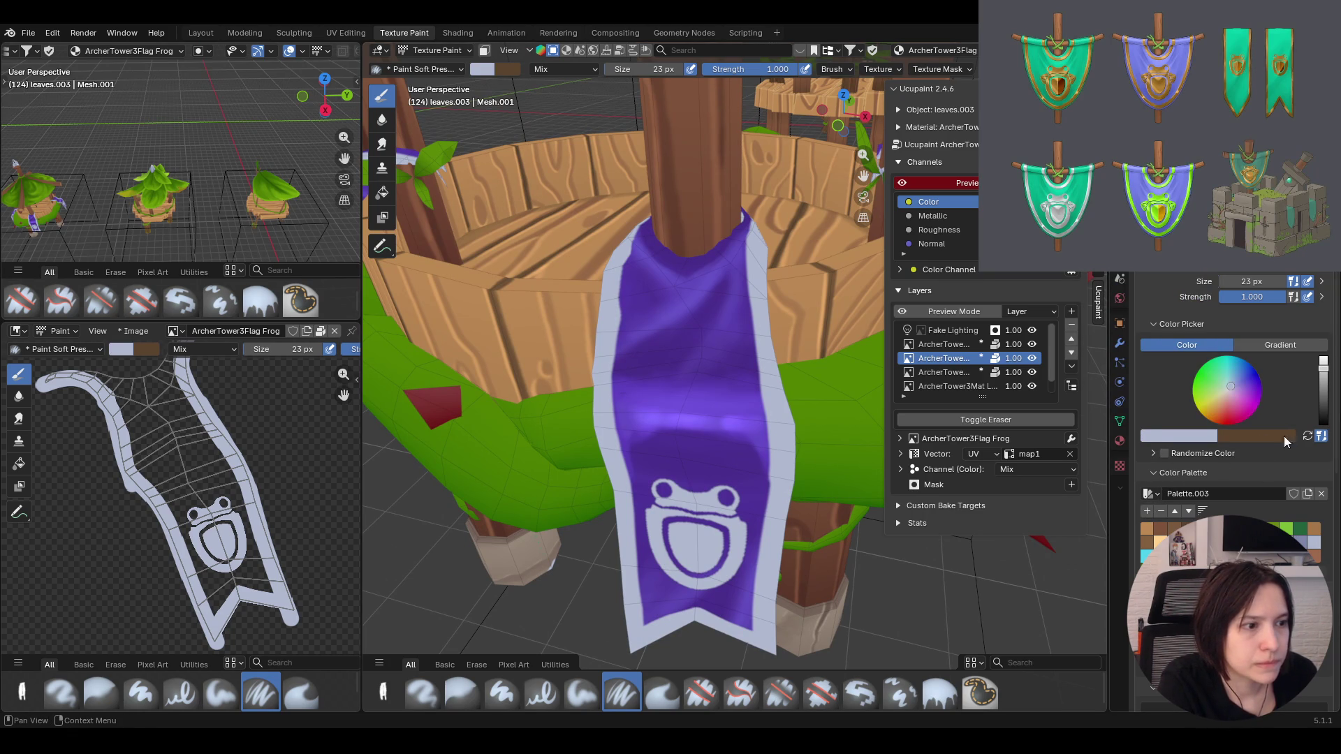
{"action": "mouse_move", "coordinate": [1324, 365]}
{"action": "left_mouse_down"}
{"action": "mouse_move", "coordinate": [1324, 379]}
{"action": "mouse_move", "coordinate": [1229, 380]}
{"action": "left_mouse_up"}
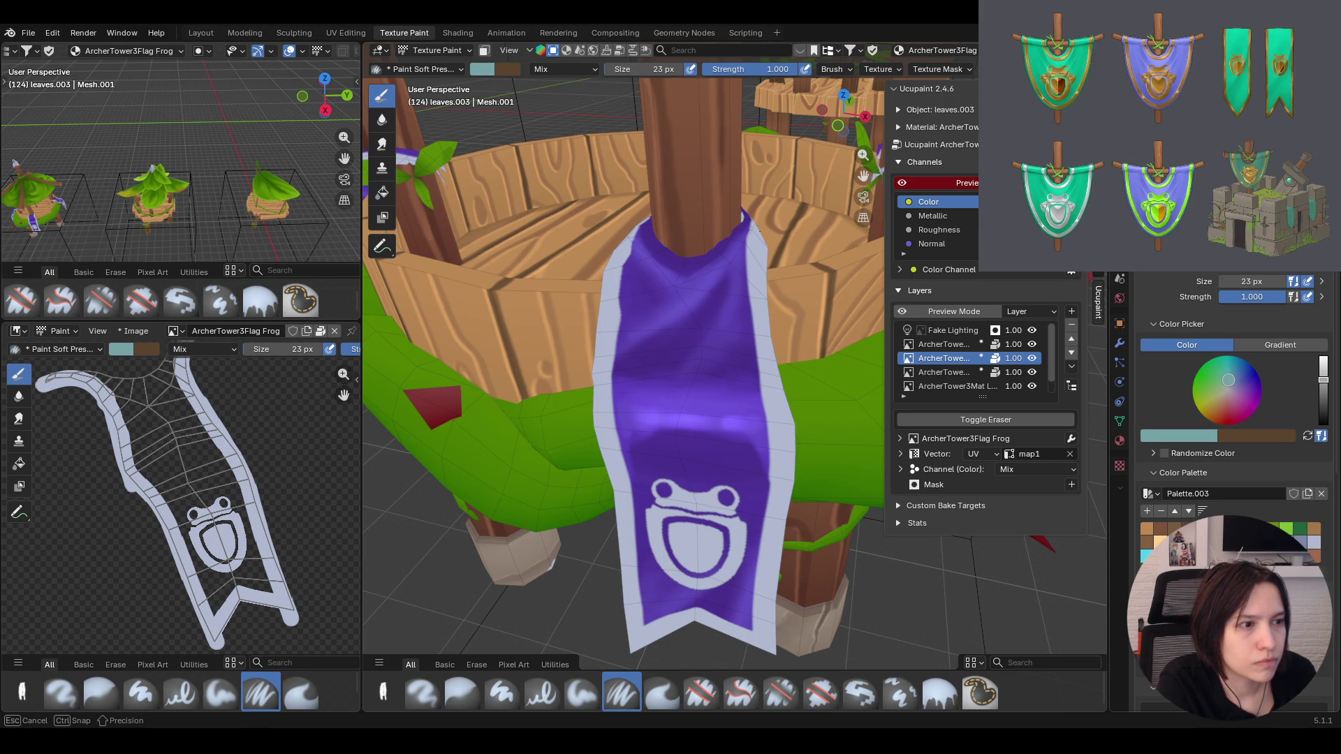
{"action": "mouse_move", "coordinate": [671, 472]}
{"action": "middle_mouse_down"}
{"action": "mouse_move", "coordinate": [607, 487]}
{"action": "mouse_move", "coordinate": [634, 423]}
{"action": "middle_mouse_up"}
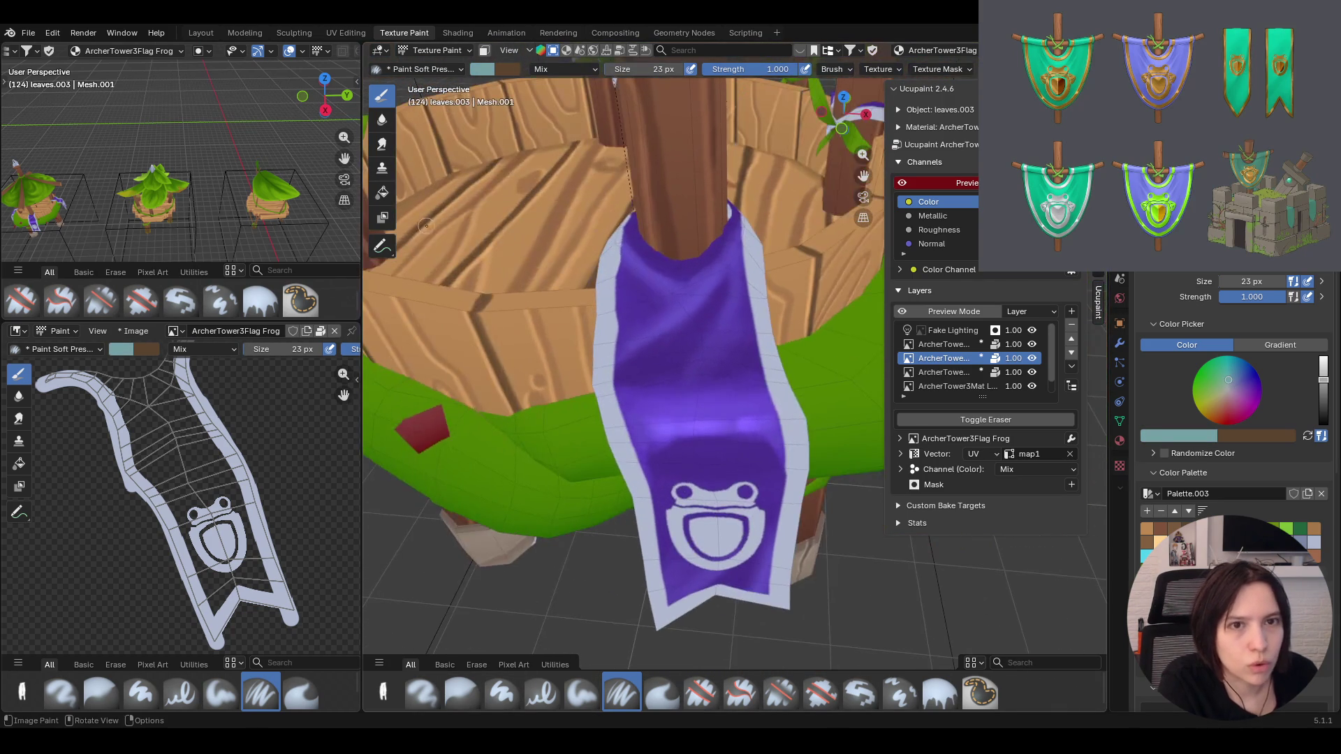
{"action": "left_click", "coordinate": [1323, 390]}
{"action": "left_click", "coordinate": [582, 693]}
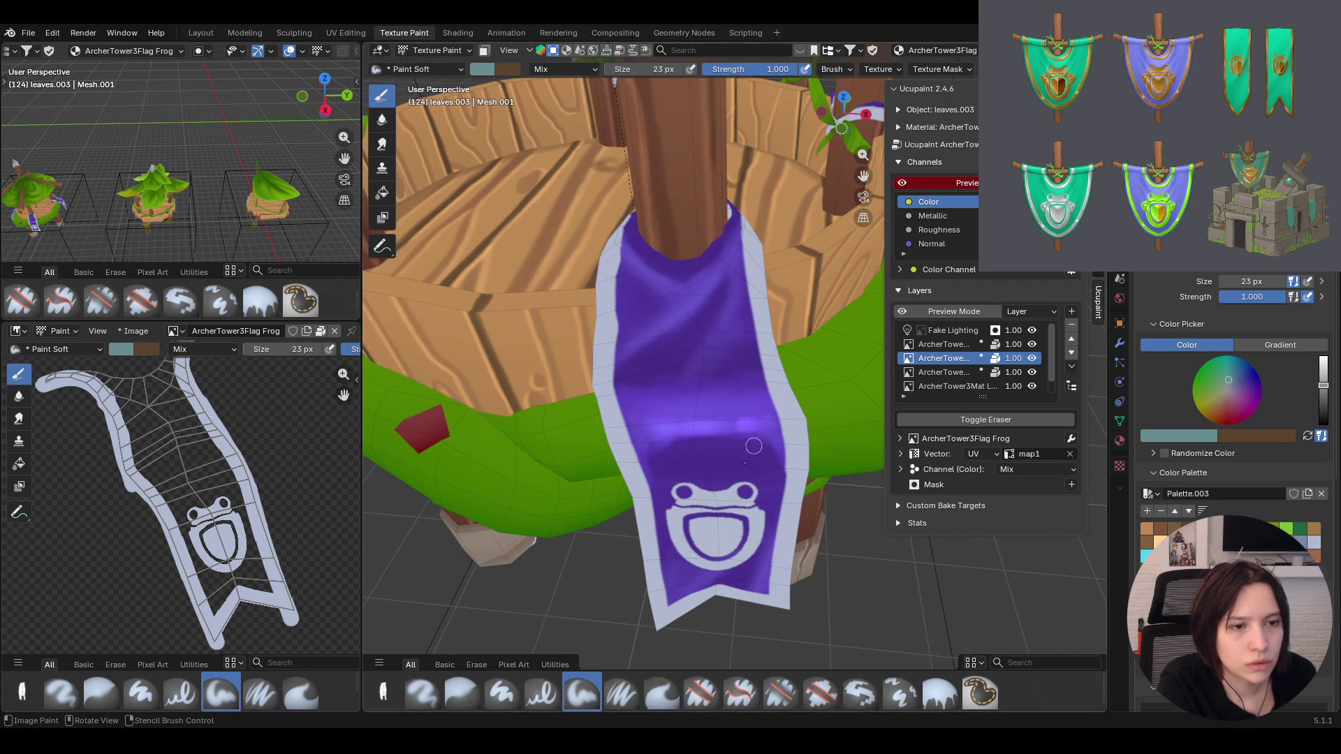
{"action": "middle_click_drag", "start_coordinate": [784, 368], "coordinate": [770, 359]}
{"action": "left_click_drag", "start_coordinate": [762, 373], "coordinate": [765, 357]}
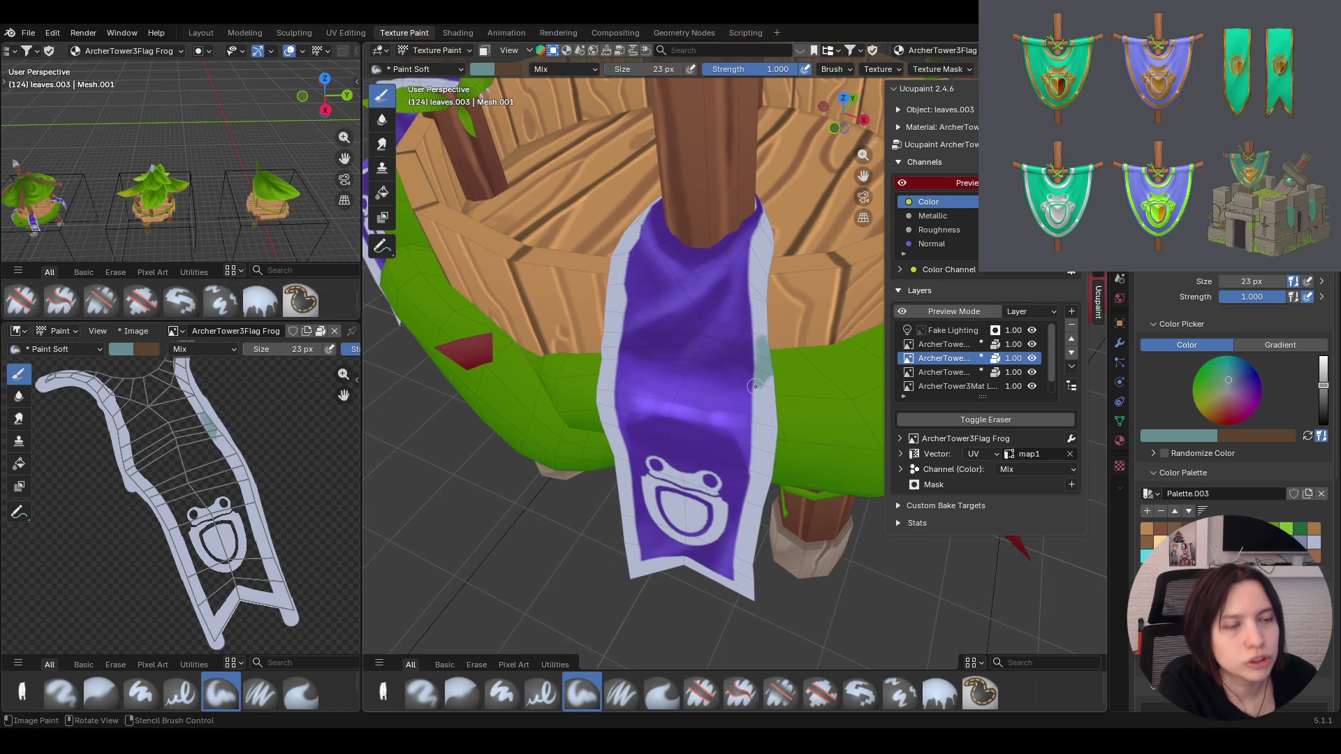
Pick a lighter colour and paint faint highlights across the banner's cloth from the front
{"action": "middle_click_drag", "start_coordinate": [764, 358], "coordinate": [770, 314]}
{"action": "left_click_drag", "start_coordinate": [1238, 384], "coordinate": [1231, 382]}
{"action": "mouse_move", "coordinate": [752, 365]}
{"action": "left_mouse_down"}
{"action": "mouse_move", "coordinate": [773, 389]}
{"action": "mouse_move", "coordinate": [763, 373]}
{"action": "left_mouse_up"}
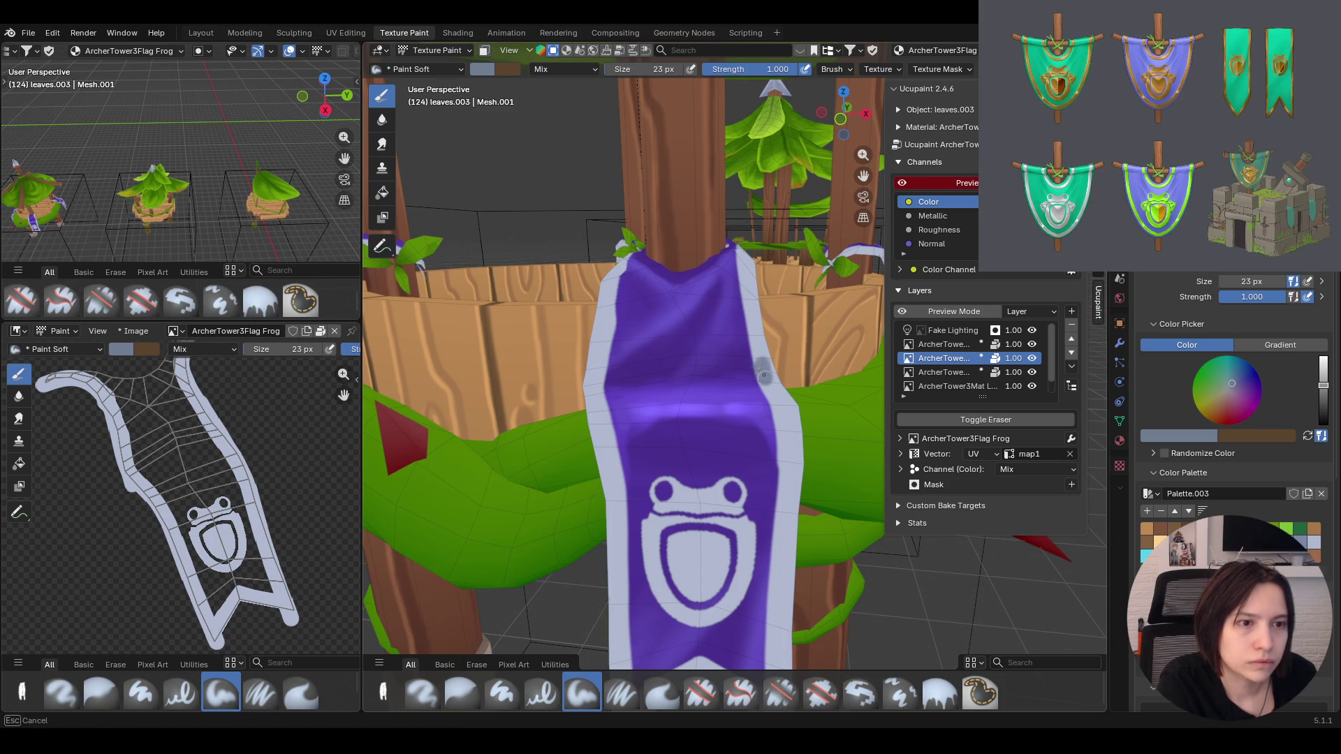
{"action": "left_click_drag", "start_coordinate": [766, 369], "coordinate": [763, 366]}
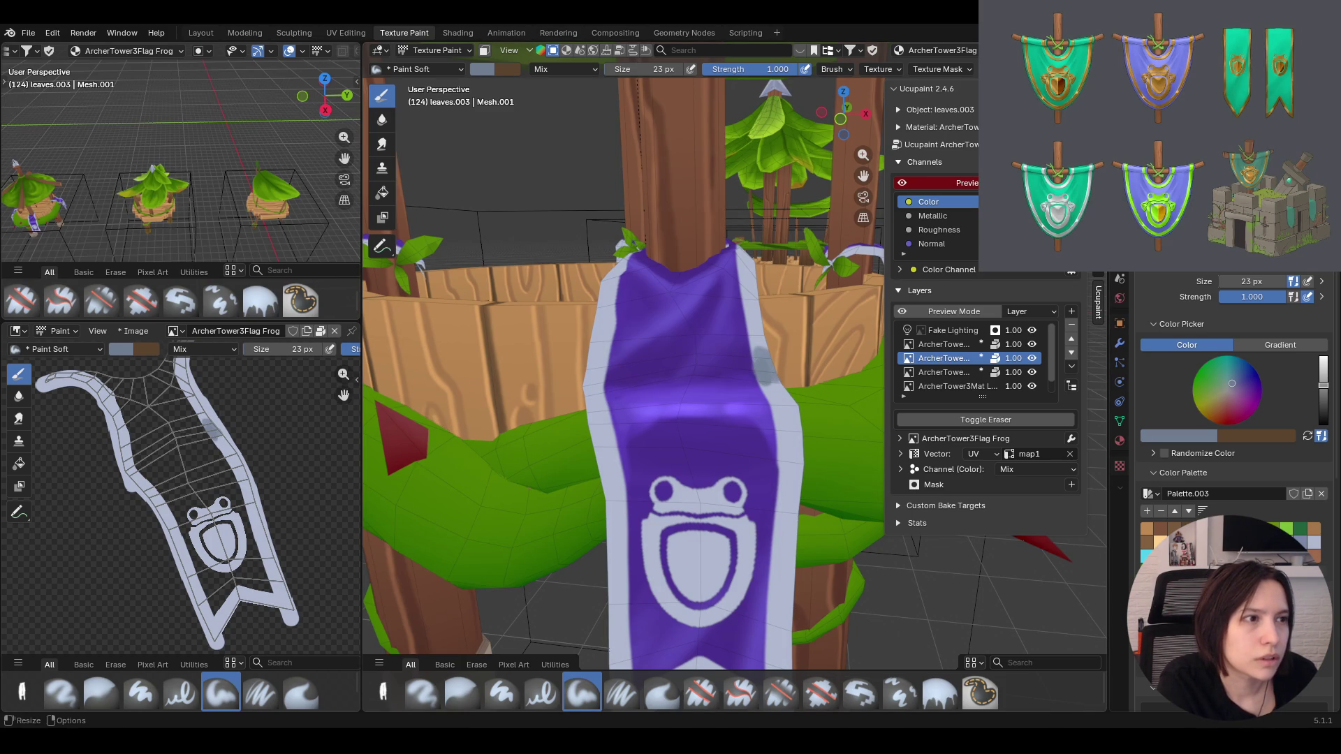
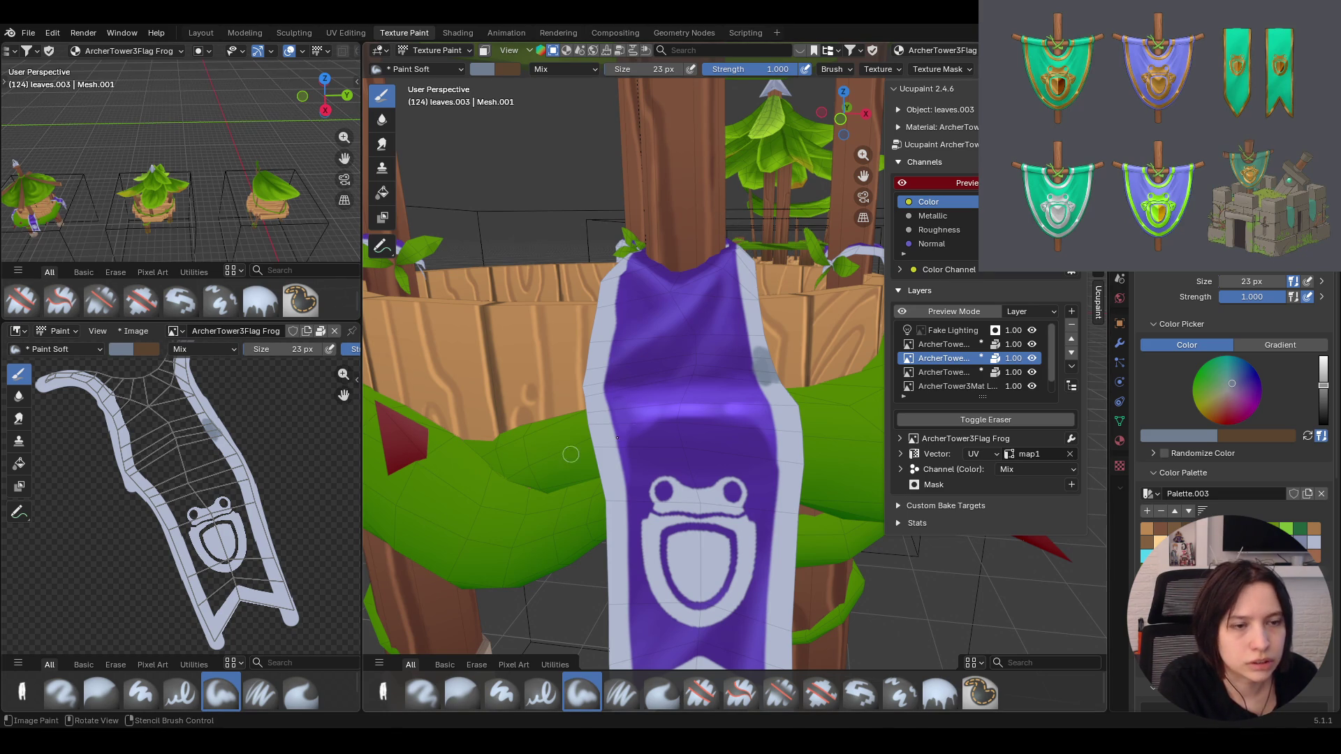
Shade the frog banner's upper left and right border edges with soft grey strokes
{"action": "middle_click_drag", "start_coordinate": [629, 420], "coordinate": [671, 399]}
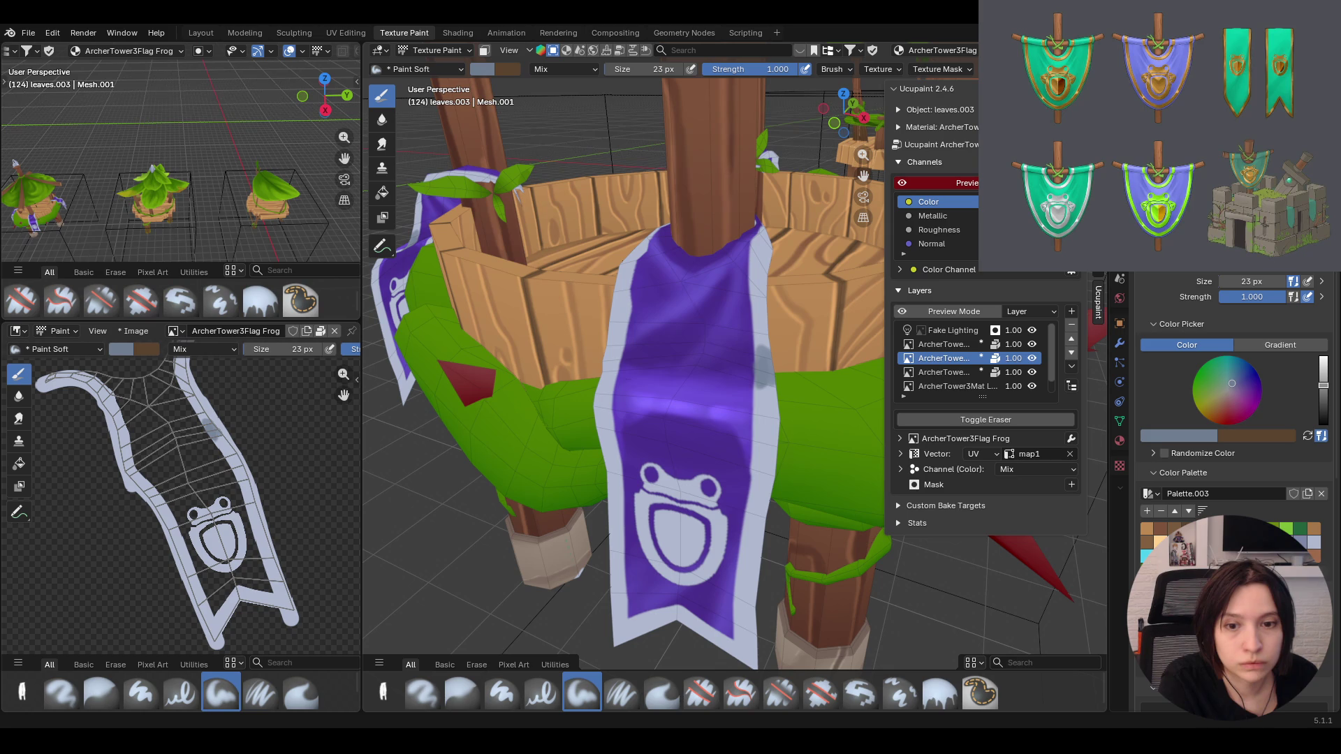
{"action": "mouse_move", "coordinate": [657, 462]}
{"action": "middle_mouse_down"}
{"action": "mouse_move", "coordinate": [684, 453]}
{"action": "mouse_move", "coordinate": [589, 378]}
{"action": "middle_mouse_up"}
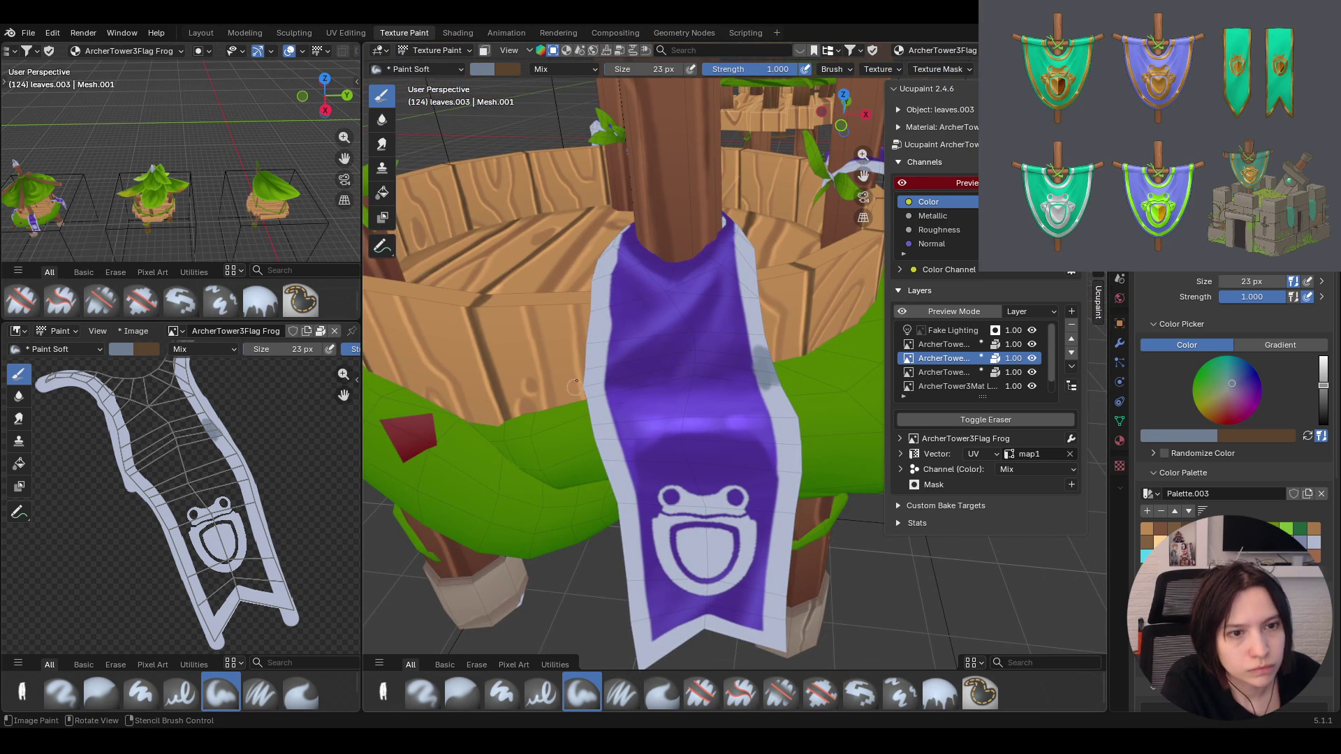
{"action": "left_click_drag", "start_coordinate": [589, 380], "coordinate": [596, 375]}
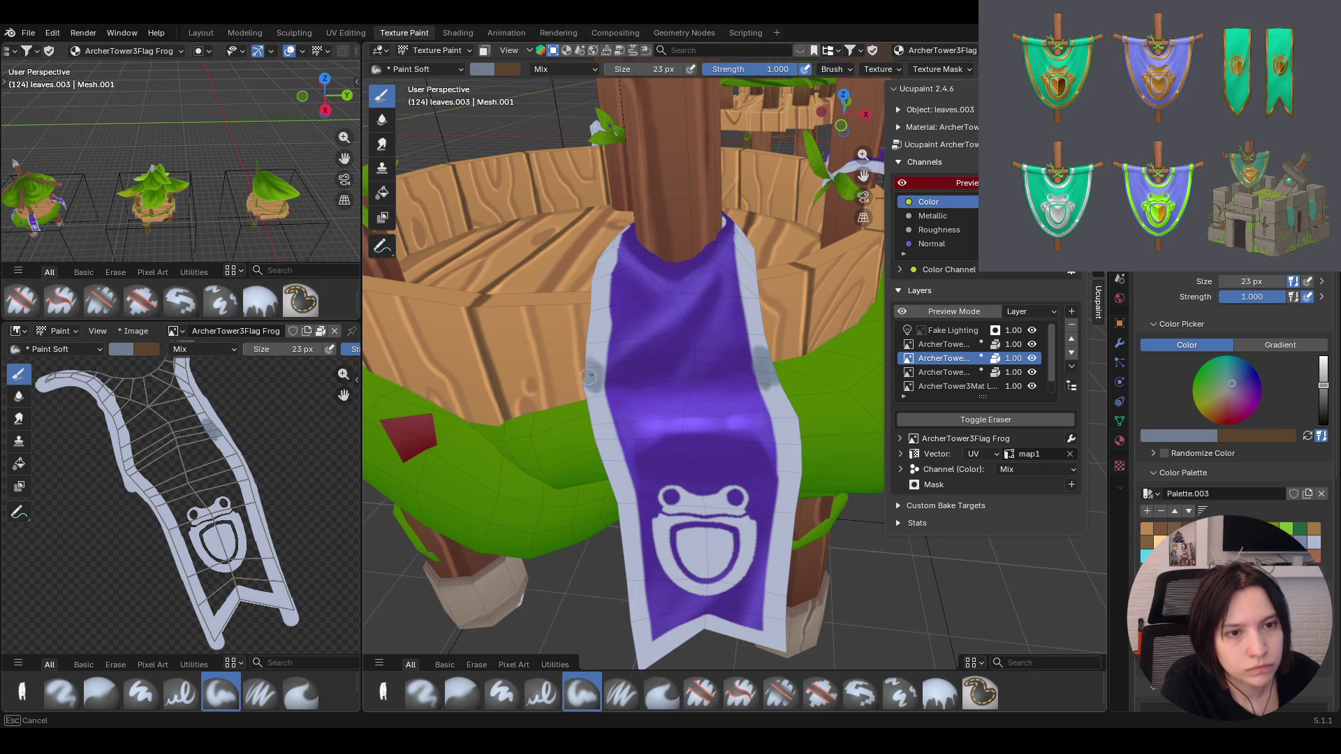
{"action": "left_click", "coordinate": [596, 340]}
{"action": "left_click_drag", "start_coordinate": [603, 329], "coordinate": [598, 287]}
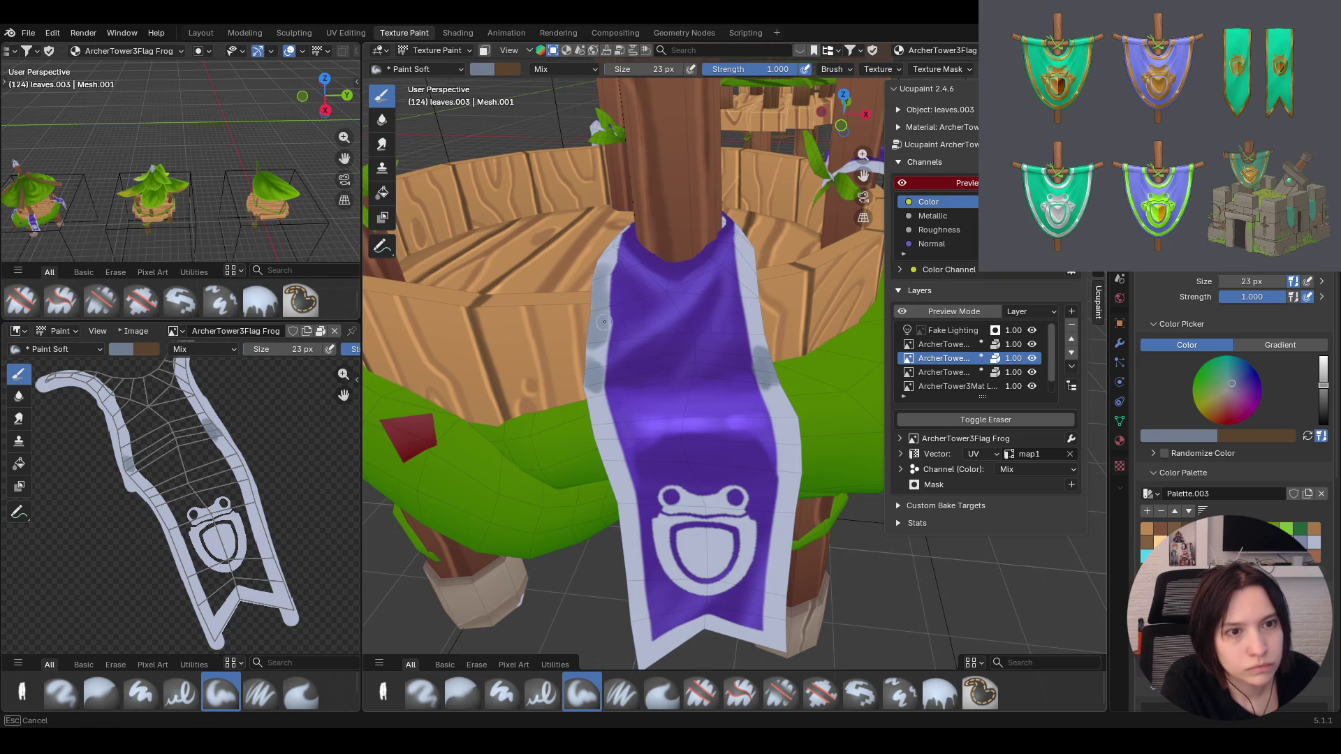
{"action": "left_click_drag", "start_coordinate": [757, 341], "coordinate": [750, 284]}
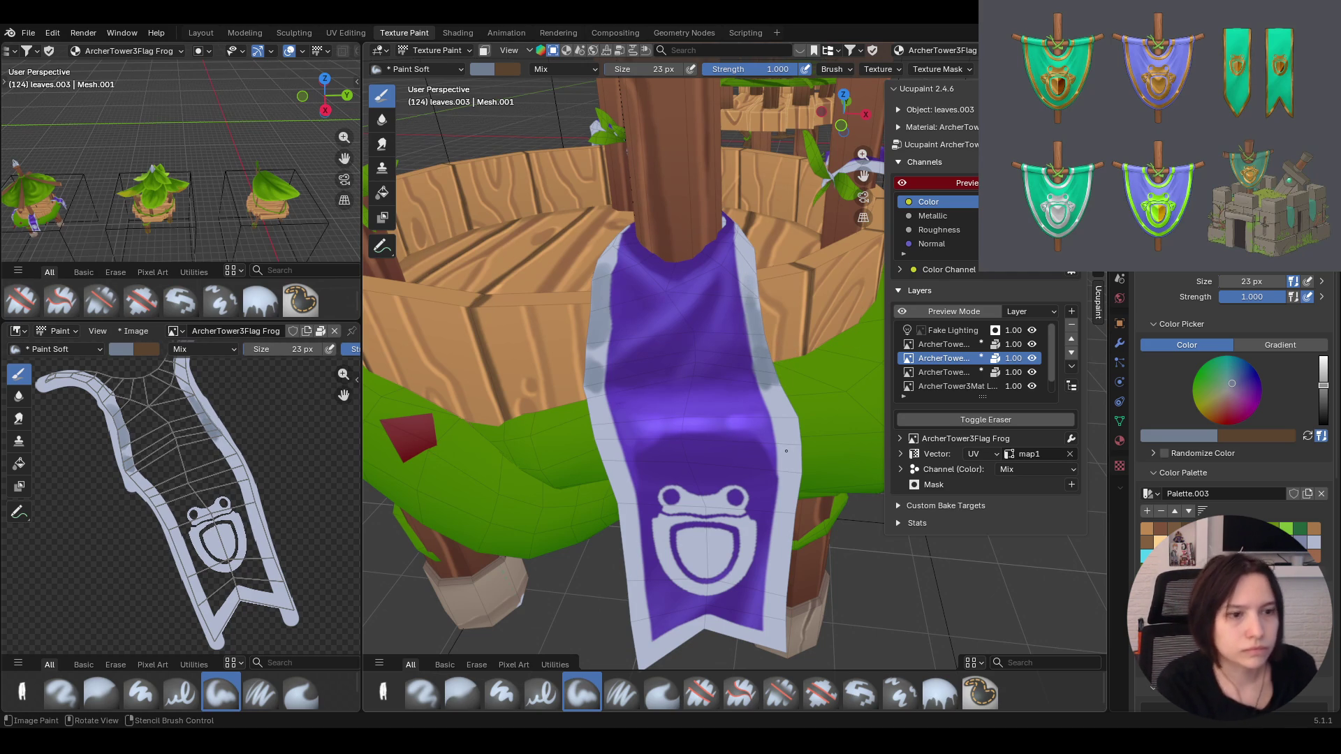
Carry the grey shading down the banner's right edge and along its bottom edge
{"action": "mouse_move", "coordinate": [789, 492]}
{"action": "left_mouse_down"}
{"action": "mouse_move", "coordinate": [790, 452]}
{"action": "mouse_move", "coordinate": [775, 584]}
{"action": "left_mouse_up"}
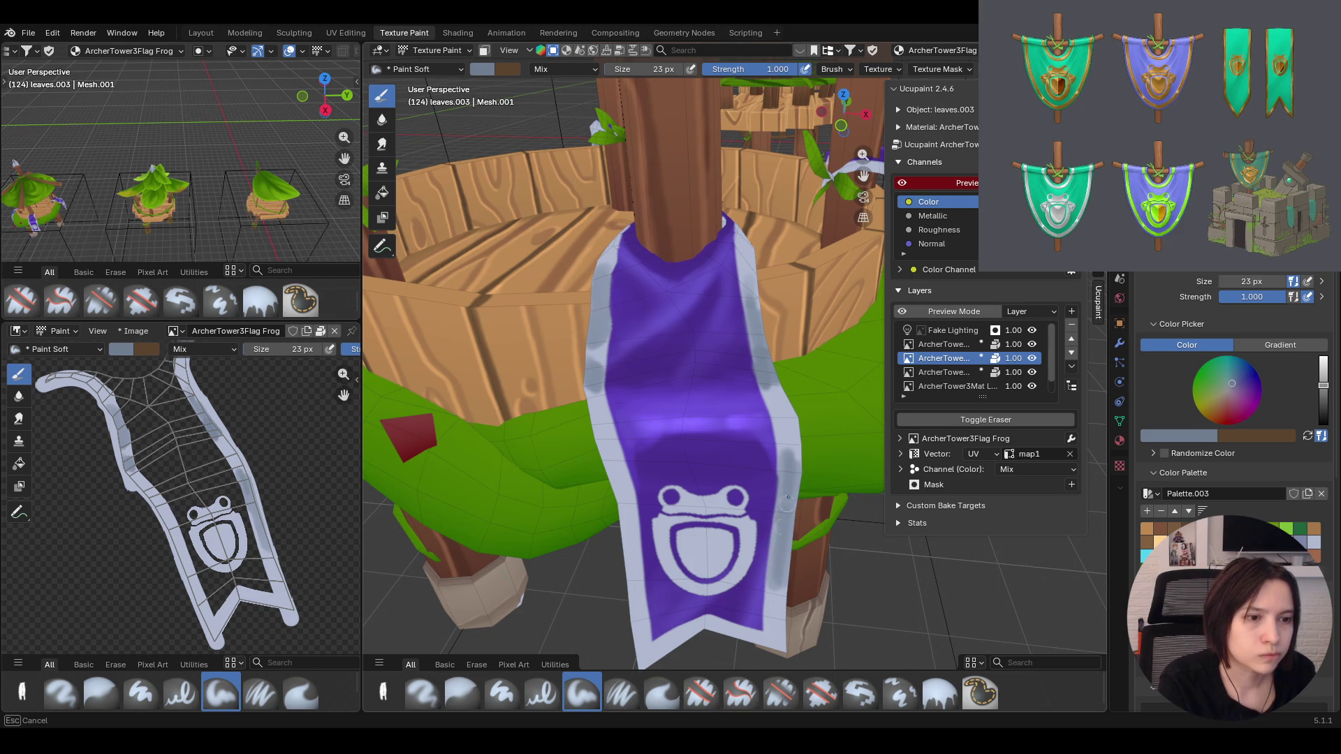
{"action": "left_click_drag", "start_coordinate": [776, 577], "coordinate": [702, 628]}
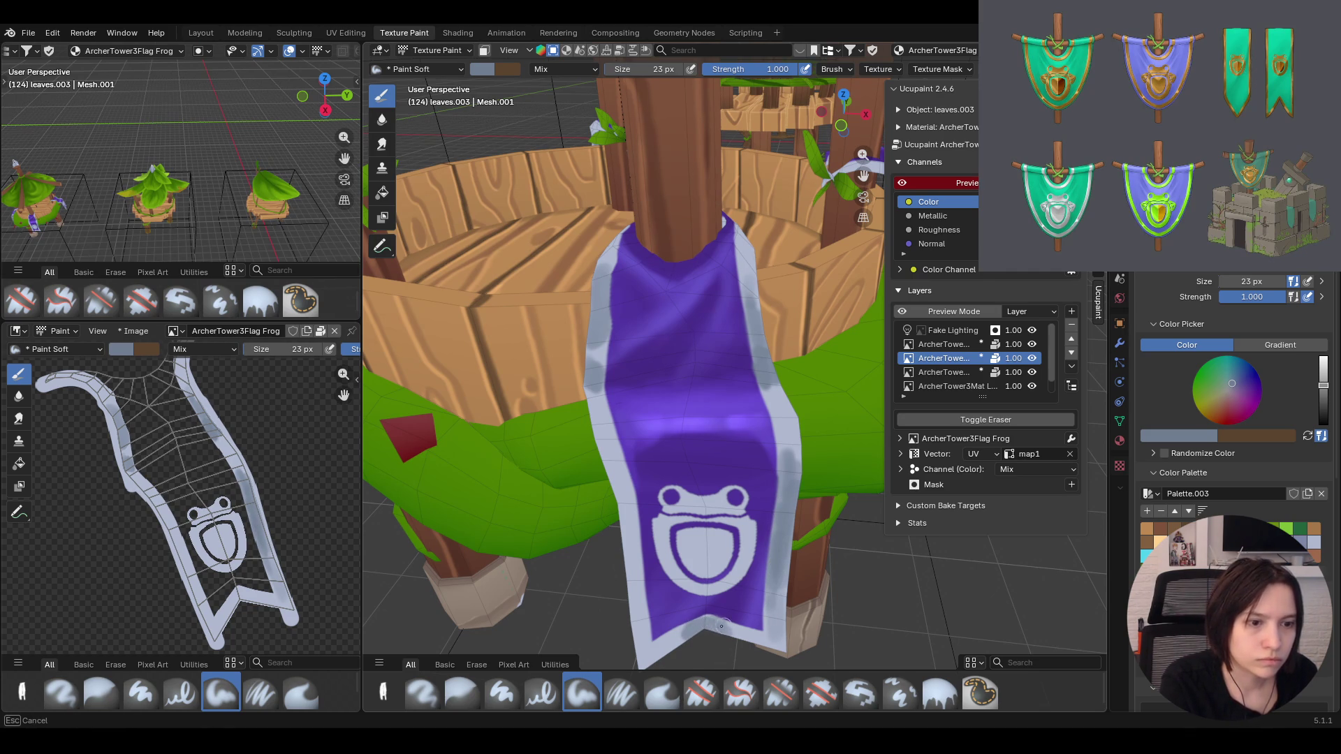
{"action": "left_click_drag", "start_coordinate": [736, 632], "coordinate": [677, 634]}
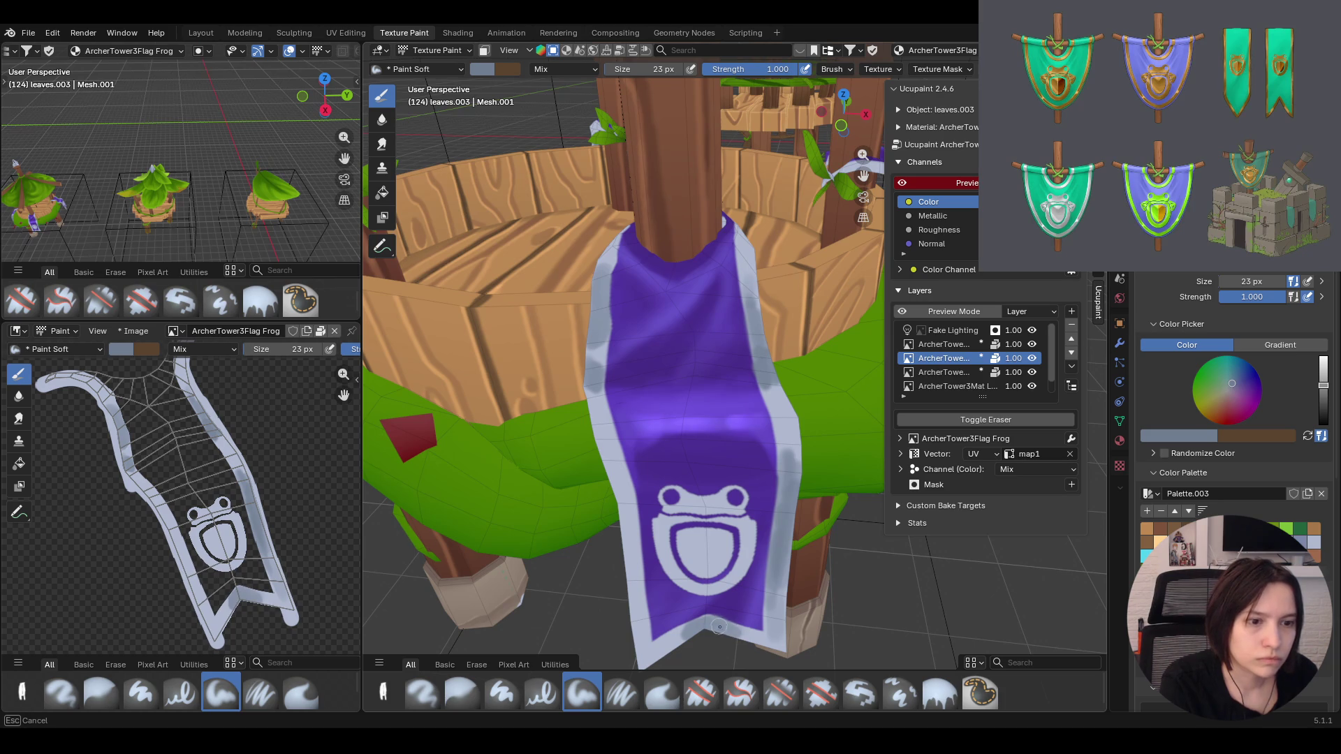
{"action": "left_click_drag", "start_coordinate": [683, 633], "coordinate": [679, 633]}
Darken the banner's left edge with further grey shading strokes
{"action": "left_click_drag", "start_coordinate": [621, 521], "coordinate": [633, 565]}
{"action": "left_click_drag", "start_coordinate": [641, 620], "coordinate": [628, 513]}
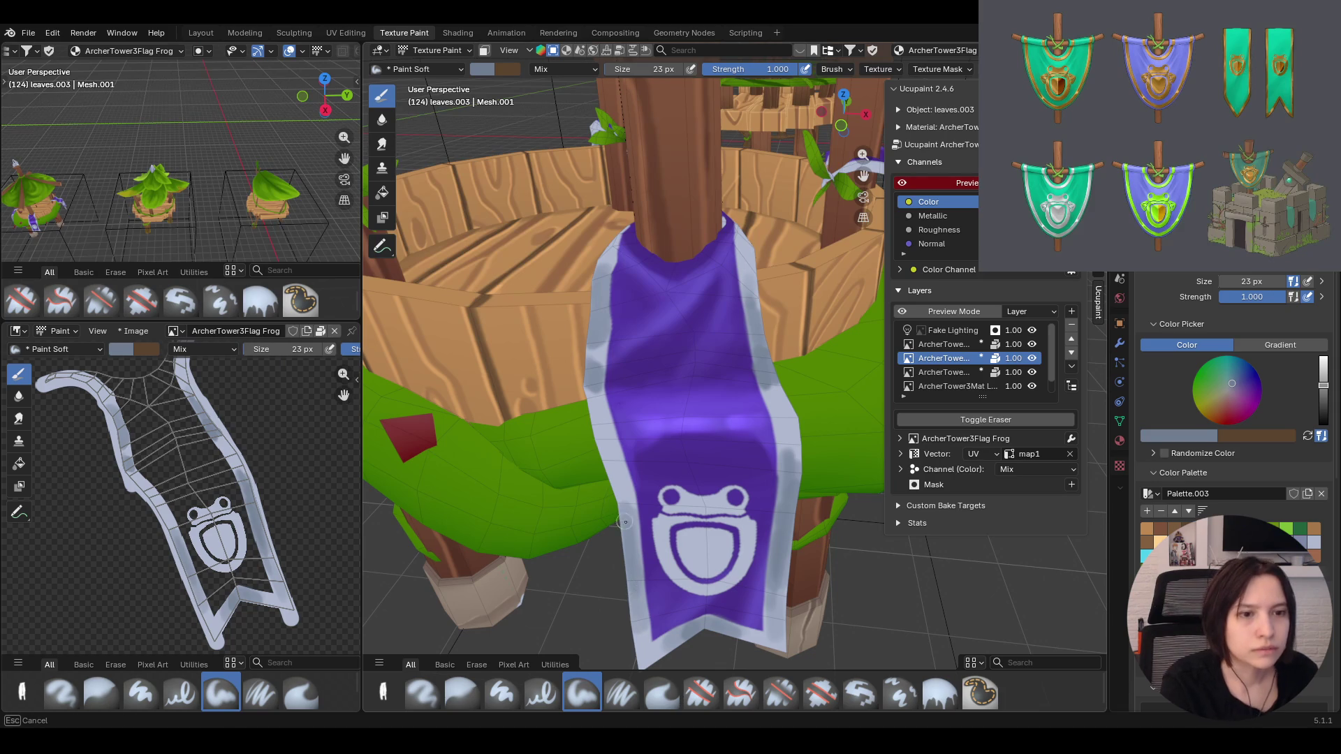
{"action": "left_click_drag", "start_coordinate": [627, 501], "coordinate": [627, 480]}
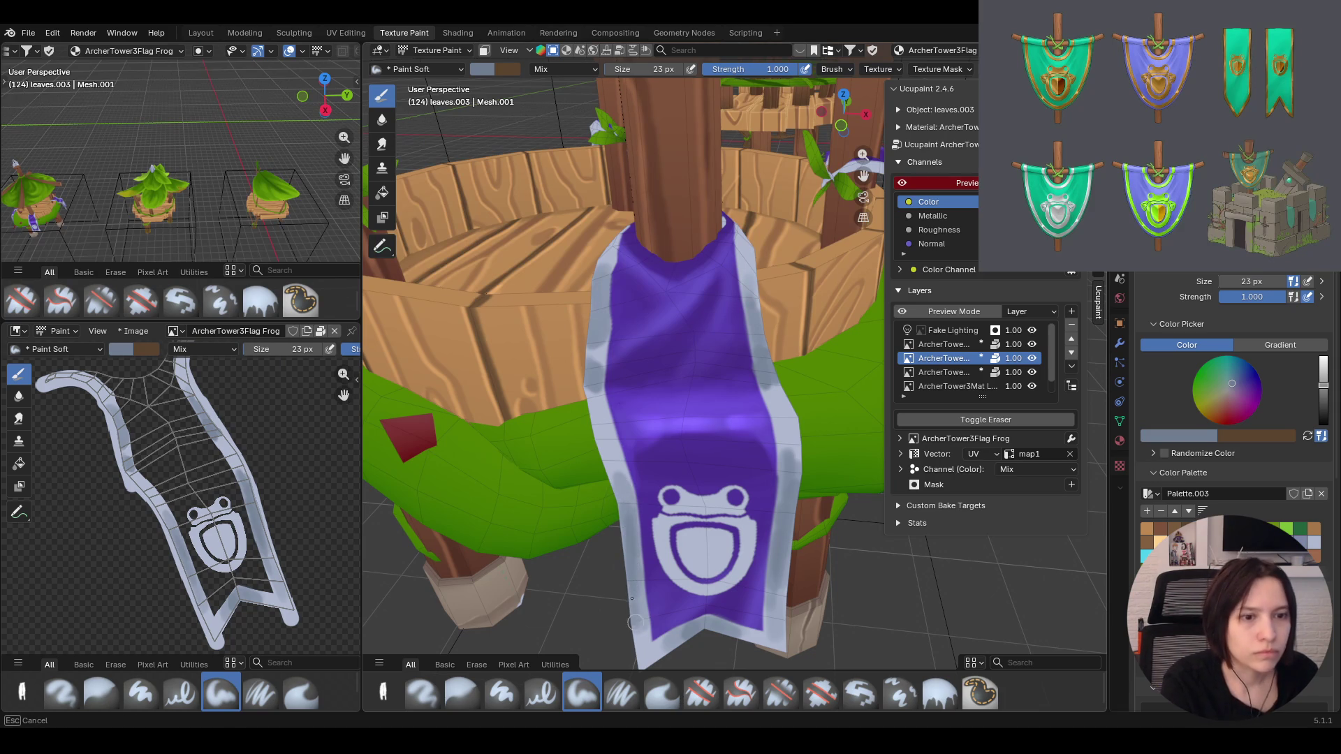
{"action": "left_click_drag", "start_coordinate": [627, 486], "coordinate": [626, 484]}
{"action": "left_click_drag", "start_coordinate": [588, 367], "coordinate": [583, 321]}
{"action": "middle_click_drag", "start_coordinate": [582, 320], "coordinate": [650, 267]}
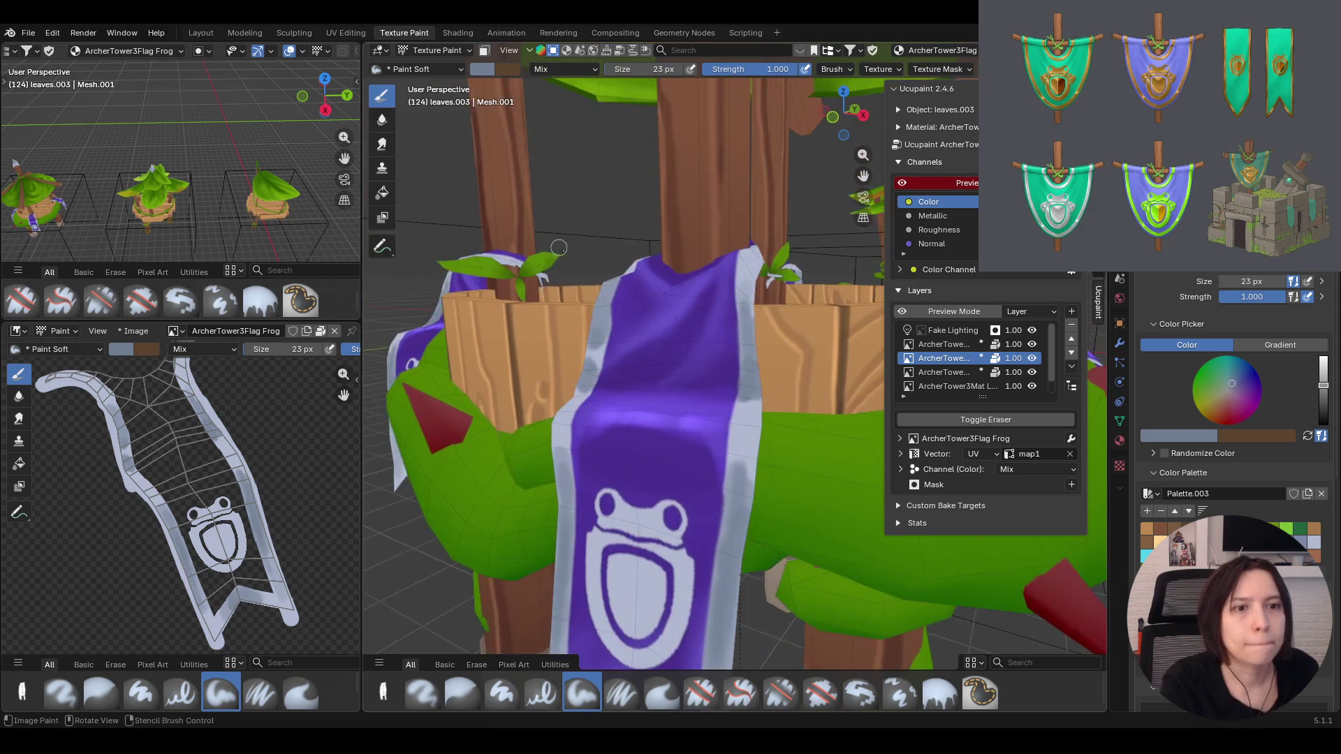
Add one more grey stroke on the banner's left edge and check it from several angles
{"action": "mouse_move", "coordinate": [614, 330]}
{"action": "left_mouse_down"}
{"action": "mouse_move", "coordinate": [593, 353]}
{"action": "mouse_move", "coordinate": [624, 272]}
{"action": "left_mouse_up"}
{"action": "scroll", "coordinate": [625, 272], "scroll_direction": "down", "scroll_amount": 3}
{"action": "scroll", "coordinate": [624, 272], "scroll_direction": "down", "scroll_amount": 2}
{"action": "mouse_move", "coordinate": [625, 272]}
{"action": "middle_mouse_down"}
{"action": "mouse_move", "coordinate": [839, 124]}
{"action": "mouse_move", "coordinate": [800, 451]}
{"action": "mouse_move", "coordinate": [762, 500]}
{"action": "middle_mouse_up"}
{"action": "scroll", "coordinate": [800, 451], "scroll_direction": "up", "scroll_amount": 4}
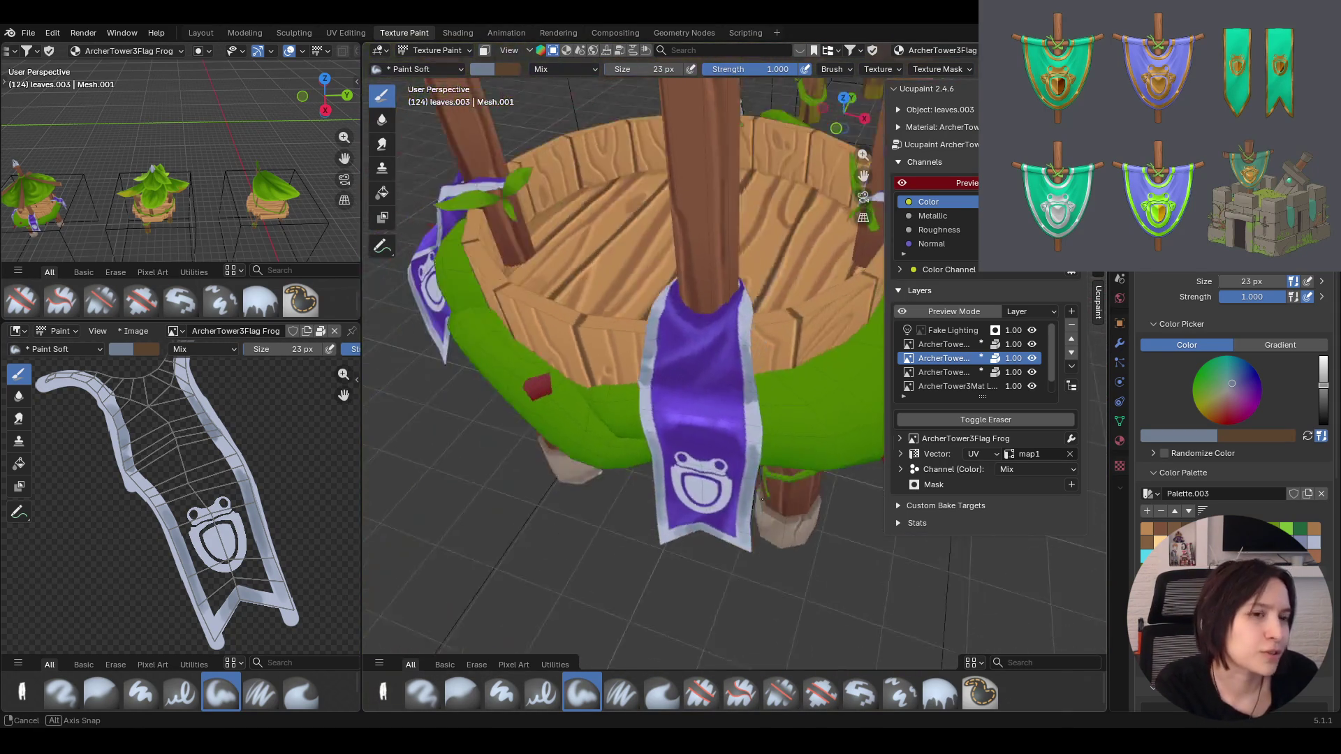
{"action": "middle_click_drag", "start_coordinate": [763, 499], "coordinate": [756, 444]}
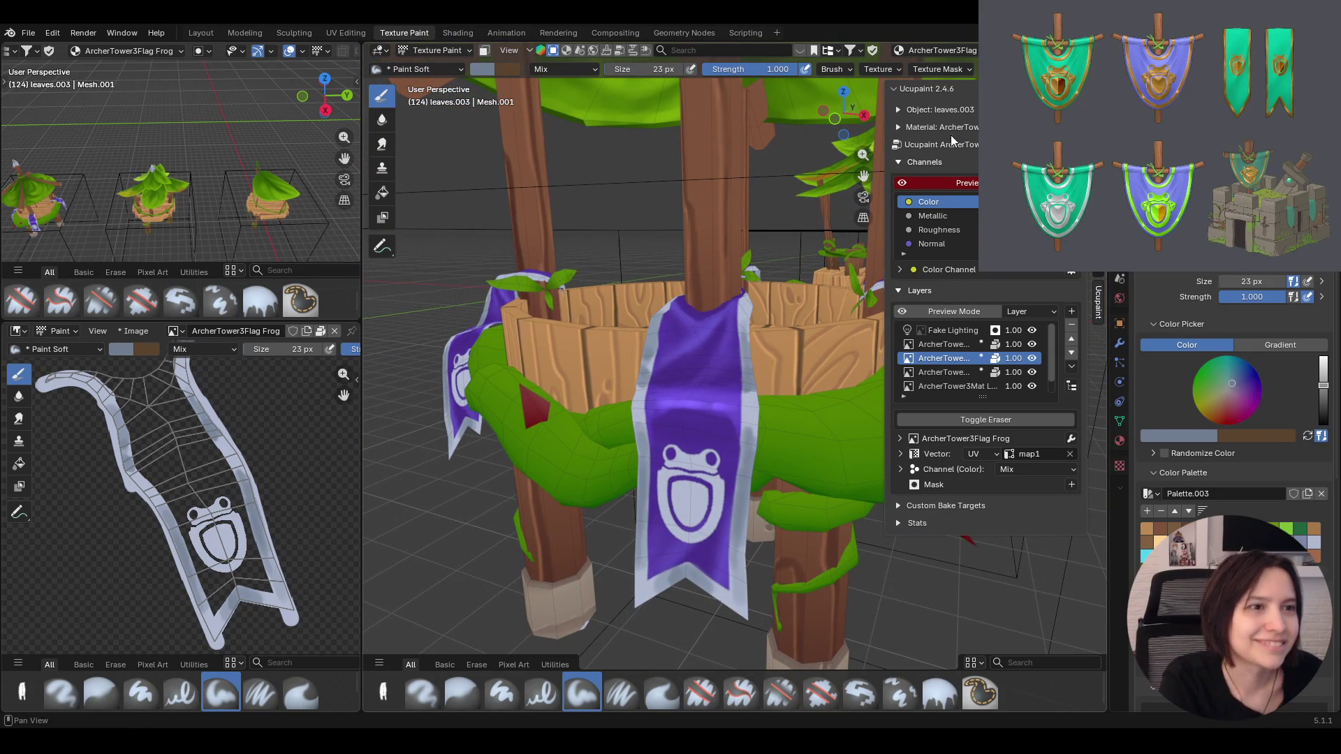
{"action": "middle_click_drag", "start_coordinate": [733, 420], "coordinate": [734, 451]}
{"action": "scroll", "coordinate": [681, 419], "scroll_direction": "up", "scroll_amount": 4}
{"action": "scroll", "coordinate": [682, 420], "scroll_direction": "down", "scroll_amount": 4}
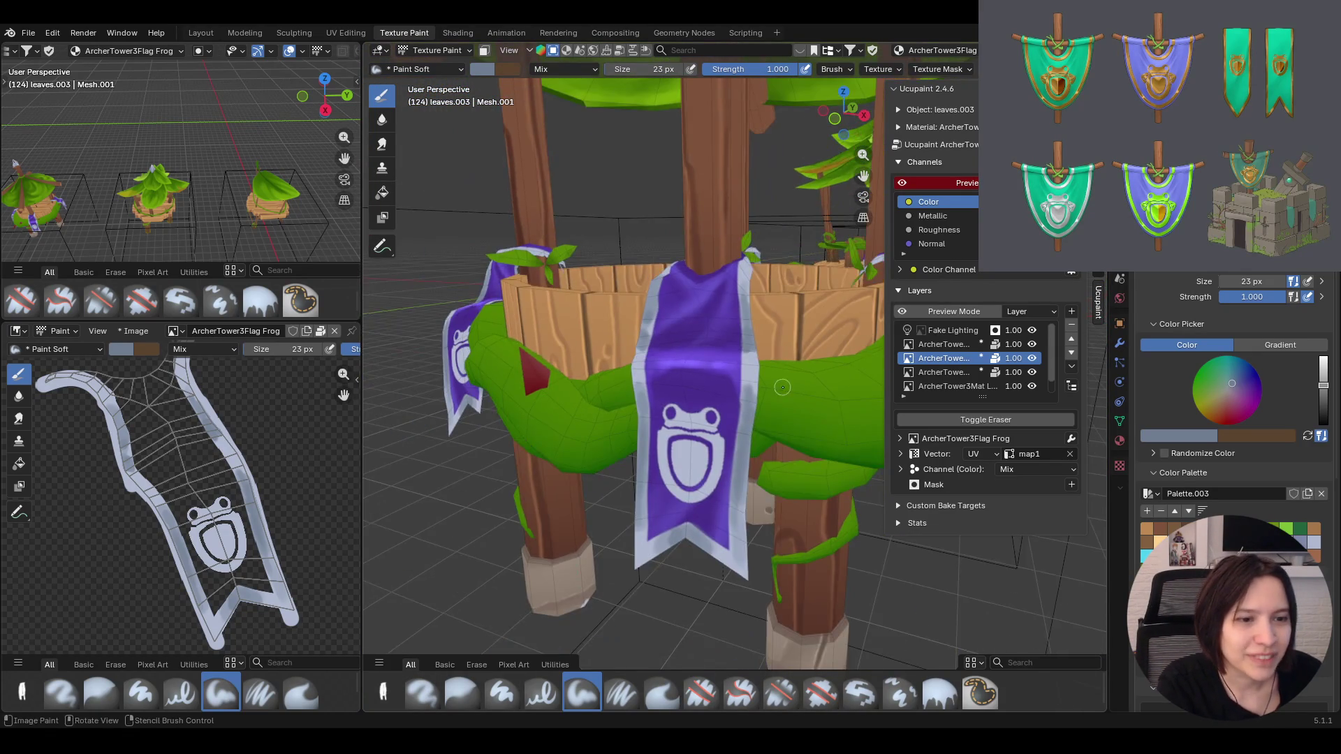
{"action": "middle_click_drag", "start_coordinate": [762, 356], "coordinate": [760, 530]}
{"action": "middle_click_drag", "start_coordinate": [767, 461], "coordinate": [660, 491]}
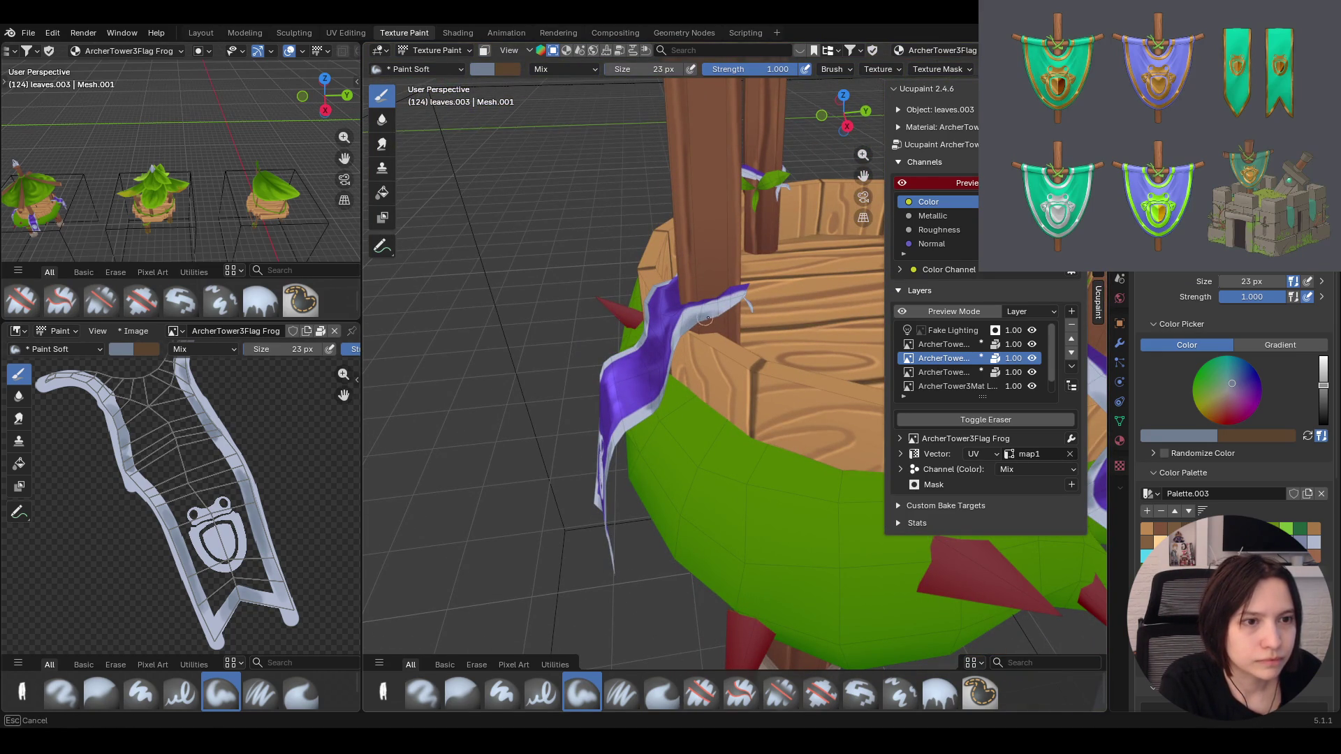
Orbit around the whole tower to judge how the shaded banners read
{"action": "middle_click_drag", "start_coordinate": [677, 342], "coordinate": [677, 342]}
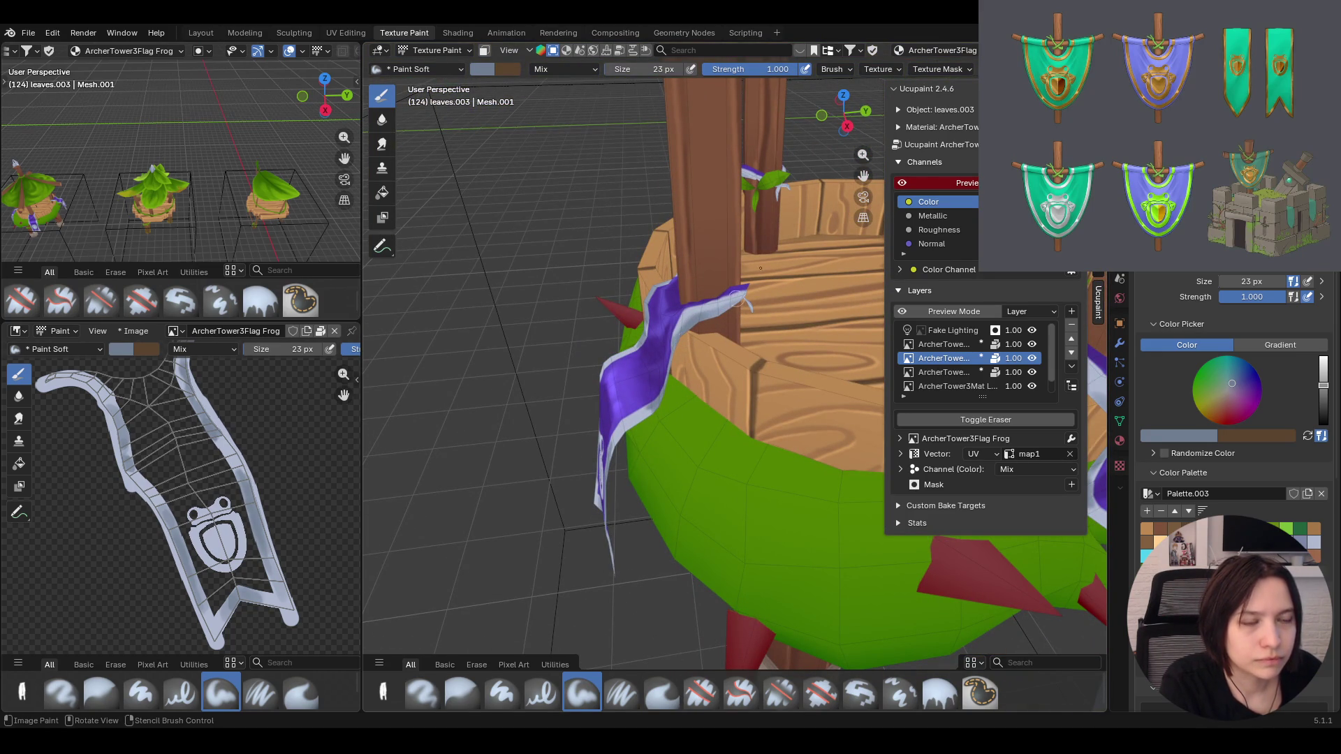
{"action": "middle_click_drag", "start_coordinate": [716, 204], "coordinate": [807, 218]}
{"action": "scroll", "coordinate": [807, 218], "scroll_direction": "down", "scroll_amount": 8}
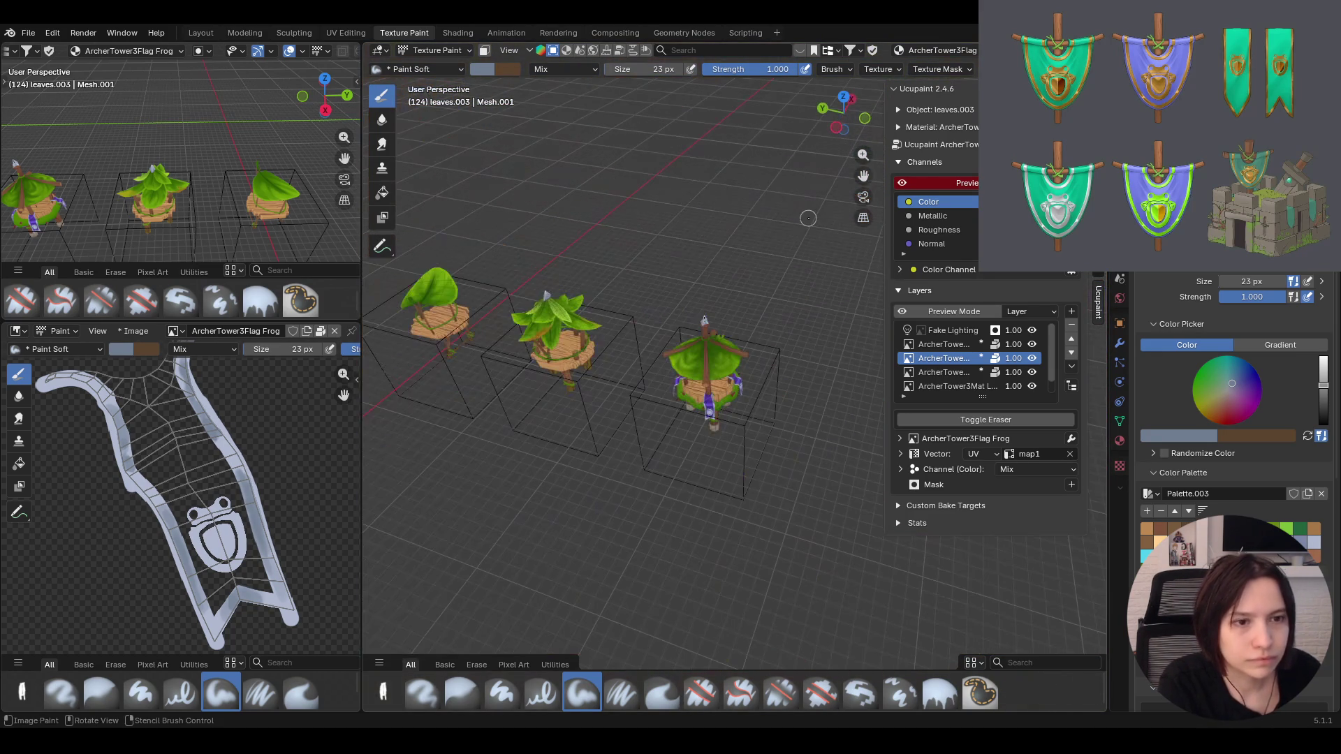
{"action": "scroll", "coordinate": [737, 462], "scroll_direction": "up", "scroll_amount": 8}
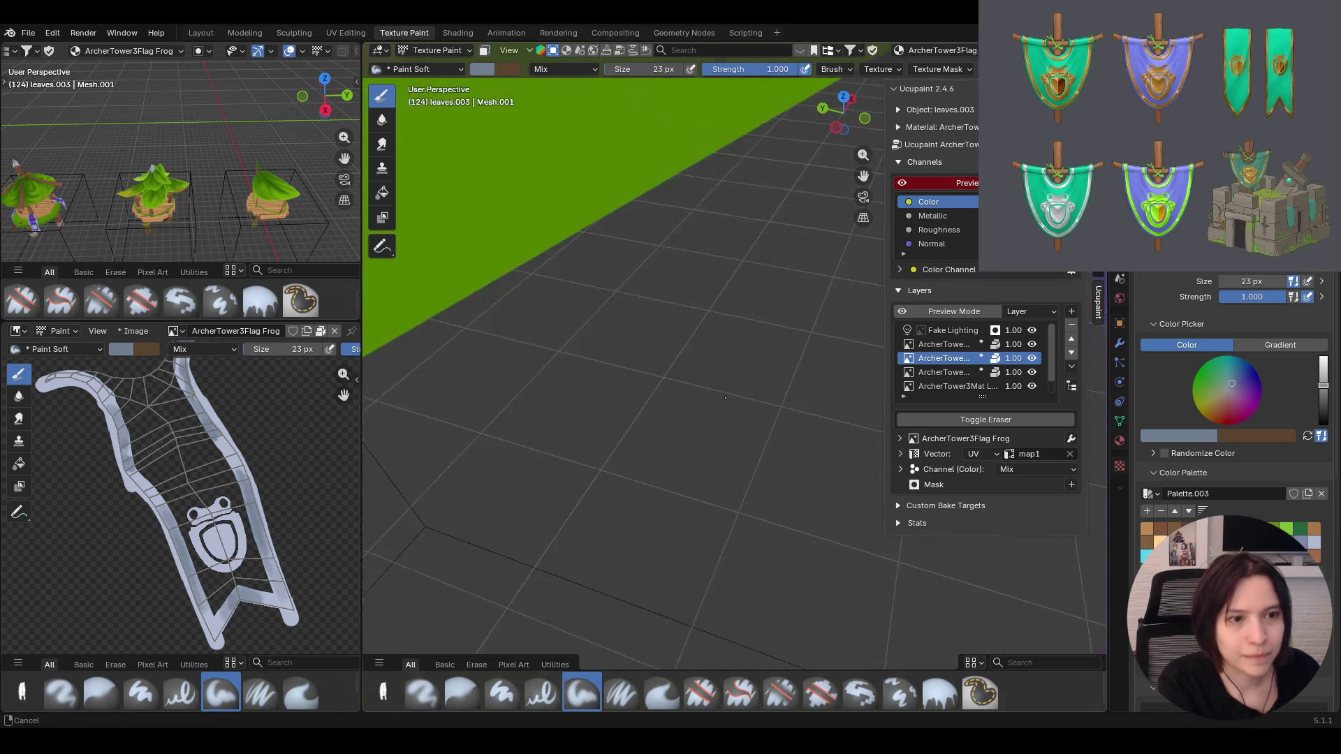
{"action": "middle_click_drag", "start_coordinate": [739, 462], "coordinate": [715, 405]}
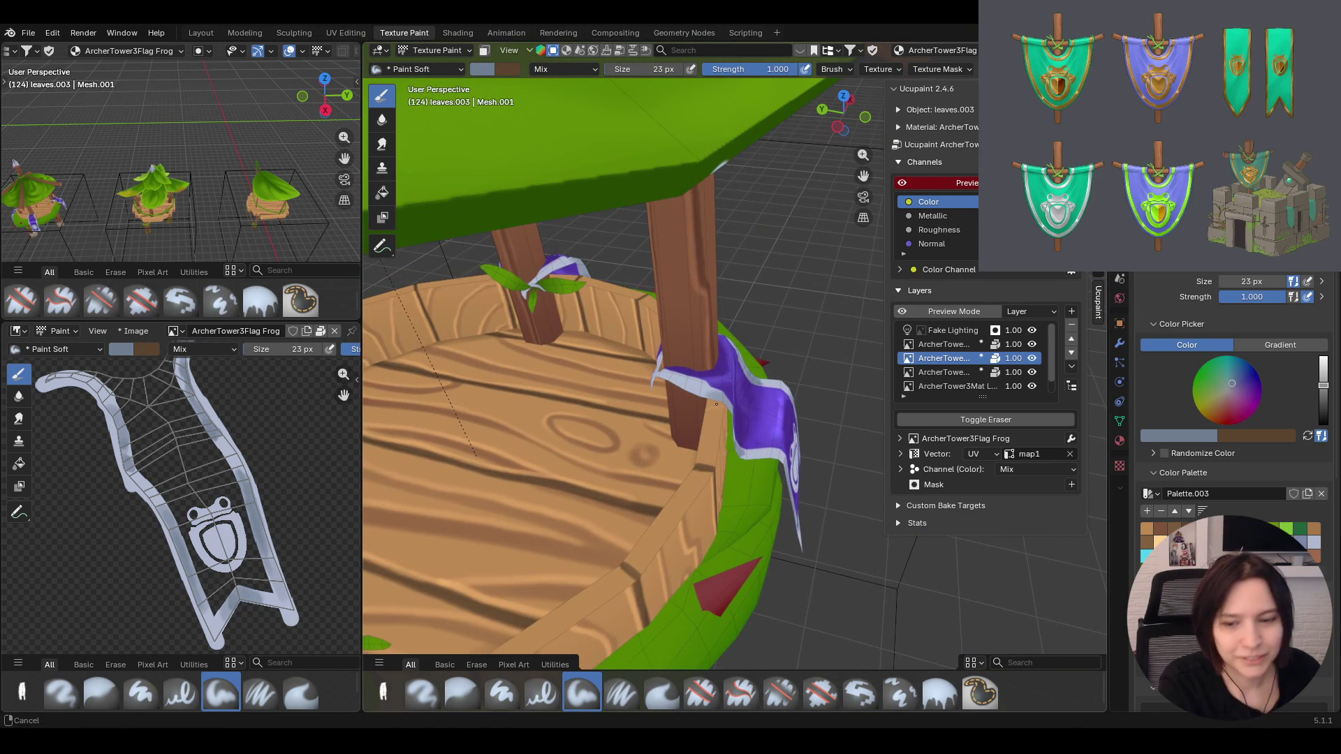
{"action": "middle_click_drag", "start_coordinate": [664, 382], "coordinate": [665, 382]}
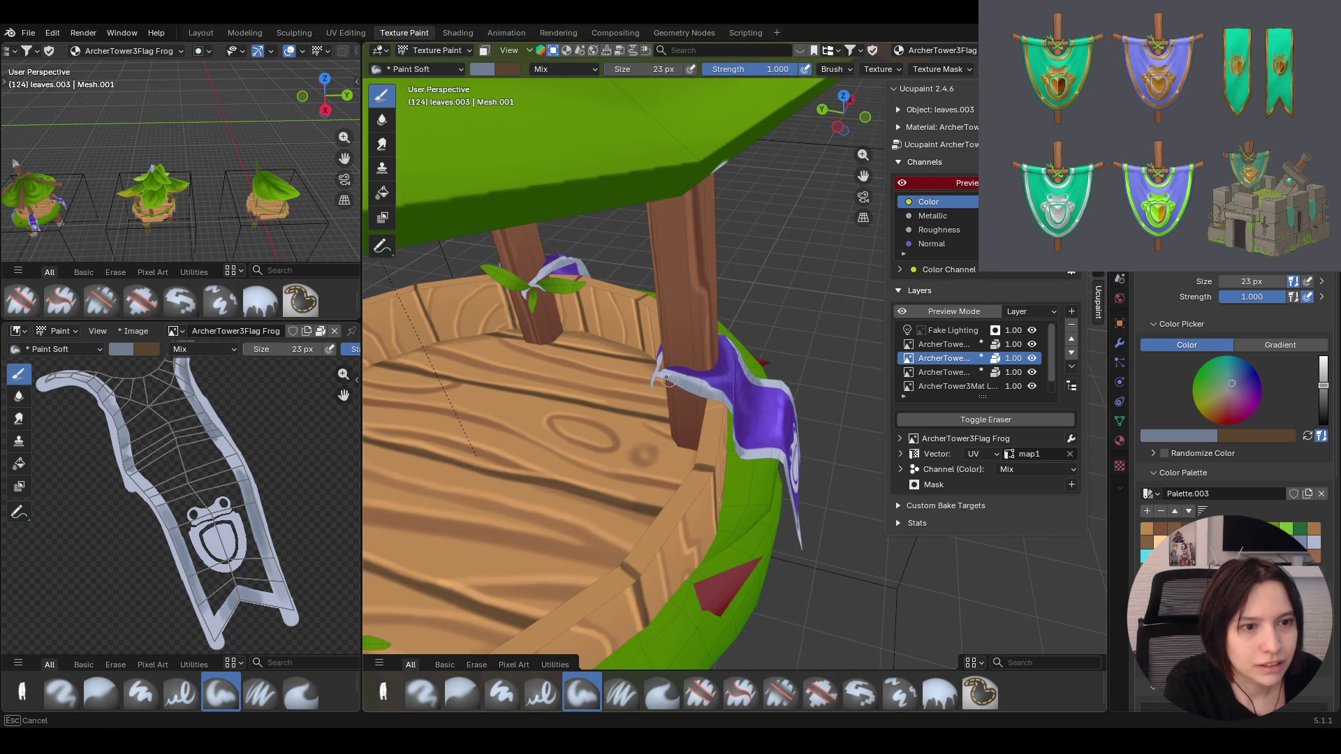
{"action": "mouse_move", "coordinate": [660, 383]}
{"action": "middle_mouse_down"}
{"action": "mouse_move", "coordinate": [513, 338]}
{"action": "mouse_move", "coordinate": [556, 373]}
{"action": "middle_mouse_up"}
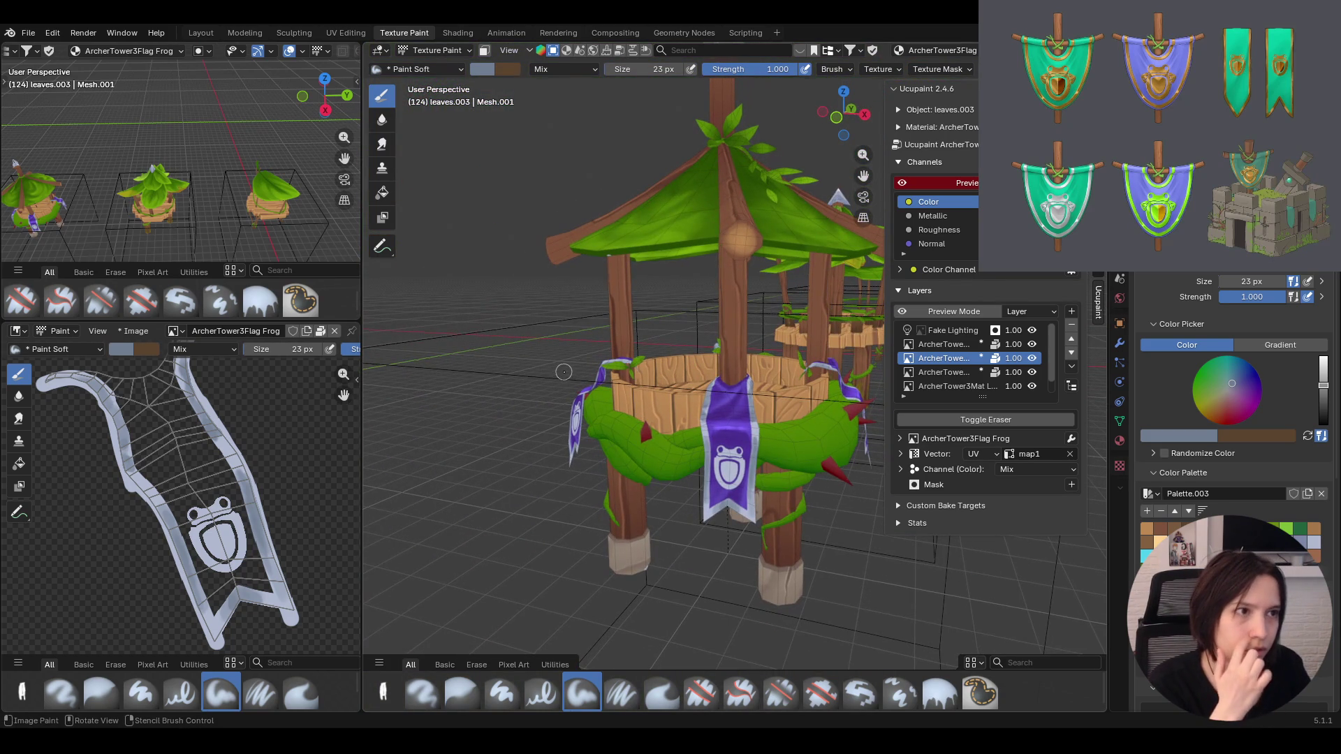
{"action": "mouse_move", "coordinate": [777, 445]}
{"action": "middle_mouse_down"}
{"action": "mouse_move", "coordinate": [739, 505]}
{"action": "mouse_move", "coordinate": [770, 519]}
{"action": "middle_mouse_up"}
{"action": "scroll", "coordinate": [771, 519], "scroll_direction": "down", "scroll_amount": 5}
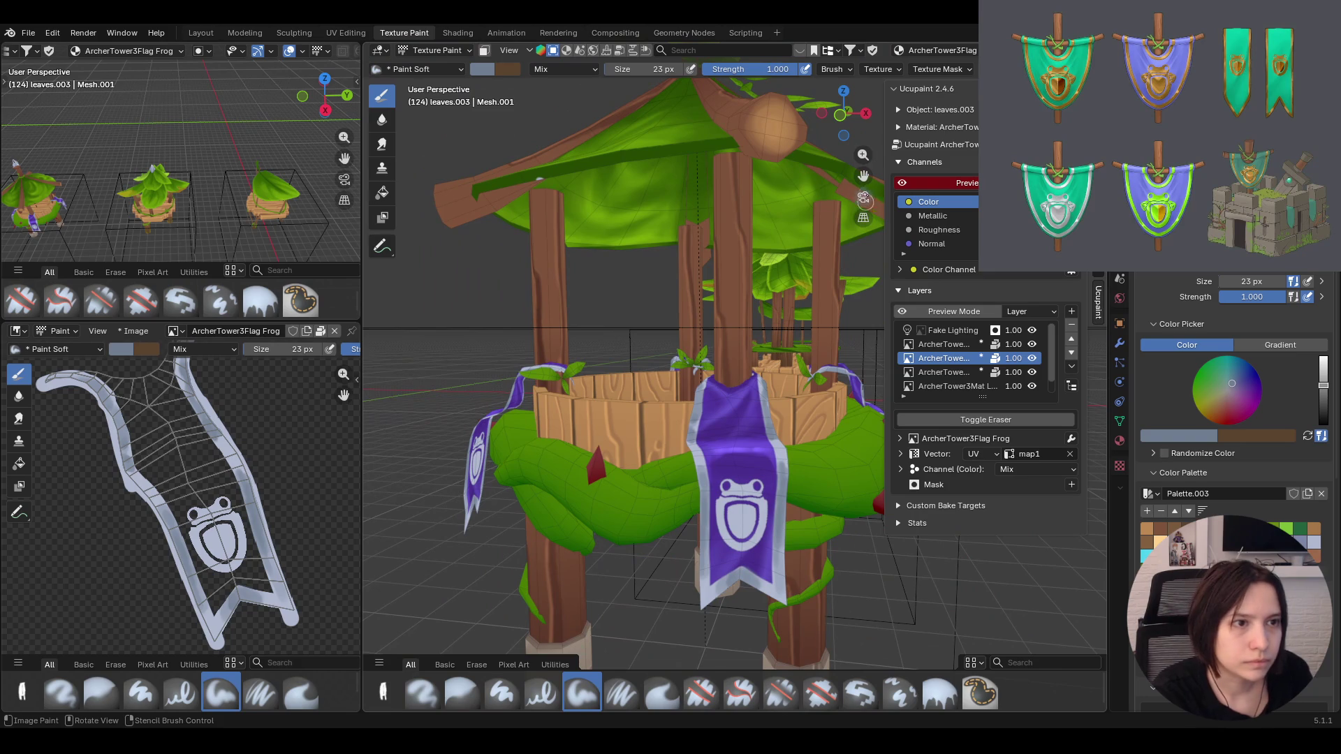
{"action": "scroll", "coordinate": [771, 519], "scroll_direction": "up", "scroll_amount": 2}
{"action": "scroll", "coordinate": [718, 444], "scroll_direction": "up", "scroll_amount": 3}
{"action": "scroll", "coordinate": [718, 444], "scroll_direction": "down", "scroll_amount": 1}
{"action": "middle_click_drag", "start_coordinate": [712, 440], "coordinate": [718, 443]}
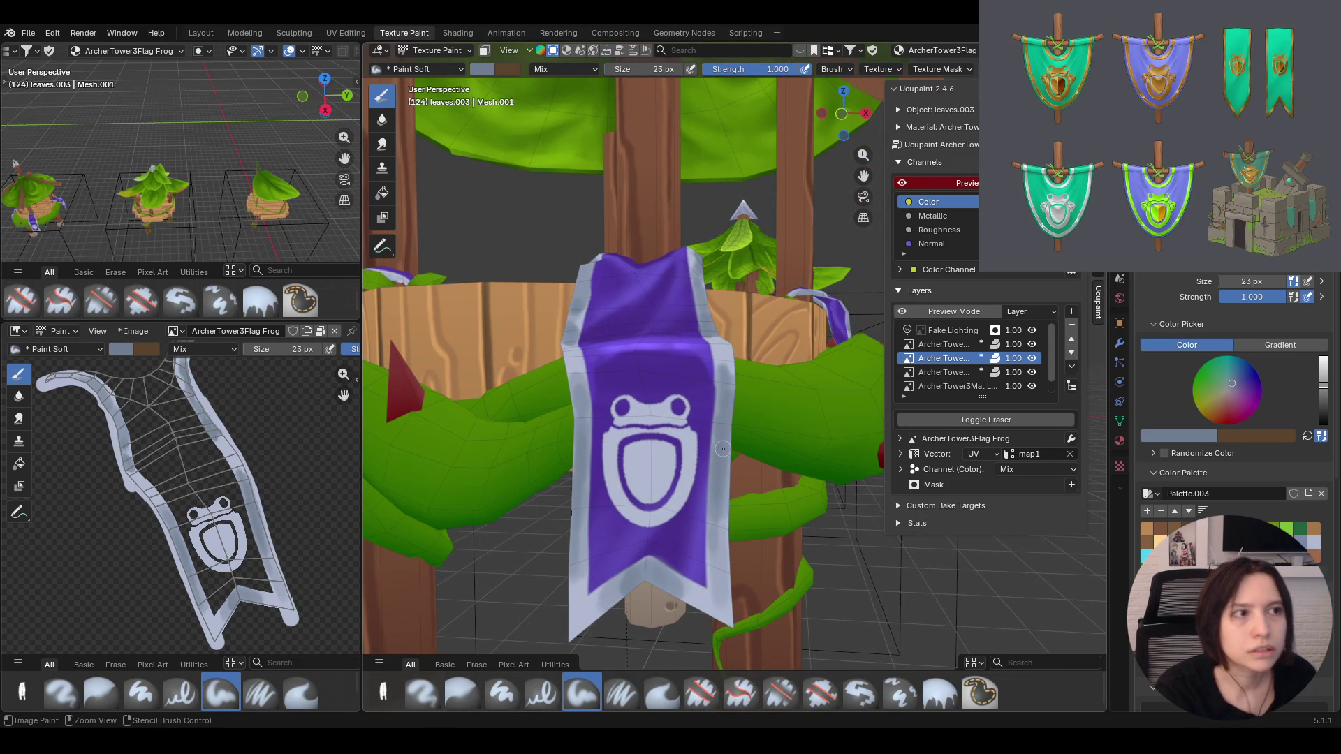
Deepen the grey shading down the flag's left edge and along its bottom edge
{"action": "left_click_drag", "start_coordinate": [574, 524], "coordinate": [574, 636]}
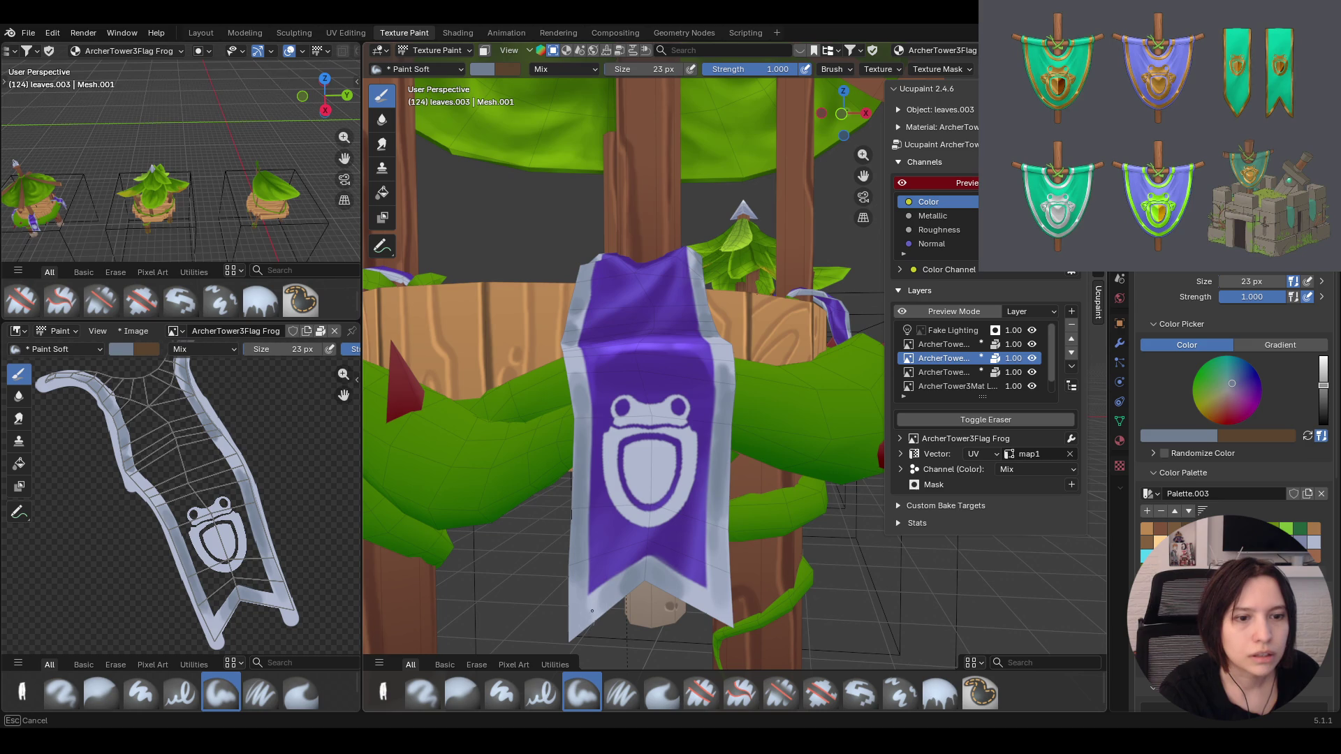
{"action": "mouse_move", "coordinate": [636, 580]}
{"action": "left_mouse_down"}
{"action": "mouse_move", "coordinate": [719, 613]}
{"action": "mouse_move", "coordinate": [724, 477]}
{"action": "mouse_move", "coordinate": [717, 600]}
{"action": "mouse_move", "coordinate": [623, 587]}
{"action": "left_mouse_up"}
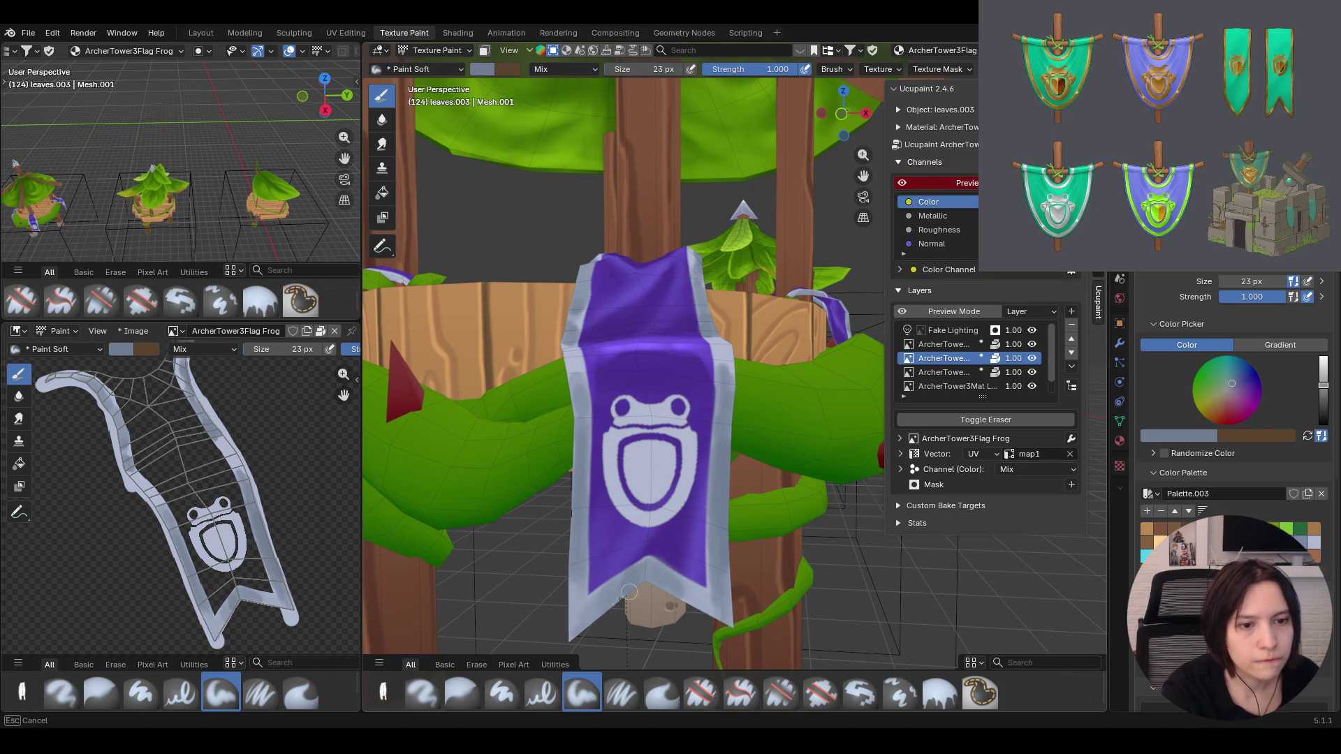
{"action": "left_click_drag", "start_coordinate": [622, 587], "coordinate": [707, 619]}
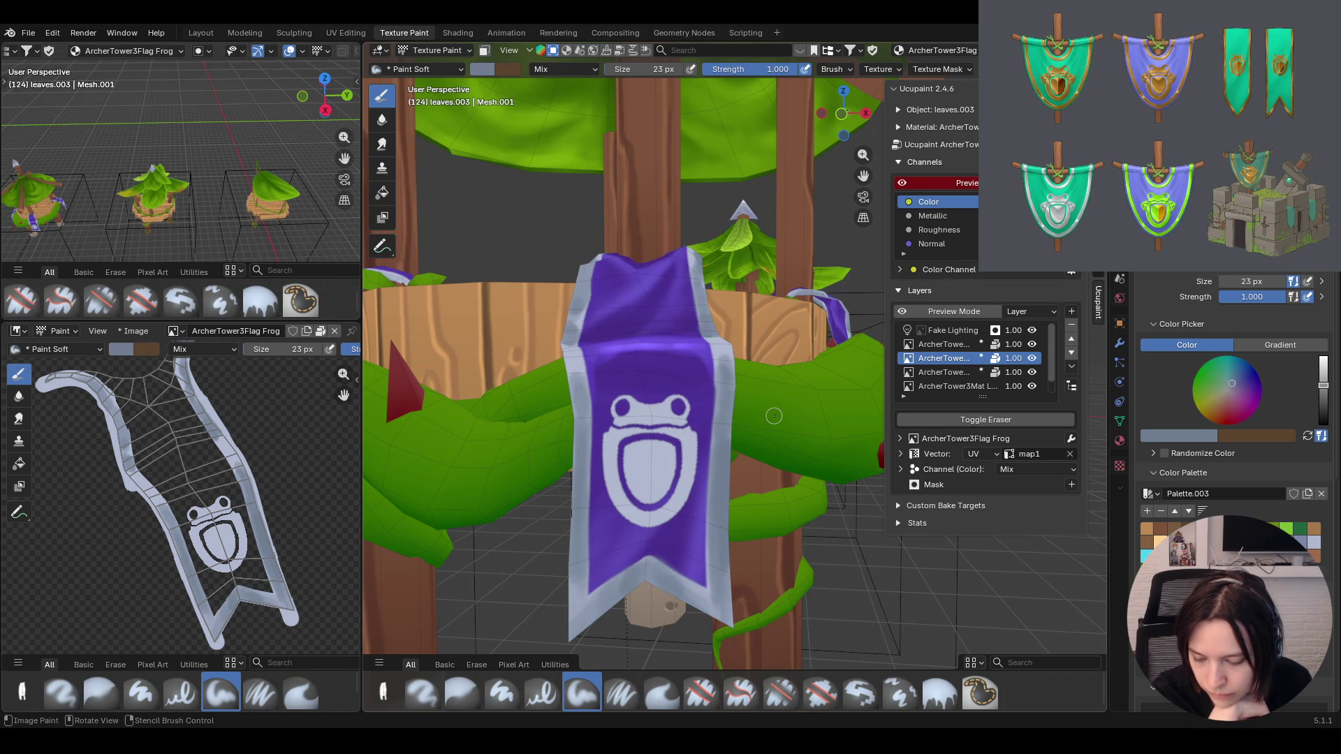
{"action": "mouse_move", "coordinate": [773, 415]}
{"action": "middle_mouse_down"}
{"action": "mouse_move", "coordinate": [762, 417]}
{"action": "mouse_move", "coordinate": [1249, 385]}
{"action": "middle_mouse_up"}
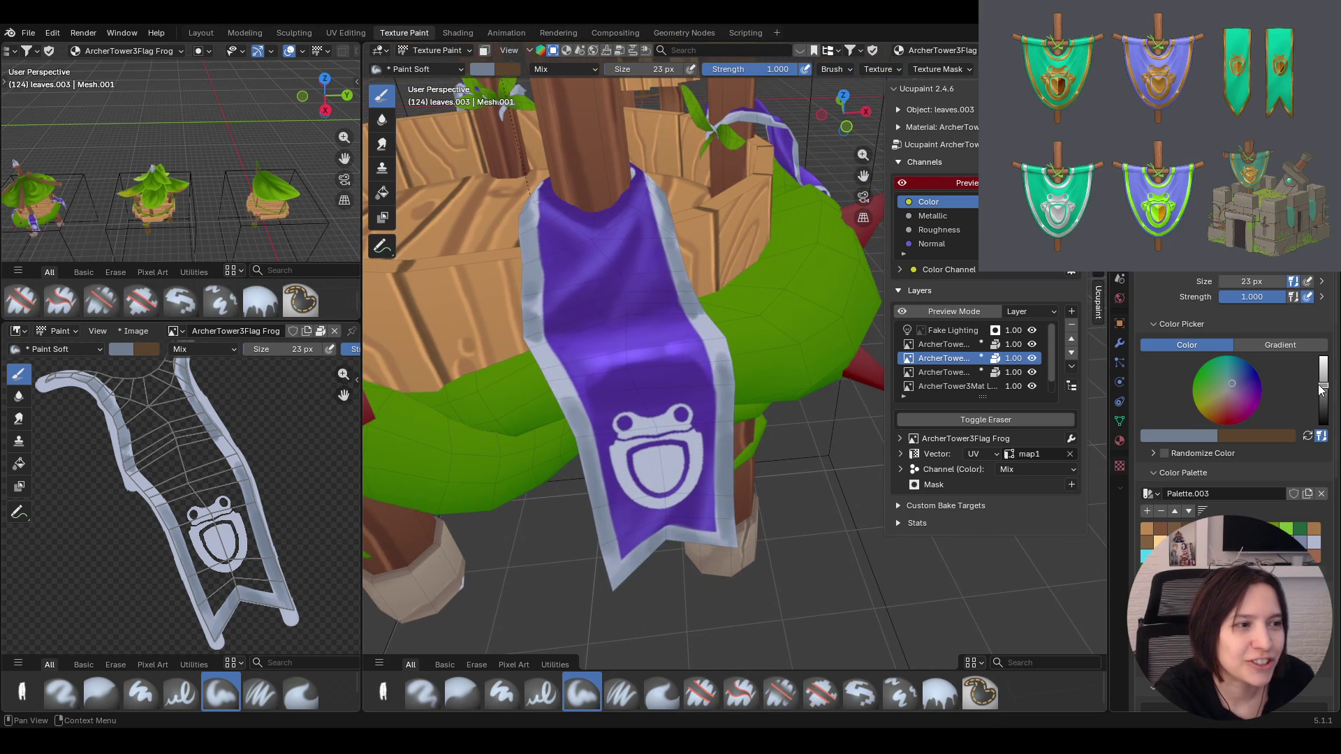
Brighten the paint colour, dab a faint highlight on the banner, and pick Paint Soft Pressure
{"action": "left_click_drag", "start_coordinate": [1324, 384], "coordinate": [1324, 372]}
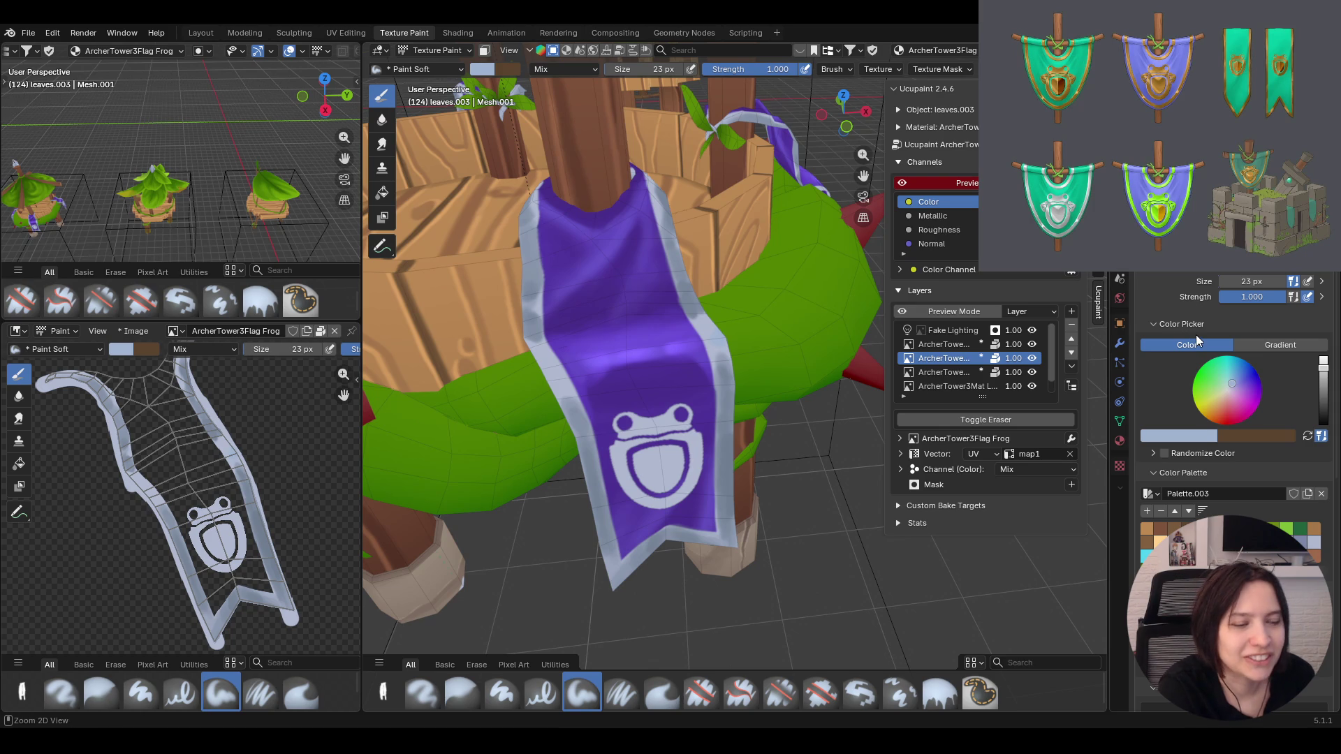
{"action": "left_click_drag", "start_coordinate": [1235, 384], "coordinate": [1231, 387]}
{"action": "left_click_drag", "start_coordinate": [737, 328], "coordinate": [712, 337]}
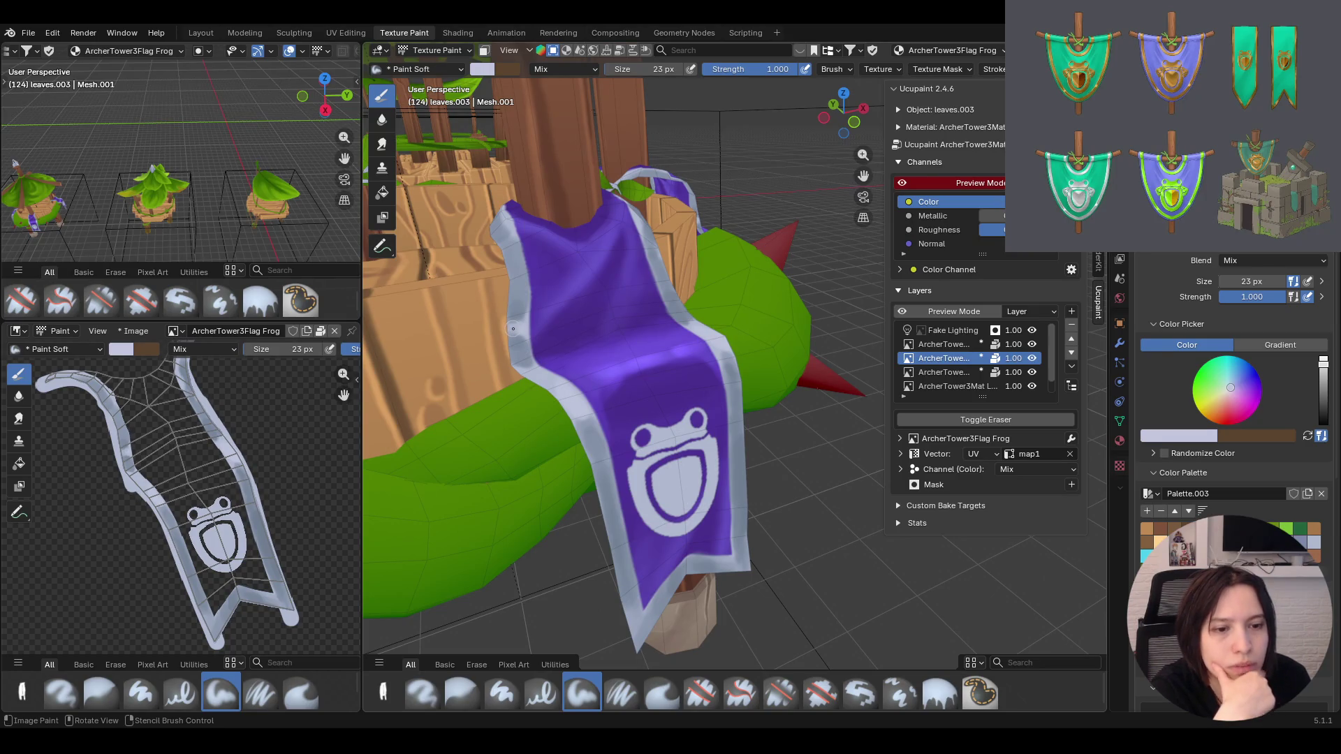
{"action": "left_click", "coordinate": [618, 687]}
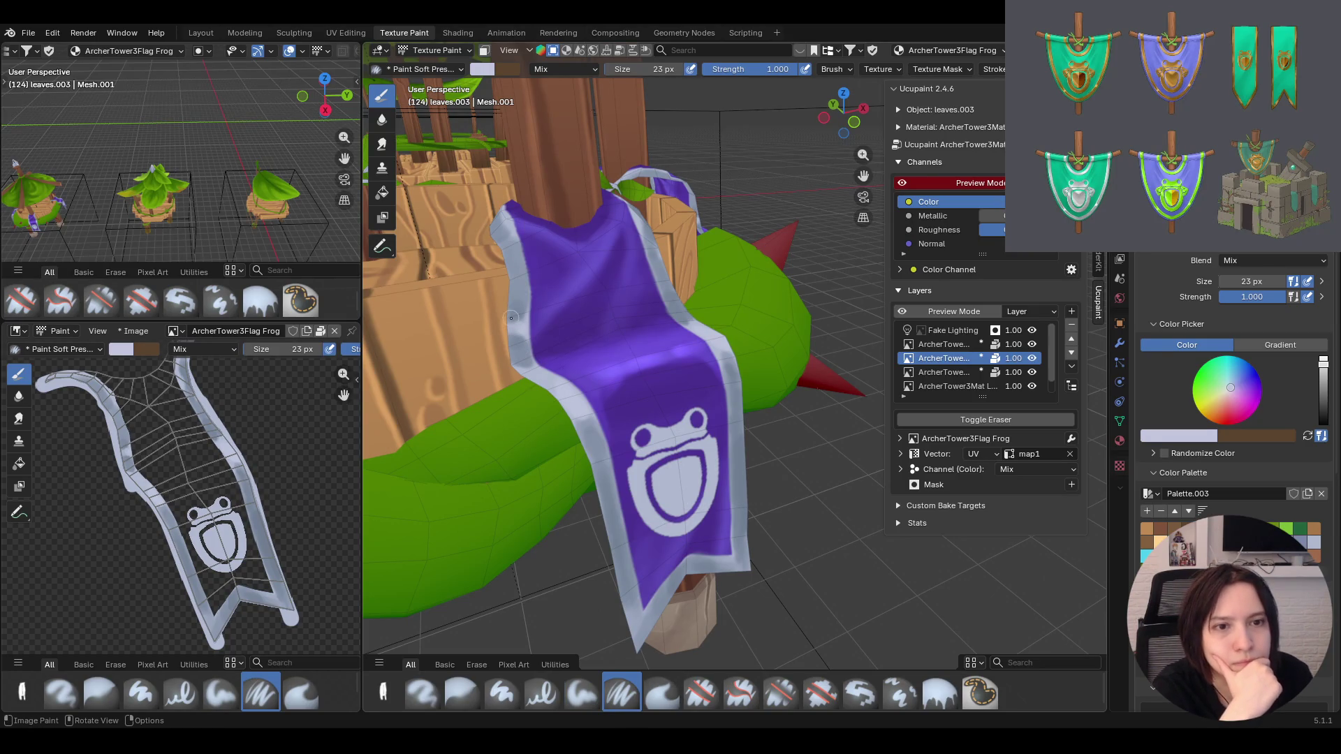
On ArcherTower3Mat Layer 1, paint soft shading down the banner's left edge
{"action": "left_click", "coordinate": [954, 345]}
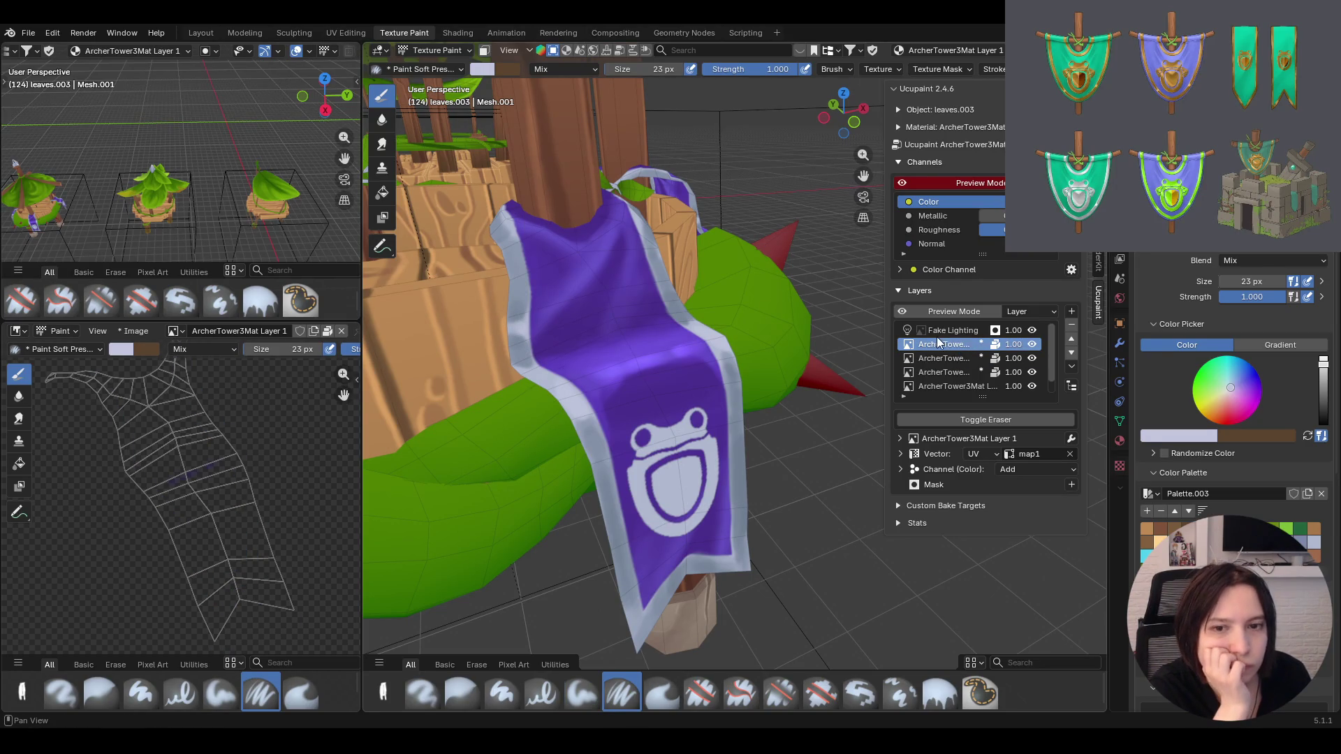
{"action": "left_click", "coordinate": [936, 331]}
{"action": "middle_click_drag", "start_coordinate": [451, 316], "coordinate": [492, 296]}
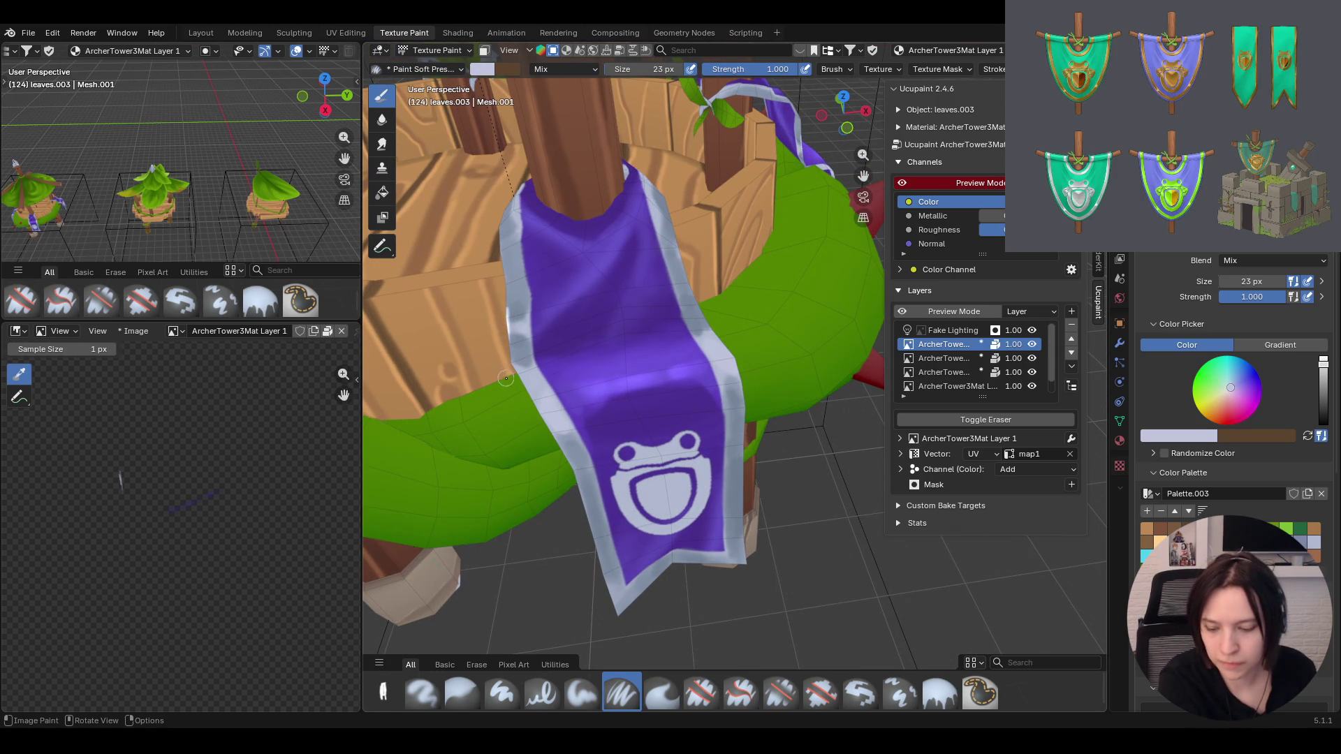
{"action": "key", "text": "ctrl"}
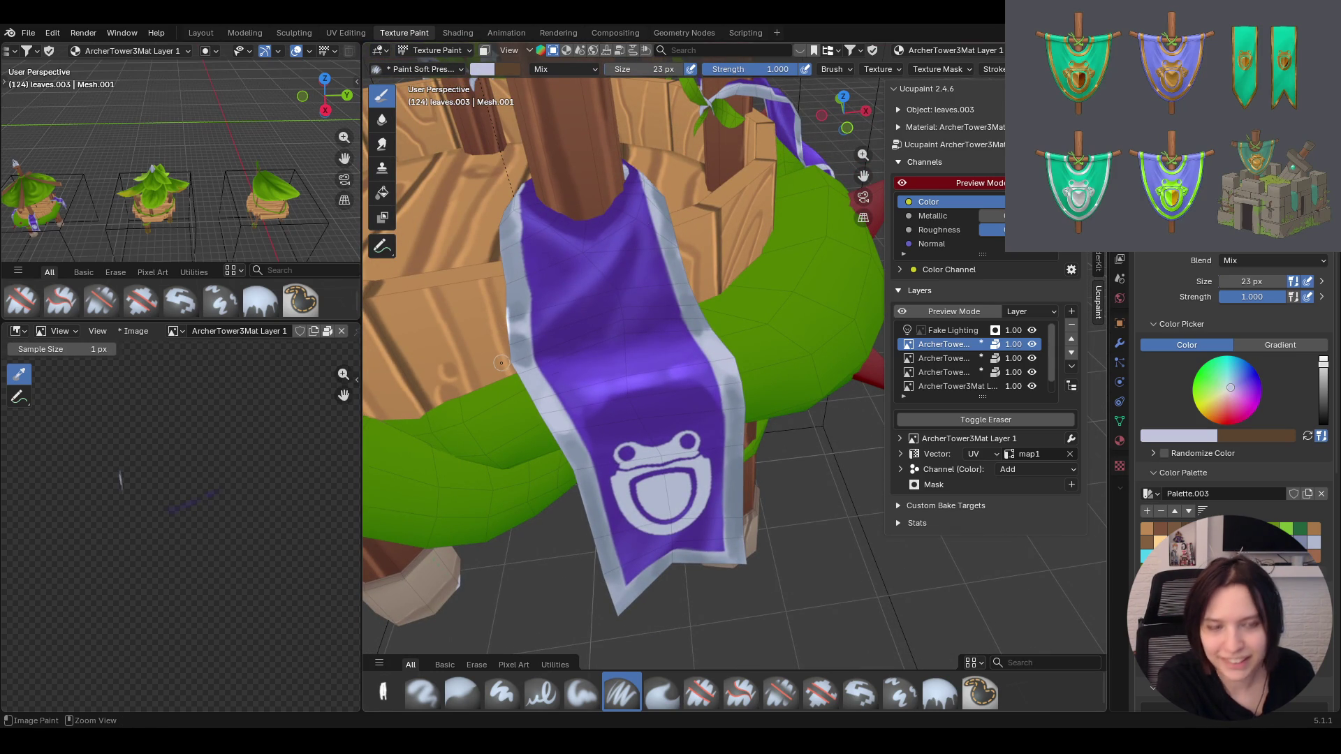
{"action": "left_click_drag", "start_coordinate": [505, 319], "coordinate": [516, 328]}
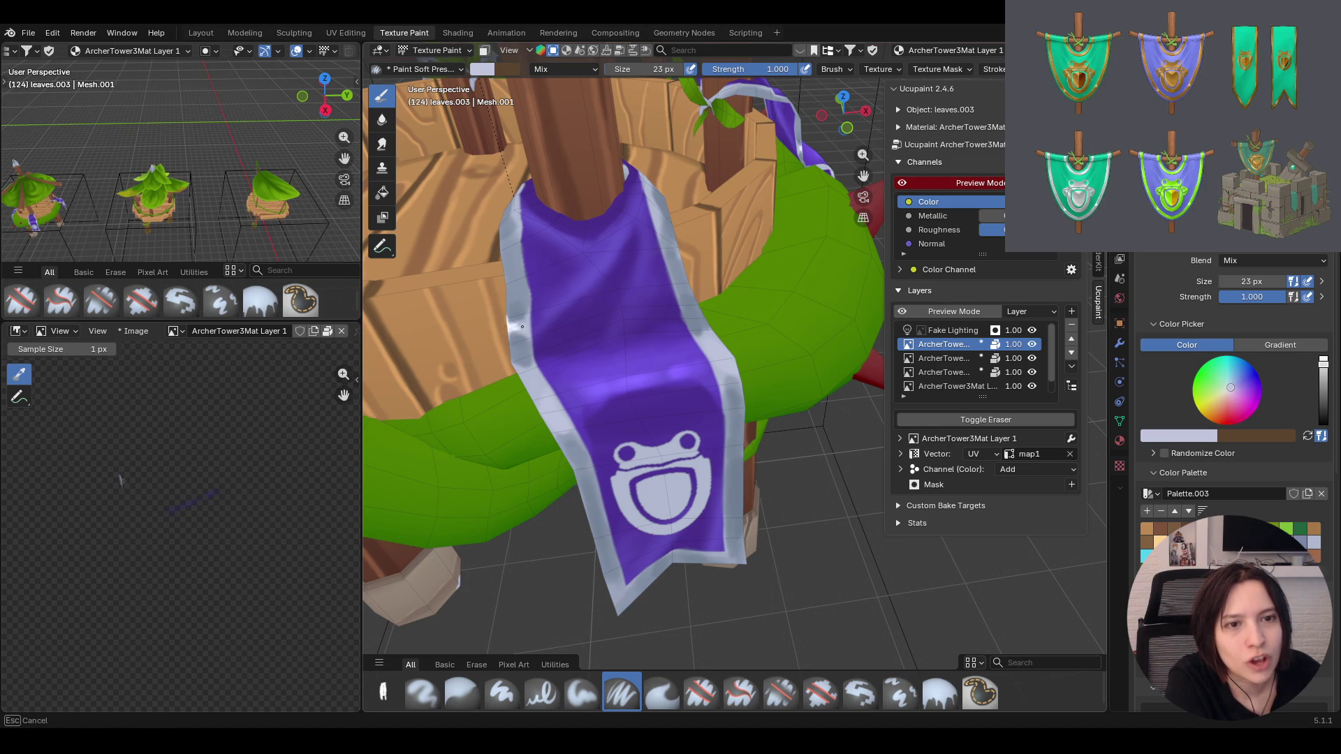
{"action": "left_click_drag", "start_coordinate": [519, 328], "coordinate": [524, 318]}
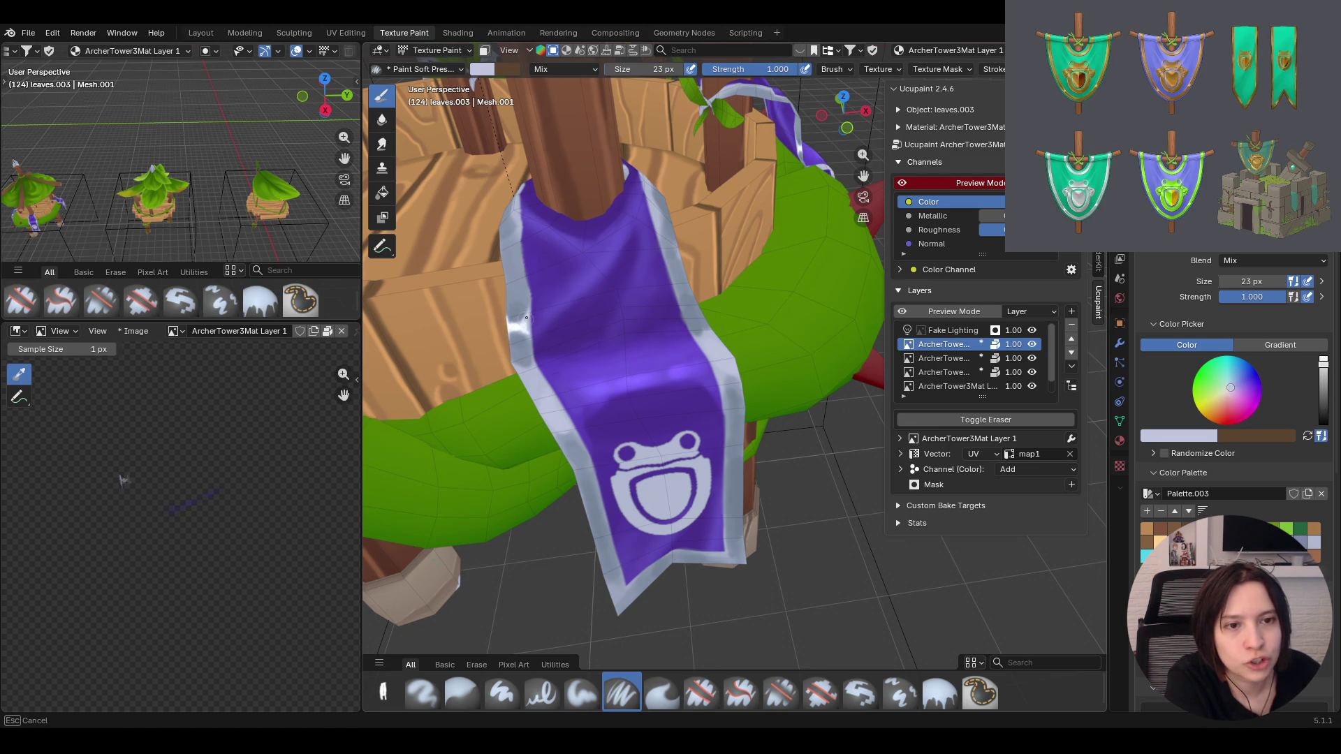
{"action": "mouse_move", "coordinate": [524, 328]}
{"action": "left_mouse_down"}
{"action": "mouse_move", "coordinate": [533, 357]}
{"action": "mouse_move", "coordinate": [533, 312]}
{"action": "left_mouse_up"}
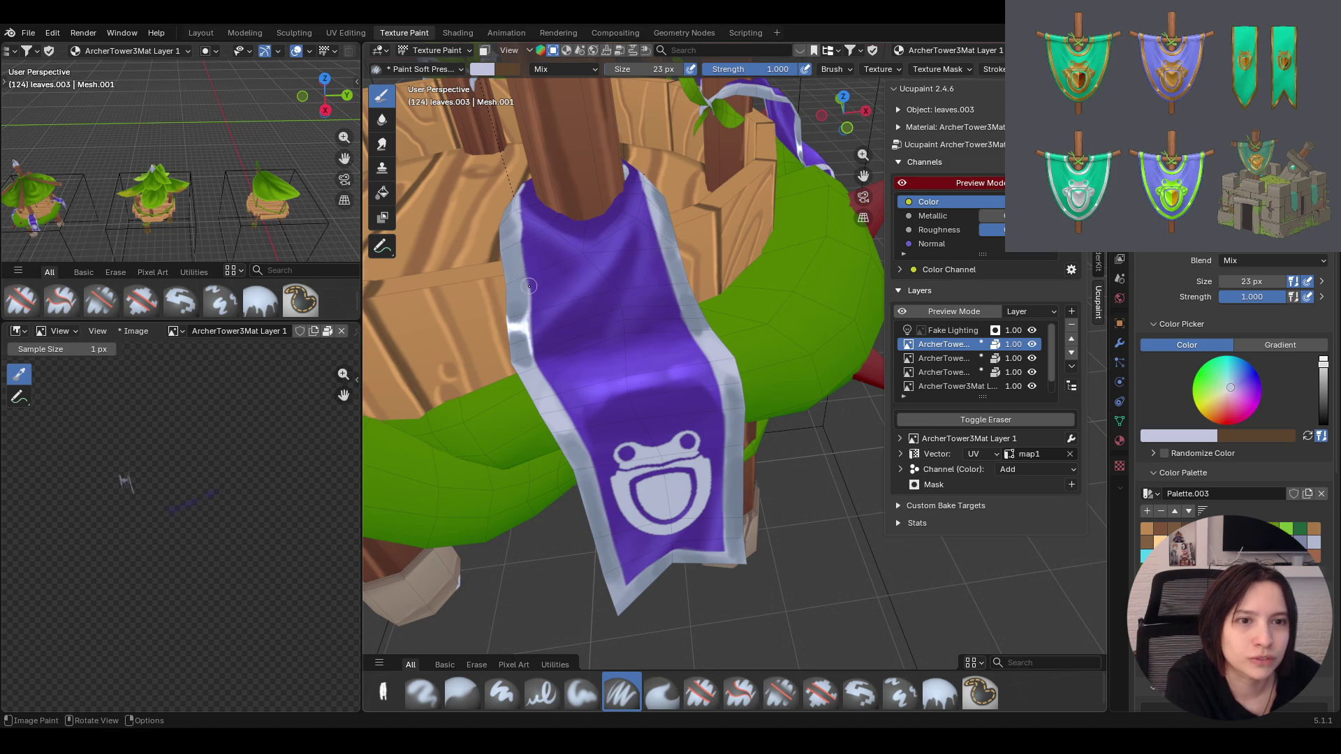
{"action": "left_click_drag", "start_coordinate": [522, 252], "coordinate": [531, 278]}
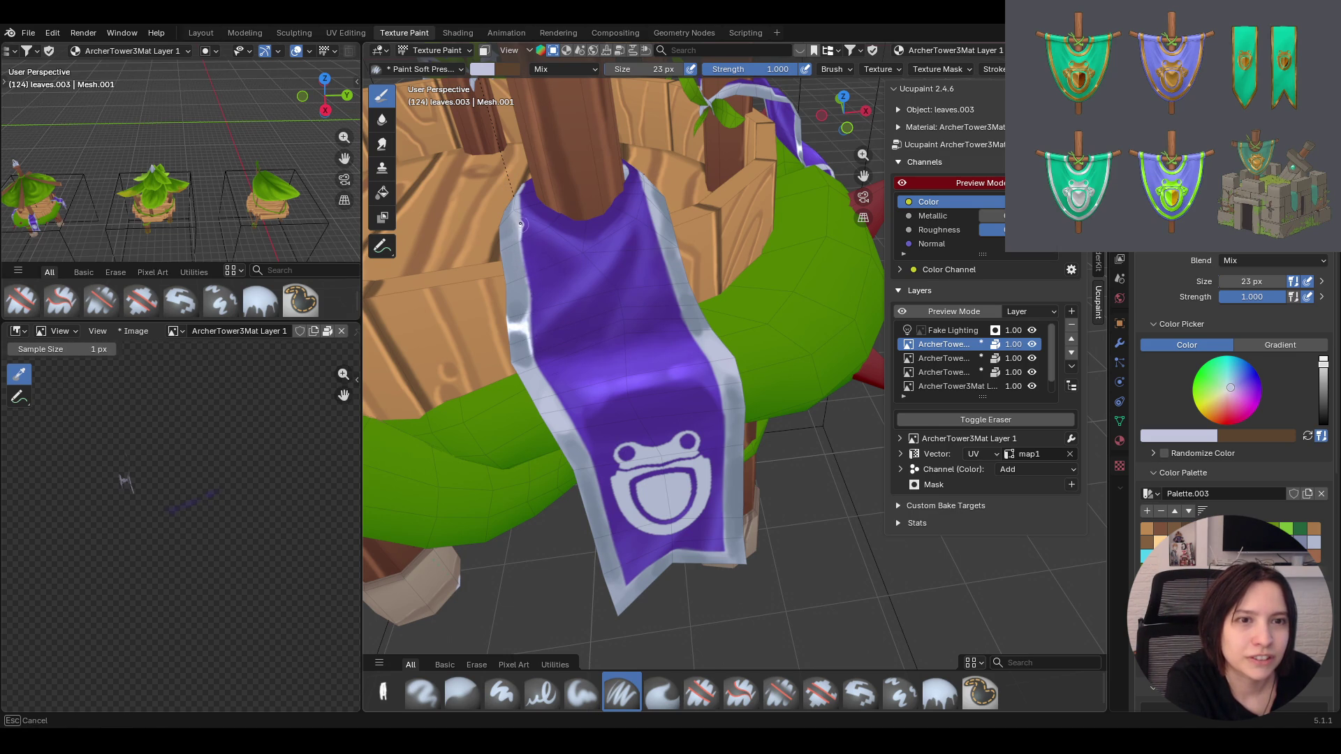
{"action": "left_click_drag", "start_coordinate": [585, 168], "coordinate": [587, 171]}
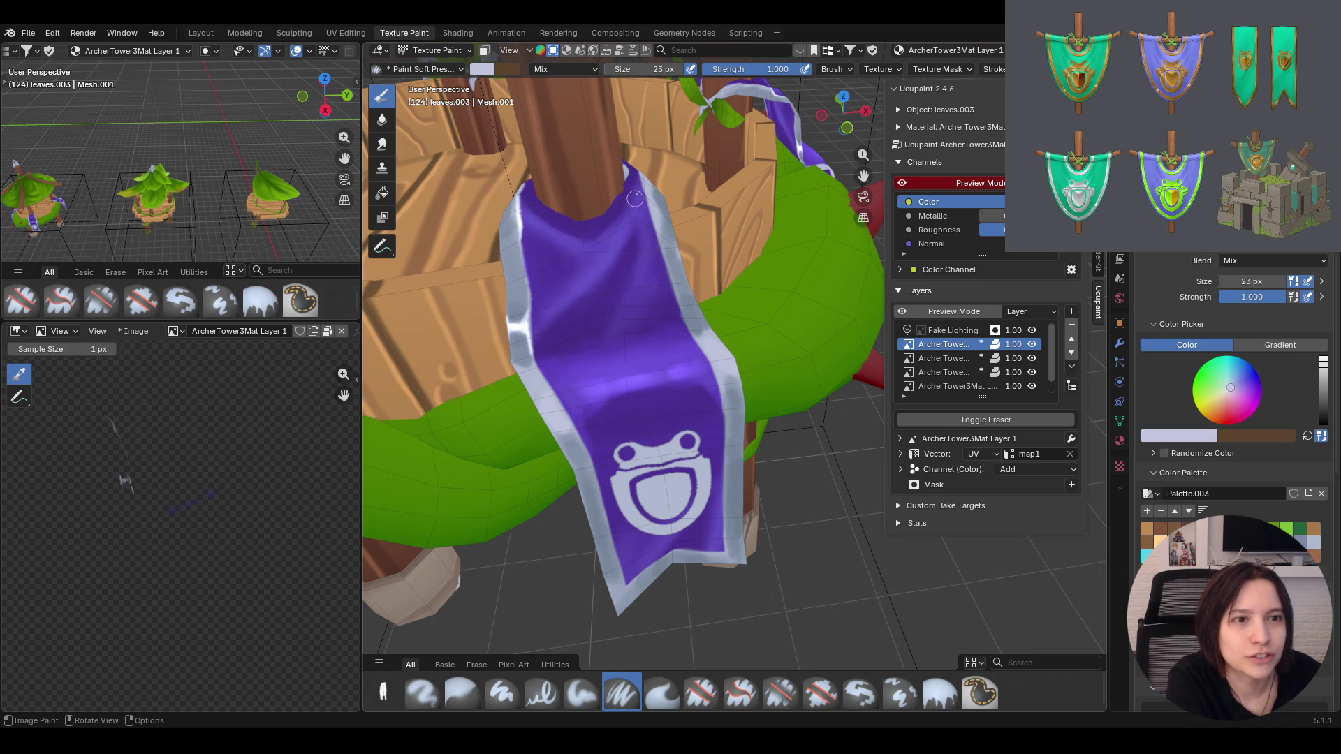
Shade the banner's top edge purple and add a light highlight on its right edge
{"action": "mouse_move", "coordinate": [642, 196]}
{"action": "left_mouse_down"}
{"action": "mouse_move", "coordinate": [648, 220]}
{"action": "mouse_move", "coordinate": [652, 208]}
{"action": "left_mouse_up"}
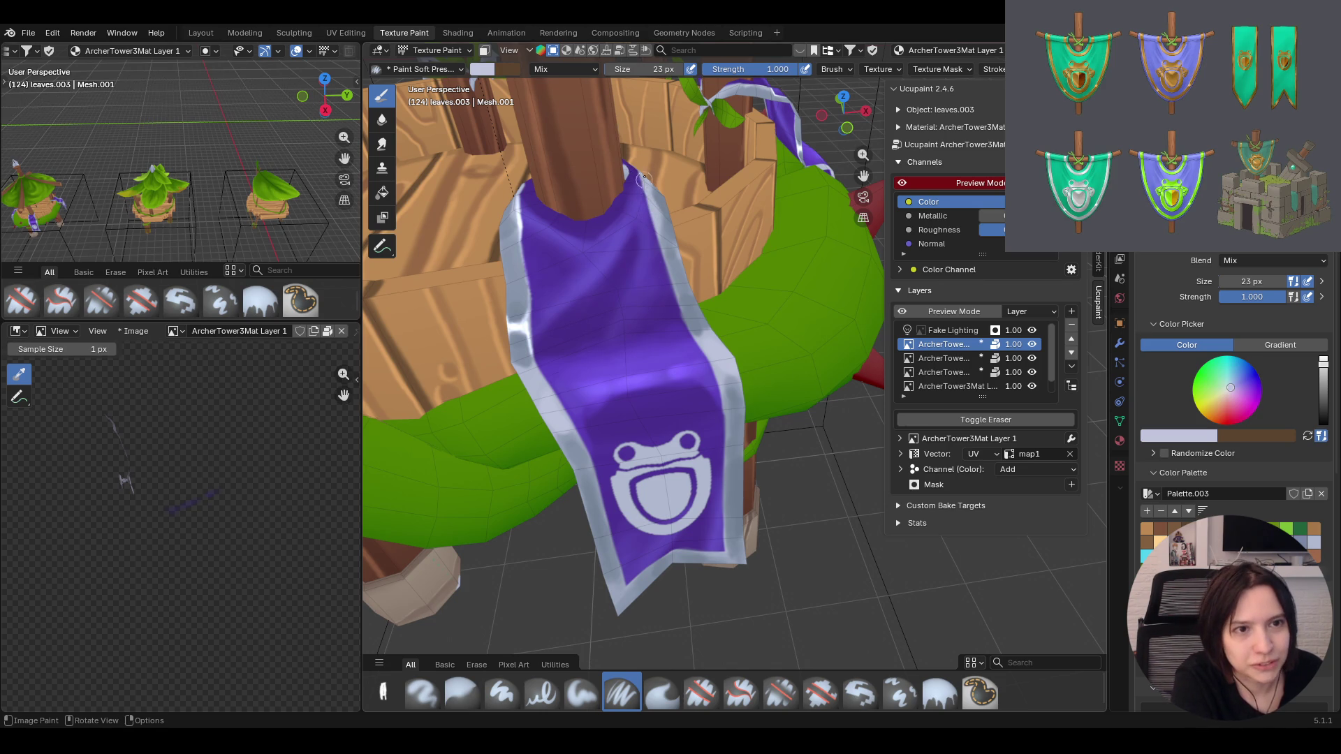
{"action": "left_click_drag", "start_coordinate": [641, 181], "coordinate": [642, 187]}
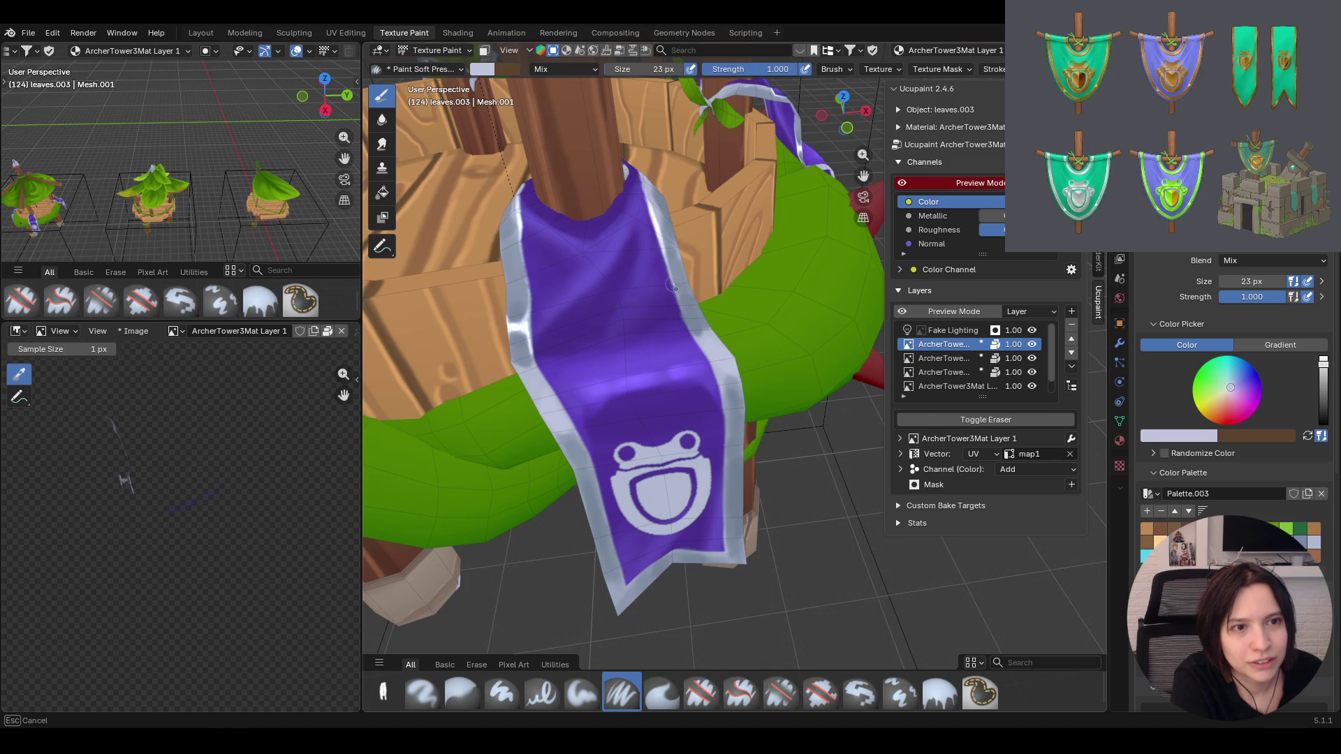
{"action": "mouse_move", "coordinate": [791, 422]}
{"action": "middle_mouse_down"}
{"action": "mouse_move", "coordinate": [766, 361]}
{"action": "mouse_move", "coordinate": [658, 285]}
{"action": "middle_mouse_up"}
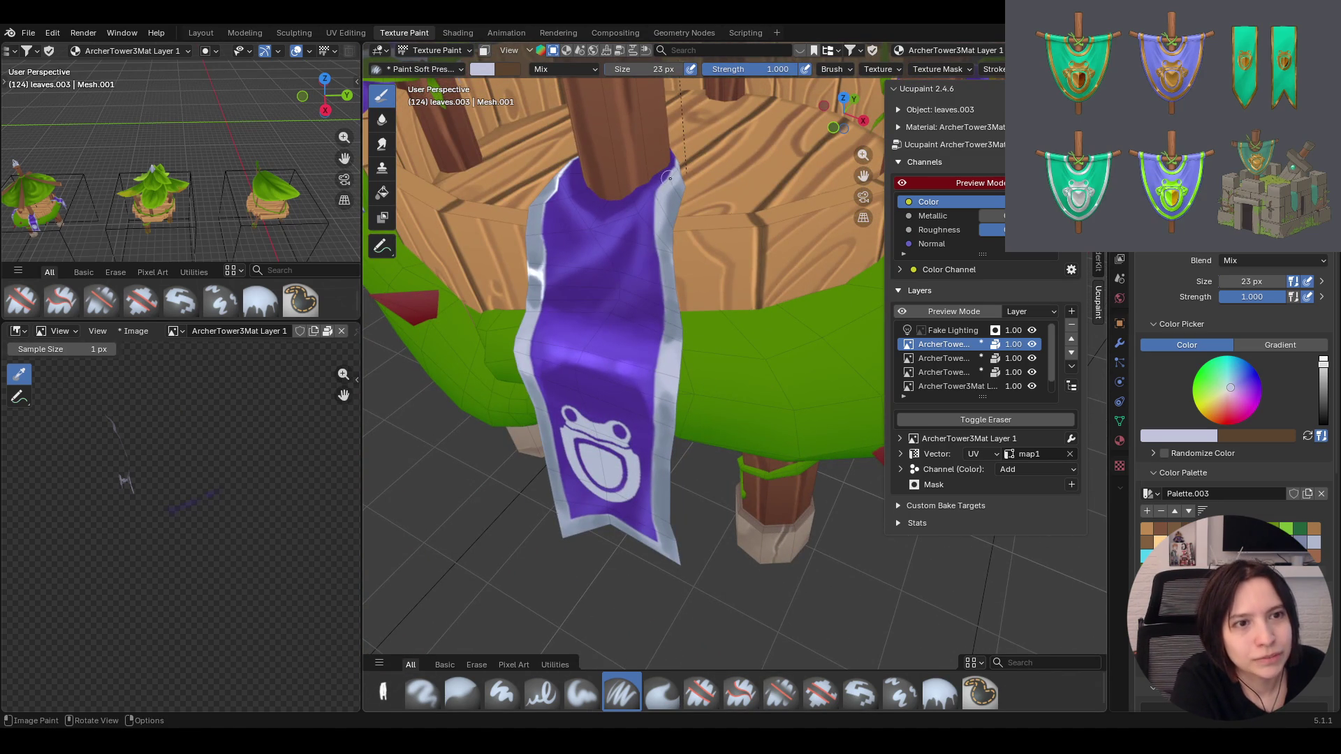
{"action": "left_click_drag", "start_coordinate": [672, 170], "coordinate": [664, 185]}
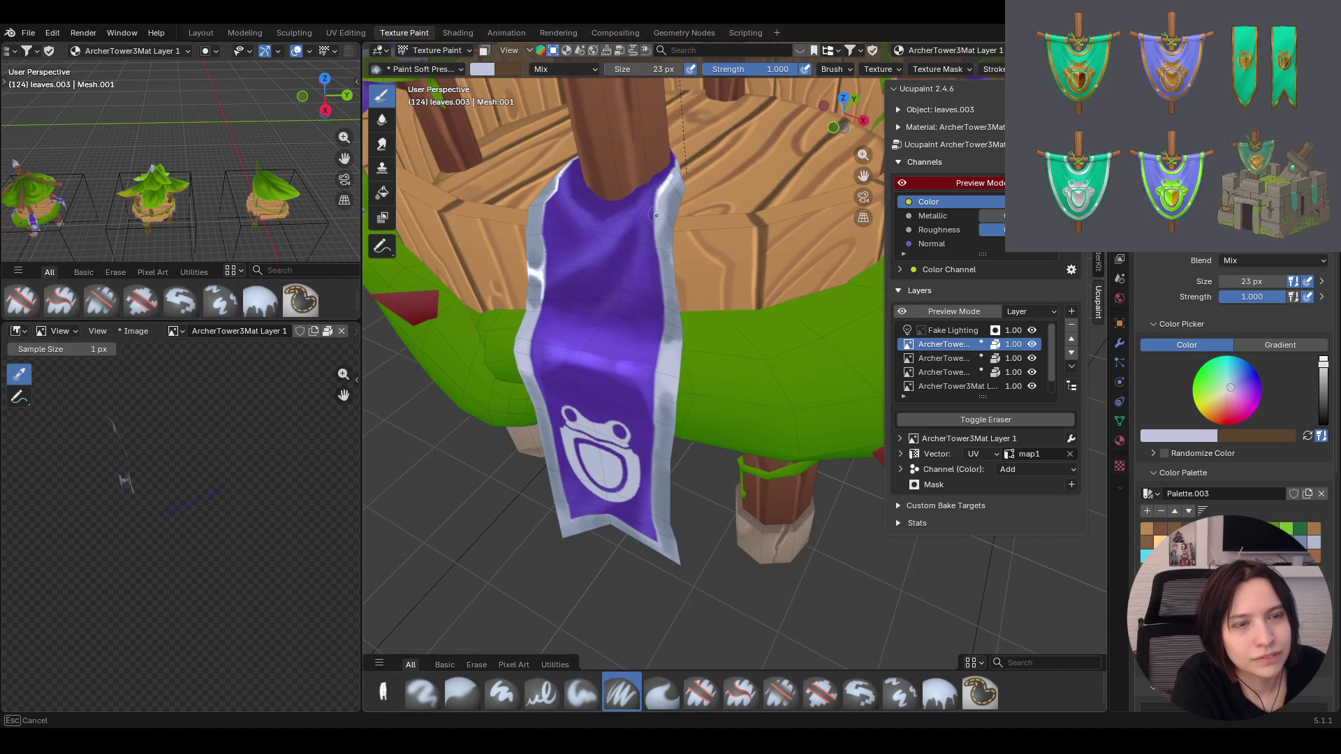
{"action": "middle_click_drag", "start_coordinate": [652, 232], "coordinate": [718, 331]}
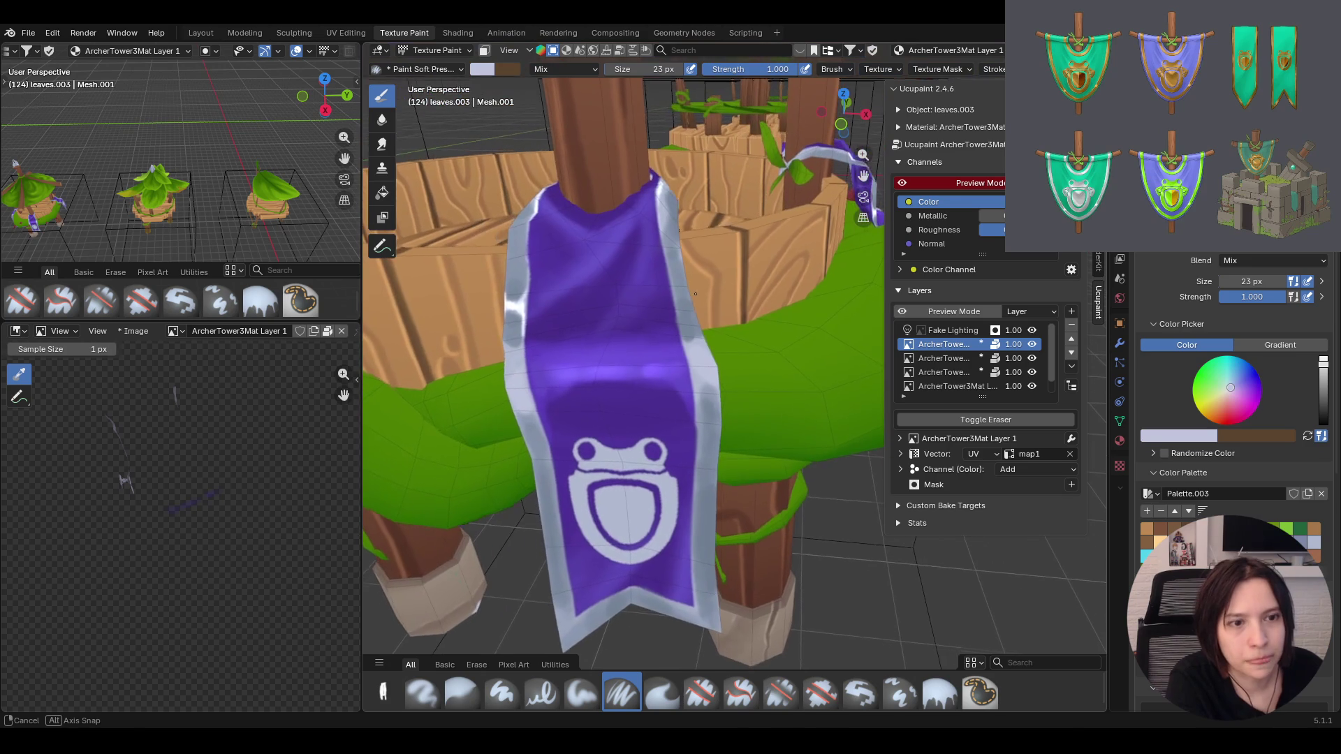
{"action": "left_click_drag", "start_coordinate": [696, 361], "coordinate": [700, 363]}
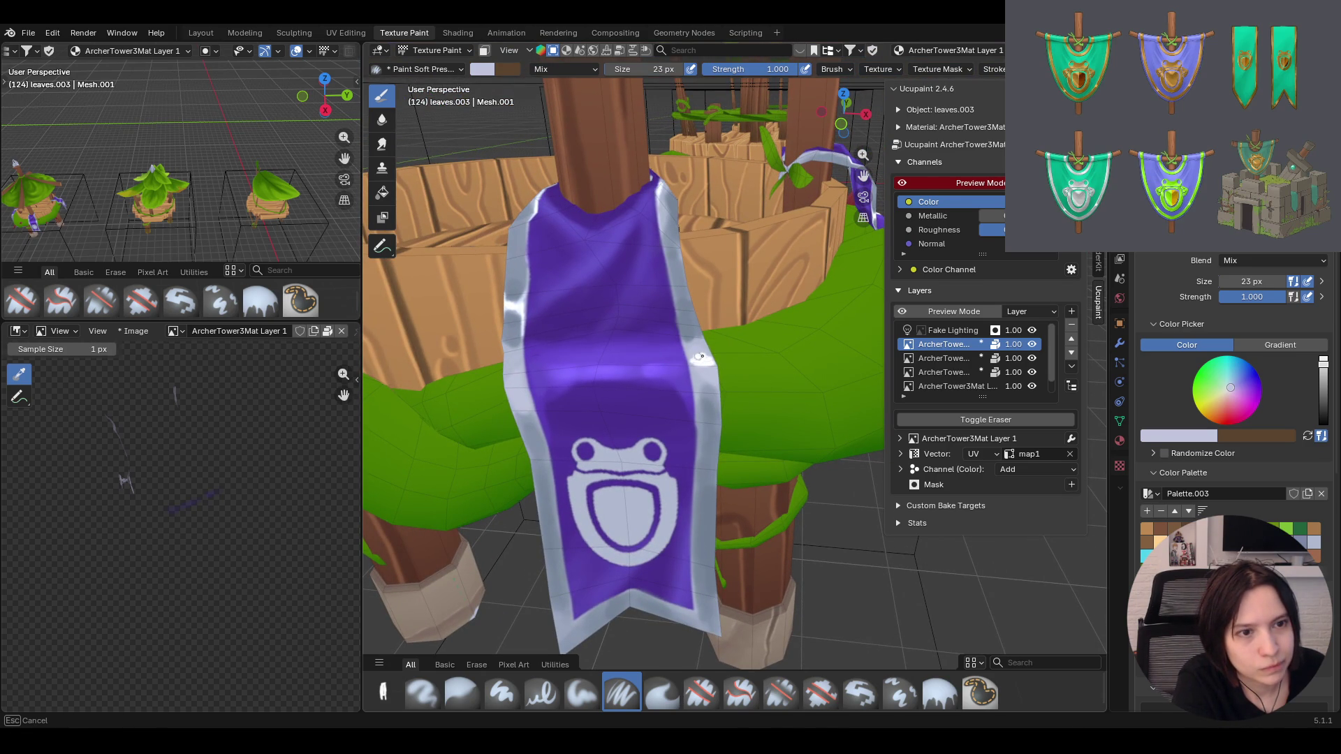
{"action": "left_click_drag", "start_coordinate": [702, 362], "coordinate": [702, 364]}
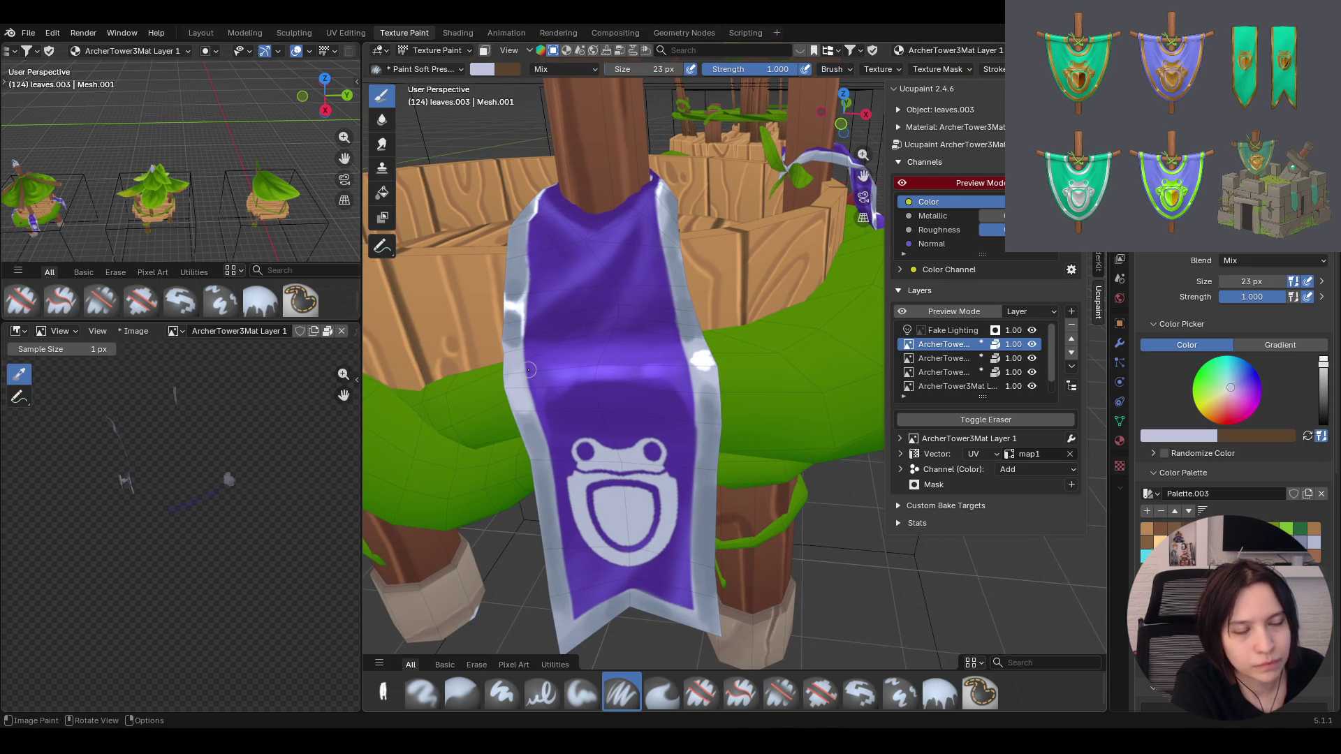
{"action": "middle_click_drag", "start_coordinate": [528, 368], "coordinate": [555, 347]}
Dab brighter paint on both banner edges with Paint Soft, then smooth them with the Blur brush
{"action": "left_click", "coordinate": [588, 698]}
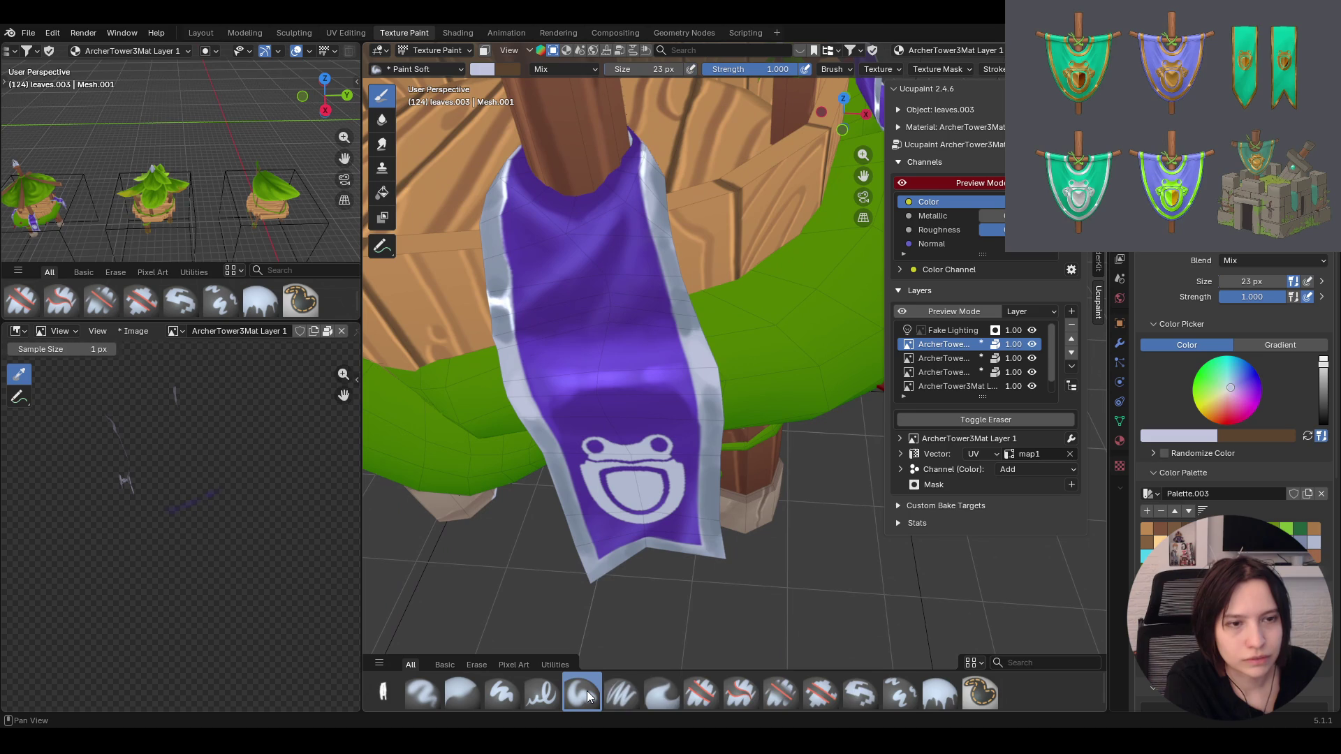
{"action": "left_click_drag", "start_coordinate": [697, 364], "coordinate": [705, 369]}
{"action": "left_click", "coordinate": [522, 385]}
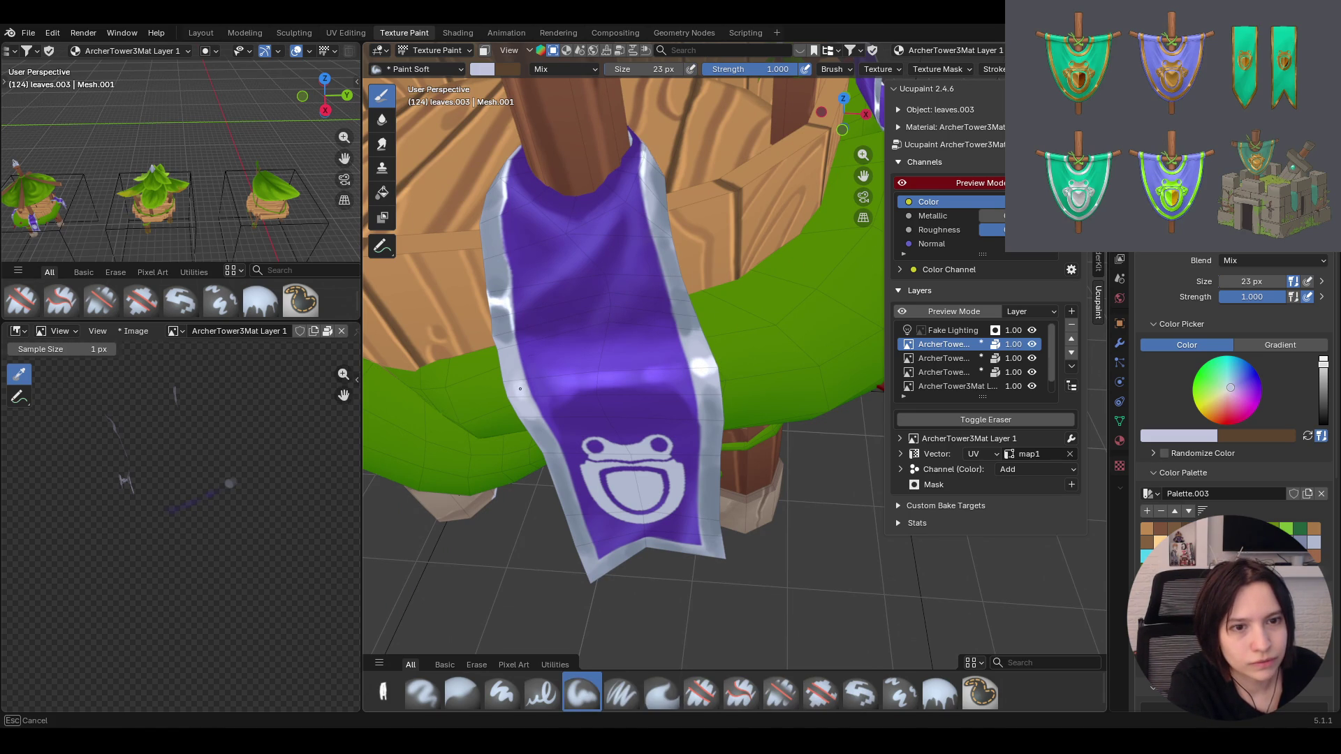
{"action": "left_click_drag", "start_coordinate": [518, 396], "coordinate": [521, 396]}
{"action": "left_click", "coordinate": [463, 693]}
{"action": "left_click_drag", "start_coordinate": [702, 365], "coordinate": [707, 358]}
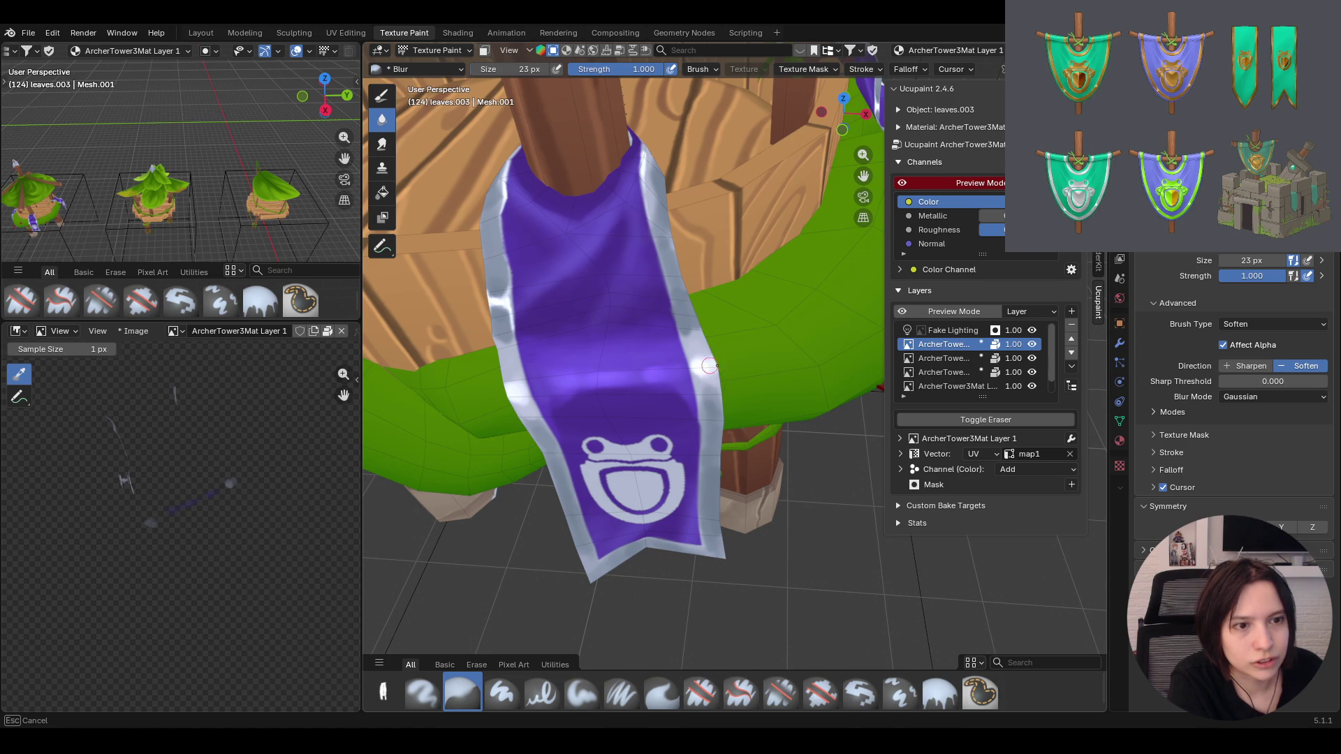
{"action": "left_click_drag", "start_coordinate": [719, 369], "coordinate": [702, 353]}
{"action": "left_click", "coordinate": [507, 383]}
{"action": "left_click_drag", "start_coordinate": [525, 409], "coordinate": [524, 406]}
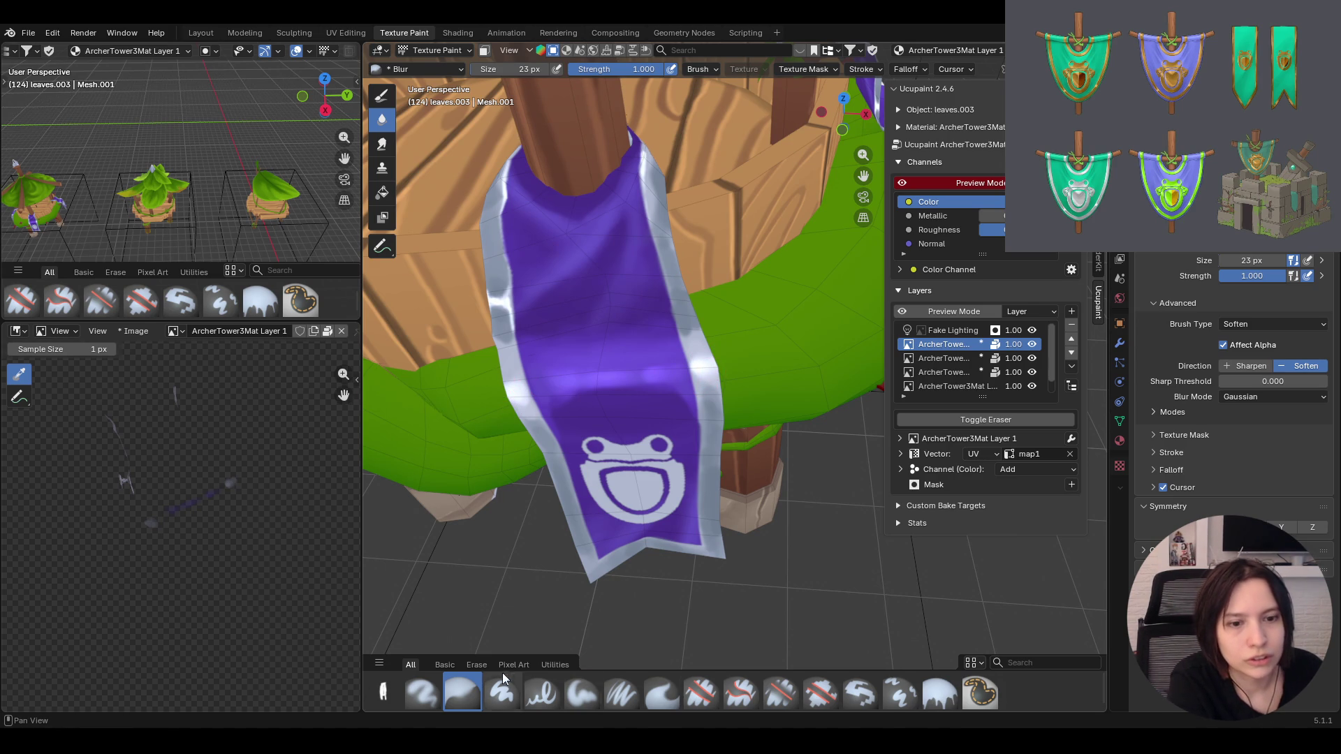
With Paint Soft at strength 0.673, lay gentler shading on the banner, then select the Flag Frog layer
{"action": "left_click", "coordinate": [581, 693]}
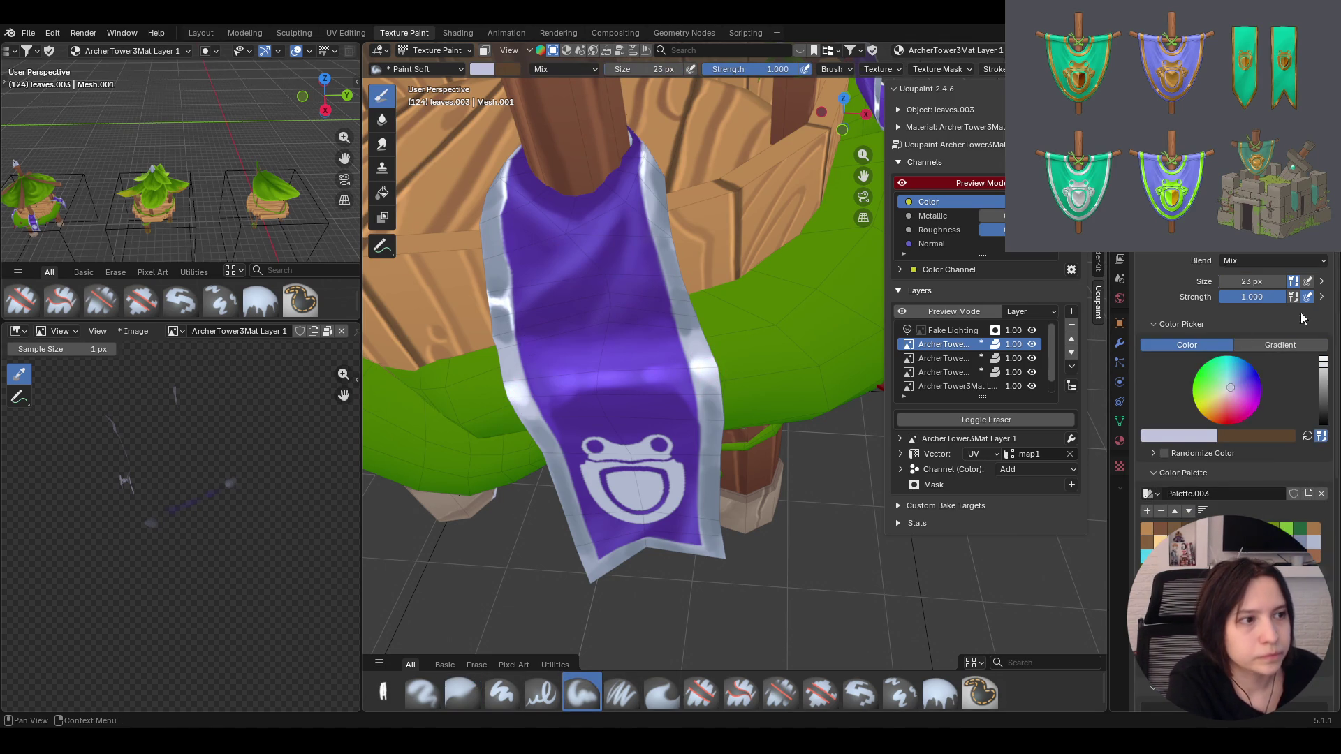
{"action": "left_click_drag", "start_coordinate": [1274, 297], "coordinate": [1266, 301]}
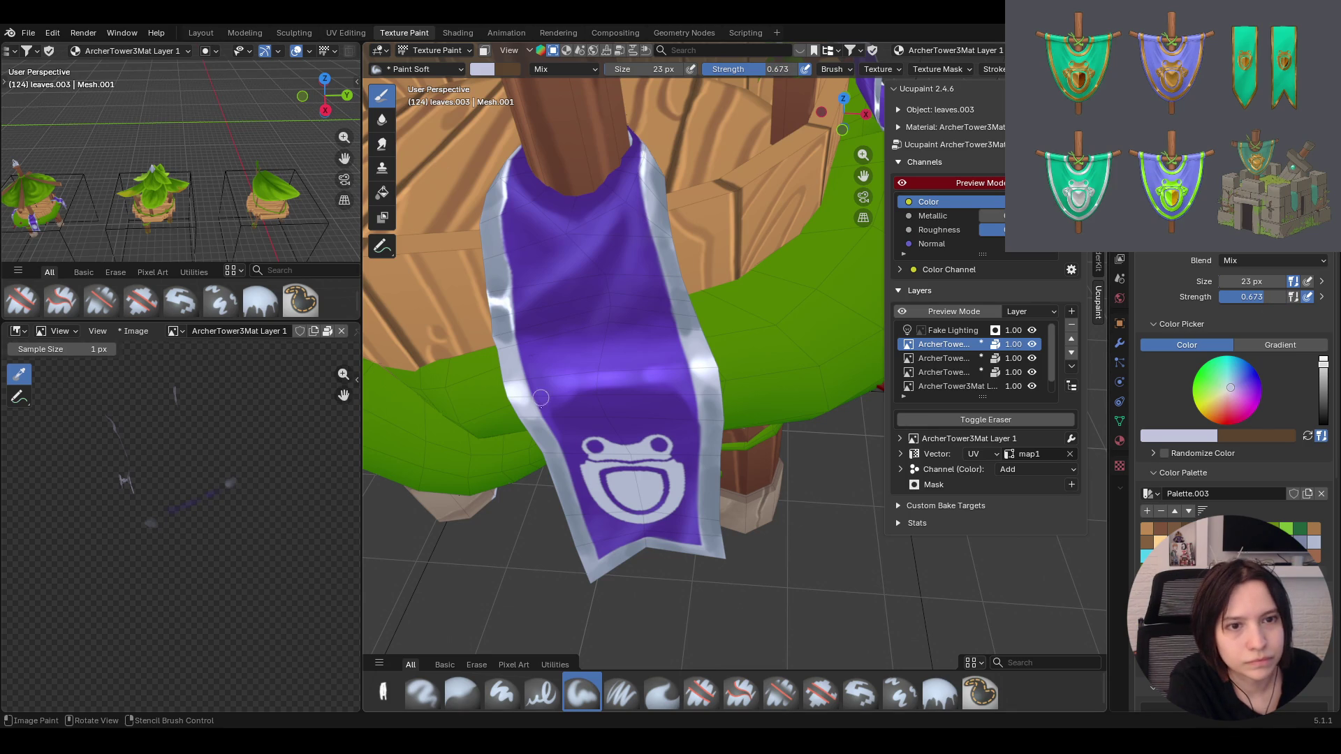
{"action": "mouse_move", "coordinate": [542, 400]}
{"action": "left_mouse_down"}
{"action": "mouse_move", "coordinate": [506, 371]}
{"action": "mouse_move", "coordinate": [708, 333]}
{"action": "left_mouse_up"}
{"action": "left_click", "coordinate": [513, 364]}
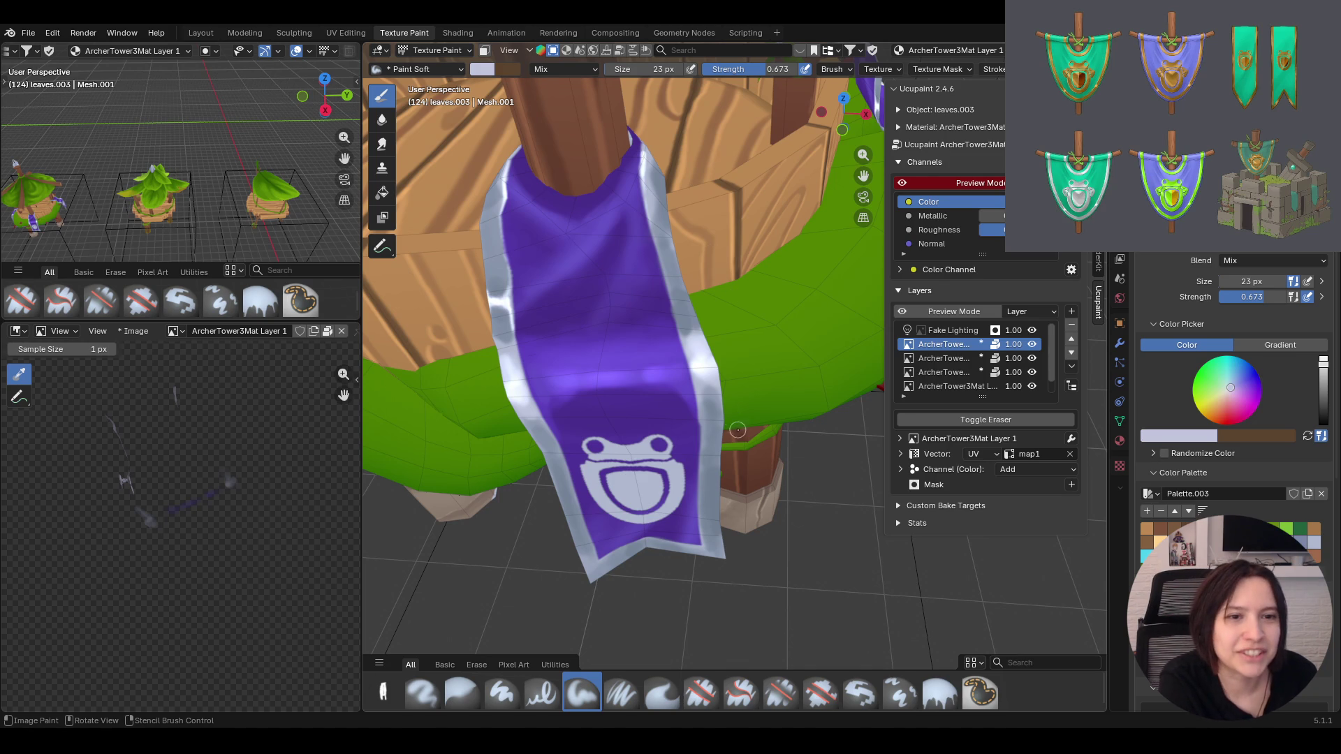
{"action": "middle_click_drag", "start_coordinate": [739, 293], "coordinate": [732, 377]}
{"action": "scroll", "coordinate": [733, 377], "scroll_direction": "down", "scroll_amount": 2}
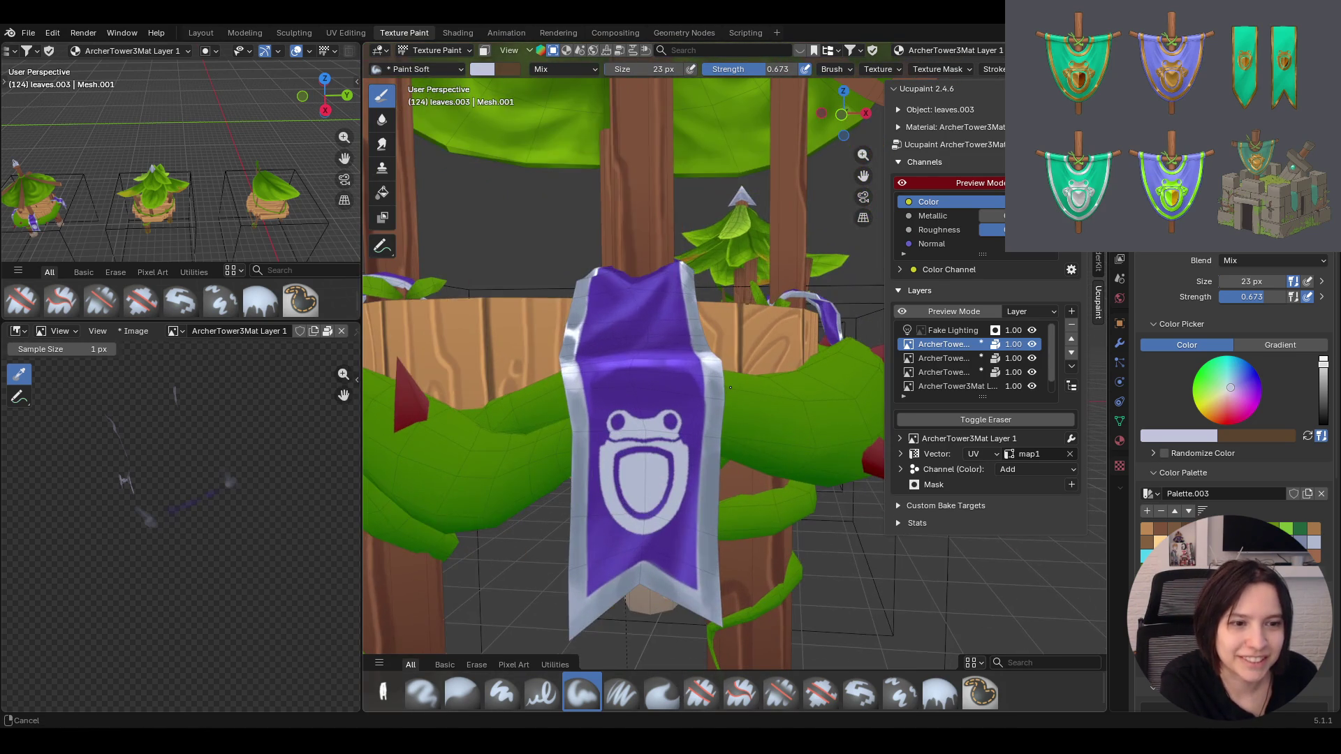
{"action": "middle_click_drag", "start_coordinate": [733, 377], "coordinate": [723, 368]}
{"action": "left_click", "coordinate": [944, 357]}
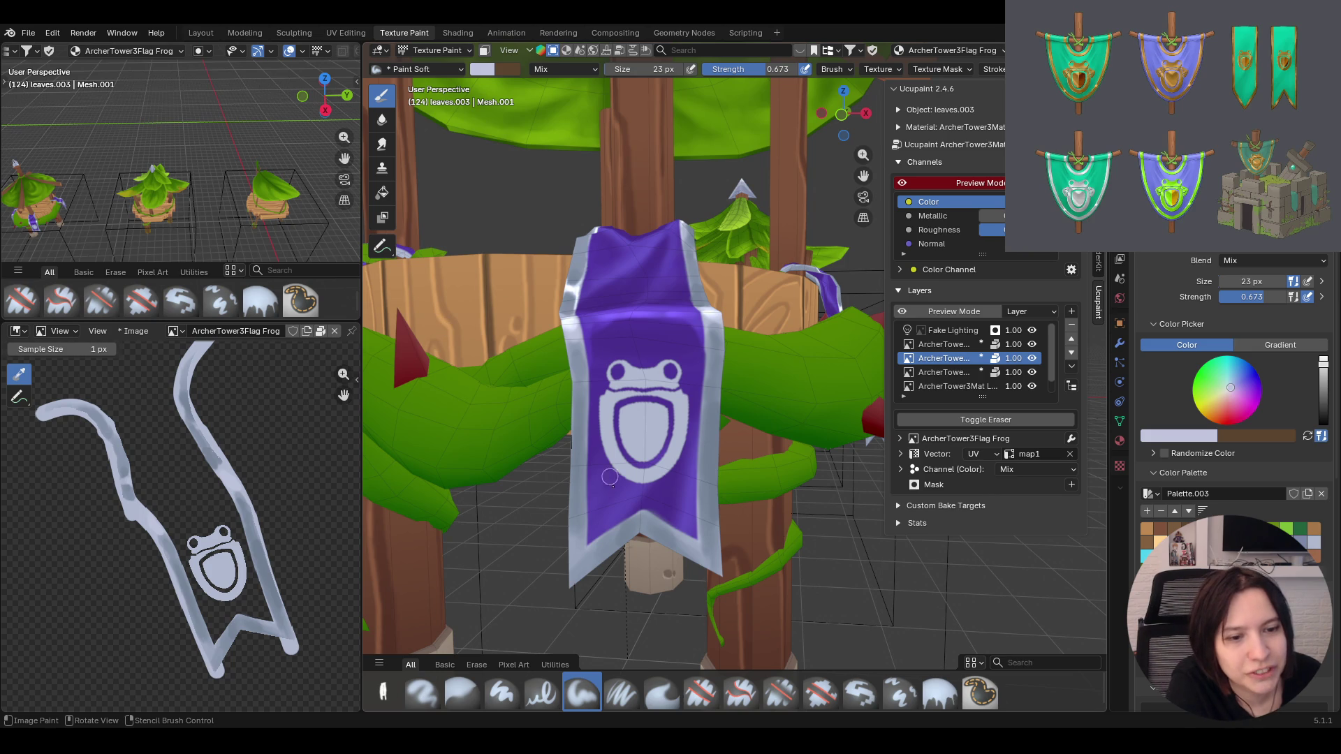
On the frog flag layer, paint full-strength soft strokes over the banner's surface and lower edges
{"action": "left_click", "coordinate": [622, 694]}
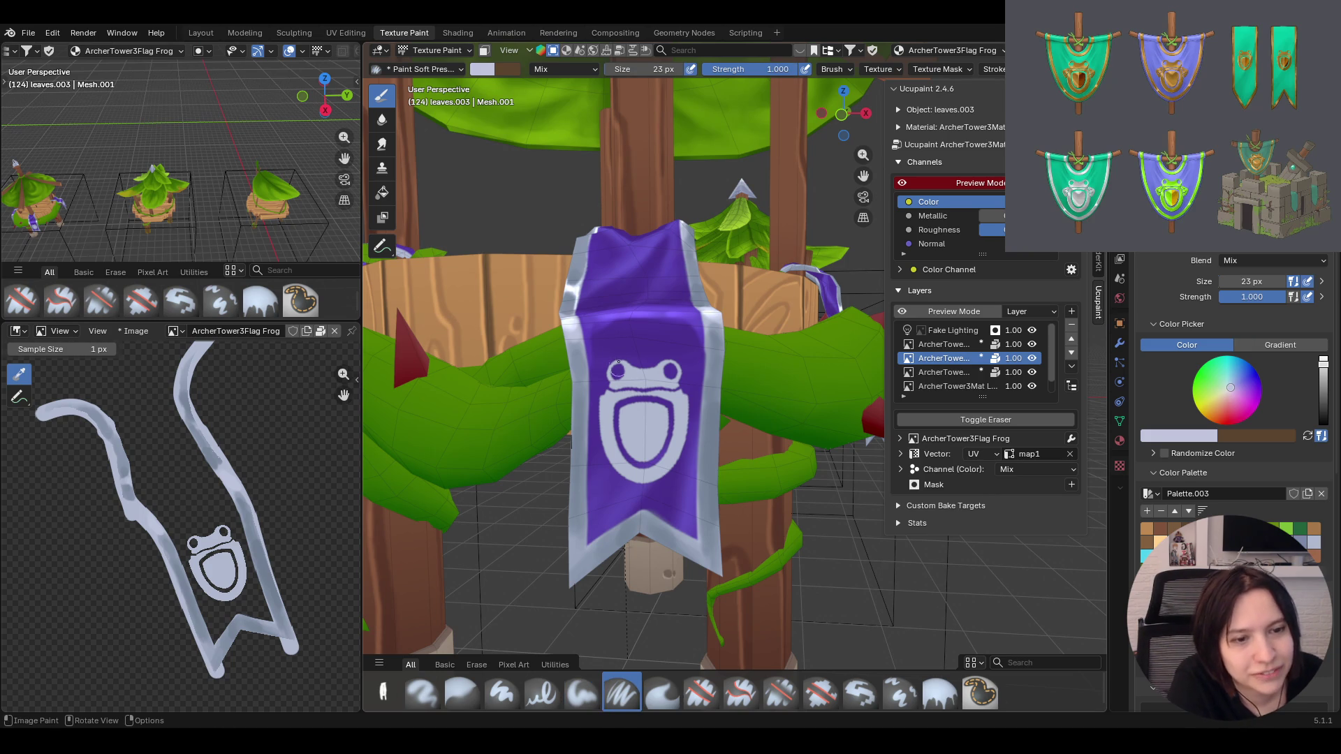
{"action": "left_click", "coordinate": [592, 546]}
{"action": "left_click_drag", "start_coordinate": [592, 546], "coordinate": [645, 513]}
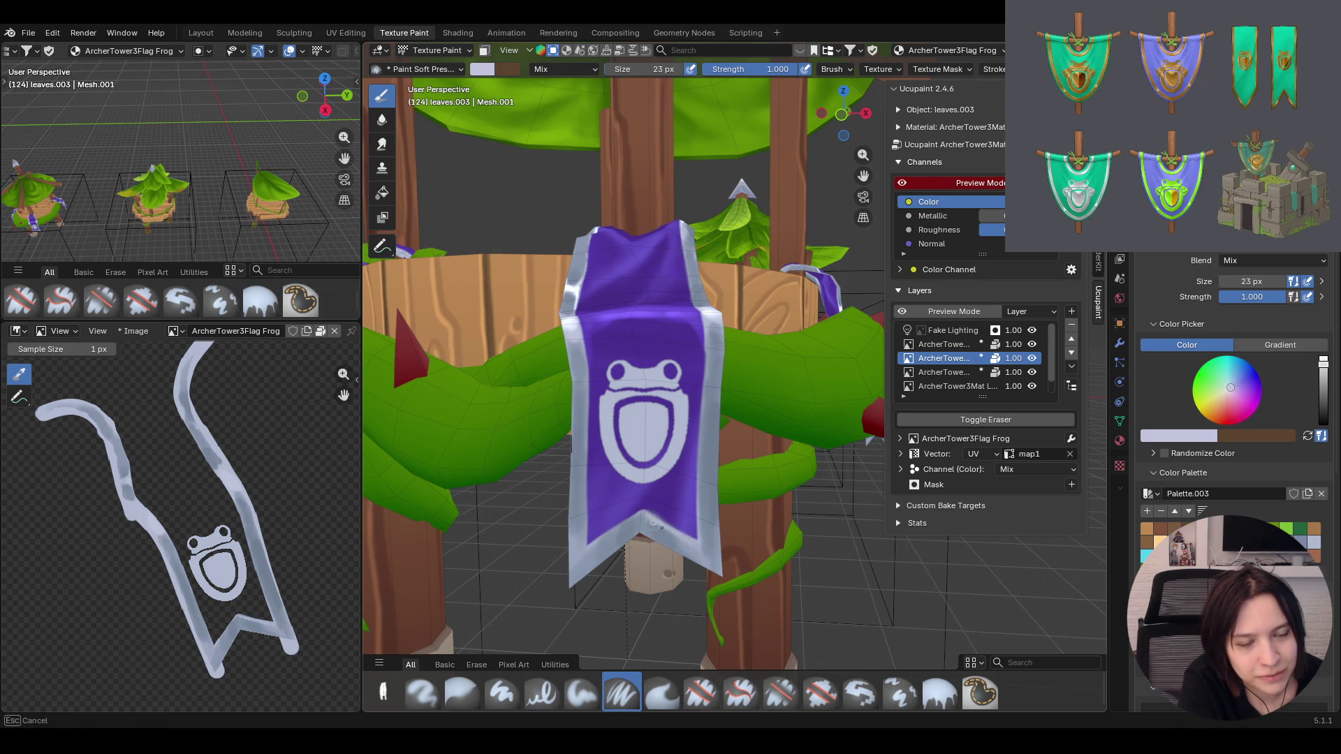
{"action": "left_click", "coordinate": [704, 399]}
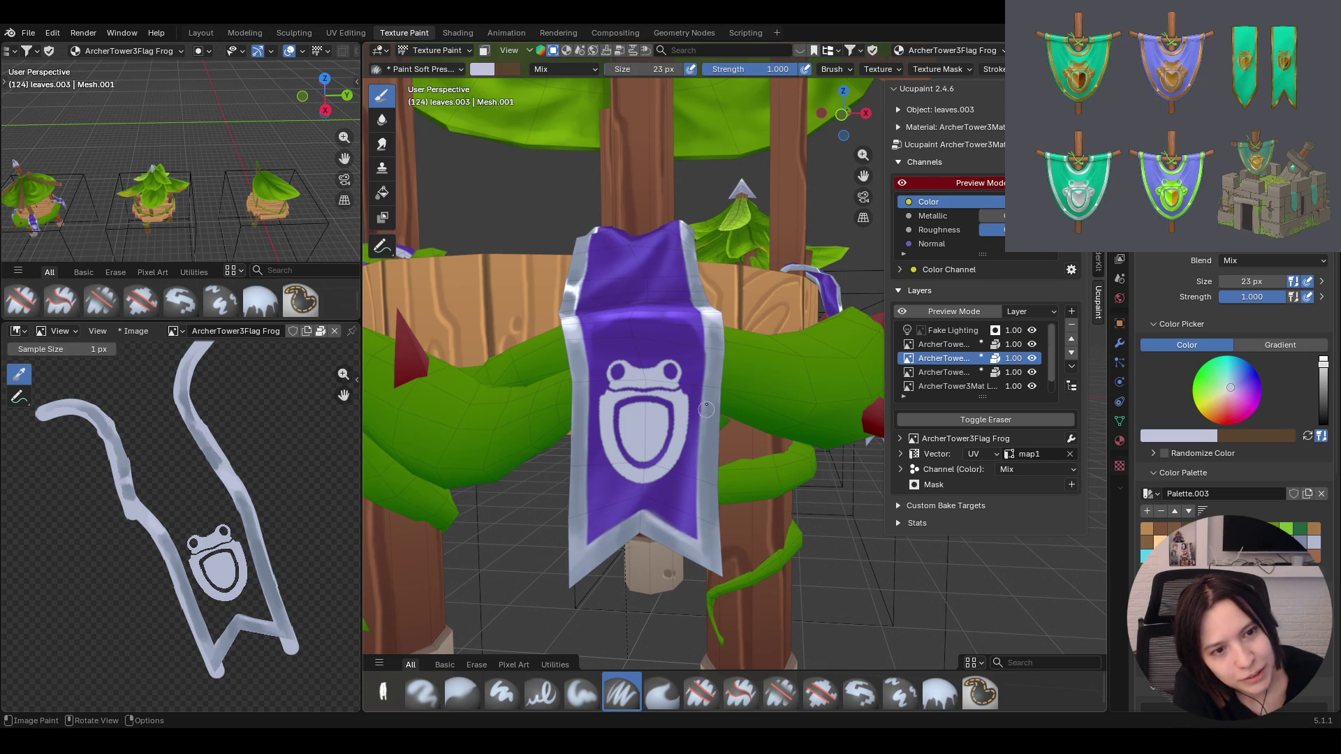
{"action": "mouse_move", "coordinate": [707, 419]}
{"action": "left_mouse_down"}
{"action": "mouse_move", "coordinate": [700, 482]}
{"action": "mouse_move", "coordinate": [587, 359]}
{"action": "left_mouse_up"}
{"action": "left_click_drag", "start_coordinate": [572, 429], "coordinate": [567, 563]}
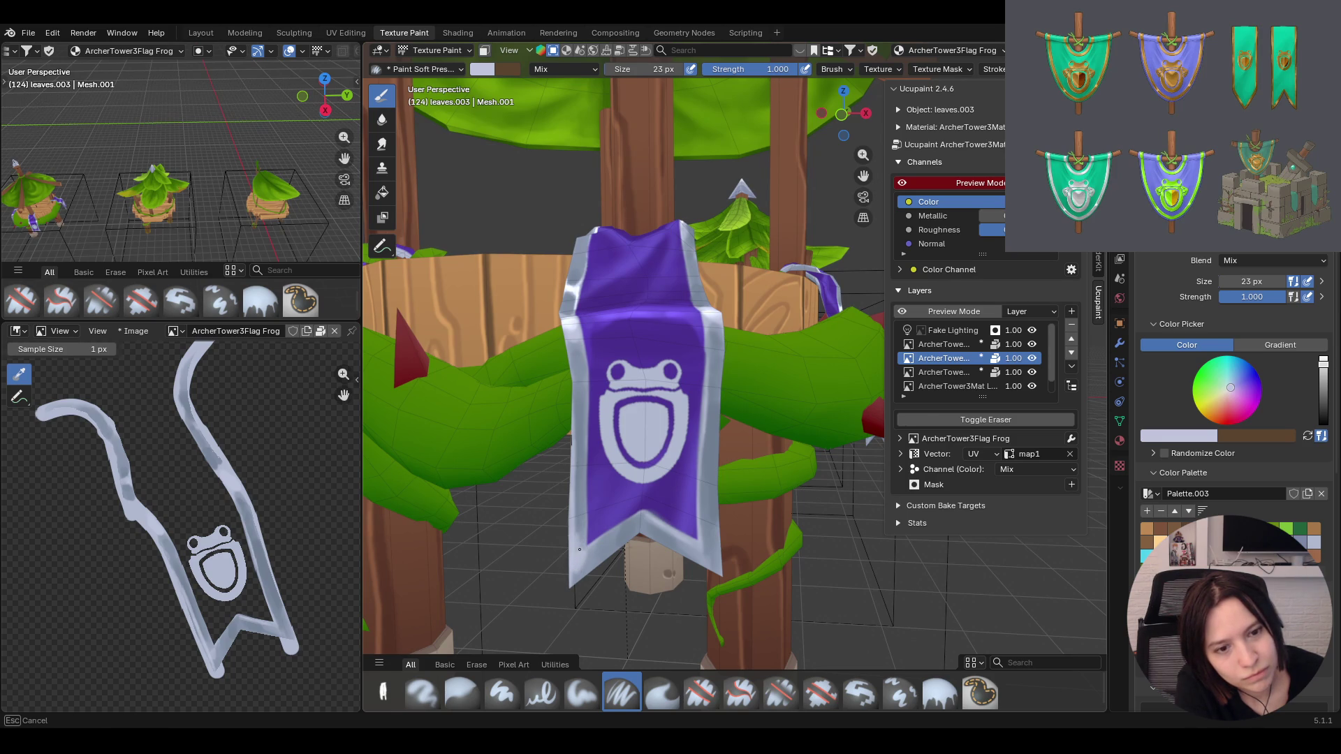
{"action": "left_click_drag", "start_coordinate": [571, 582], "coordinate": [600, 550]}
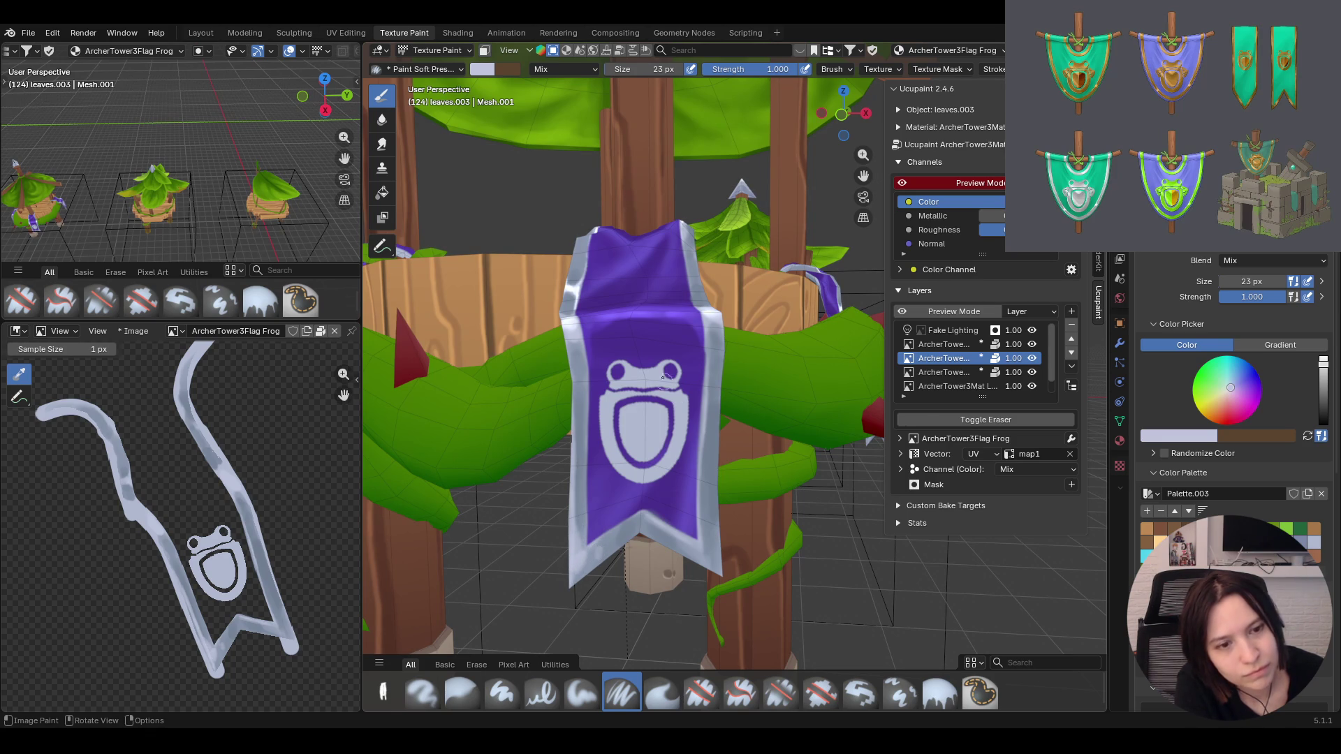
{"action": "left_click_drag", "start_coordinate": [596, 550], "coordinate": [608, 537]}
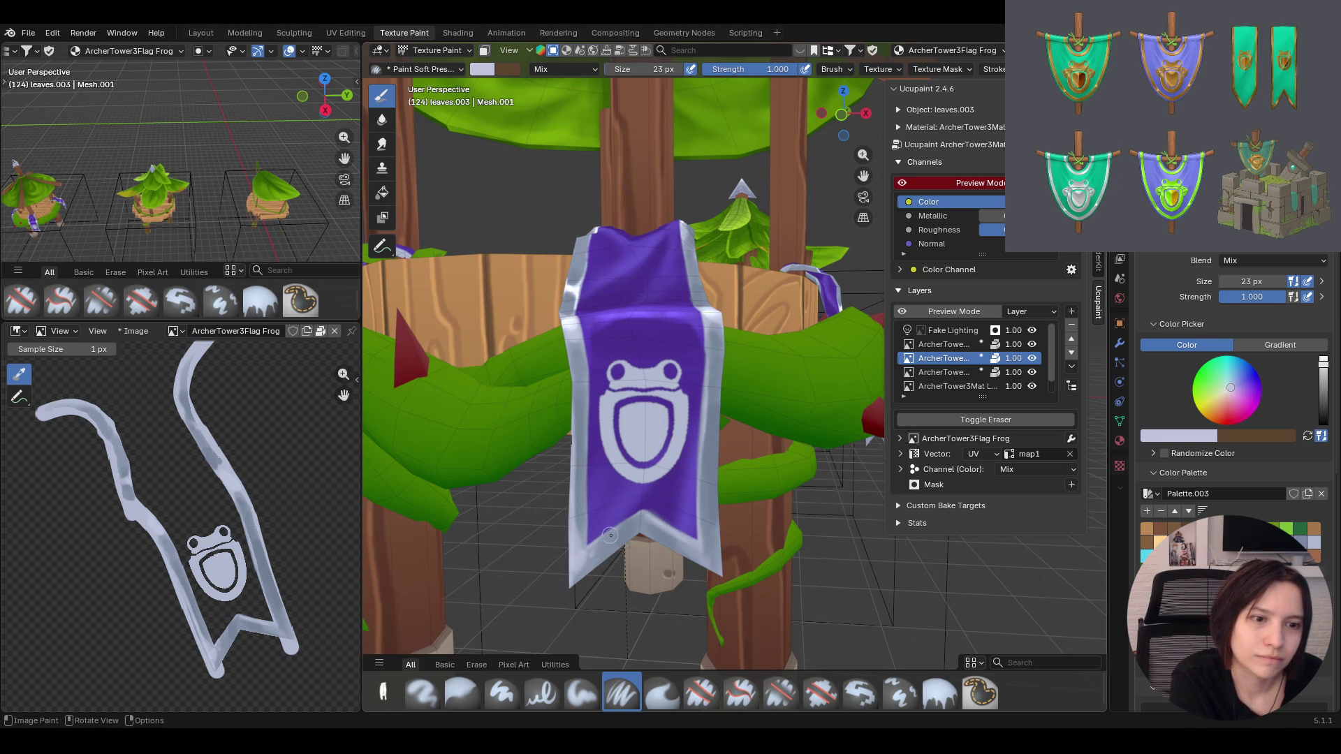
{"action": "left_click_drag", "start_coordinate": [707, 556], "coordinate": [710, 539]}
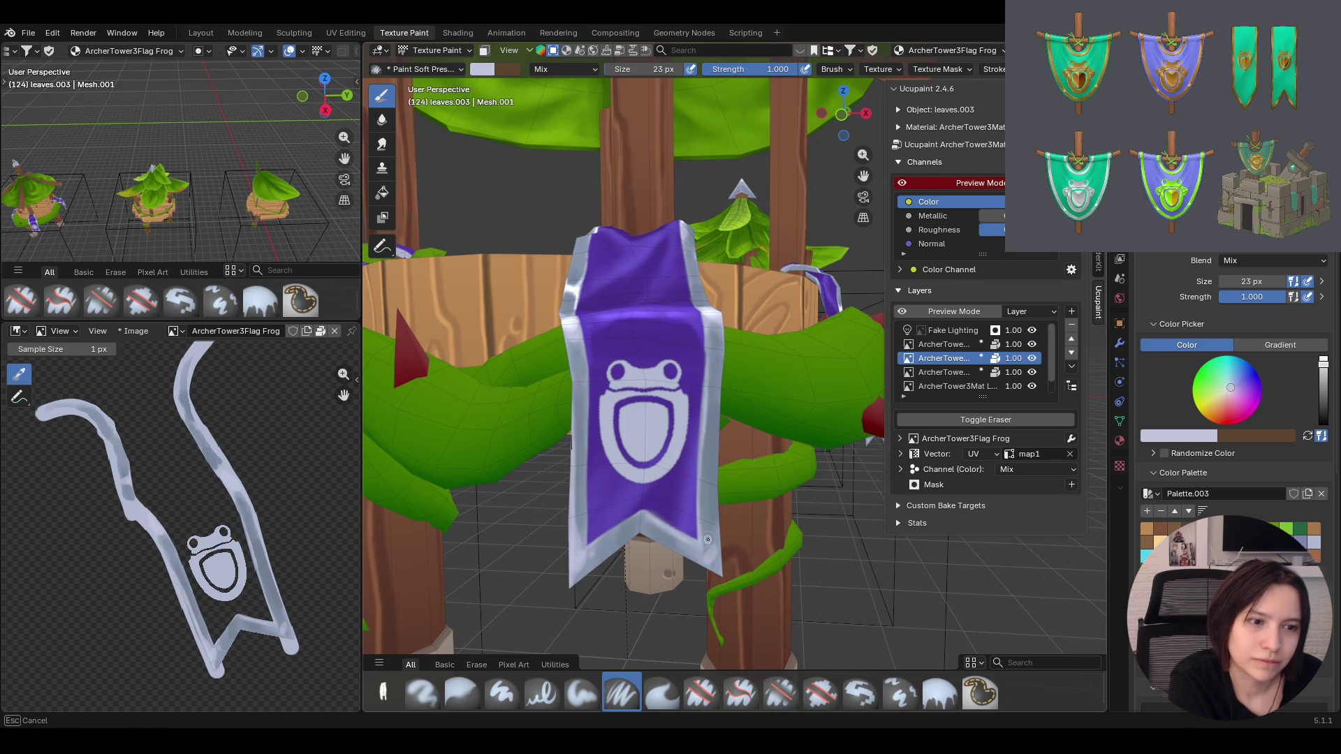
Paint the banner's upper-left edge toward its centre, then make ArcherTower3Mat Layer 1 active
{"action": "middle_click_drag", "start_coordinate": [852, 226], "coordinate": [825, 366]}
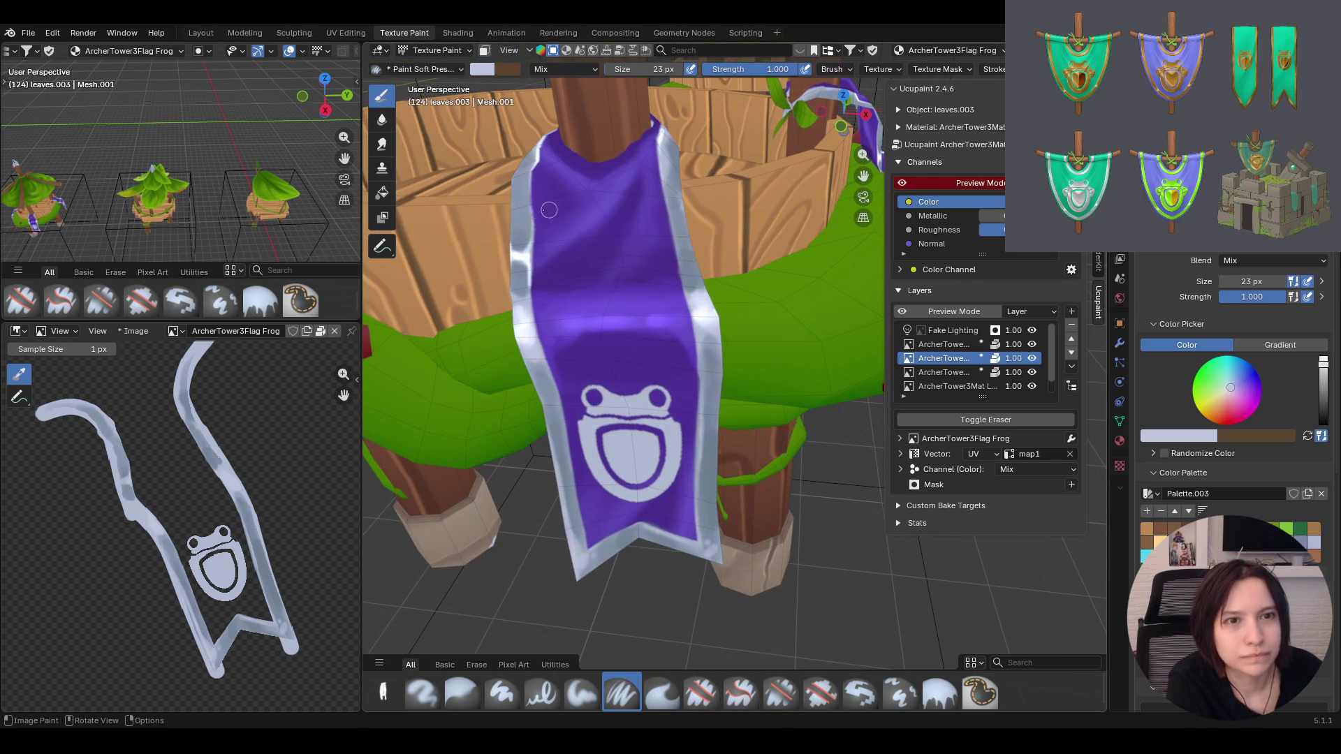
{"action": "left_click_drag", "start_coordinate": [517, 191], "coordinate": [520, 196]}
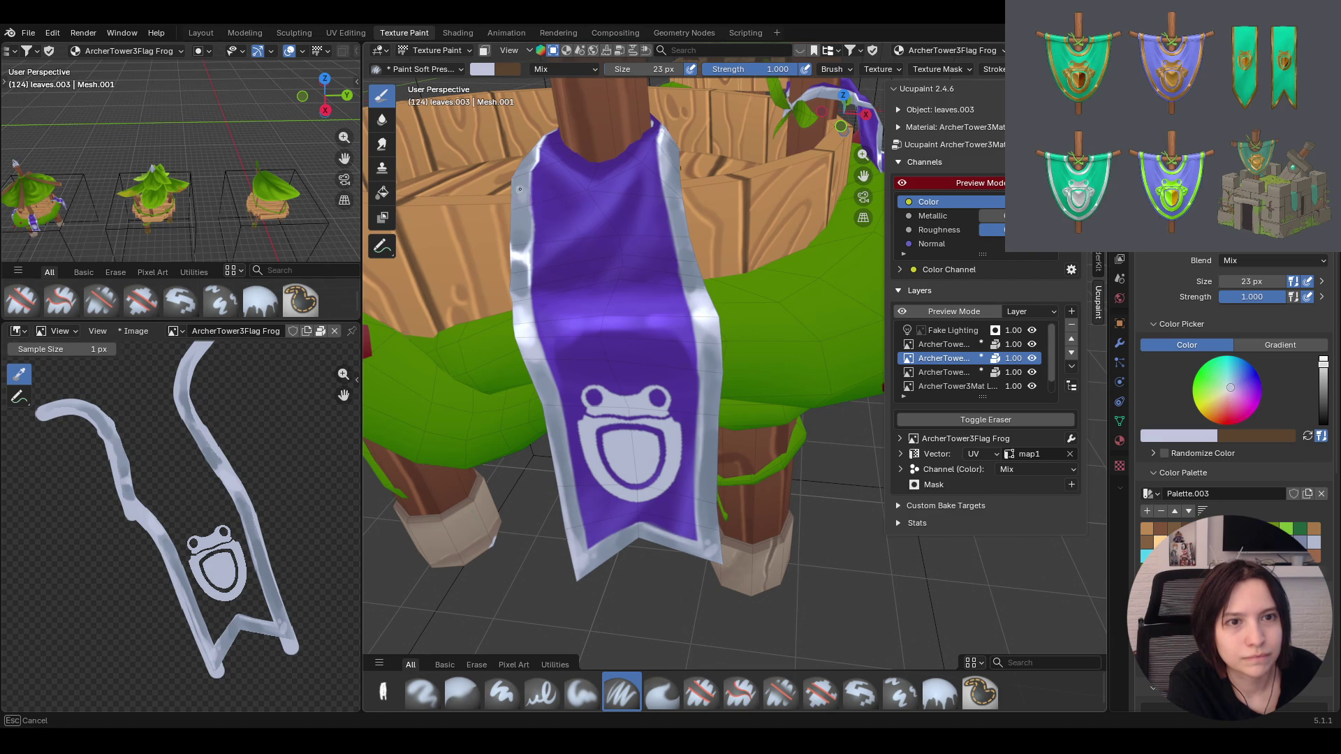
{"action": "left_click_drag", "start_coordinate": [521, 191], "coordinate": [613, 252]}
{"action": "scroll", "coordinate": [613, 251], "scroll_direction": "down", "scroll_amount": 5}
{"action": "middle_click_drag", "start_coordinate": [613, 252], "coordinate": [723, 299]}
{"action": "scroll", "coordinate": [723, 299], "scroll_direction": "up", "scroll_amount": 3}
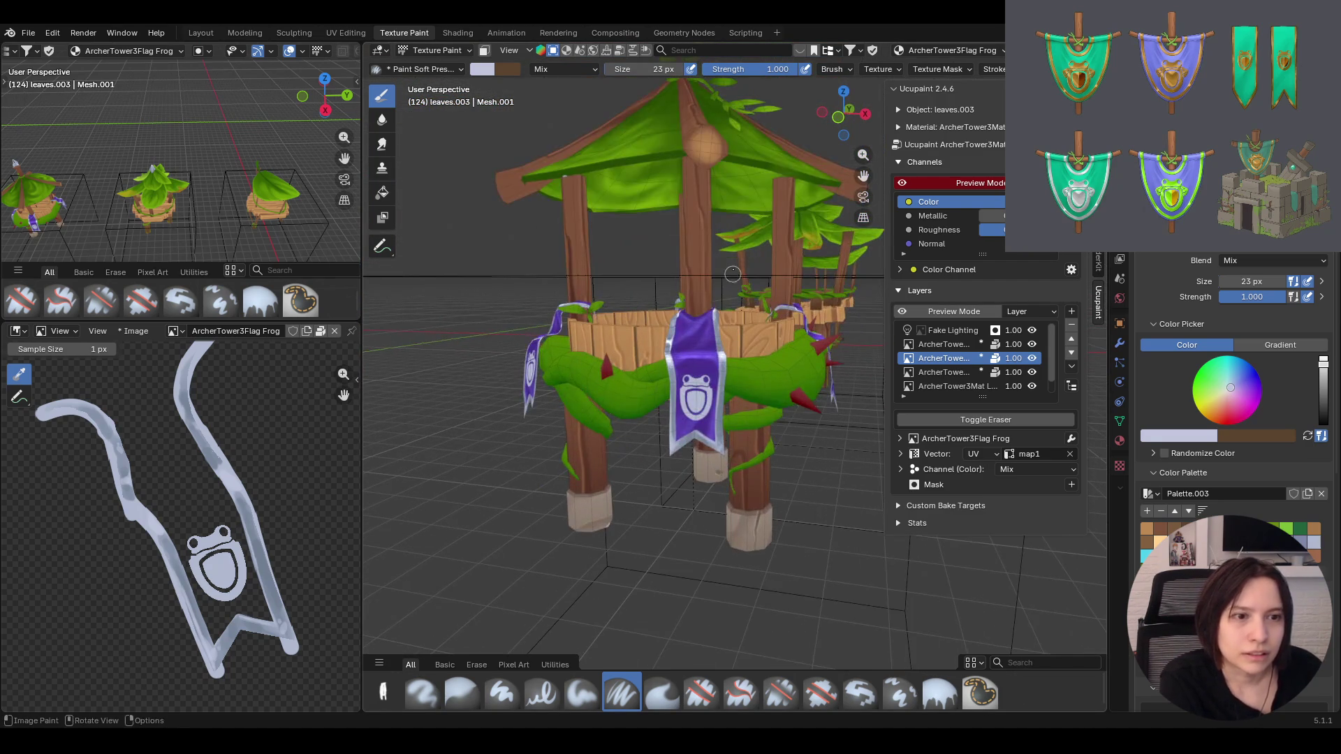
{"action": "scroll", "coordinate": [737, 292], "scroll_direction": "up", "scroll_amount": 2}
{"action": "scroll", "coordinate": [738, 293], "scroll_direction": "up", "scroll_amount": 3}
{"action": "scroll", "coordinate": [738, 293], "scroll_direction": "down", "scroll_amount": 3}
{"action": "left_click", "coordinate": [943, 345]}
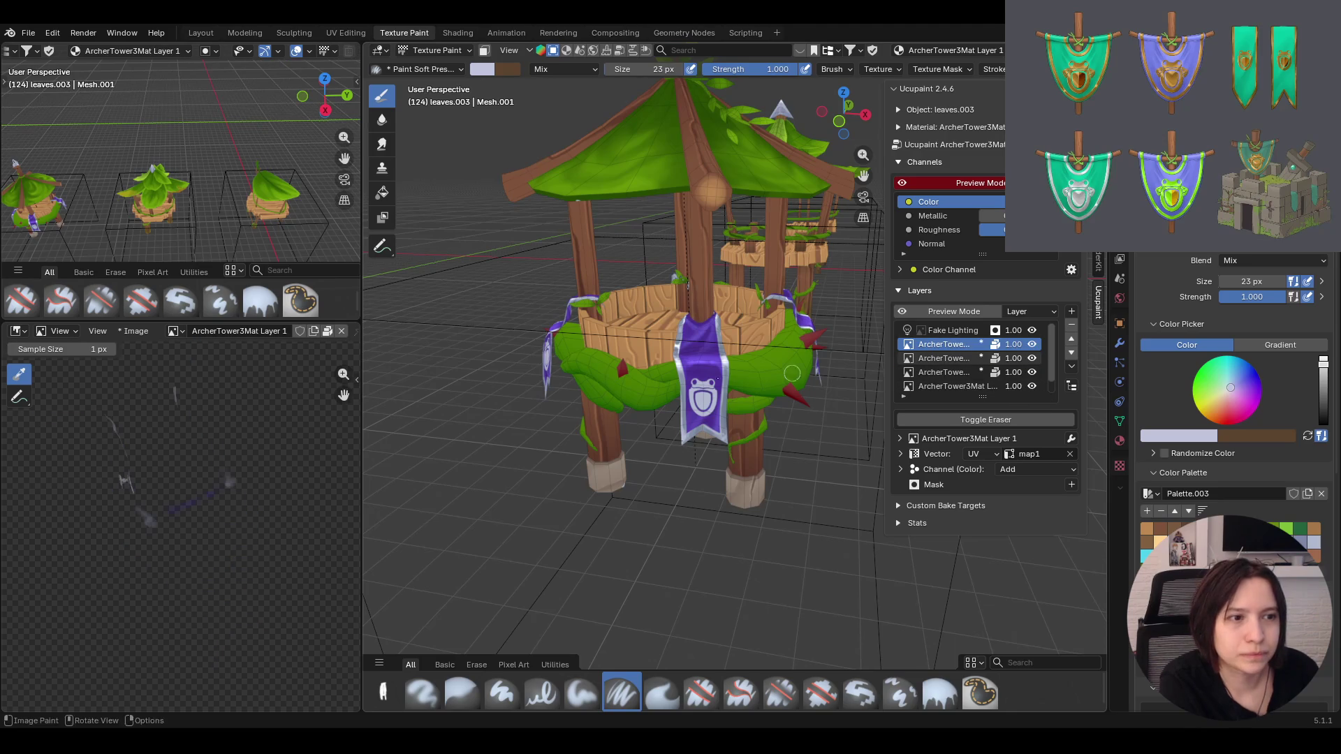
{"action": "scroll", "coordinate": [595, 361], "scroll_direction": "up", "scroll_amount": 3}
{"action": "scroll", "coordinate": [594, 360], "scroll_direction": "up", "scroll_amount": 2}
Erase softly along the banner's left edge at strength 0.388, then return to Paint Soft
{"action": "left_click", "coordinate": [781, 692]}
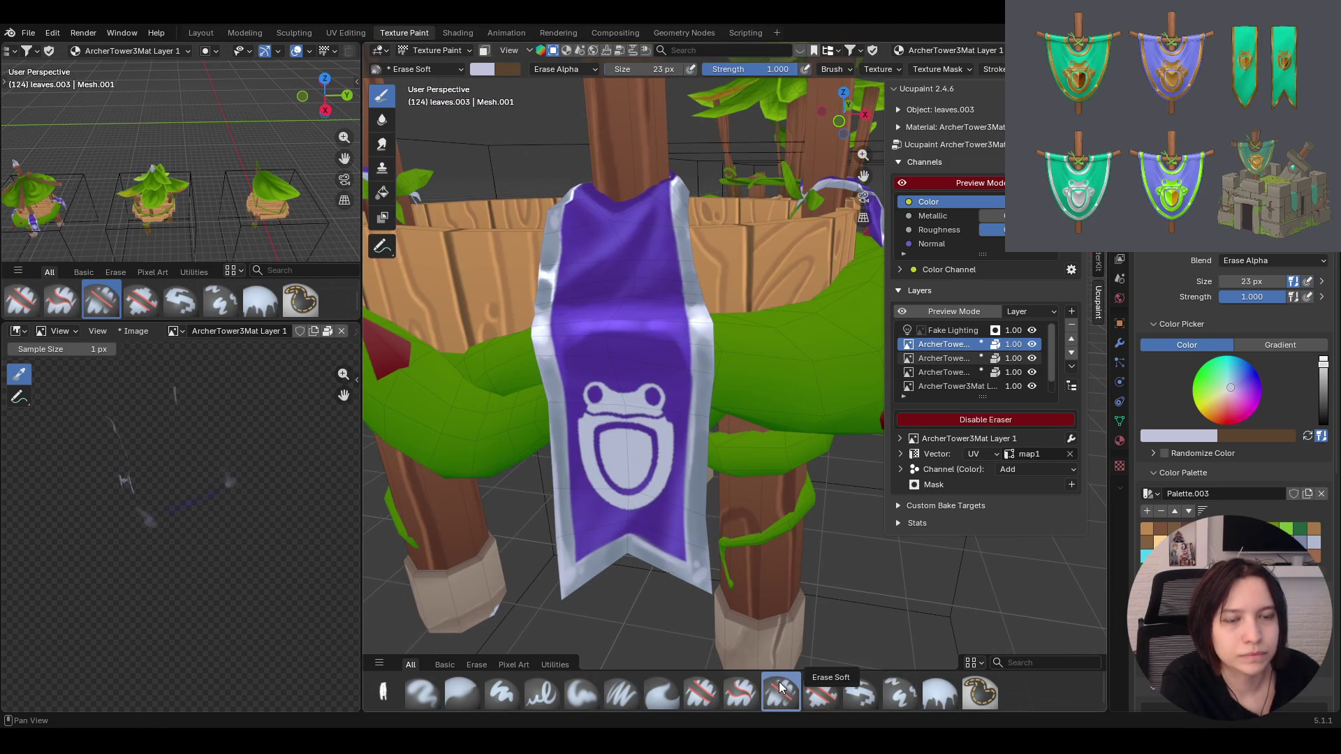
{"action": "mouse_move", "coordinate": [615, 193]}
{"action": "left_mouse_down"}
{"action": "mouse_move", "coordinate": [540, 271]}
{"action": "mouse_move", "coordinate": [546, 283]}
{"action": "left_mouse_up"}
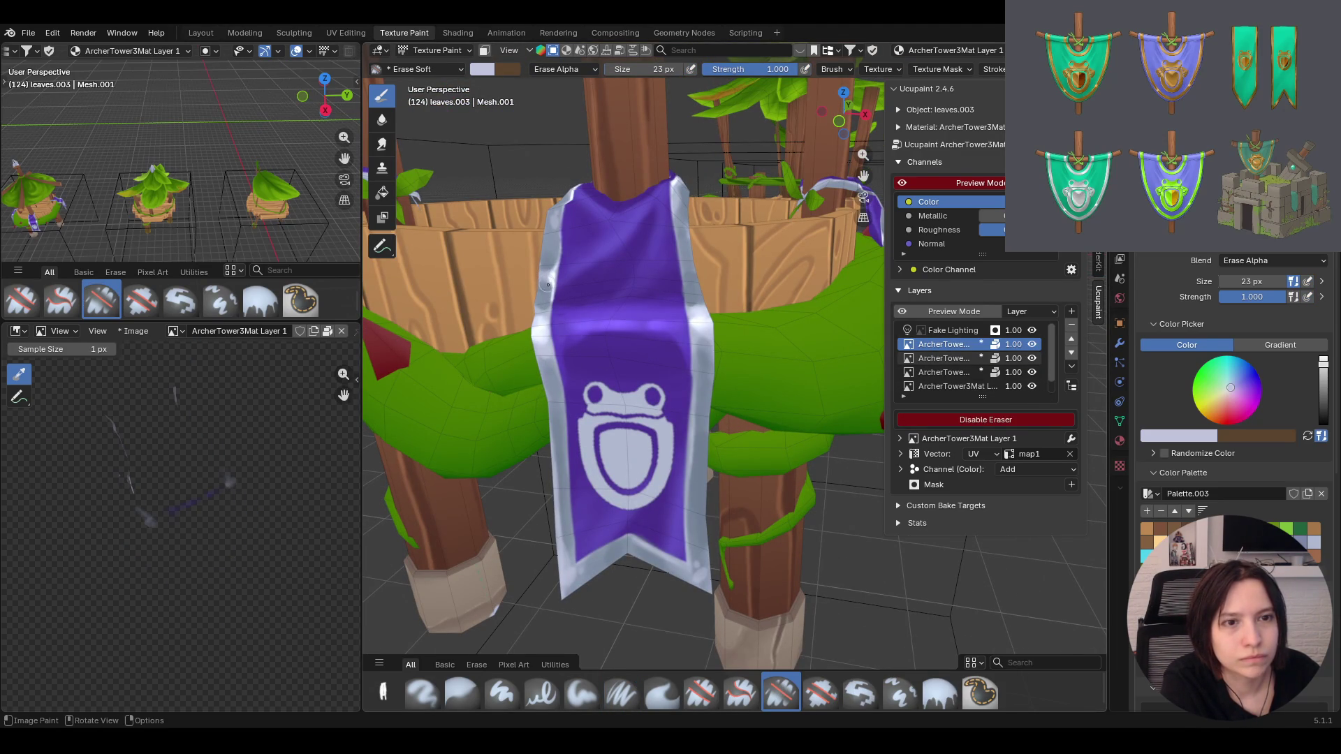
{"action": "left_click_drag", "start_coordinate": [1252, 297], "coordinate": [1226, 296]}
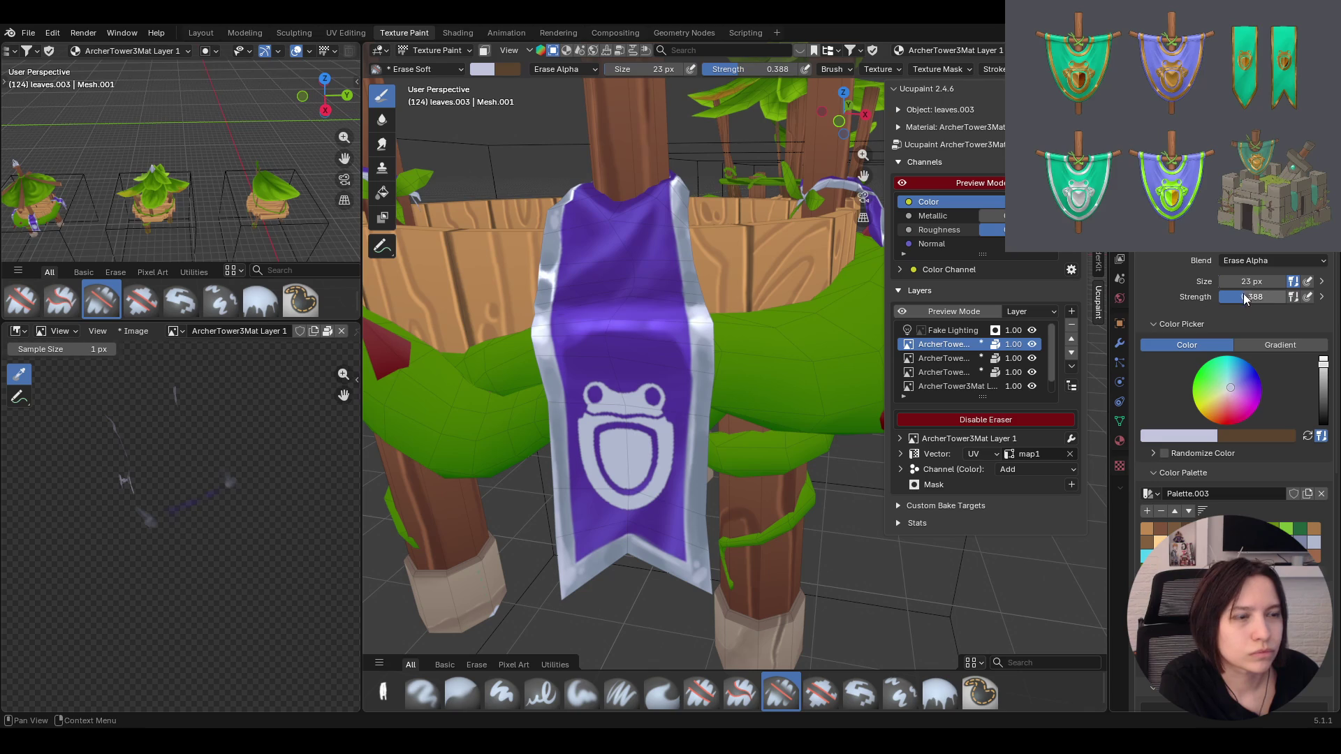
{"action": "left_click_drag", "start_coordinate": [534, 249], "coordinate": [544, 264]}
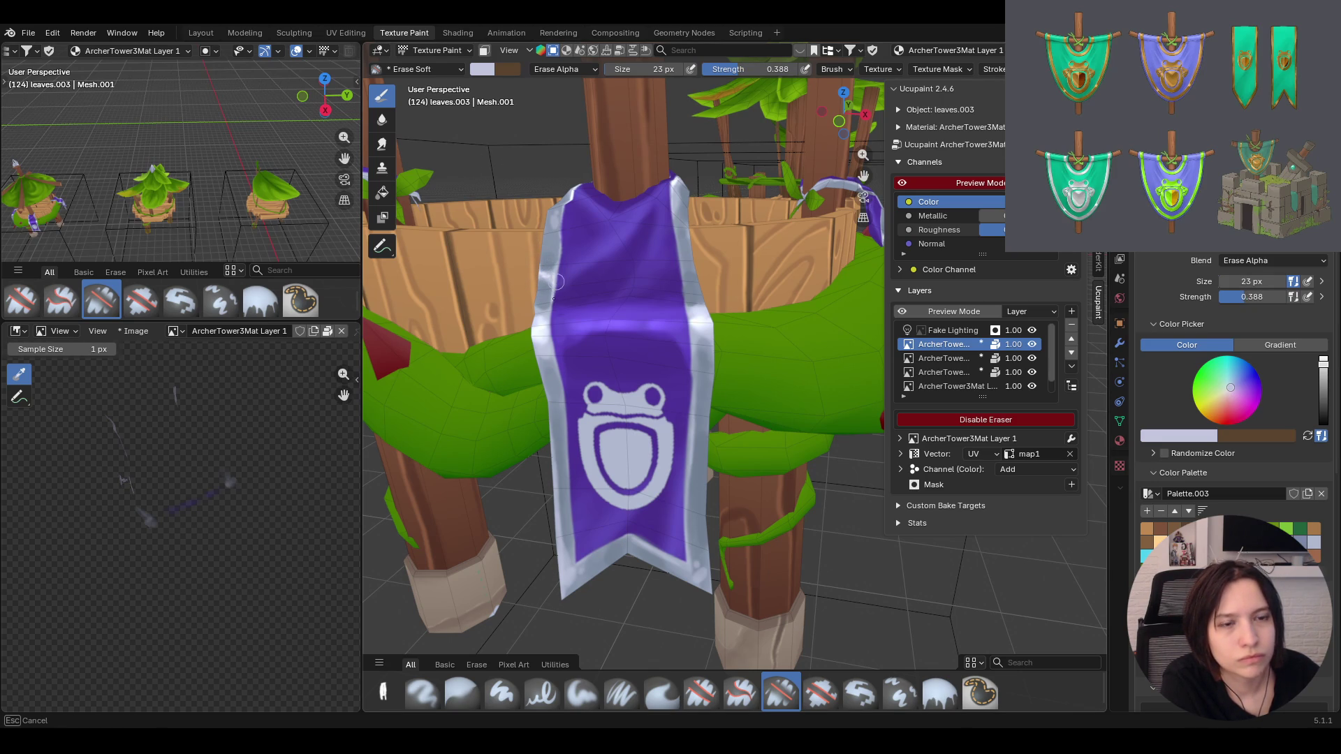
{"action": "middle_click_drag", "start_coordinate": [559, 265], "coordinate": [671, 315]}
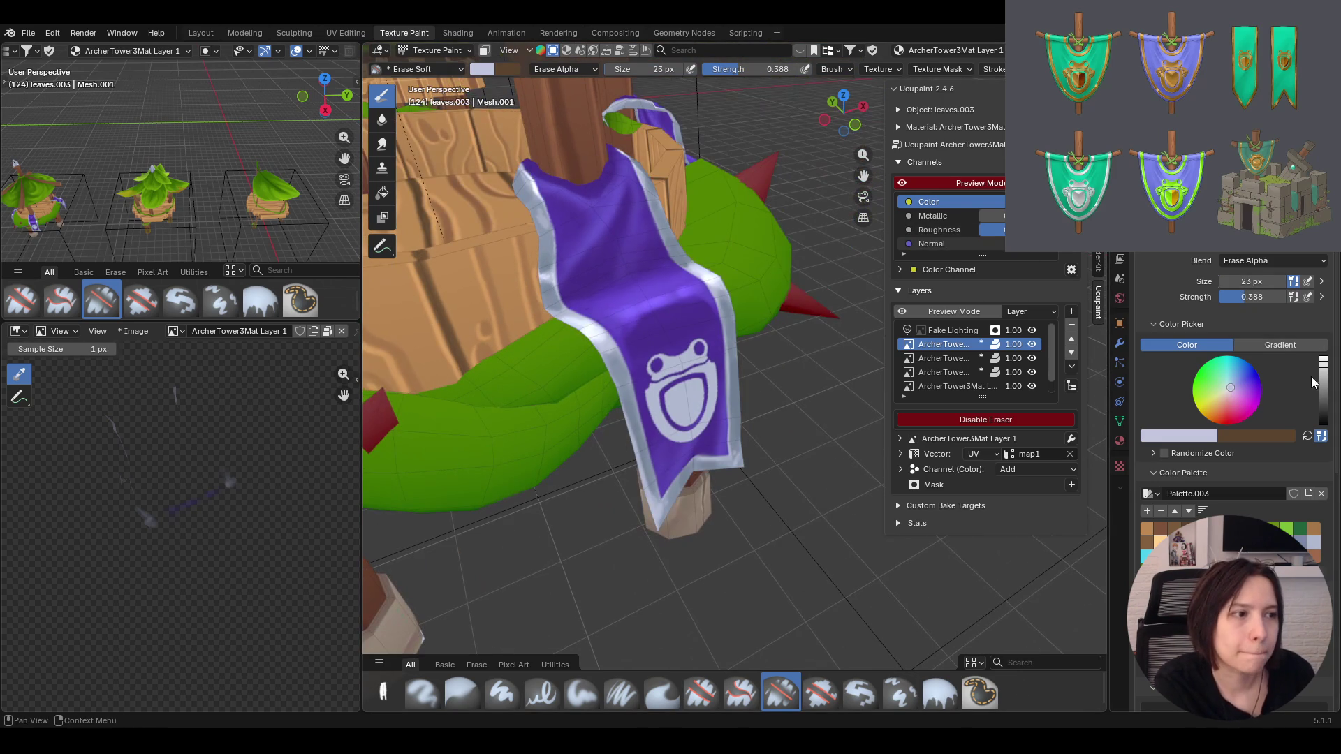
{"action": "left_click", "coordinate": [582, 693]}
{"action": "mouse_move", "coordinate": [671, 544]}
{"action": "middle_mouse_down"}
{"action": "mouse_move", "coordinate": [752, 479]}
{"action": "mouse_move", "coordinate": [766, 487]}
{"action": "middle_mouse_up"}
{"action": "scroll", "coordinate": [752, 479], "scroll_direction": "down", "scroll_amount": 5}
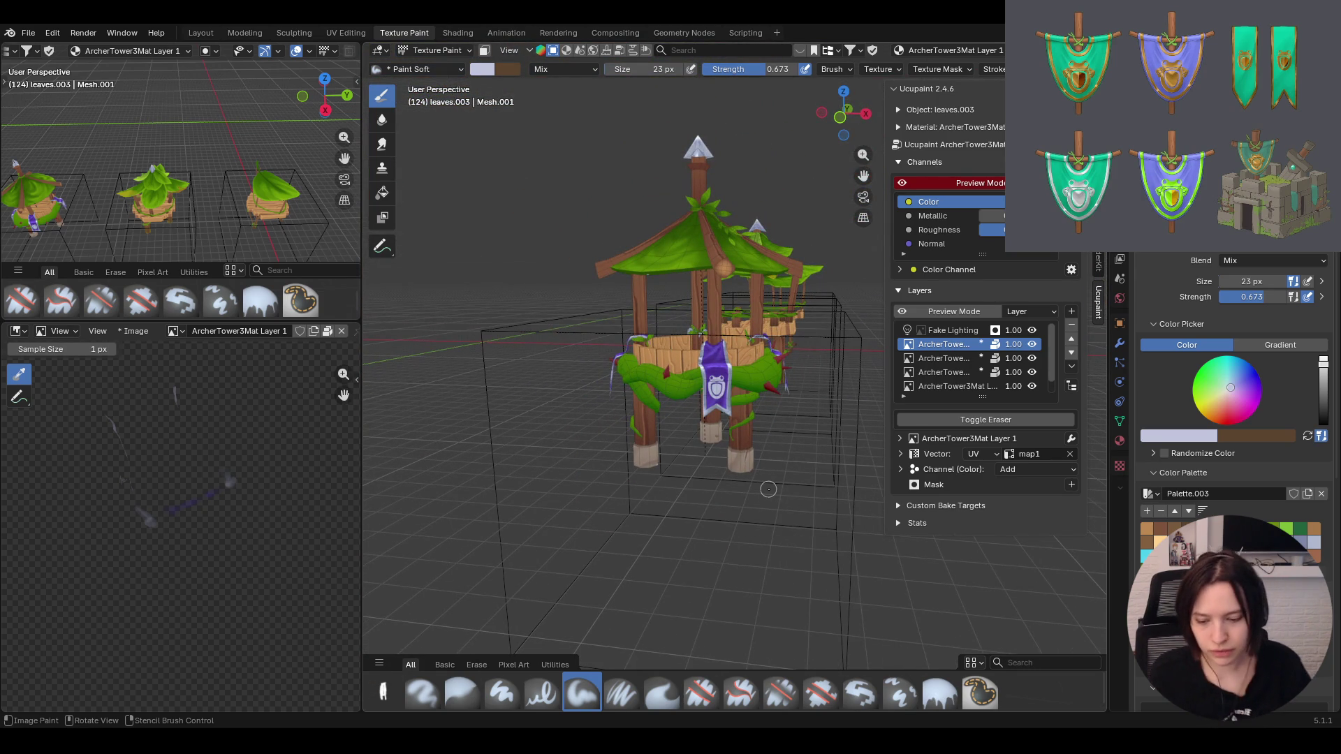
{"action": "middle_click_drag", "start_coordinate": [765, 486], "coordinate": [761, 535]}
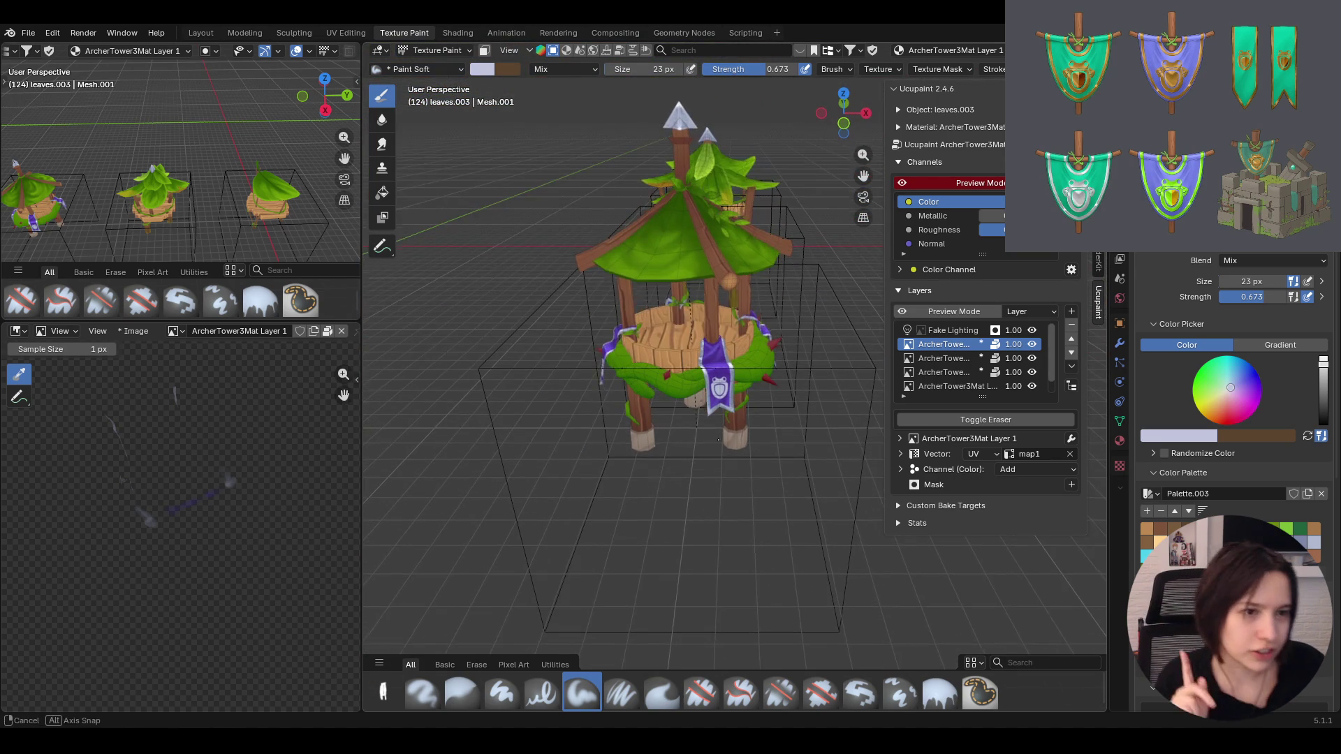
Switch the tower to Object Mode and save ArcherTower.blend
{"action": "left_click", "coordinate": [434, 51]}
{"action": "mouse_move", "coordinate": [667, 495]}
{"action": "middle_mouse_down"}
{"action": "mouse_move", "coordinate": [665, 471]}
{"action": "mouse_move", "coordinate": [700, 482]}
{"action": "middle_mouse_up"}
{"action": "key", "text": "ctrl+s"}
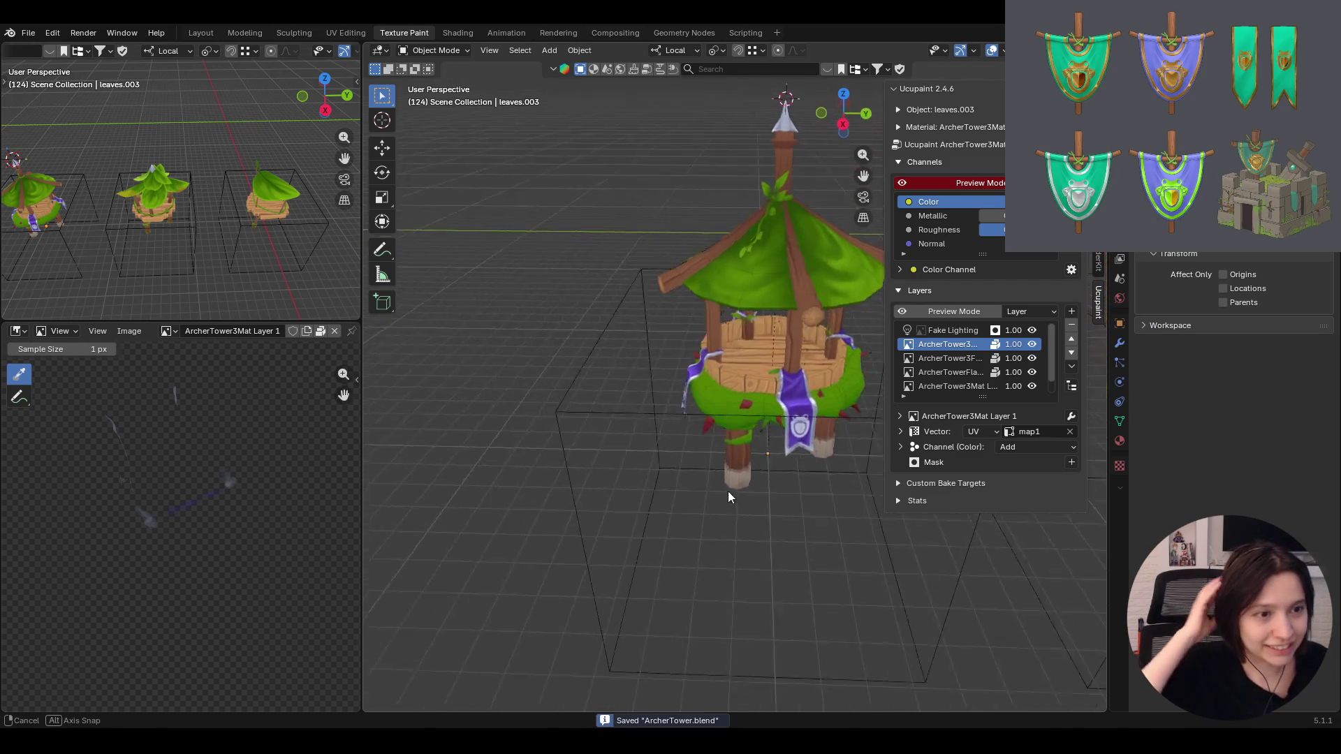
Reframe the tower from above and bring up Ucupaint's add-layer list
{"action": "middle_click_drag", "start_coordinate": [699, 477], "coordinate": [863, 345]}
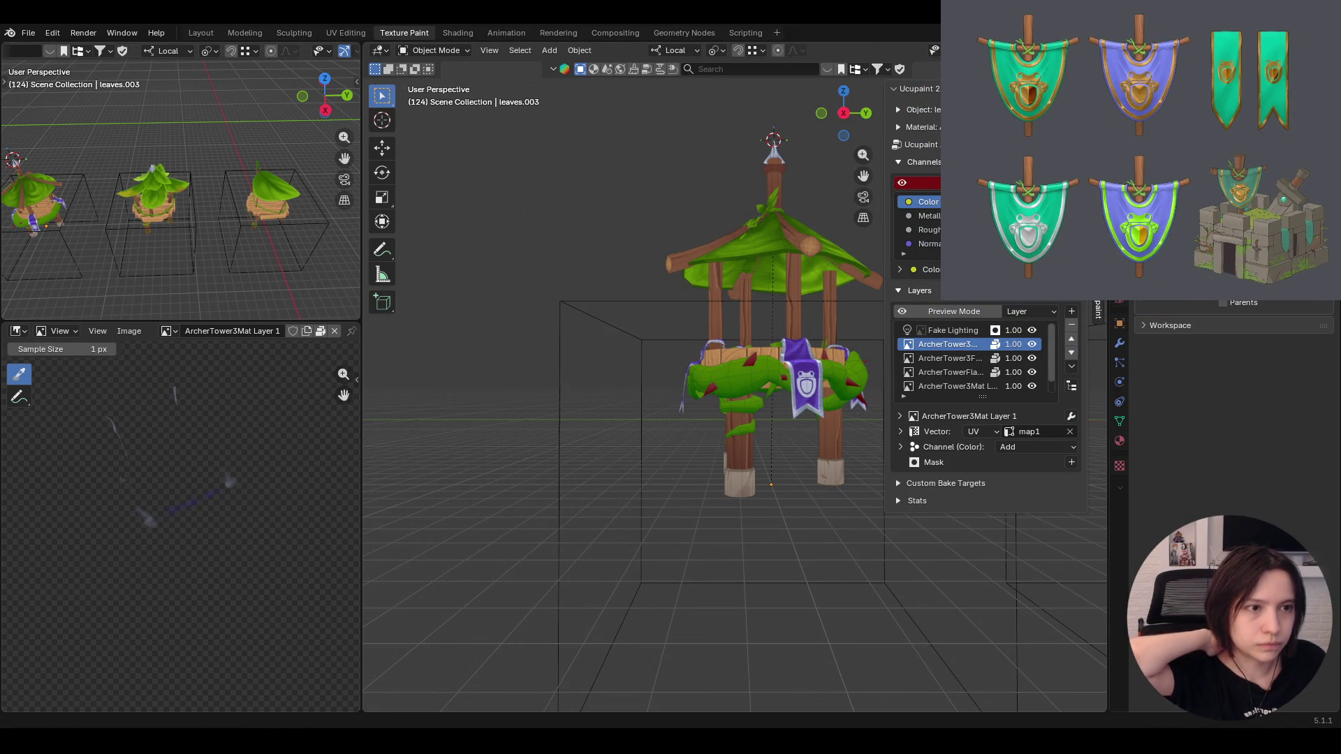
{"action": "mouse_move", "coordinate": [791, 264]}
{"action": "middle_mouse_down"}
{"action": "mouse_move", "coordinate": [740, 320]}
{"action": "mouse_move", "coordinate": [716, 294]}
{"action": "middle_mouse_up"}
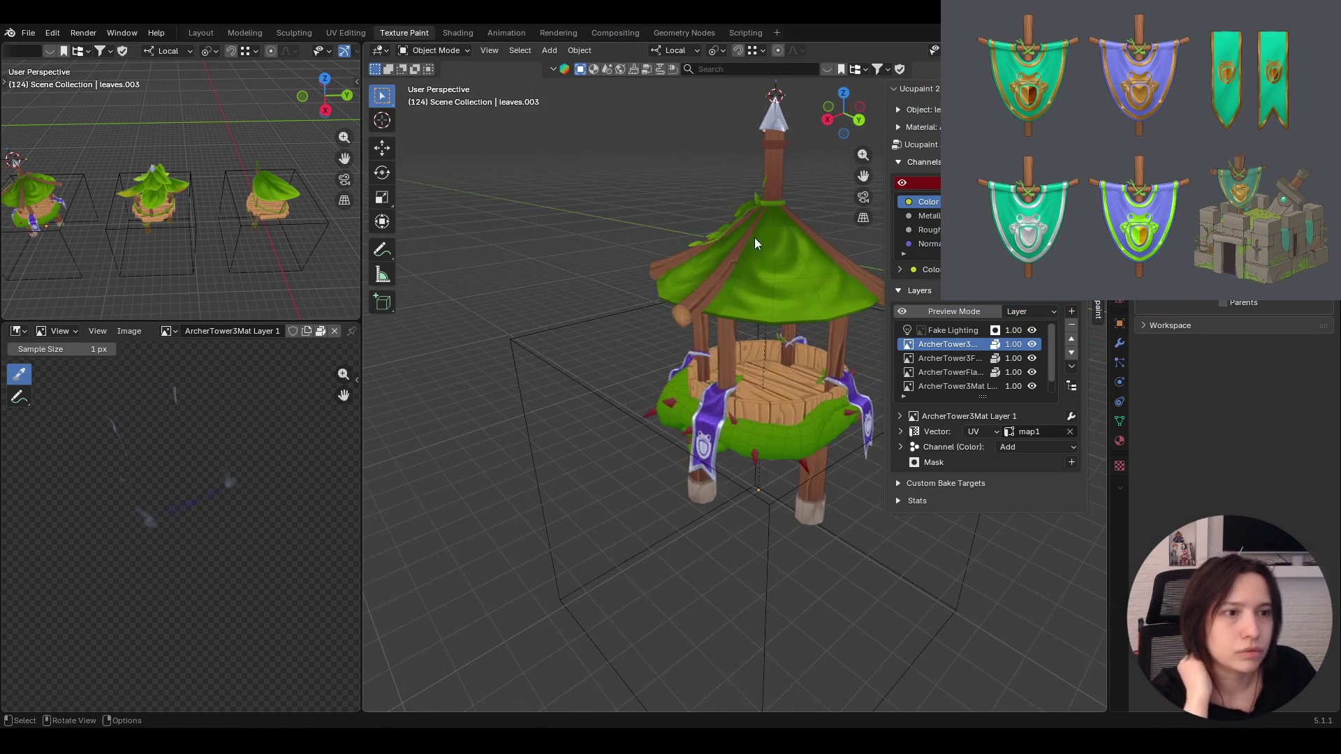
{"action": "left_click_drag", "start_coordinate": [864, 175], "coordinate": [780, 227]}
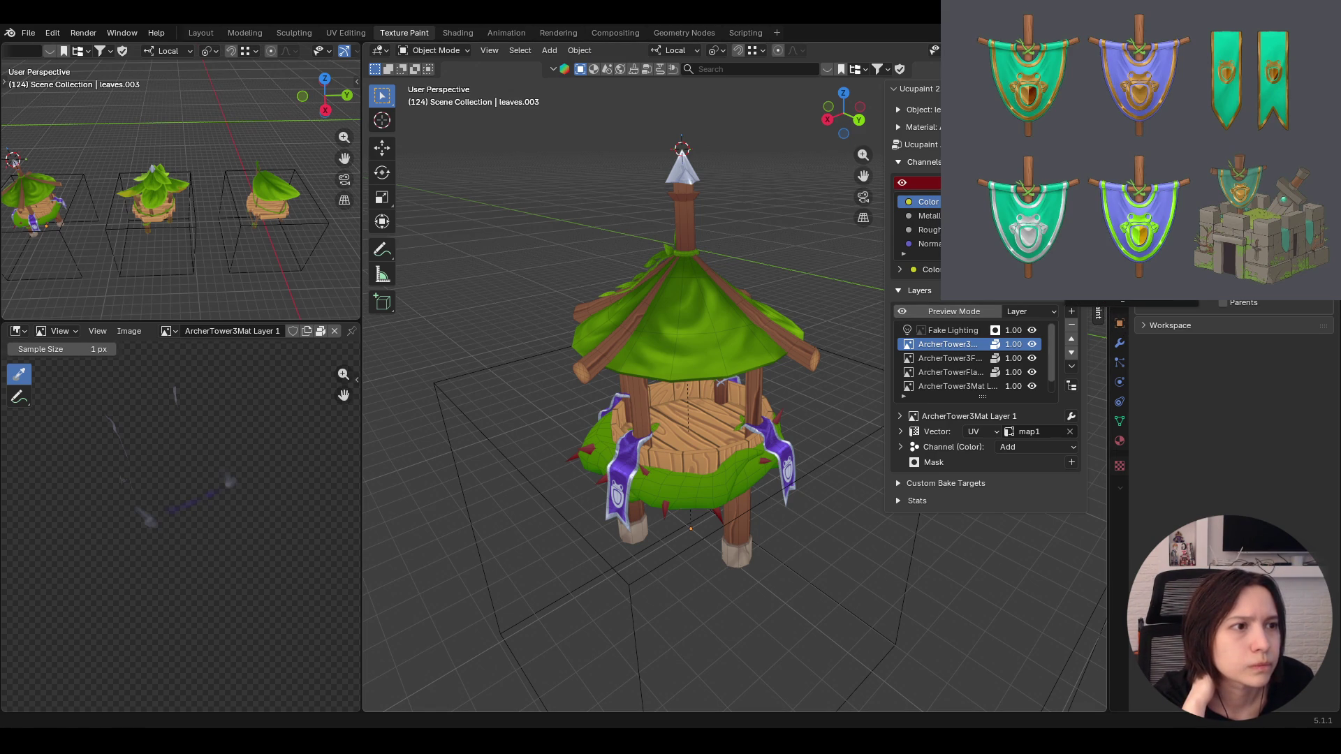
{"action": "left_click", "coordinate": [1070, 311]}
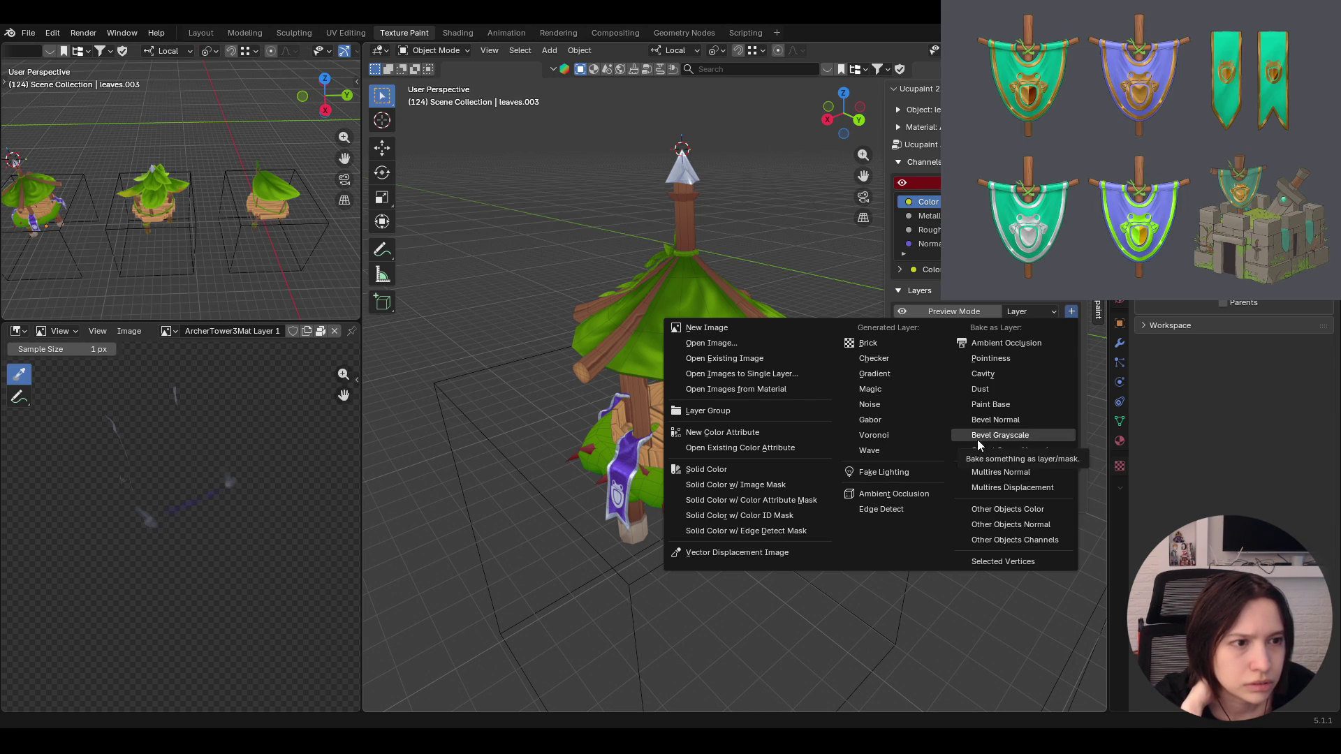
Add a New Image layer on the Normal (Bump Map) channel, creating ArcherTower3Mat Layer 5
{"action": "key", "text": "Escape"}
{"action": "left_click", "coordinate": [1069, 314]}
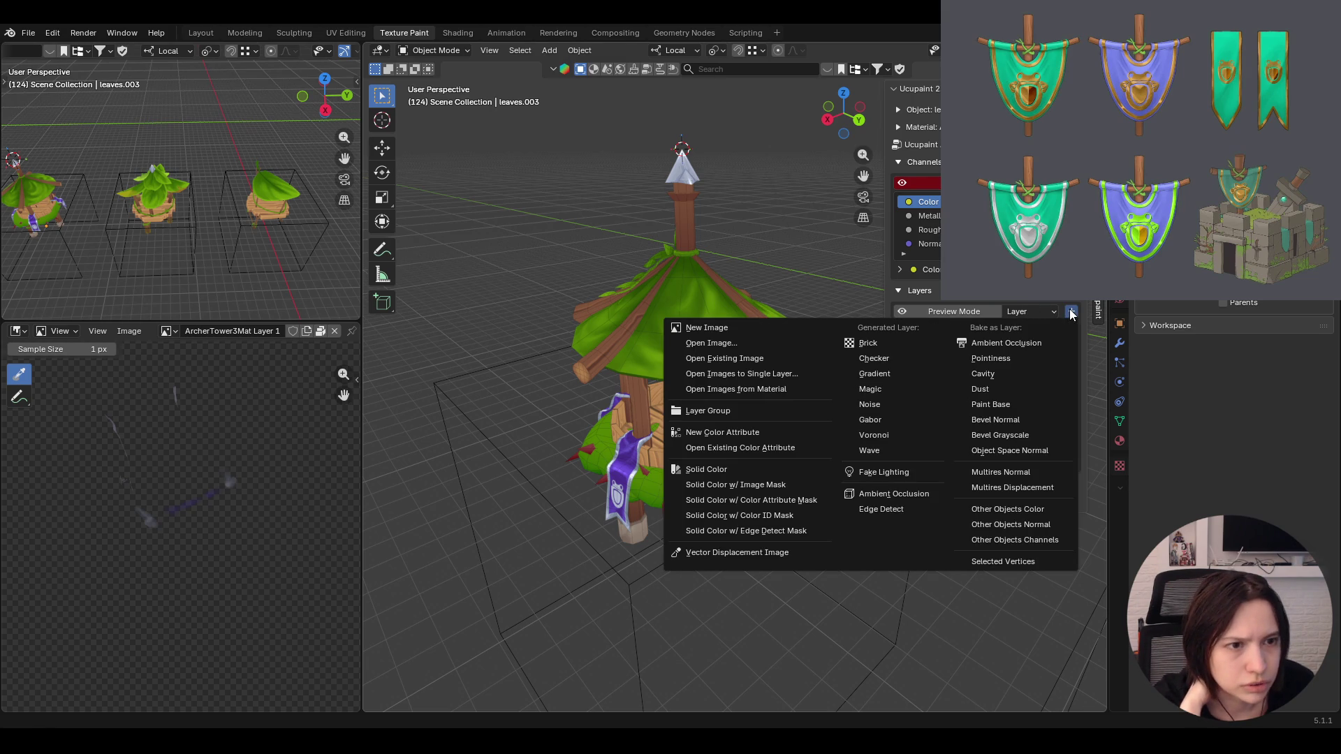
{"action": "left_click", "coordinate": [800, 328]}
{"action": "left_click", "coordinate": [835, 351]}
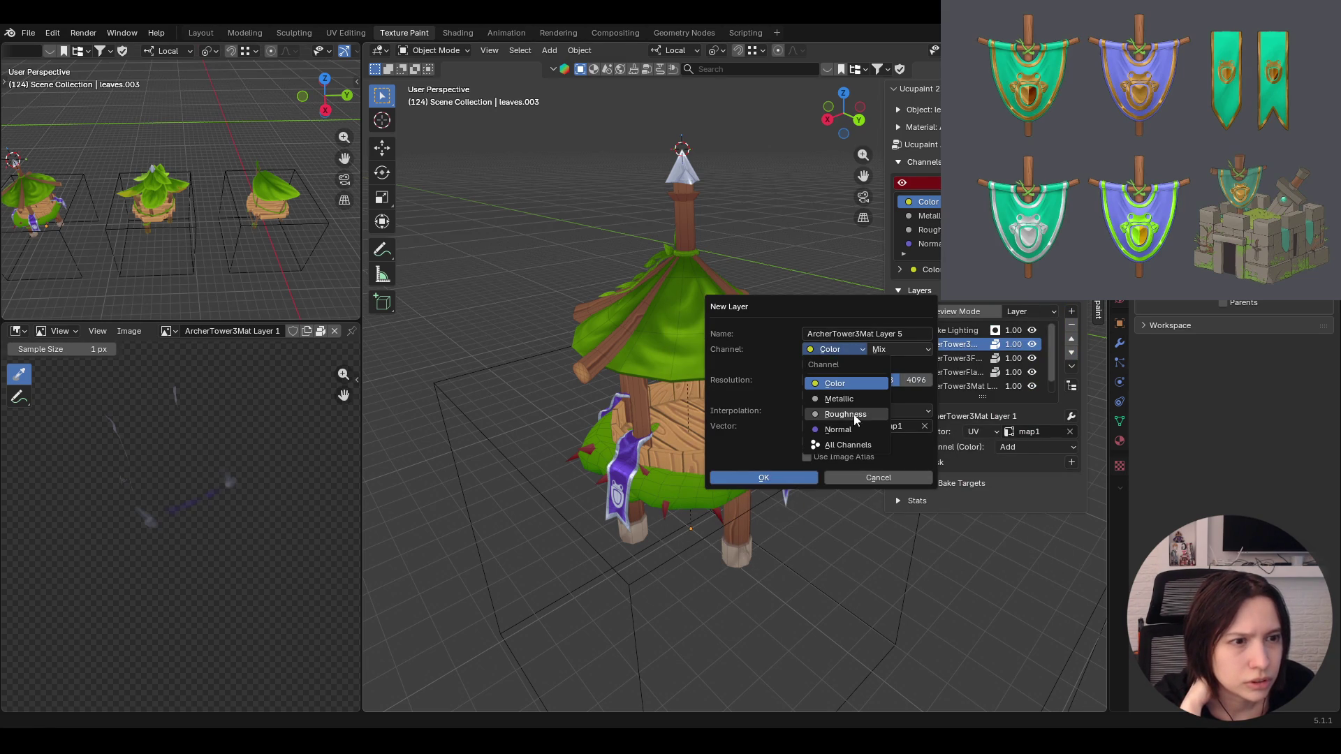
{"action": "left_click", "coordinate": [852, 431]}
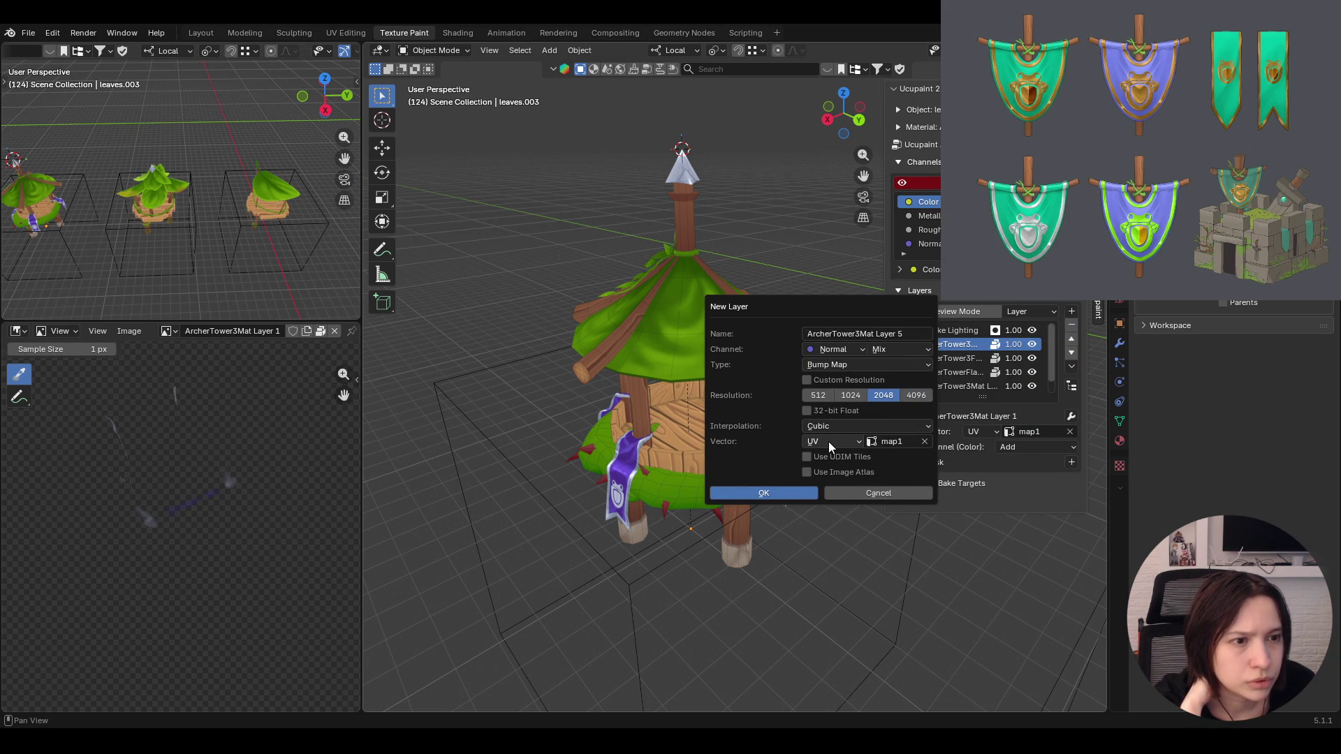
{"action": "left_click", "coordinate": [780, 494]}
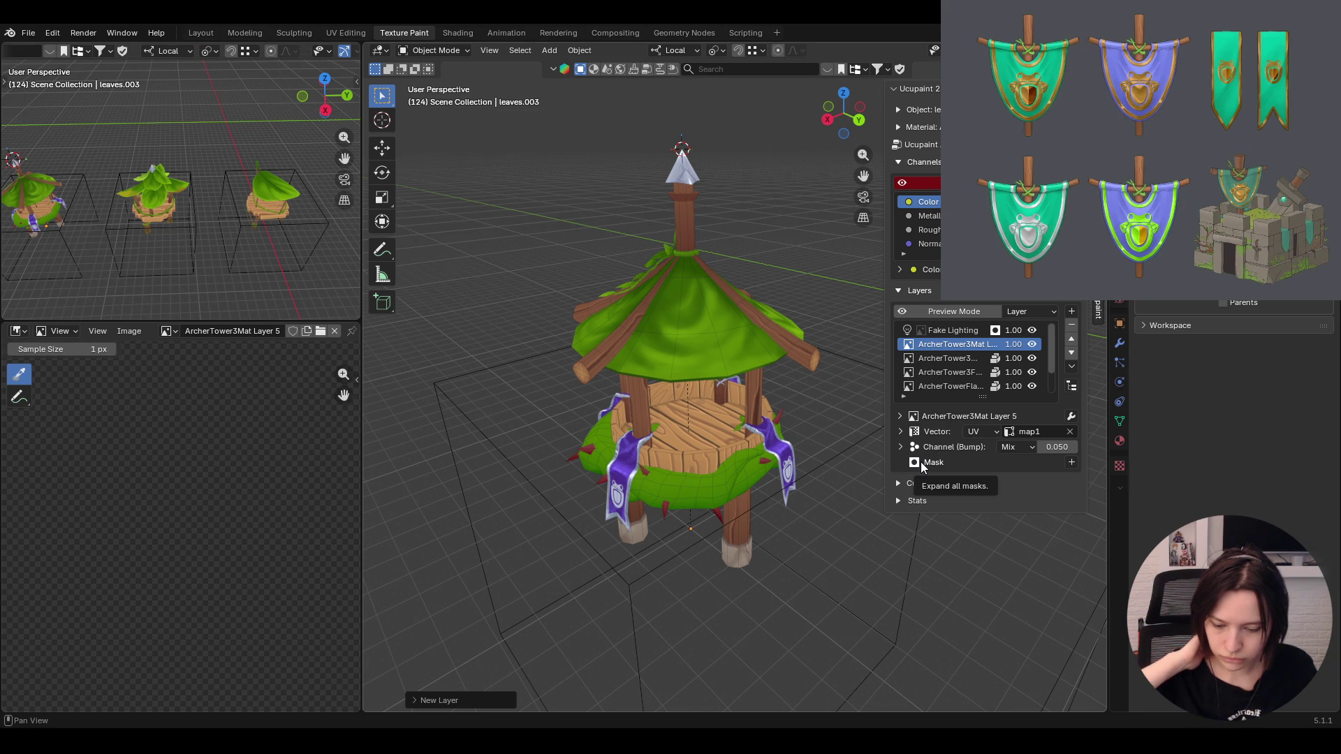
Bring the frog banner front and centre and reach for the mode dropdown
{"action": "middle_click_drag", "start_coordinate": [683, 516], "coordinate": [753, 345]}
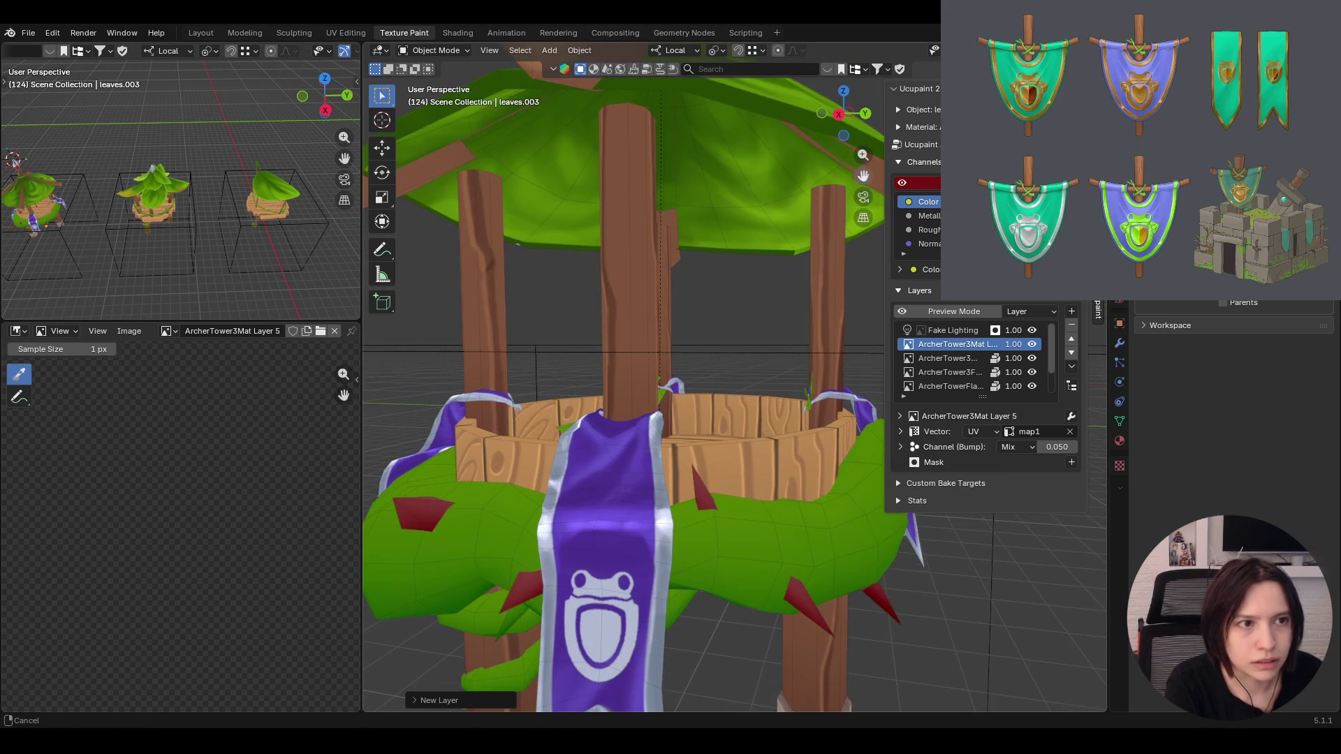
{"action": "mouse_move", "coordinate": [768, 413]}
{"action": "middle_mouse_down"}
{"action": "mouse_move", "coordinate": [763, 441]}
{"action": "mouse_move", "coordinate": [779, 438]}
{"action": "middle_mouse_up"}
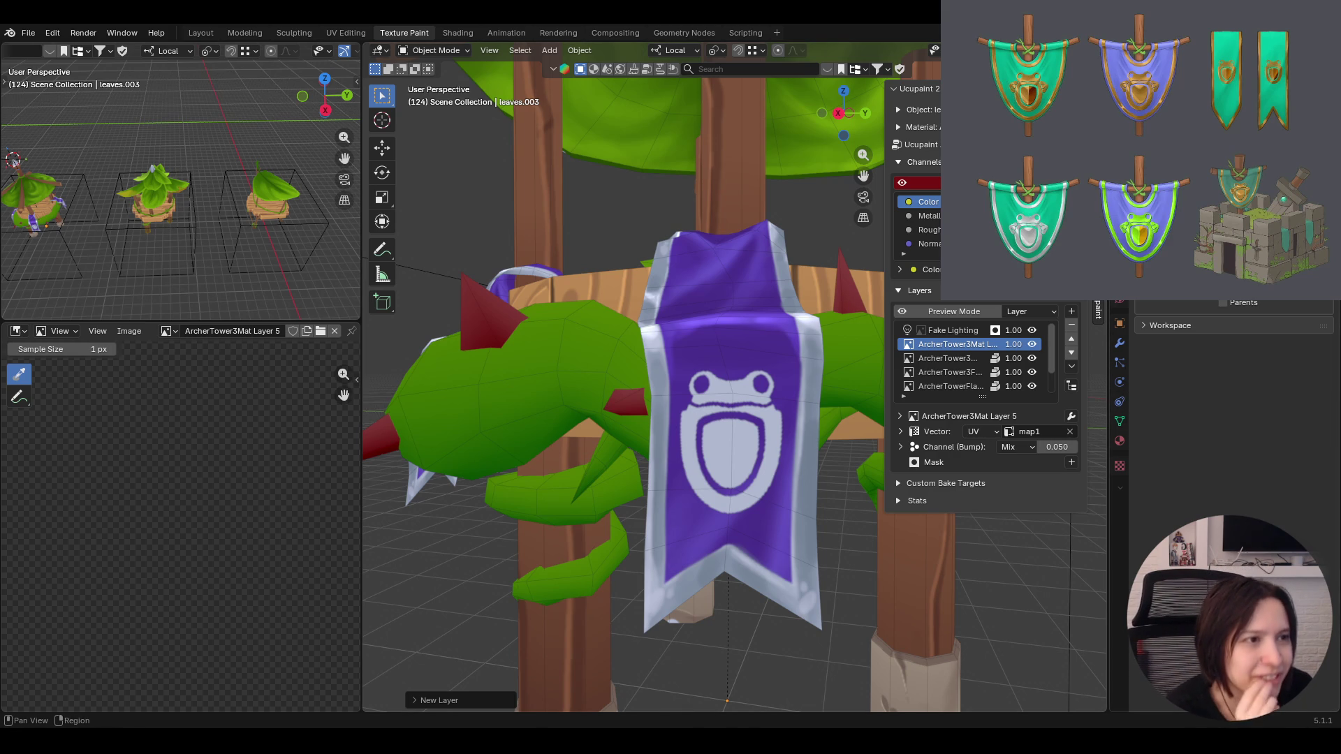
{"action": "left_click", "coordinate": [435, 49]}
Back in Texture Paint, set the Fill brush's gradient interpolation to Cardinal and return to Paint Soft
{"action": "left_click", "coordinate": [452, 148]}
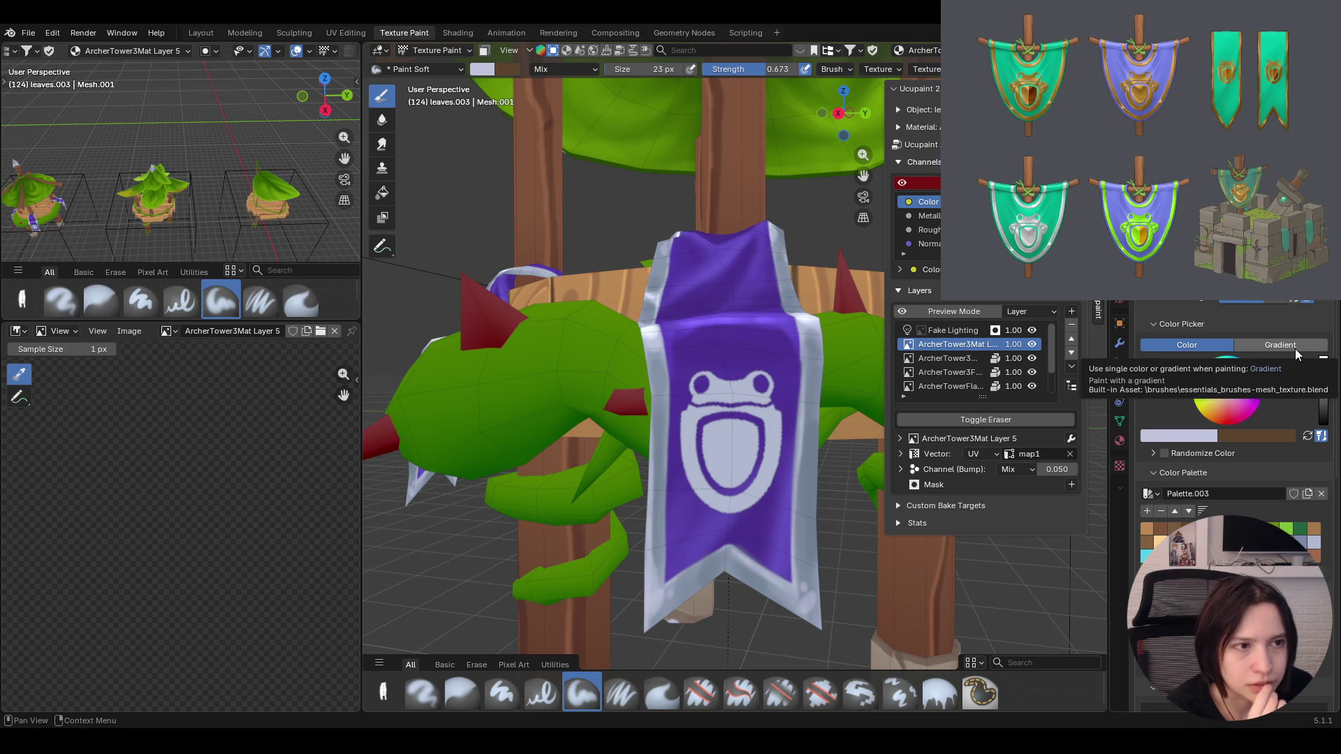
{"action": "left_click", "coordinate": [948, 701]}
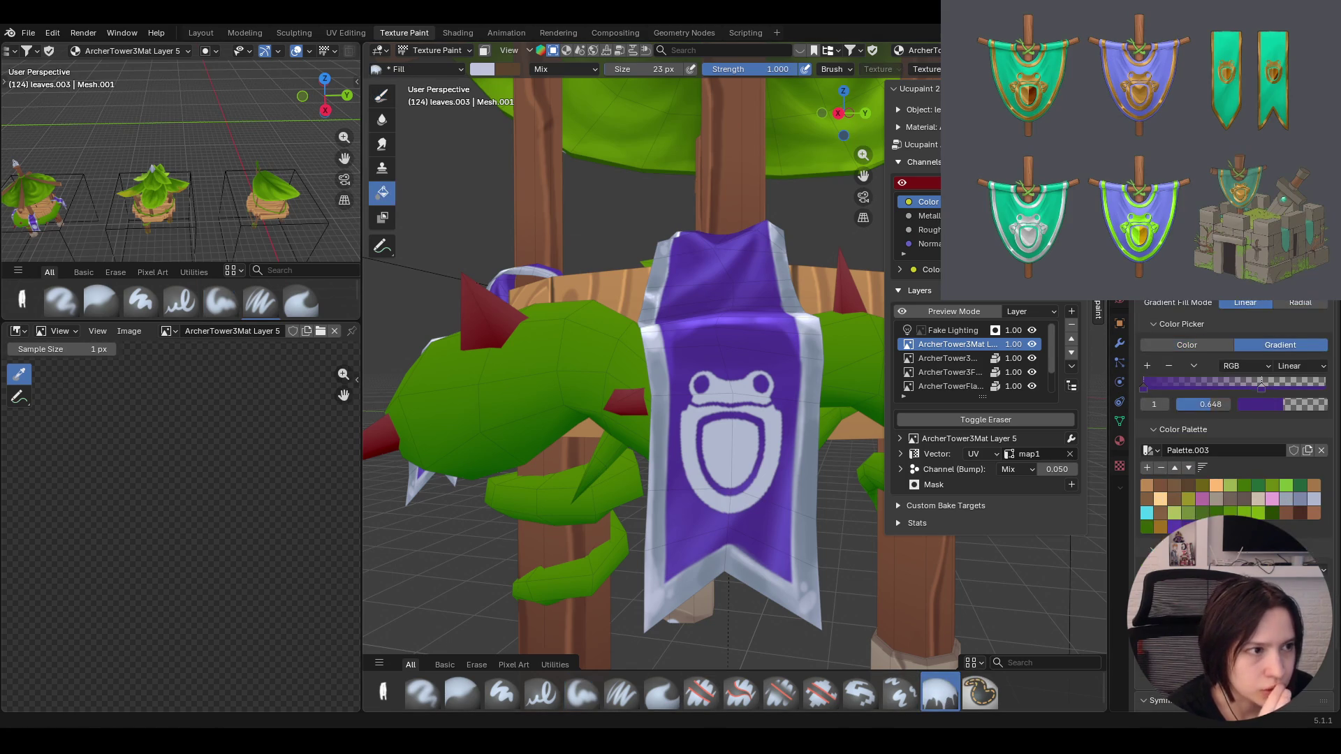
{"action": "left_click", "coordinate": [1200, 344]}
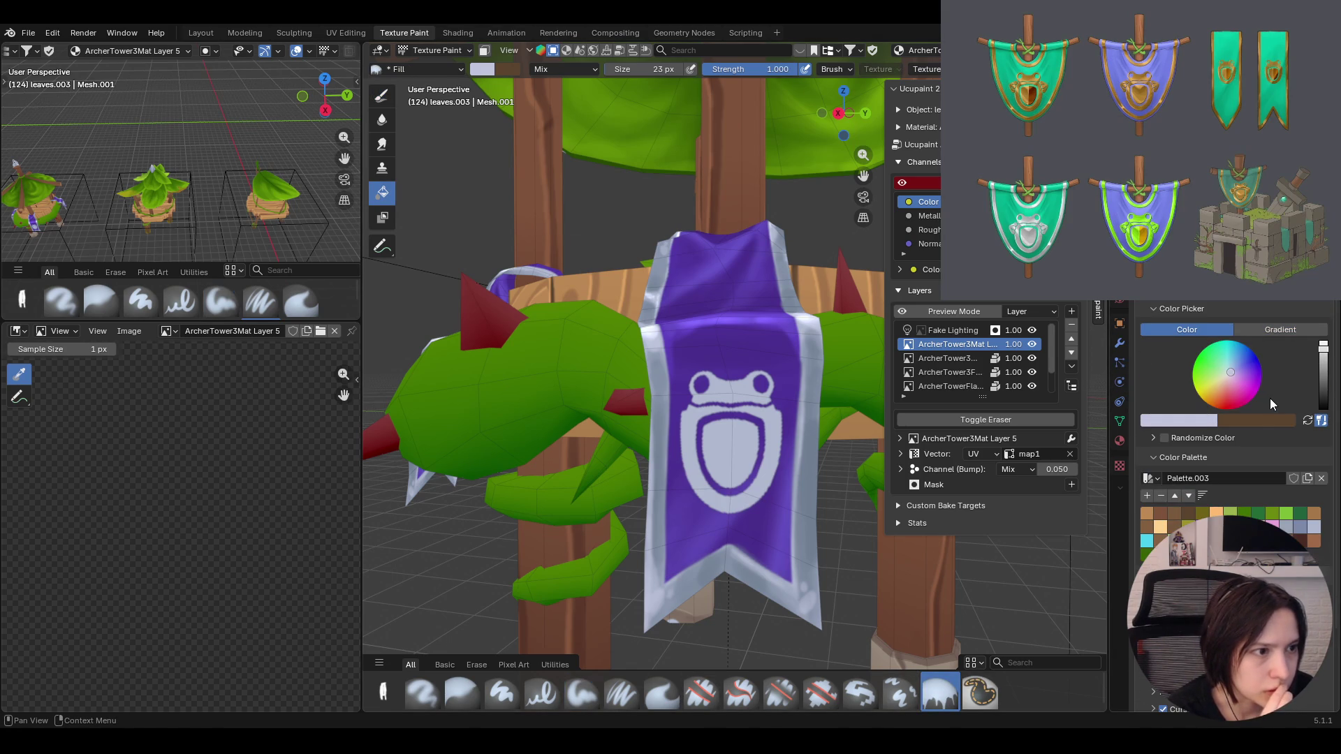
{"action": "left_click", "coordinate": [1284, 331]}
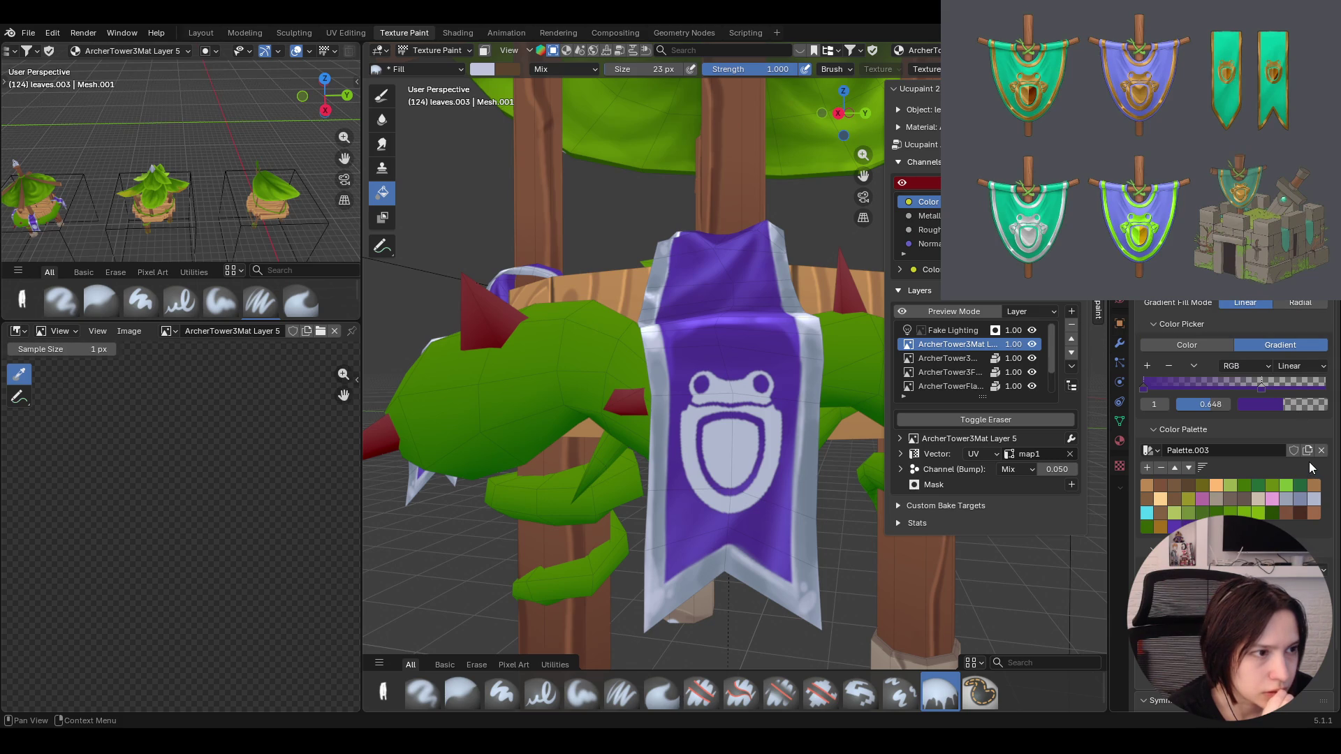
{"action": "left_click", "coordinate": [1304, 367]}
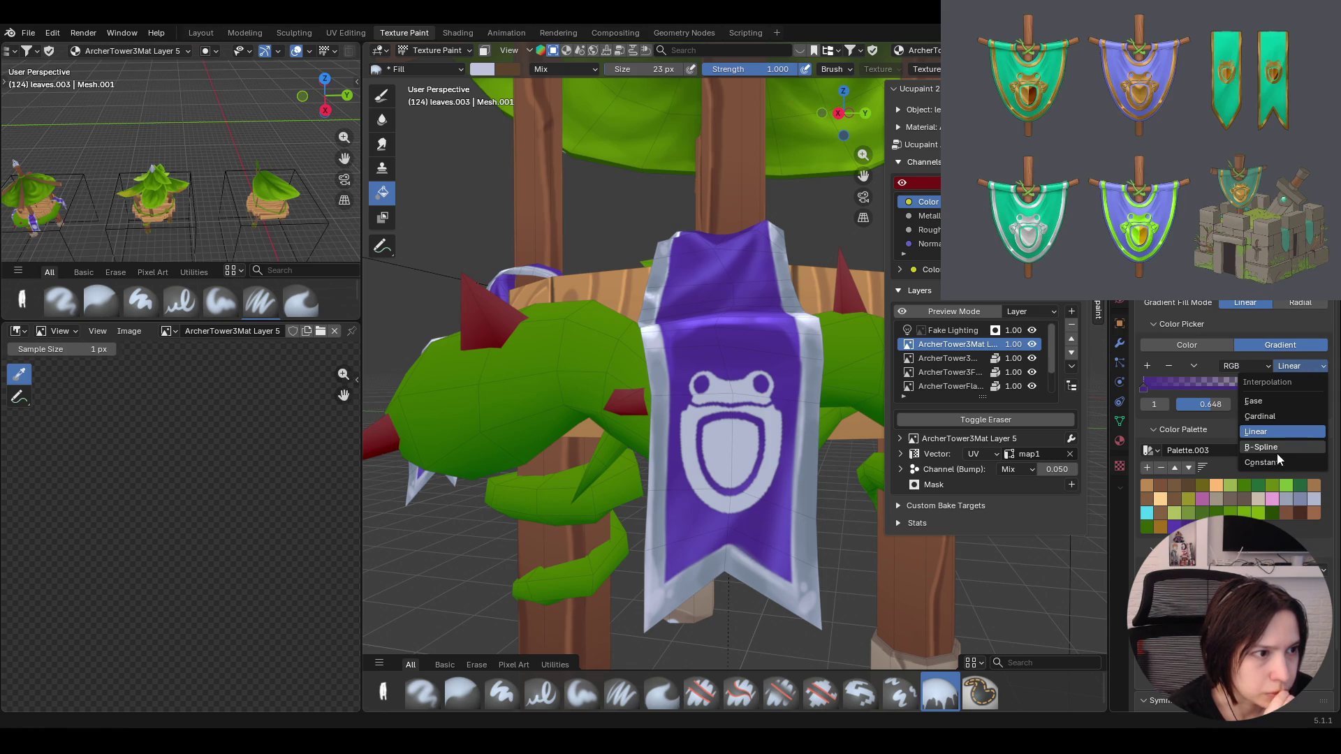
{"action": "left_click", "coordinate": [1281, 421]}
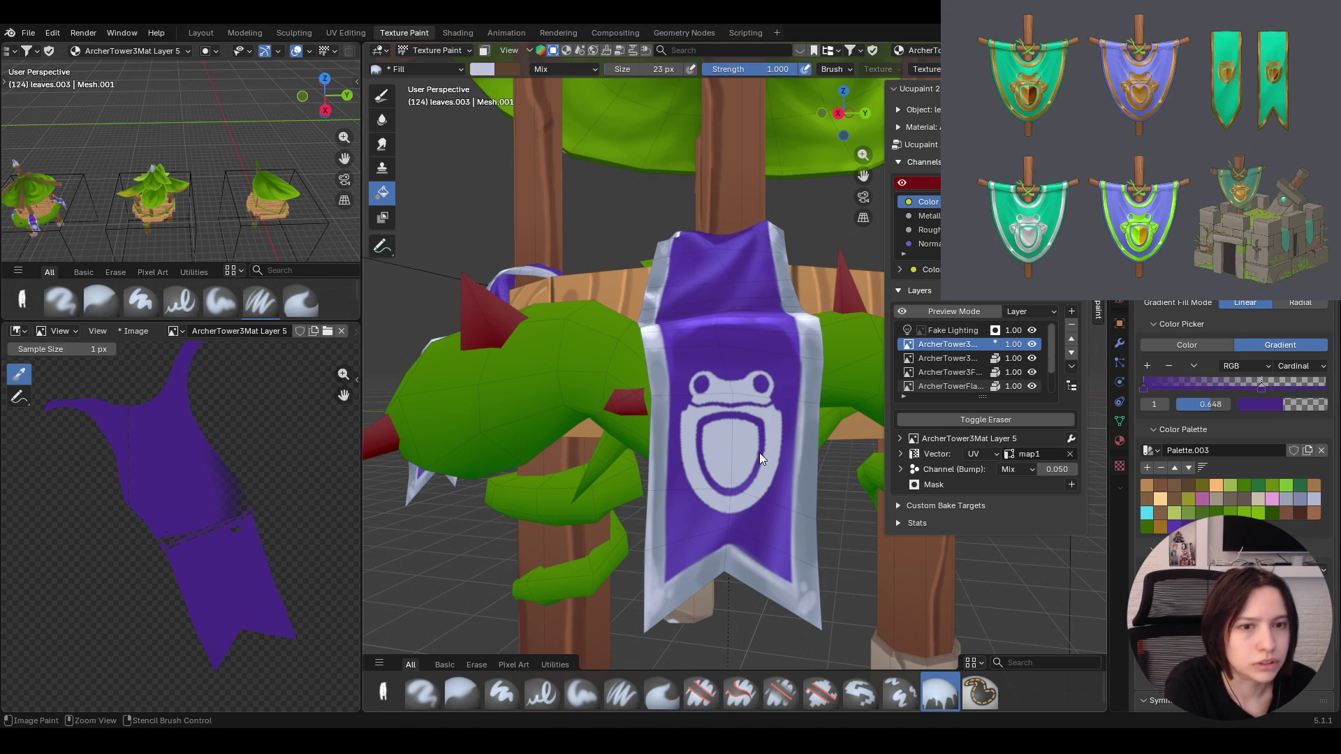
{"action": "key", "text": "d"}
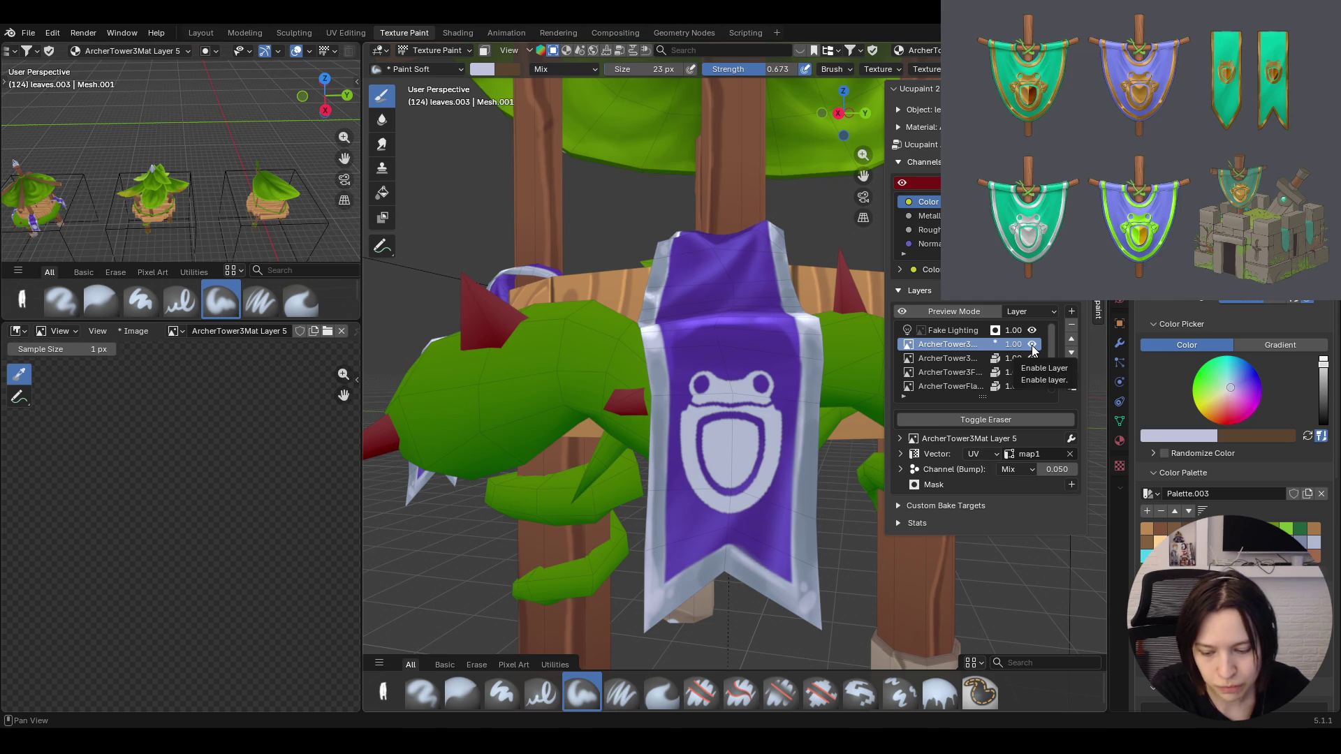
Re-enable the top tower layer, take the Fill brush with a gradient colour and move its stop to about 0.49
{"action": "left_click", "coordinate": [1031, 344]}
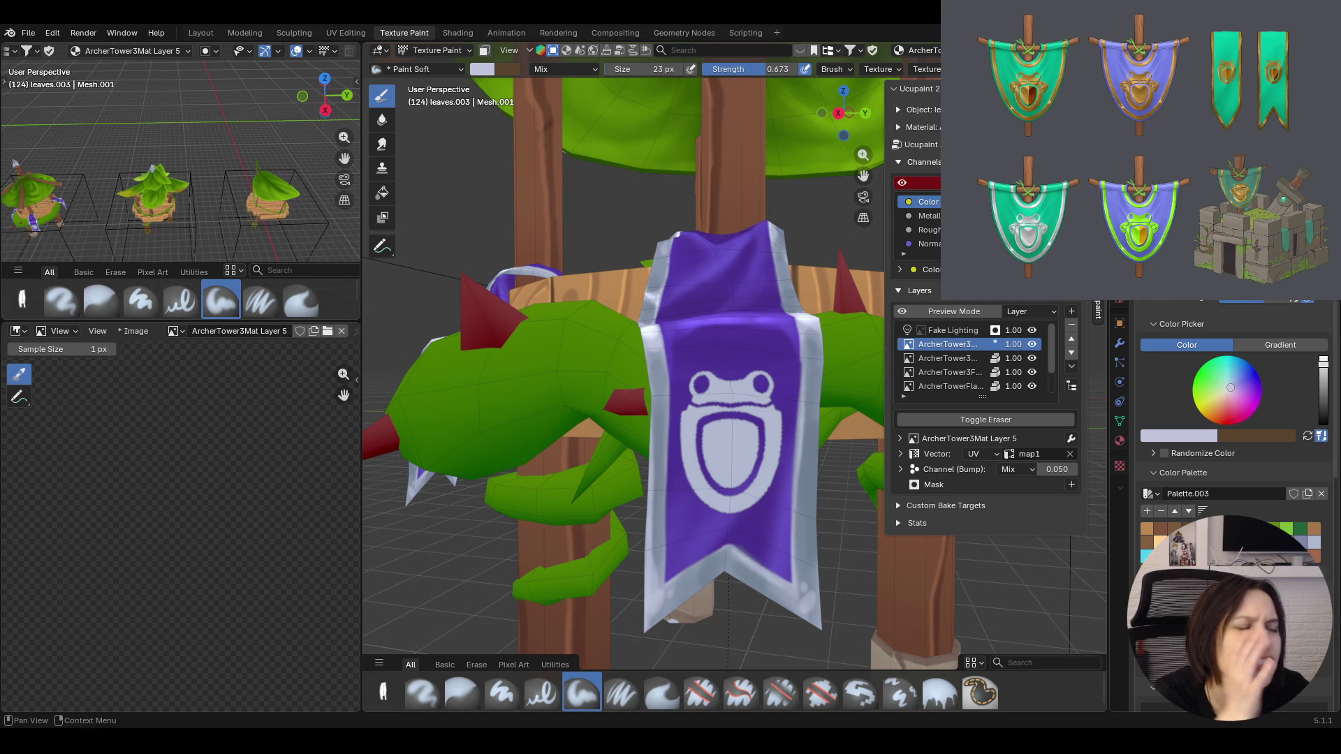
{"action": "left_click", "coordinate": [1288, 344]}
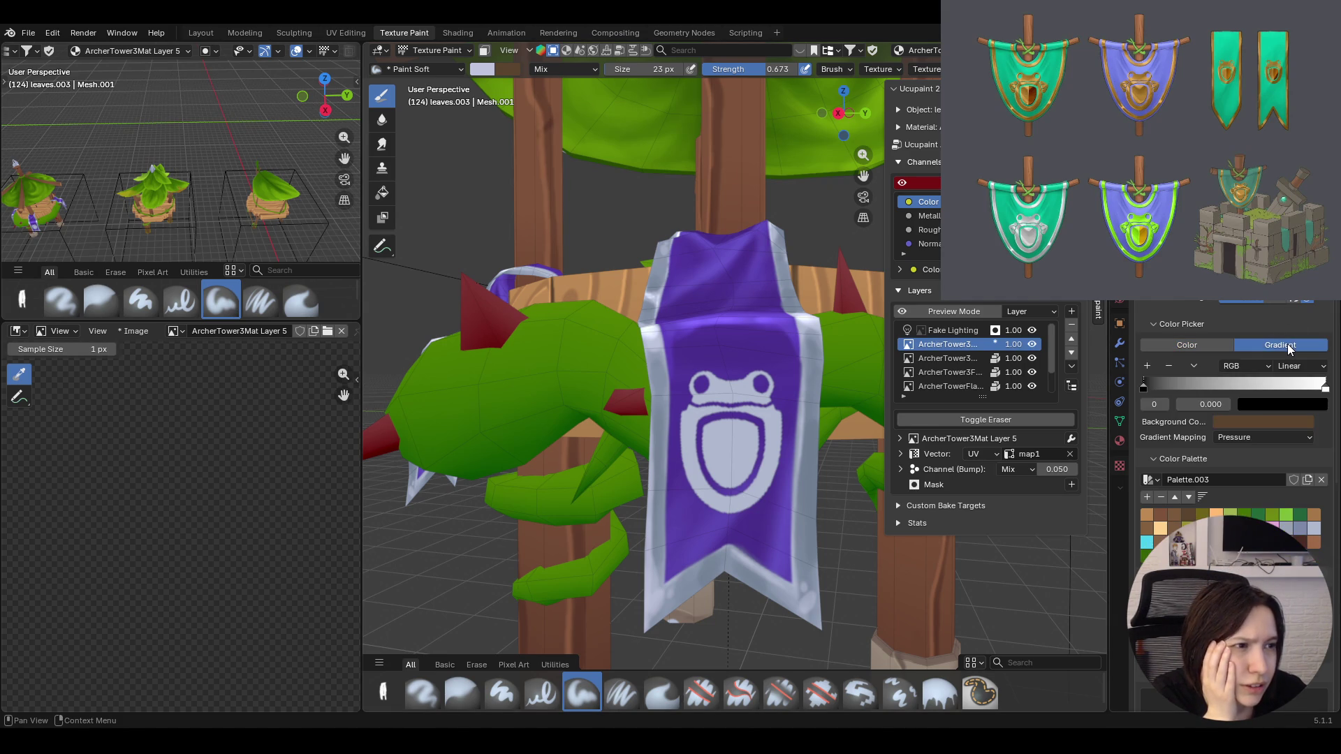
{"action": "left_click", "coordinate": [1221, 347]}
{"action": "left_click", "coordinate": [936, 696]}
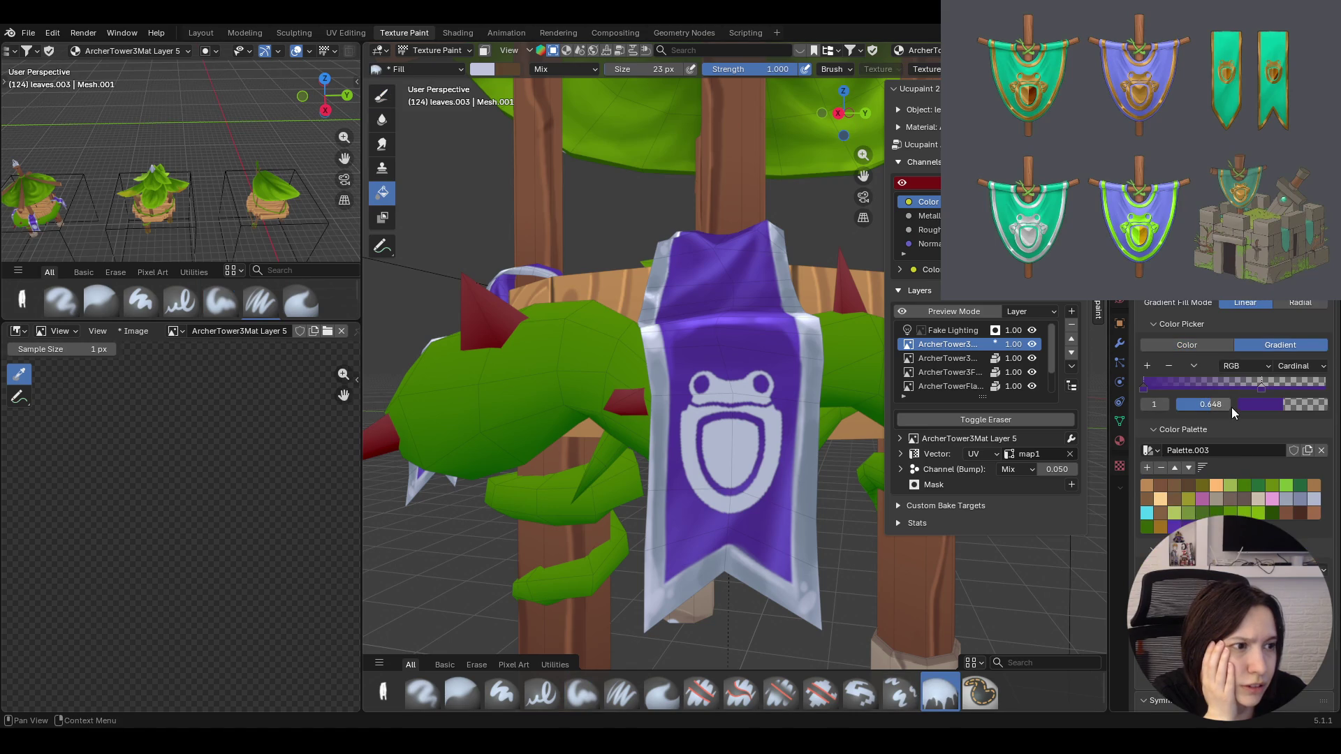
{"action": "left_click", "coordinate": [1293, 365]}
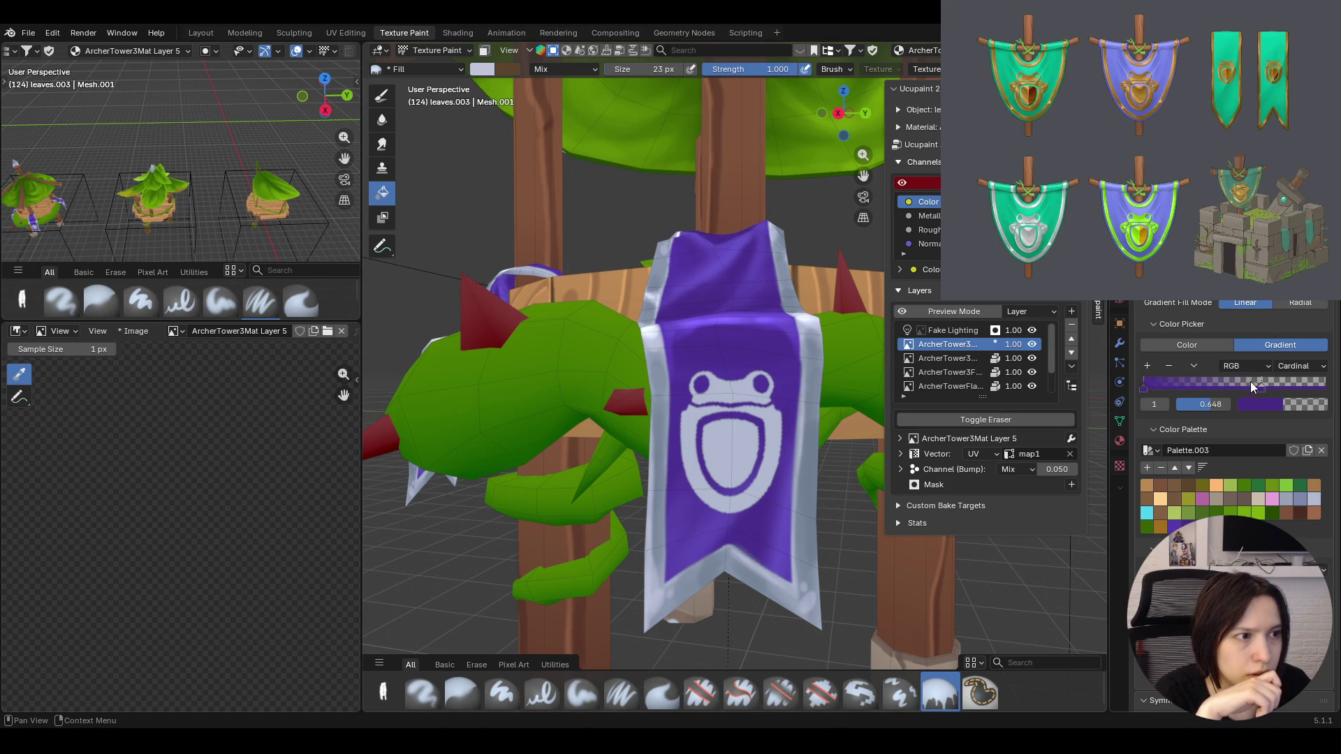
{"action": "left_click_drag", "start_coordinate": [1242, 389], "coordinate": [1229, 389]}
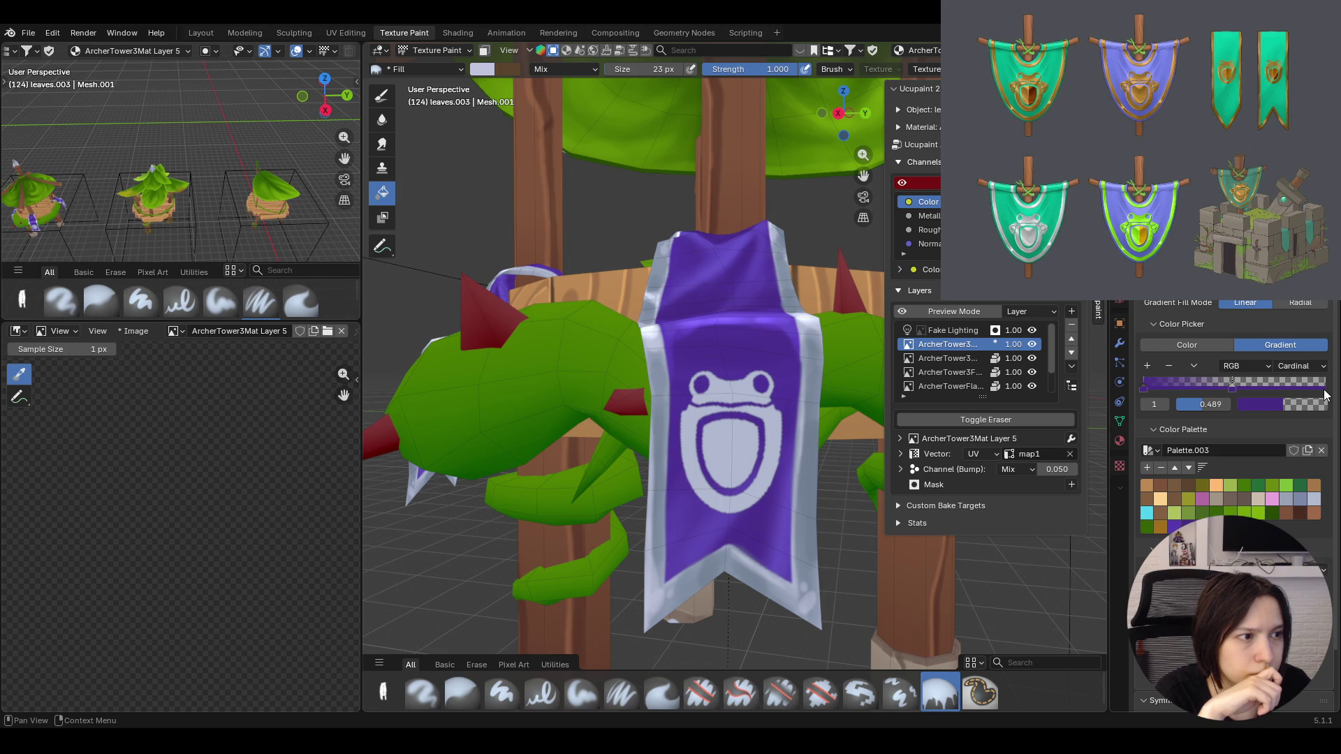
Brighten the purple stop to full opacity and nudge its position, leaving the stop number unchanged
{"action": "left_click", "coordinate": [1273, 402]}
{"action": "left_click_drag", "start_coordinate": [1241, 351], "coordinate": [1292, 362]}
{"action": "left_click", "coordinate": [1274, 404]}
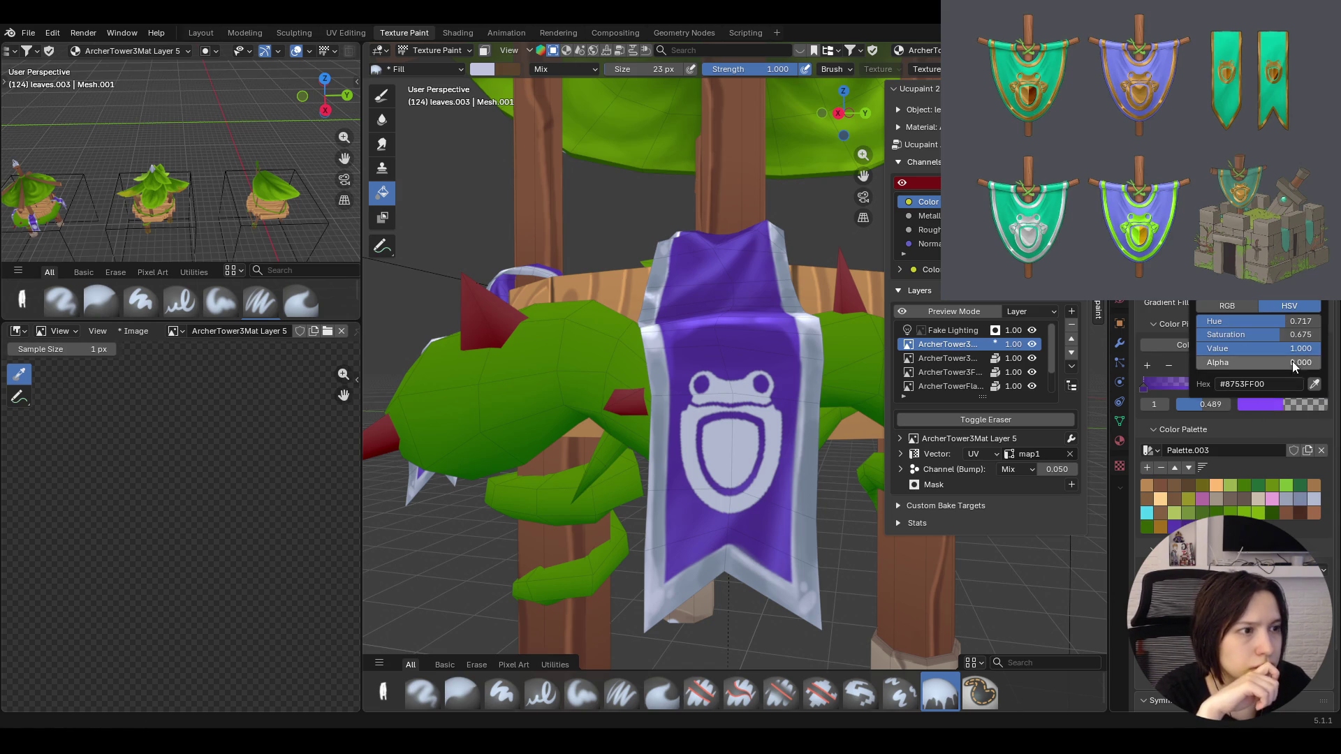
{"action": "left_click", "coordinate": [1315, 404]}
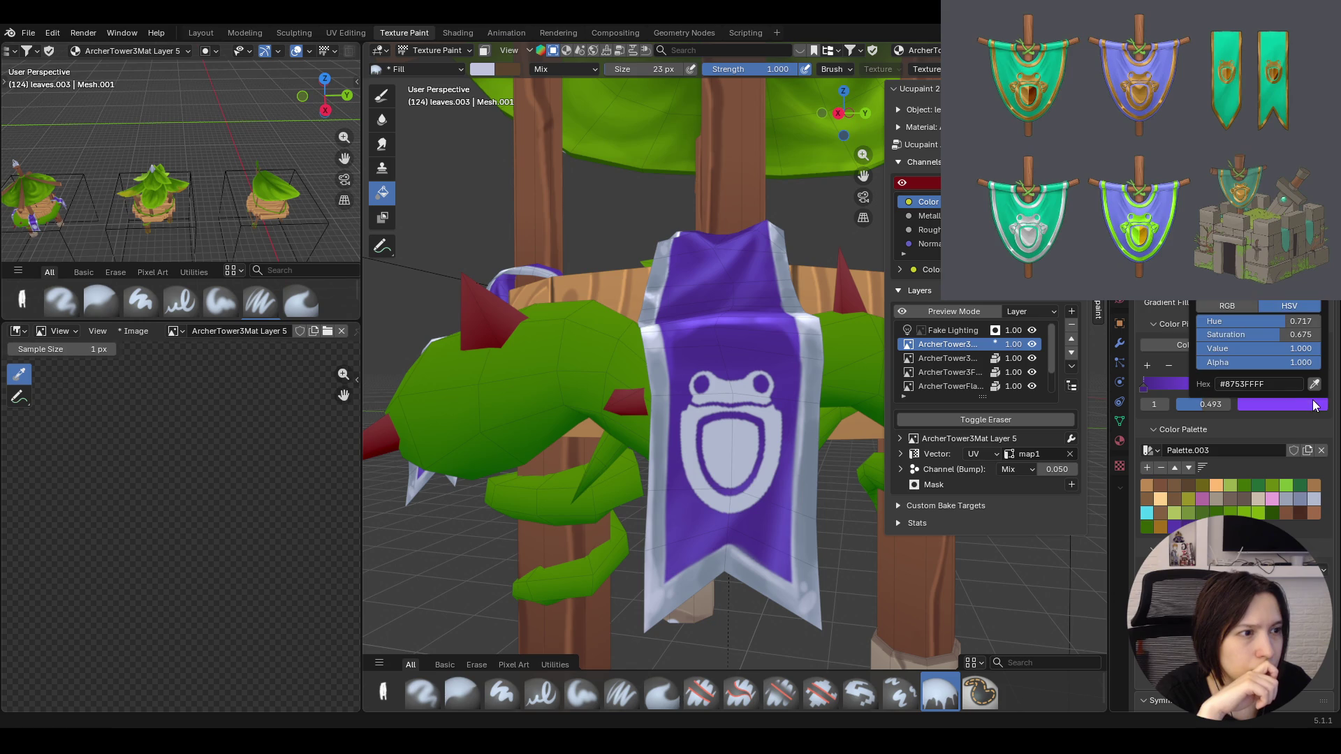
{"action": "left_click", "coordinate": [1159, 407]}
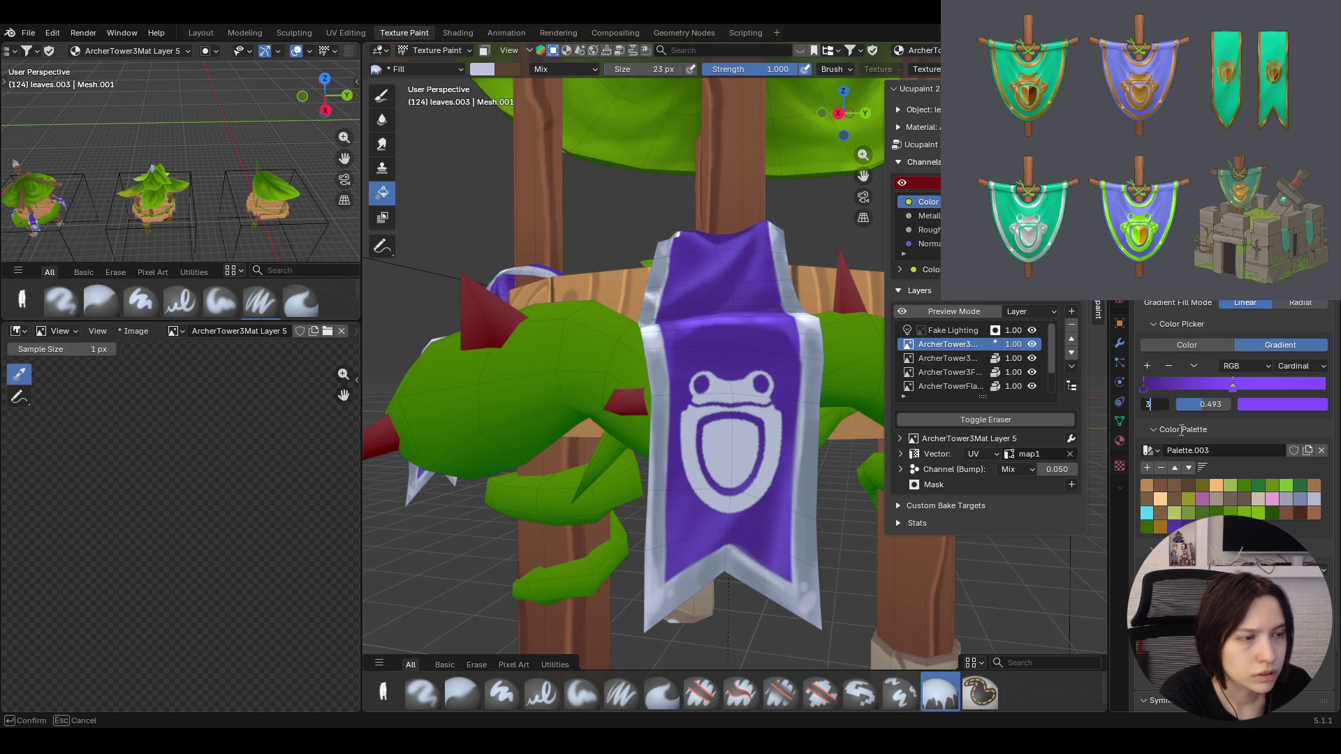
{"action": "key", "text": "Return"}
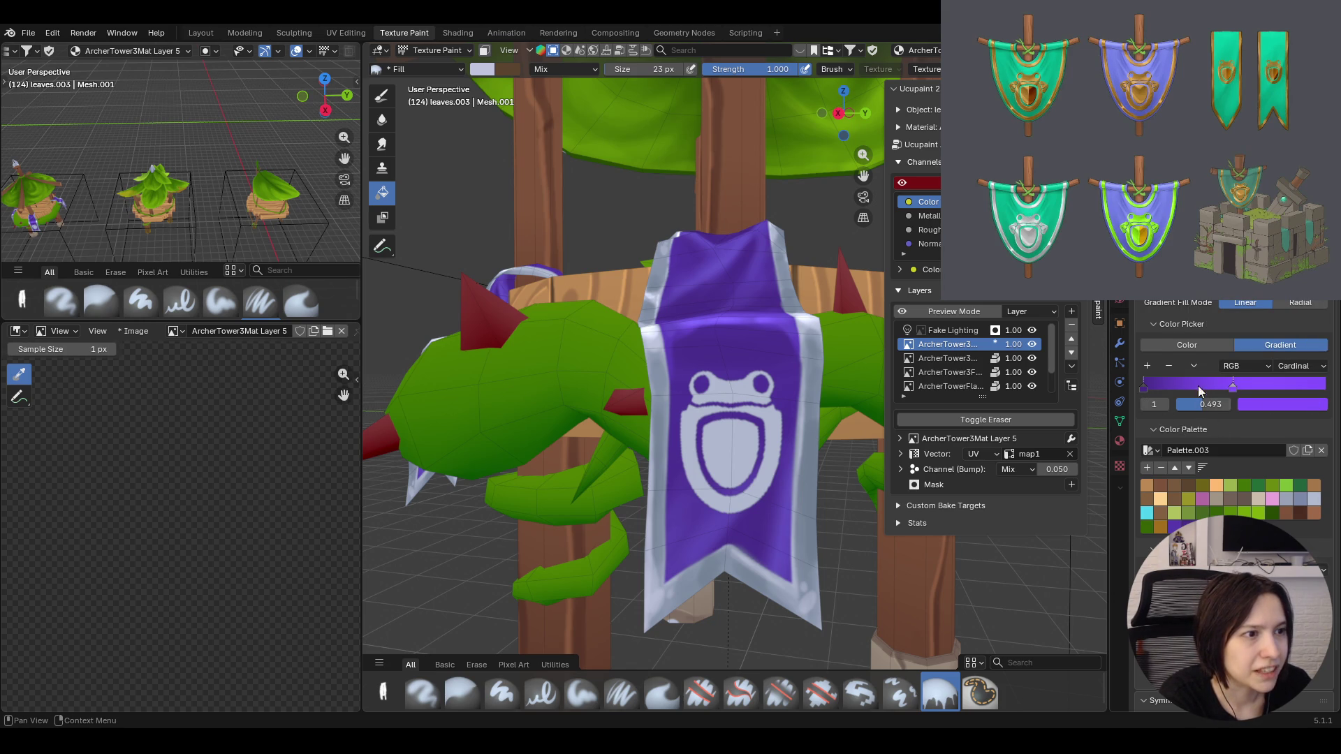
Add a new gradient stop, place it at 0.500 and first darken it to black
{"action": "left_click", "coordinate": [1147, 366]}
{"action": "left_click_drag", "start_coordinate": [1233, 386], "coordinate": [1326, 386]}
{"action": "left_click_drag", "start_coordinate": [1188, 386], "coordinate": [1247, 384]}
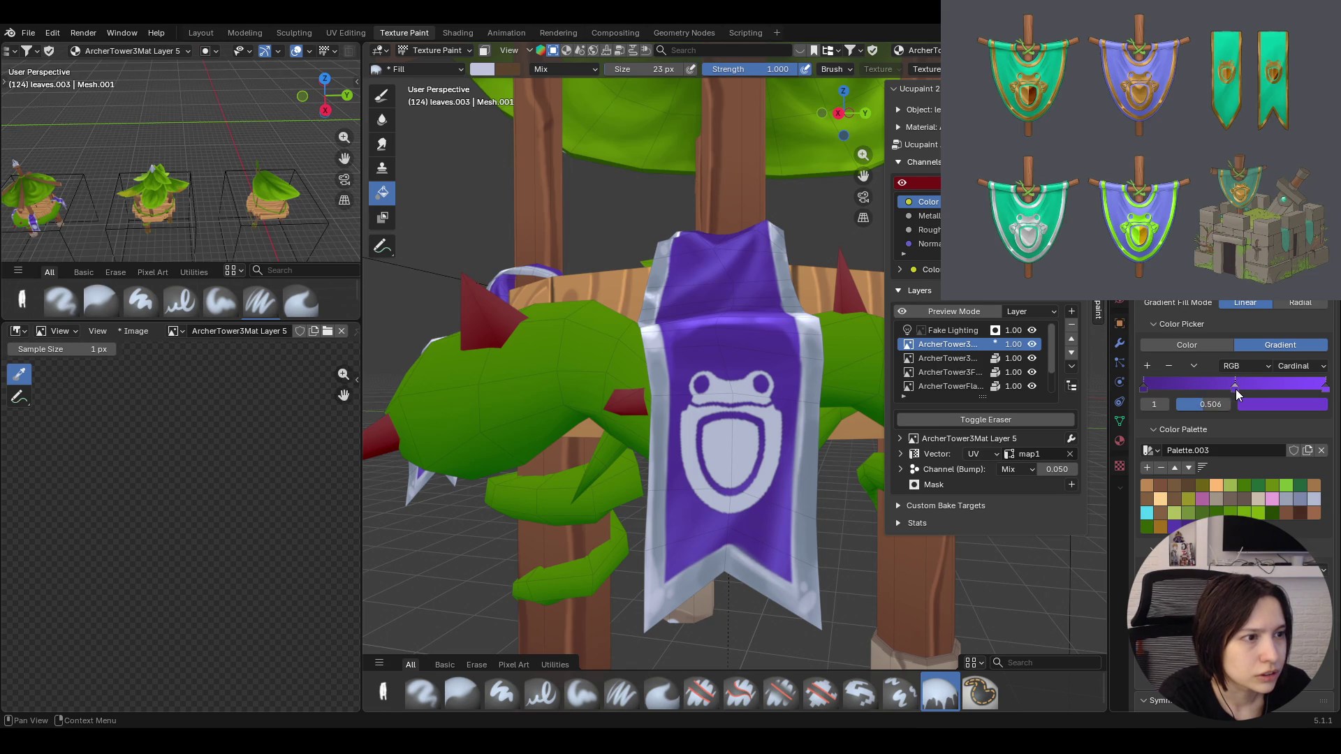
{"action": "left_click", "coordinate": [1205, 405]}
{"action": "left_click_drag", "start_coordinate": [1219, 403], "coordinate": [1190, 406]}
{"action": "type", "text": "500"}
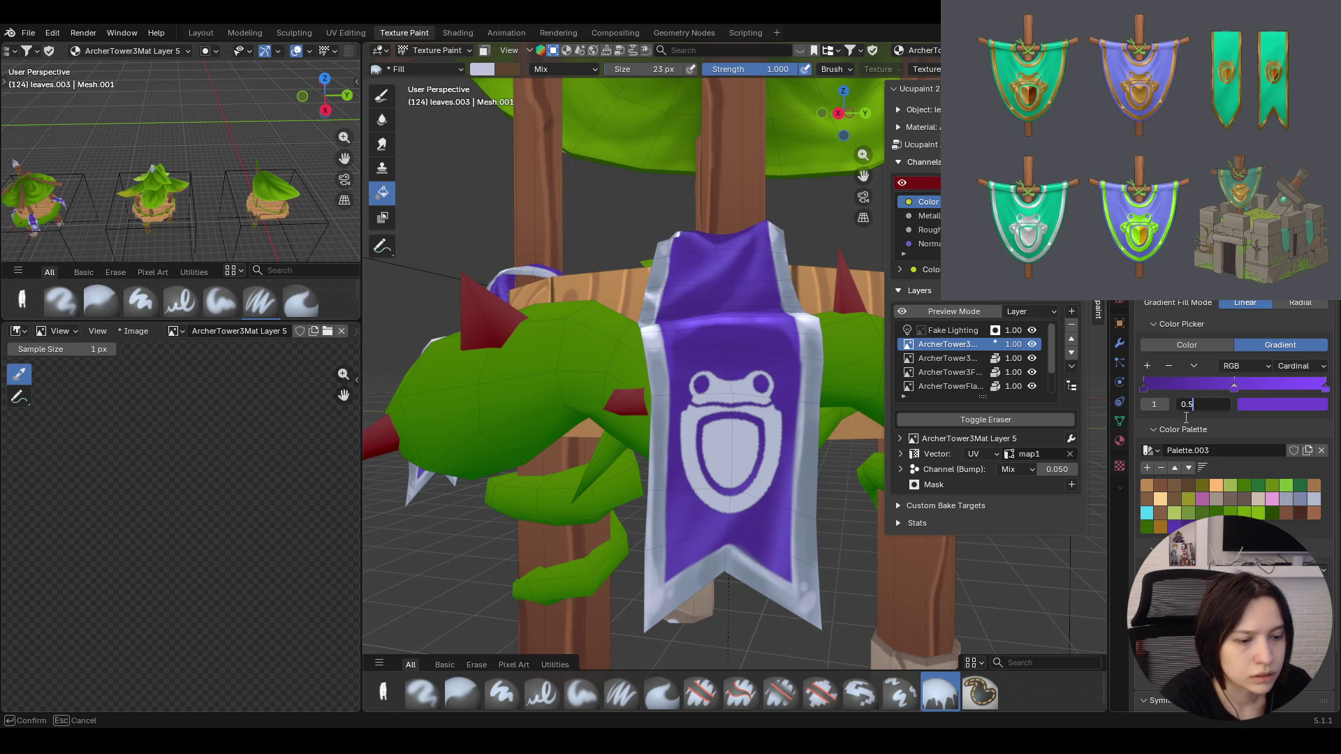
{"action": "key", "text": "Return"}
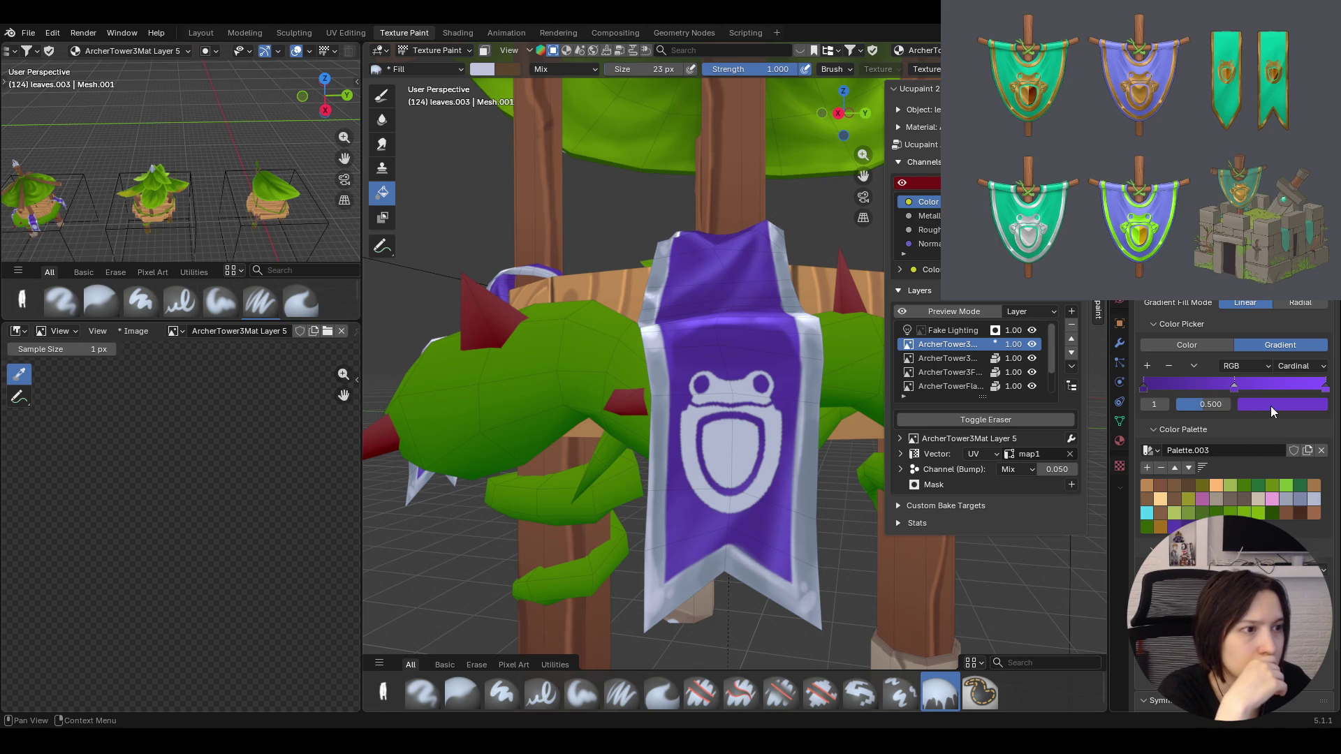
{"action": "left_click", "coordinate": [1272, 405]}
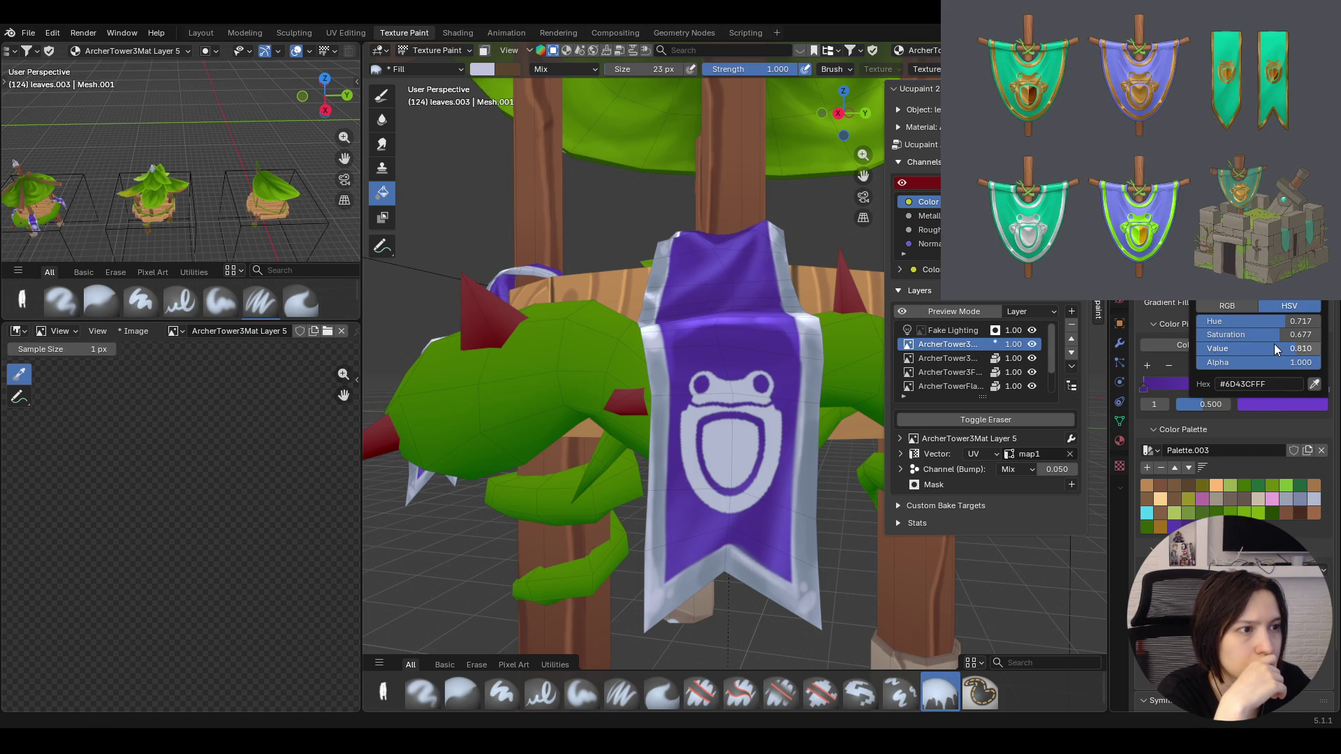
{"action": "left_click_drag", "start_coordinate": [1257, 349], "coordinate": [1153, 349]}
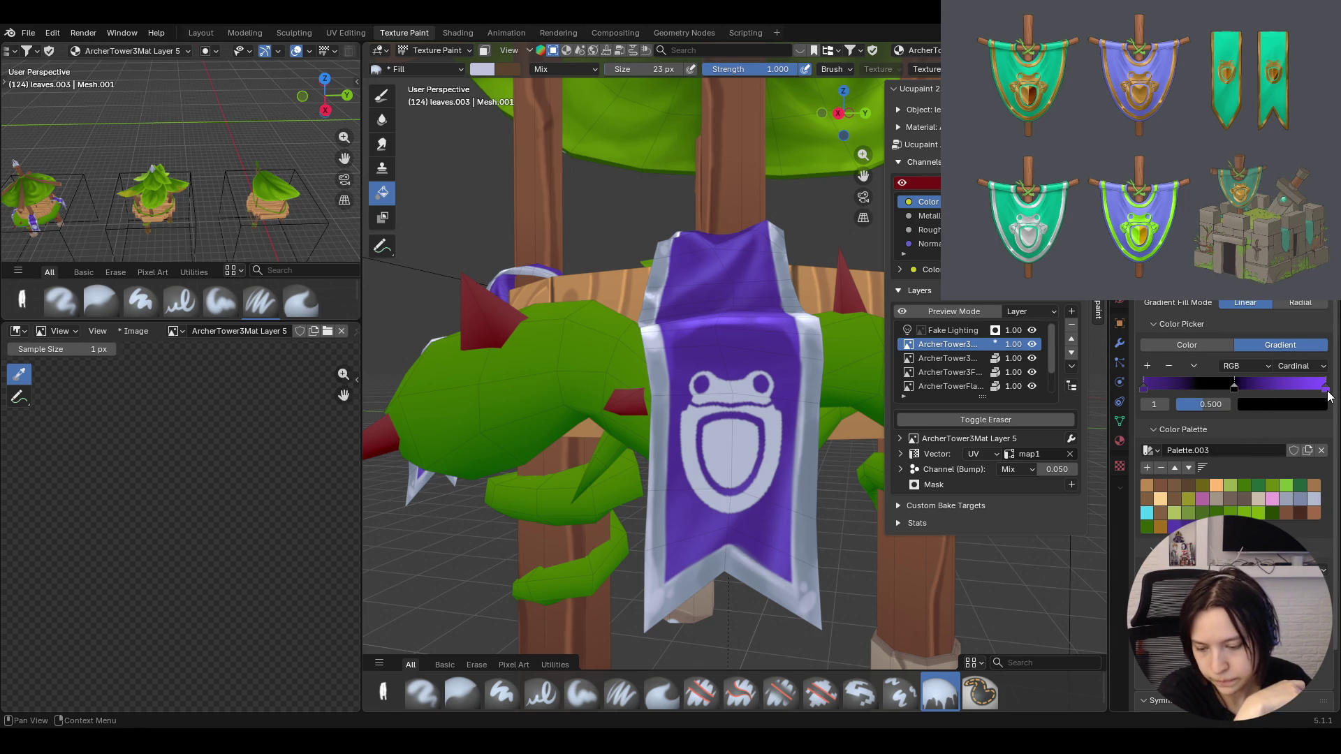
Make the start stop black, then set the 0.500 middle stop to untinted white
{"action": "left_click", "coordinate": [1146, 391]}
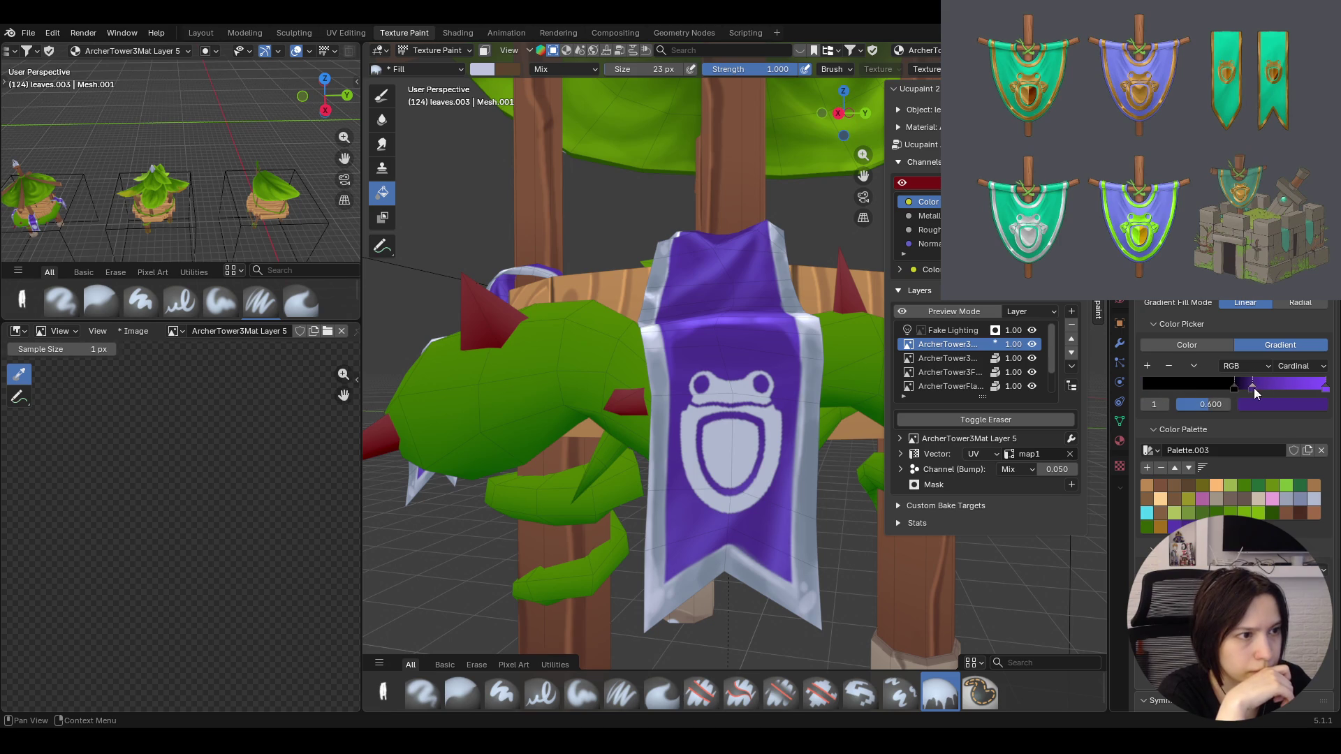
{"action": "left_click_drag", "start_coordinate": [1247, 388], "coordinate": [1236, 386]}
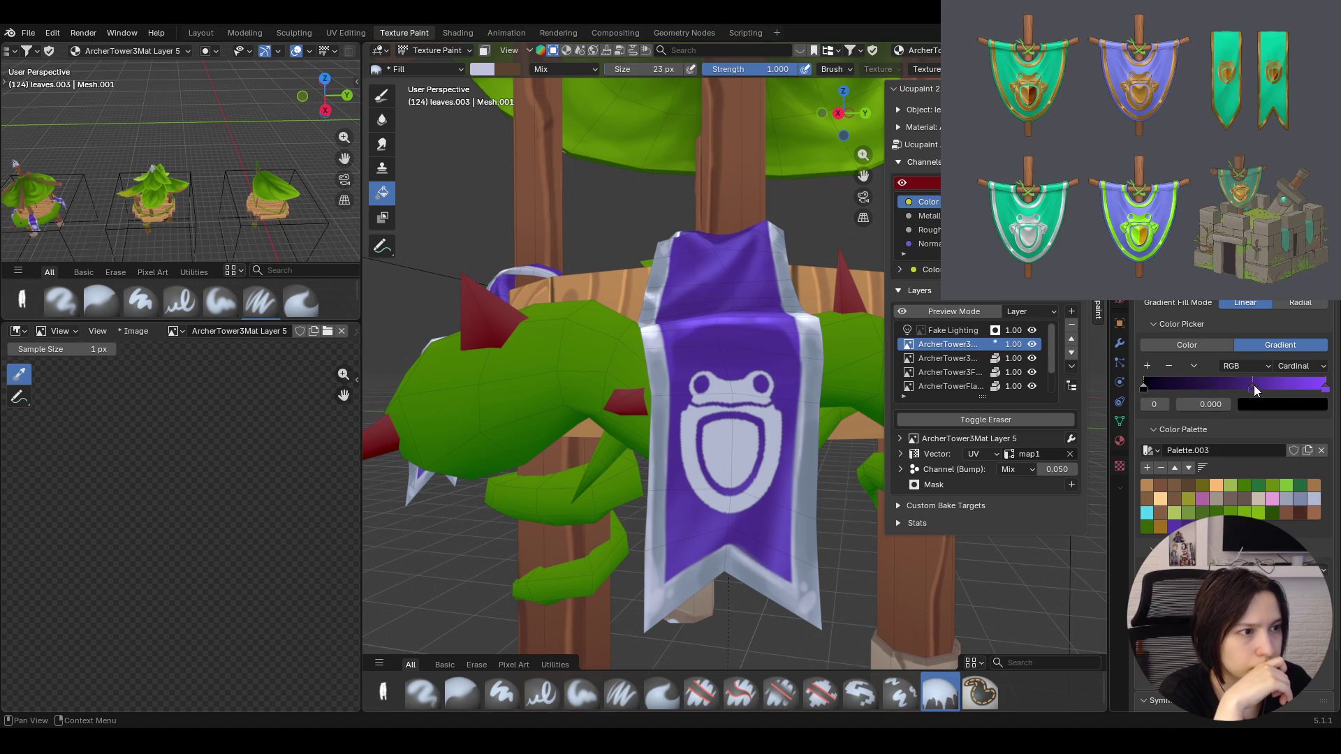
{"action": "left_click", "coordinate": [1215, 404]}
{"action": "key", "text": "ctrl+a"}
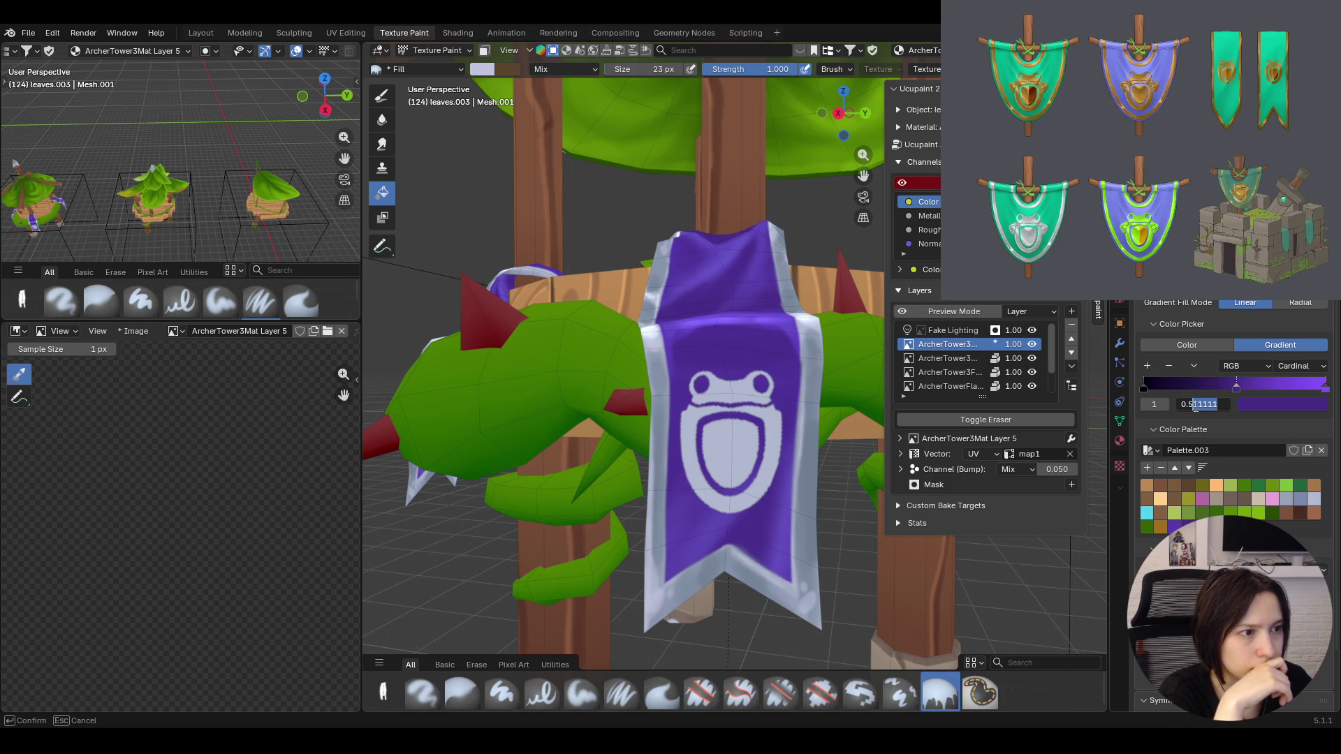
{"action": "type", "text": "0.5"}
{"action": "key", "text": "Return"}
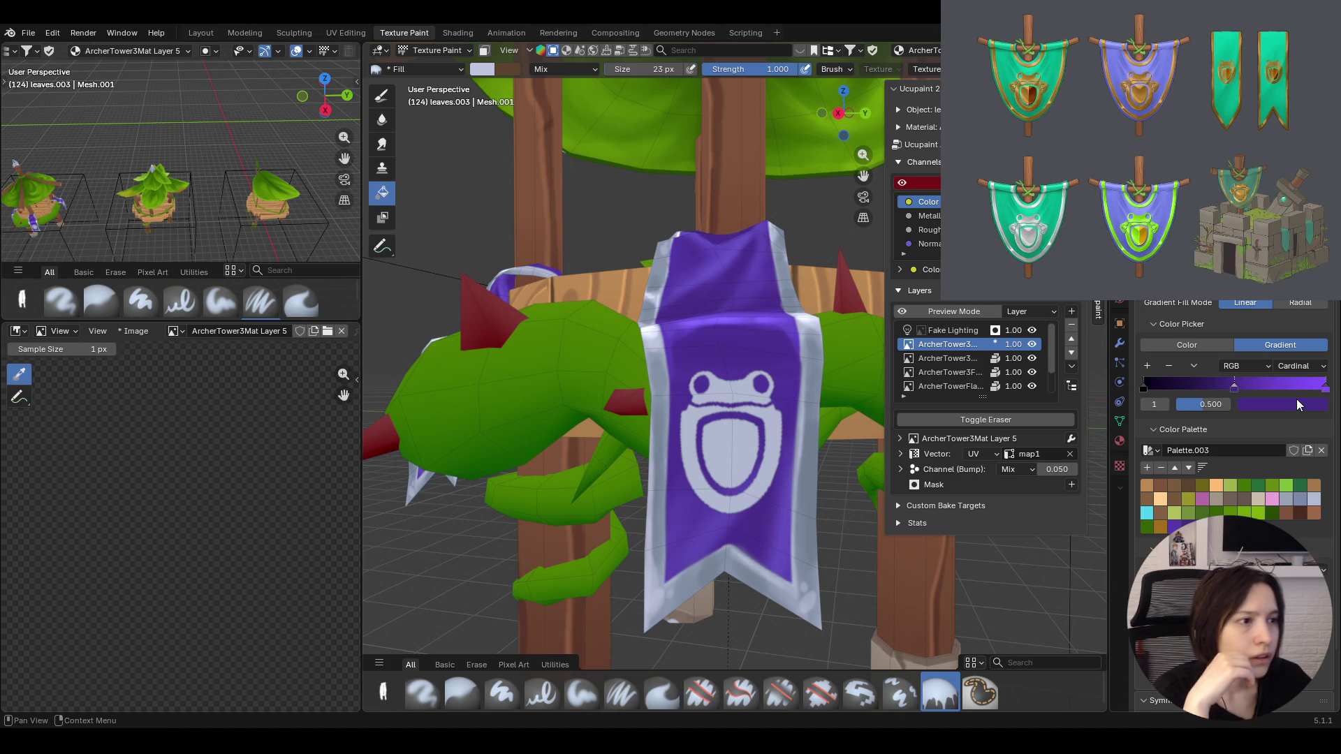
{"action": "left_click", "coordinate": [1274, 403]}
{"action": "left_click", "coordinate": [1257, 235]}
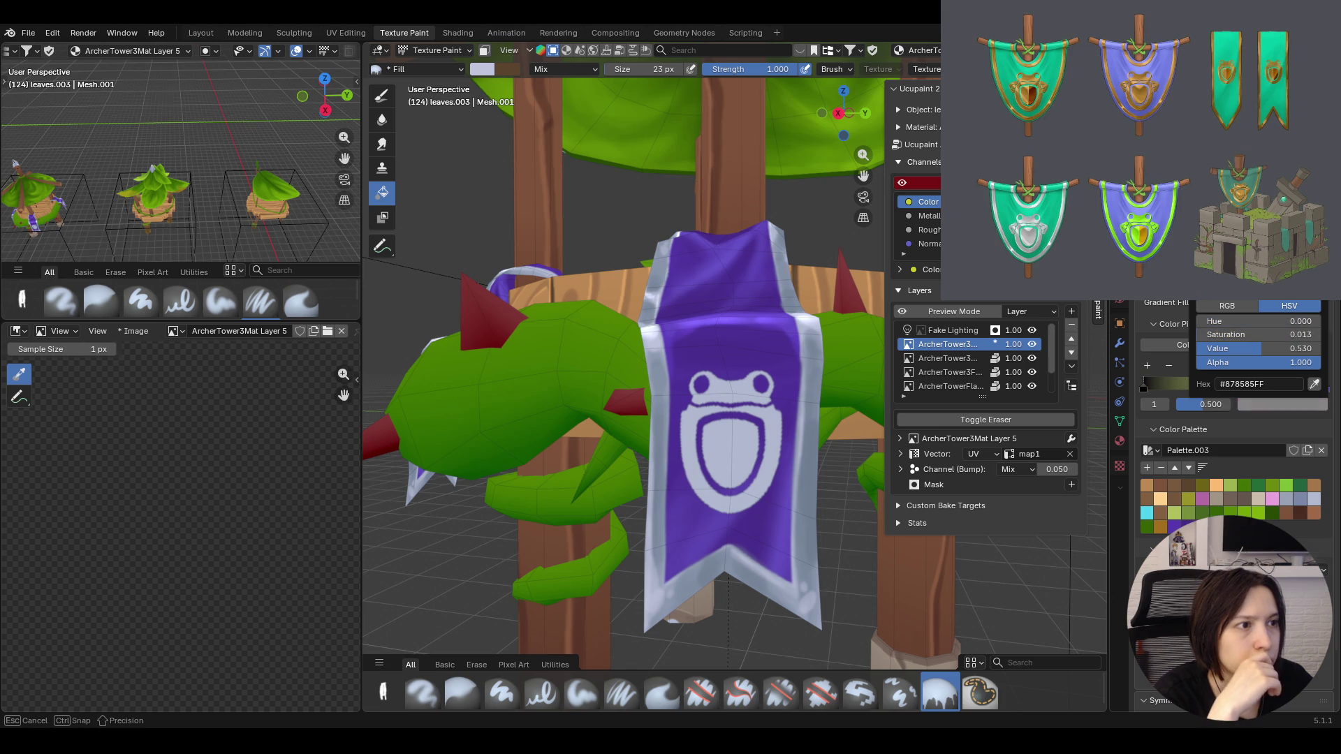
{"action": "mouse_move", "coordinate": [1257, 348]}
{"action": "left_mouse_down"}
{"action": "mouse_move", "coordinate": [1309, 351]}
{"action": "mouse_move", "coordinate": [1205, 350]}
{"action": "mouse_move", "coordinate": [1310, 350]}
{"action": "left_mouse_up"}
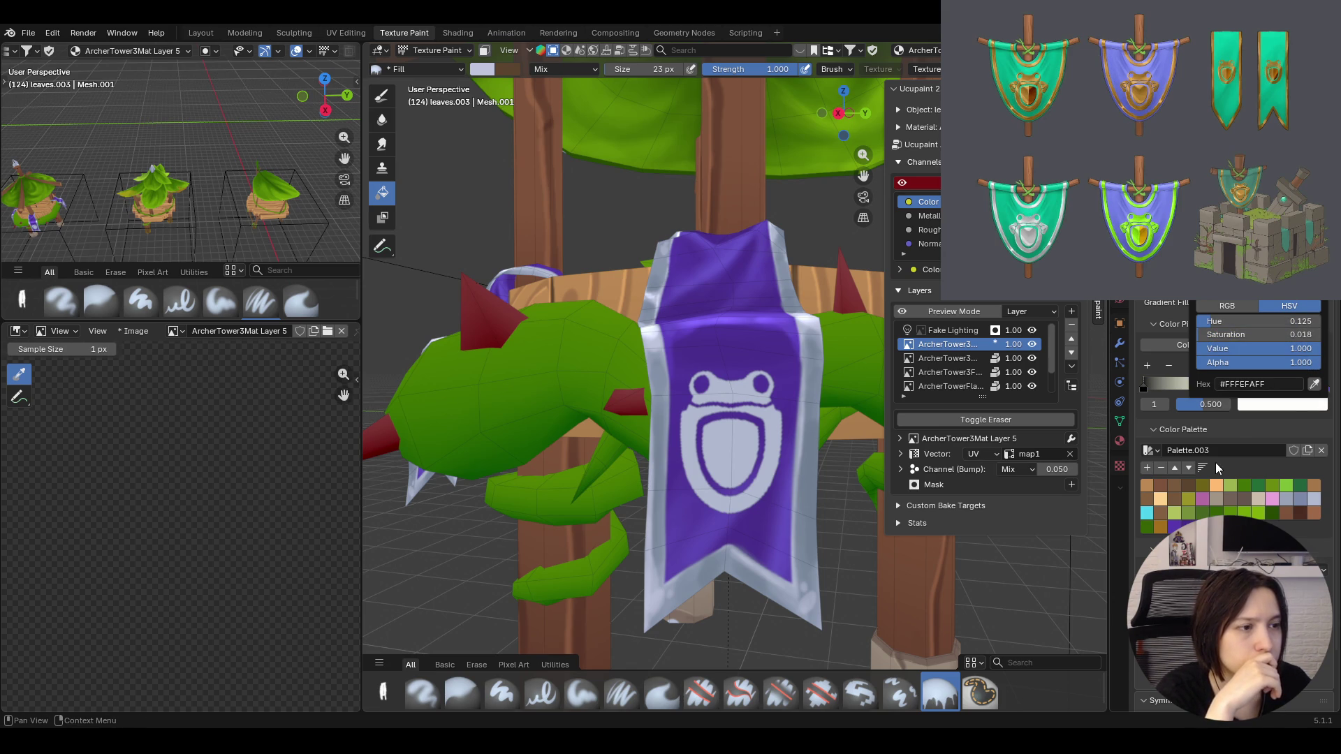
Darken the gradient's end stop to black
{"action": "left_click", "coordinate": [1324, 385]}
{"action": "left_click", "coordinate": [1284, 404]}
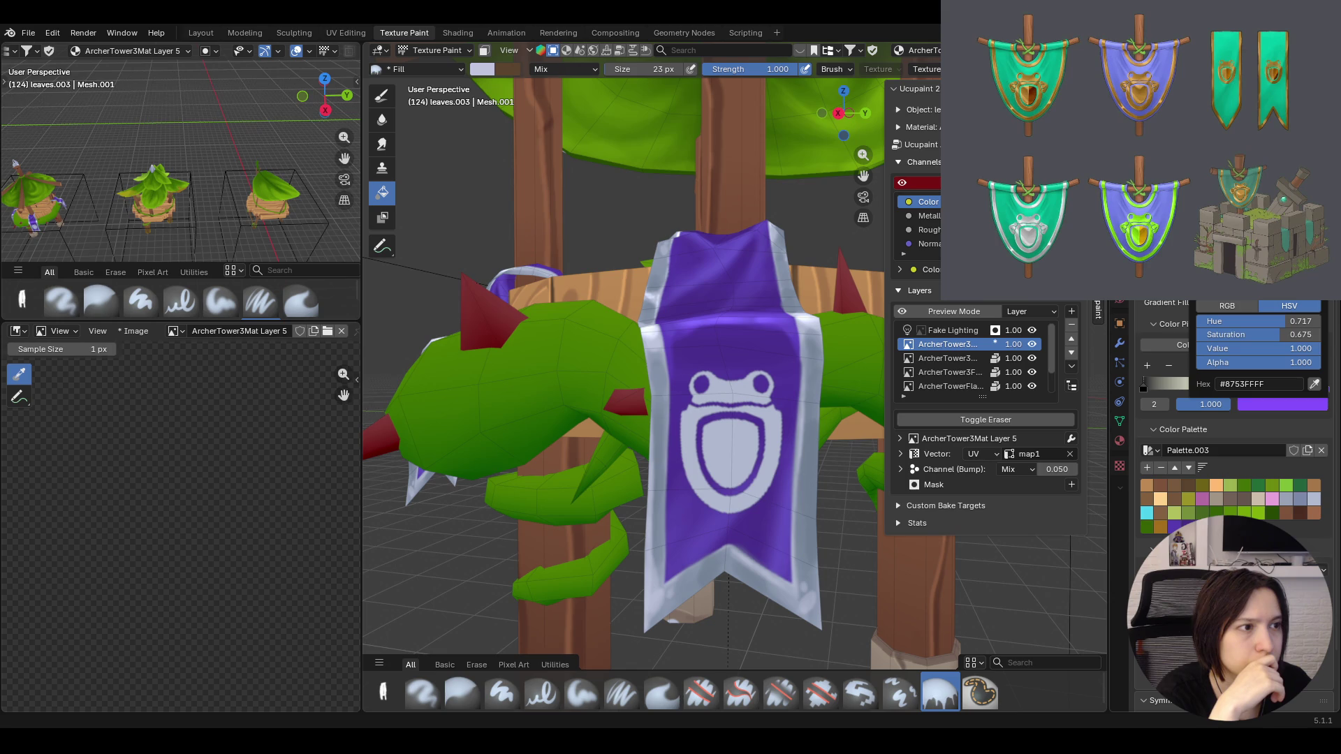
{"action": "left_click_drag", "start_coordinate": [1304, 348], "coordinate": [1205, 350]}
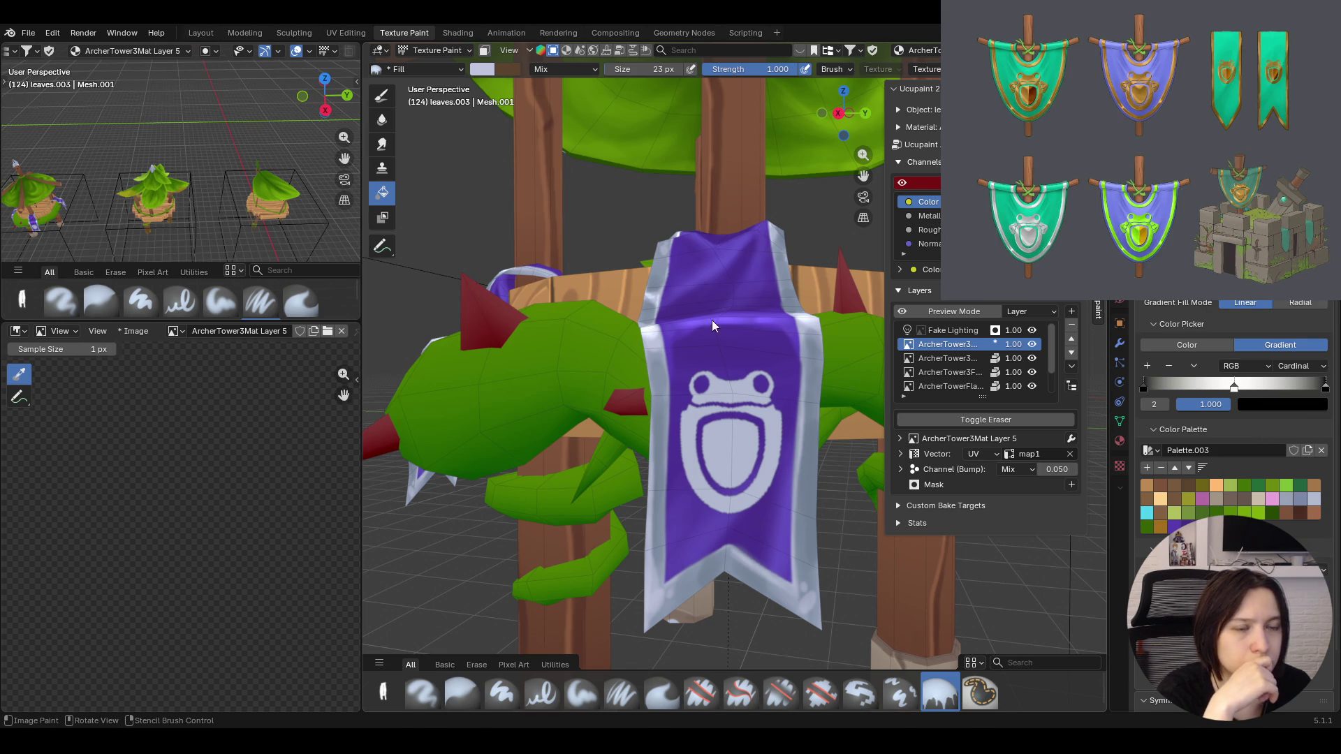
Drag a top-to-bottom gradient over the banner, then undo it
{"action": "left_click_drag", "start_coordinate": [727, 345], "coordinate": [727, 527]}
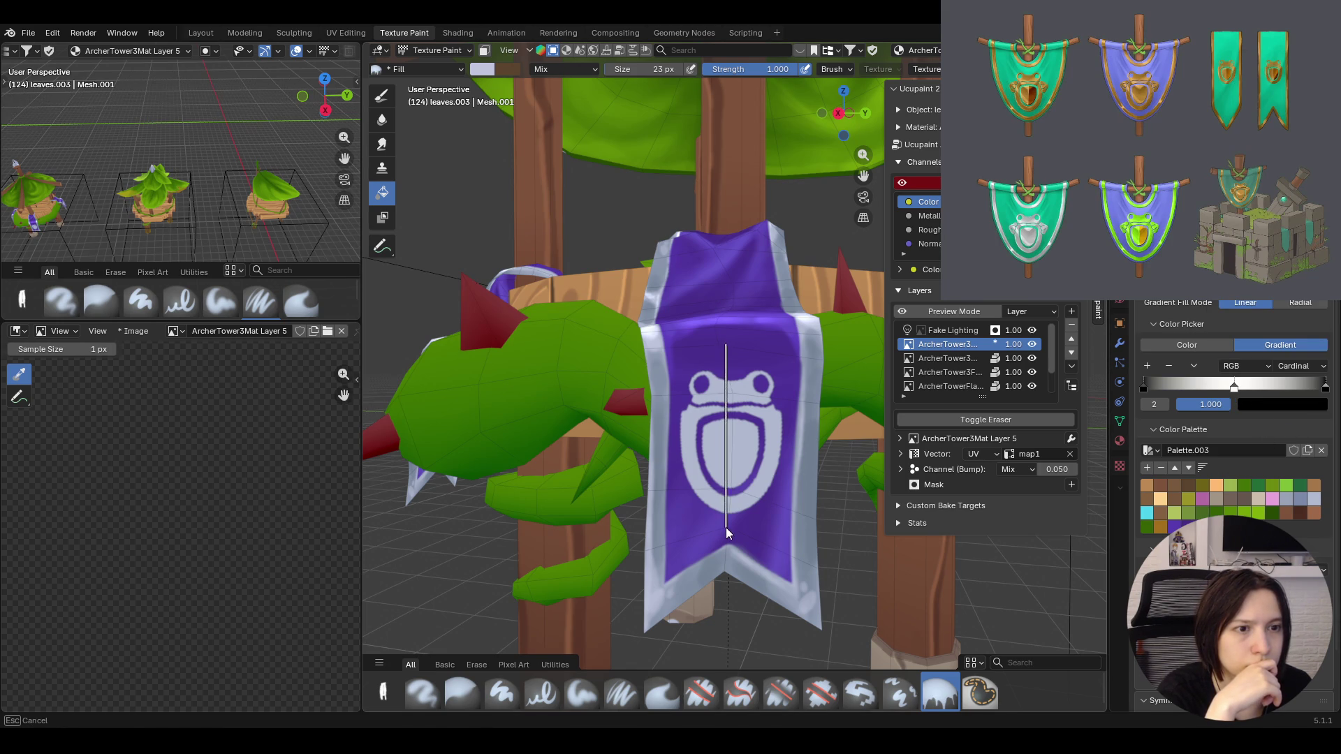
{"action": "key", "text": "ctrl+z"}
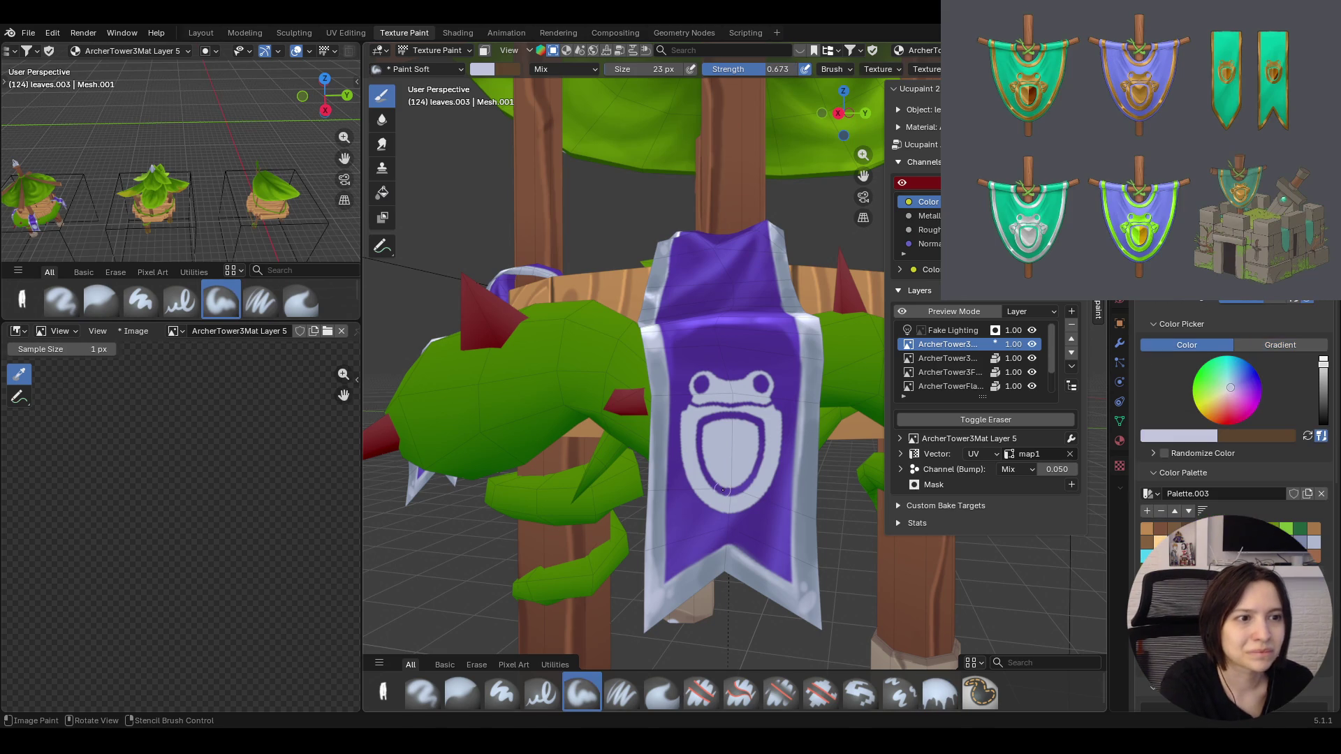
{"action": "middle_click_drag", "start_coordinate": [686, 501], "coordinate": [661, 504]}
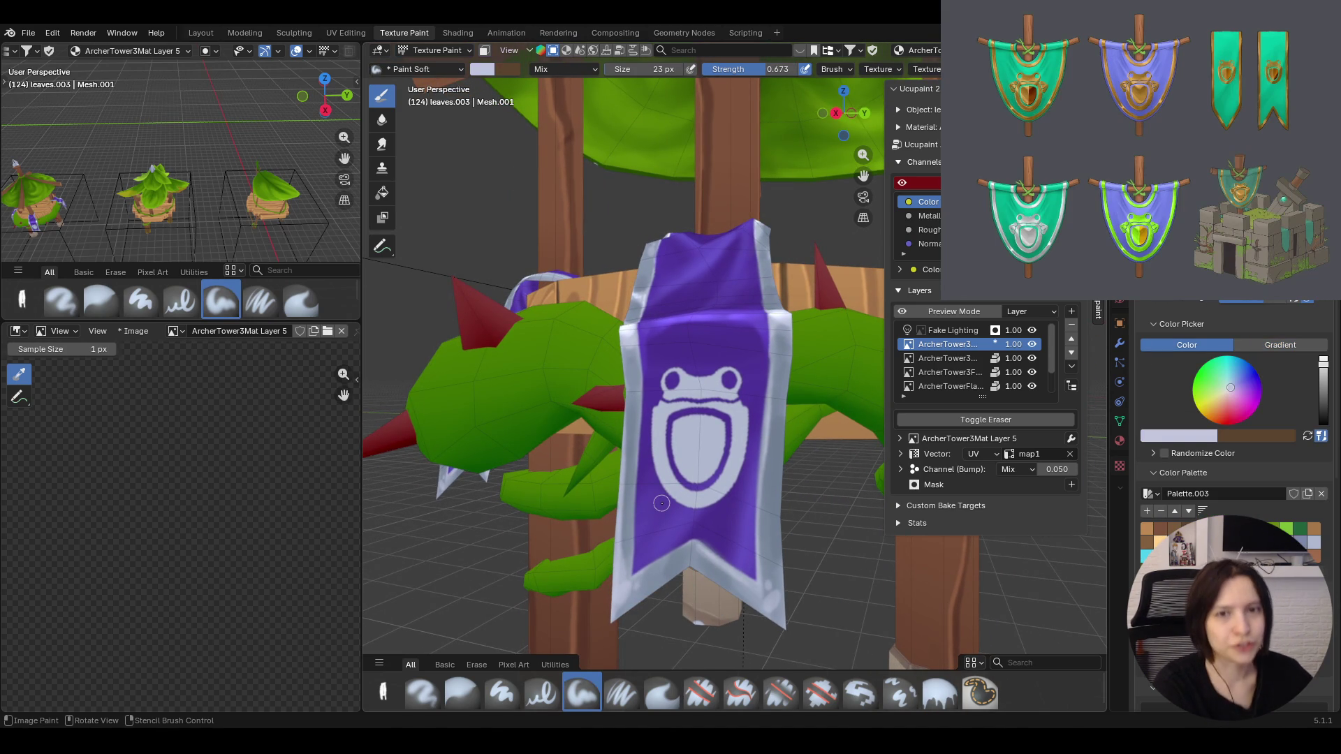
Lay a cardinal gradient across the banner with the Fill brush and undo it
{"action": "left_click", "coordinate": [1280, 345]}
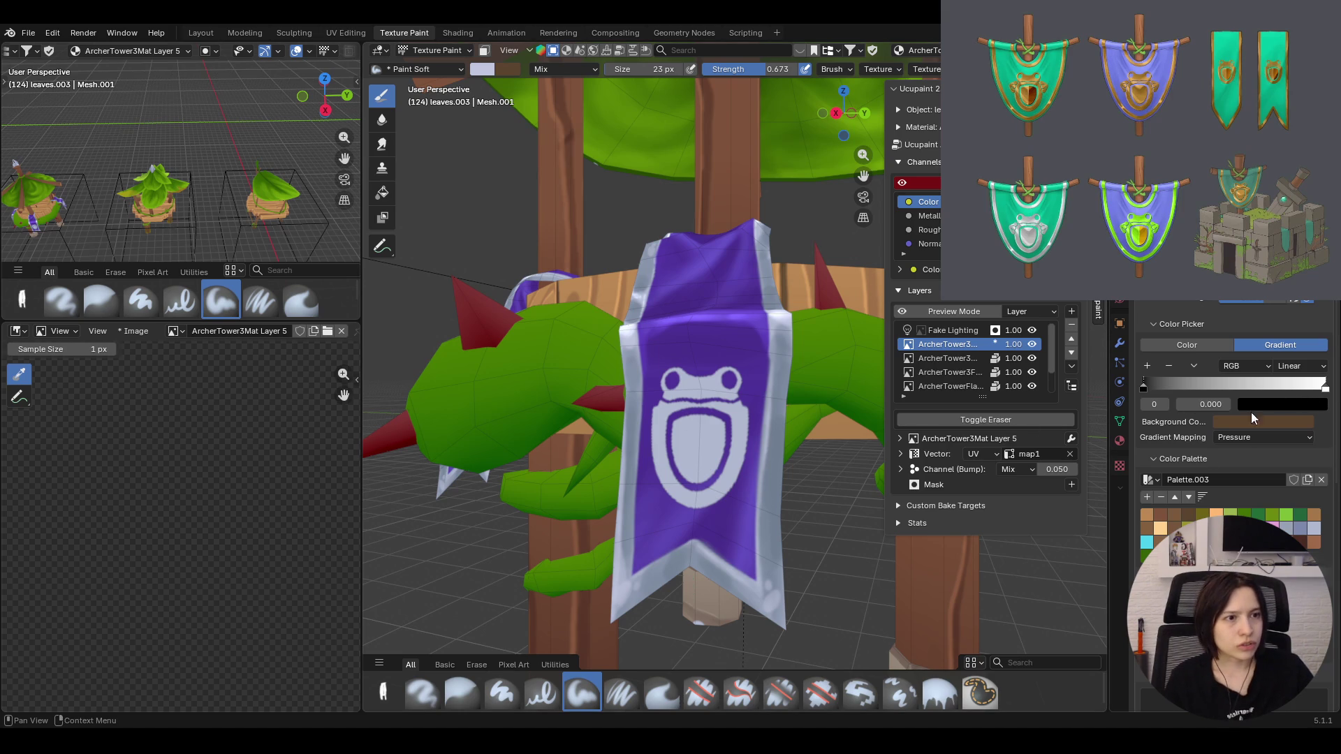
{"action": "left_click", "coordinate": [939, 694]}
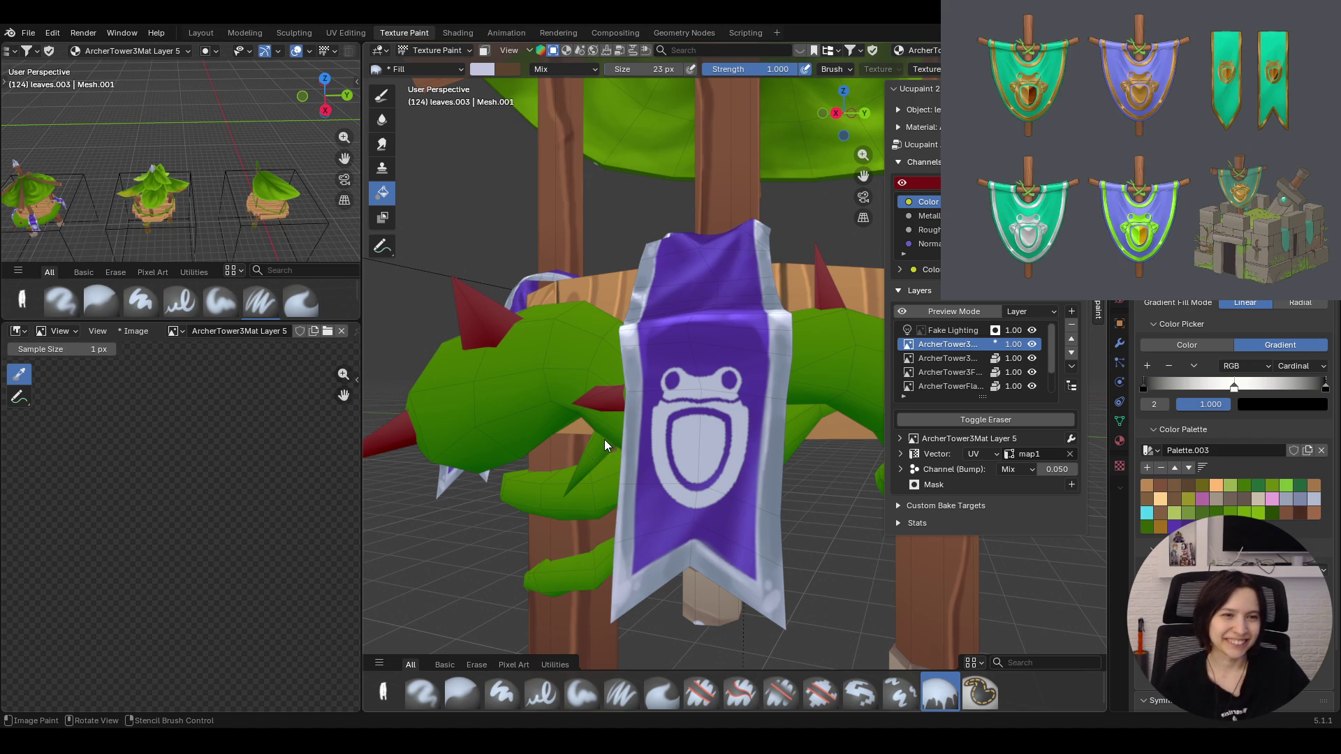
{"action": "left_click_drag", "start_coordinate": [607, 439], "coordinate": [847, 455]}
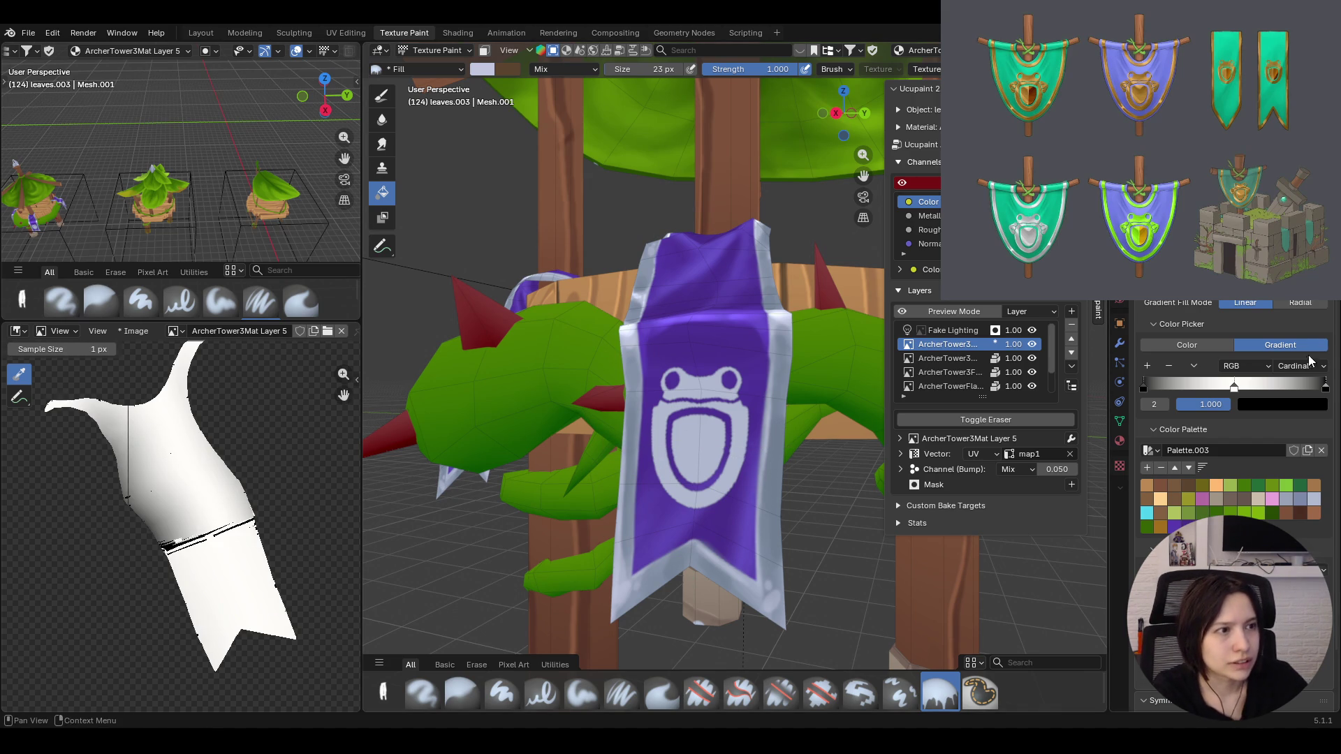
{"action": "key", "text": "ctrl+z"}
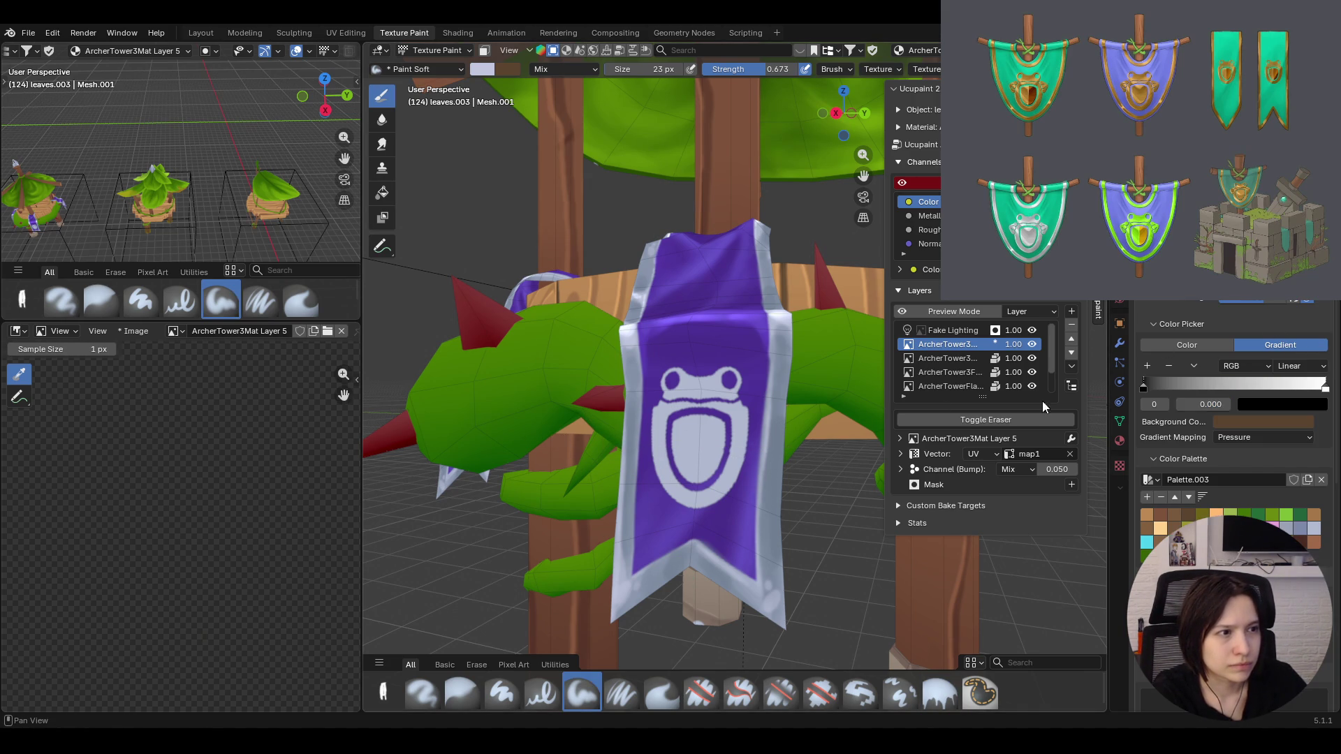
{"action": "key", "text": "ctrl+shift+z"}
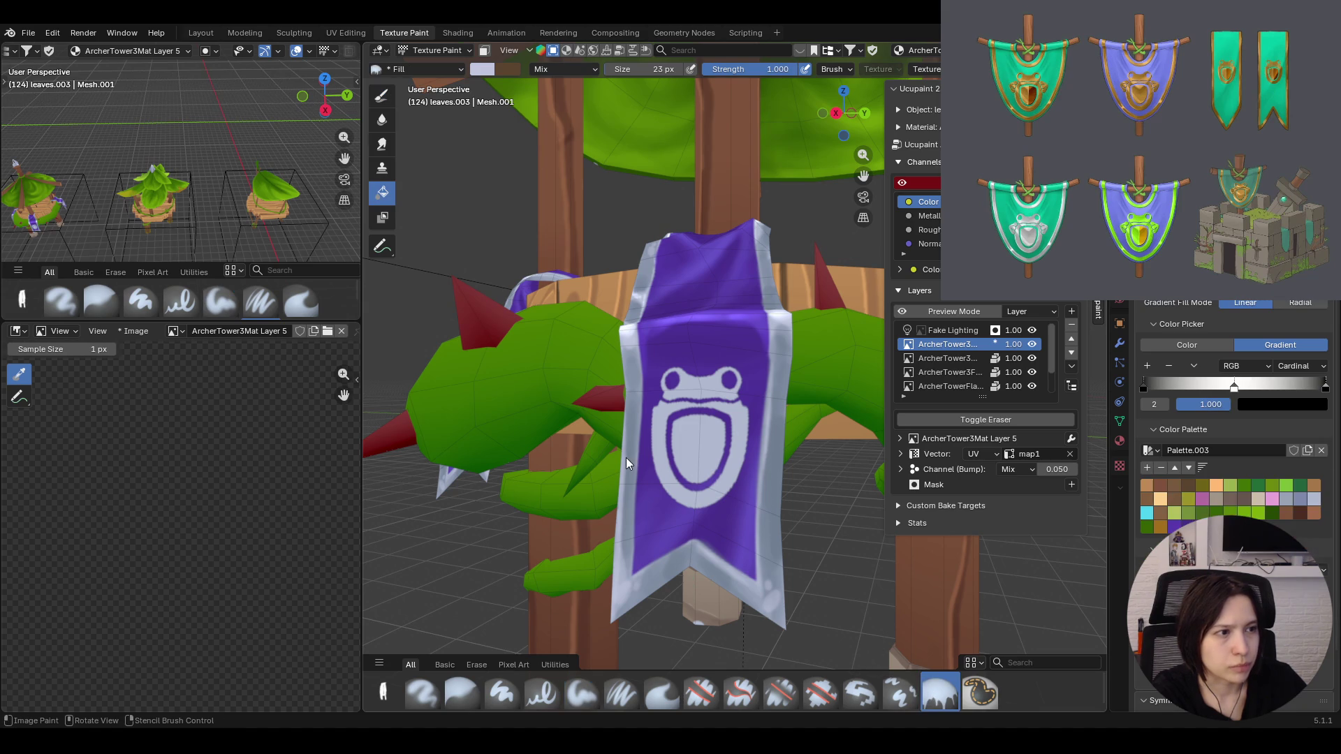
Switch the gradient interpolation to Linear, test a fill on the banner and undo it
{"action": "left_click", "coordinate": [1289, 366]}
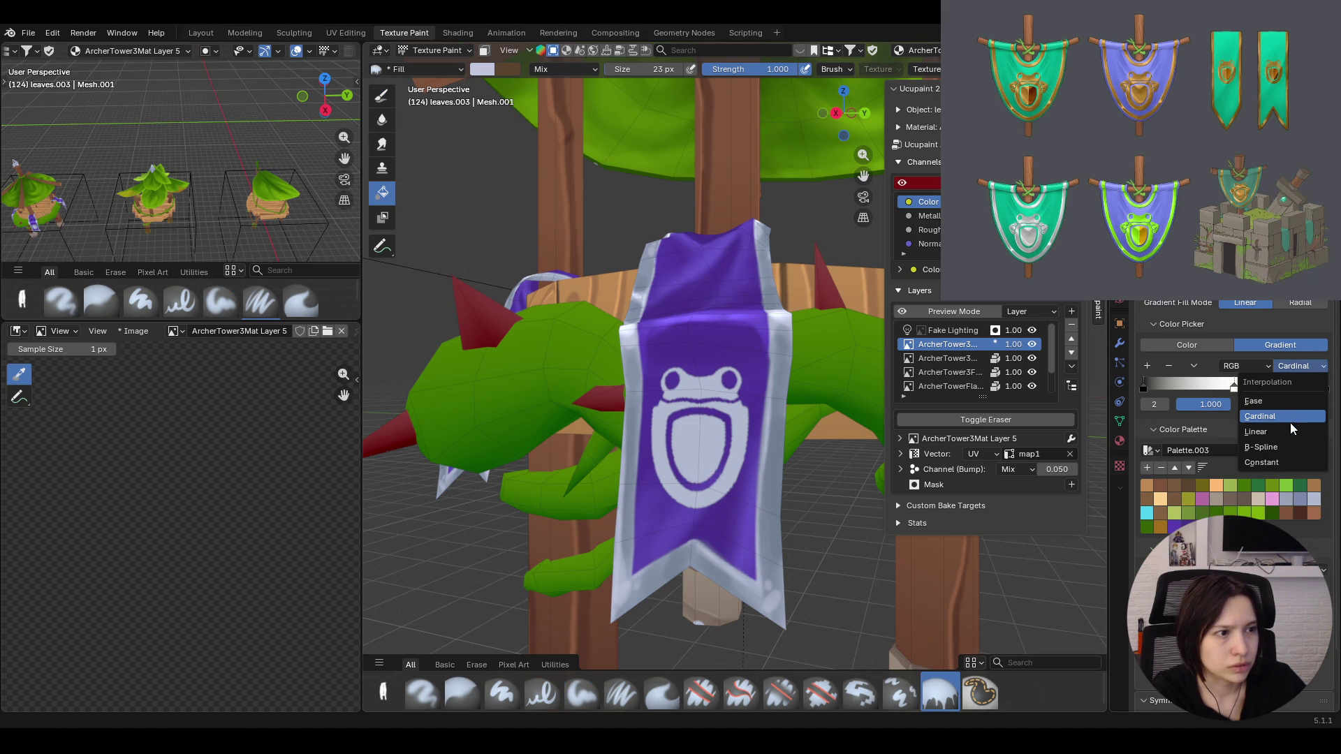
{"action": "left_click", "coordinate": [1291, 432]}
{"action": "left_click_drag", "start_coordinate": [644, 454], "coordinate": [809, 463]}
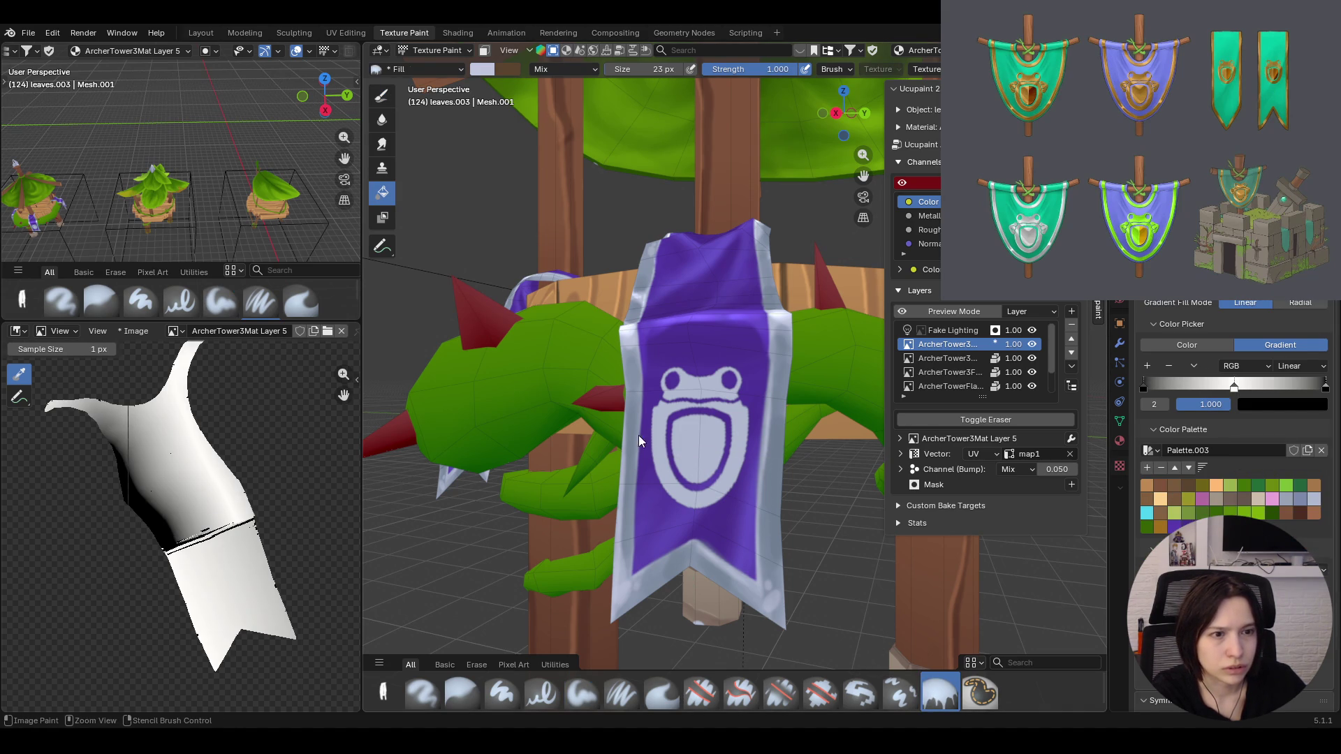
{"action": "key", "text": "ctrl+z"}
Set the fill gradient back to Cardinal blending and drag another test across the banner
{"action": "left_click", "coordinate": [941, 693]}
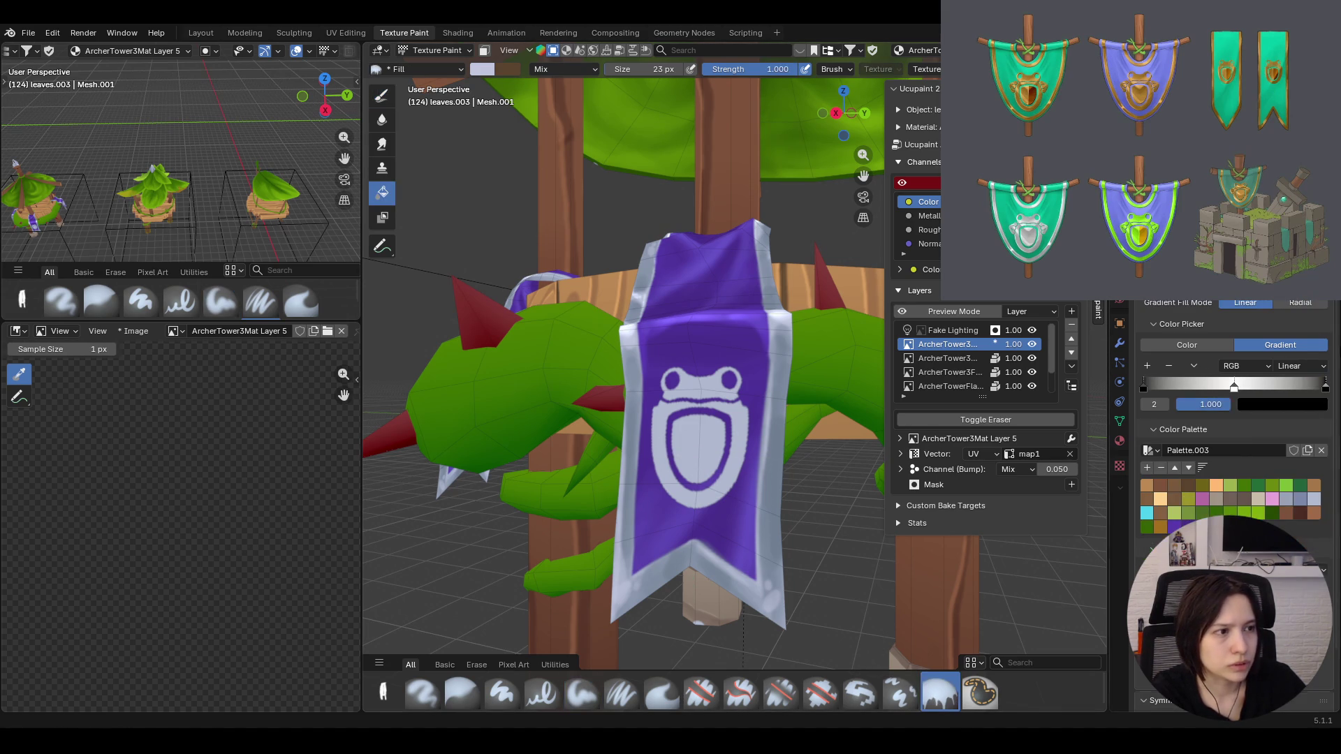
{"action": "left_click", "coordinate": [1315, 369]}
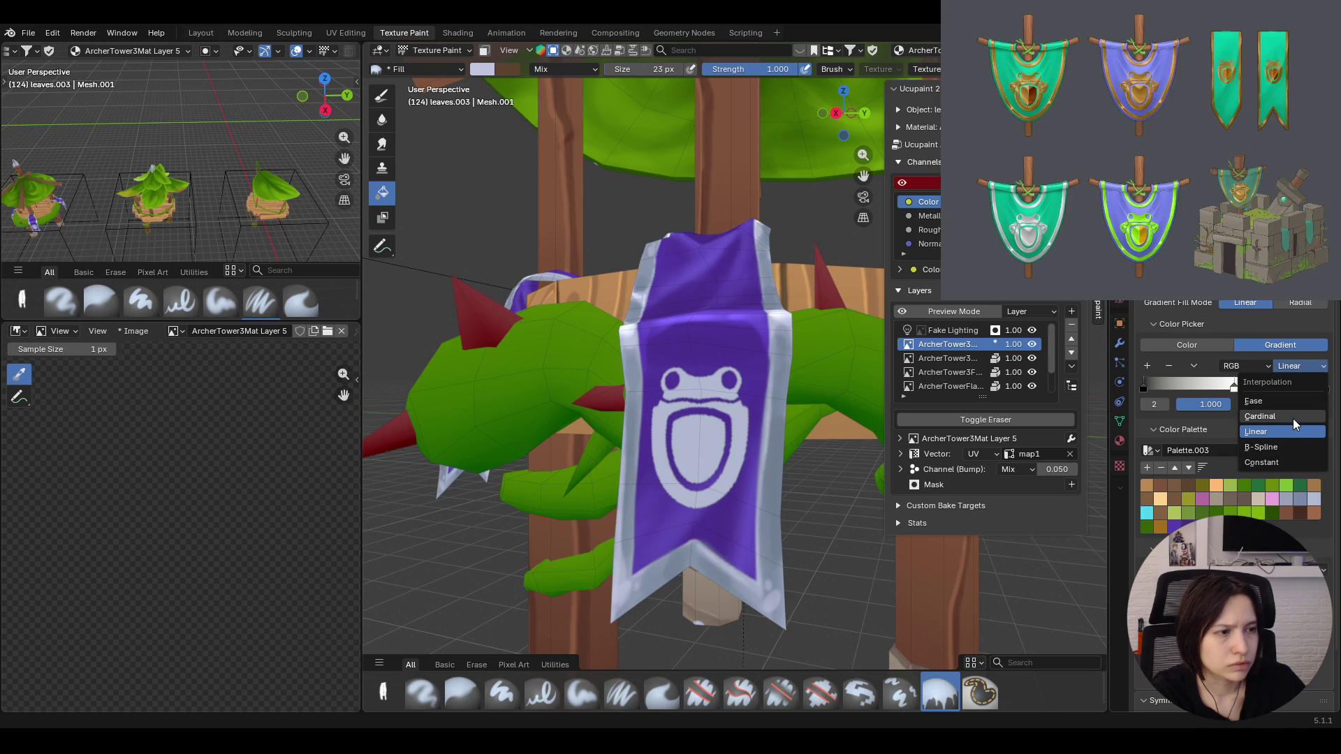
{"action": "left_click", "coordinate": [1295, 418]}
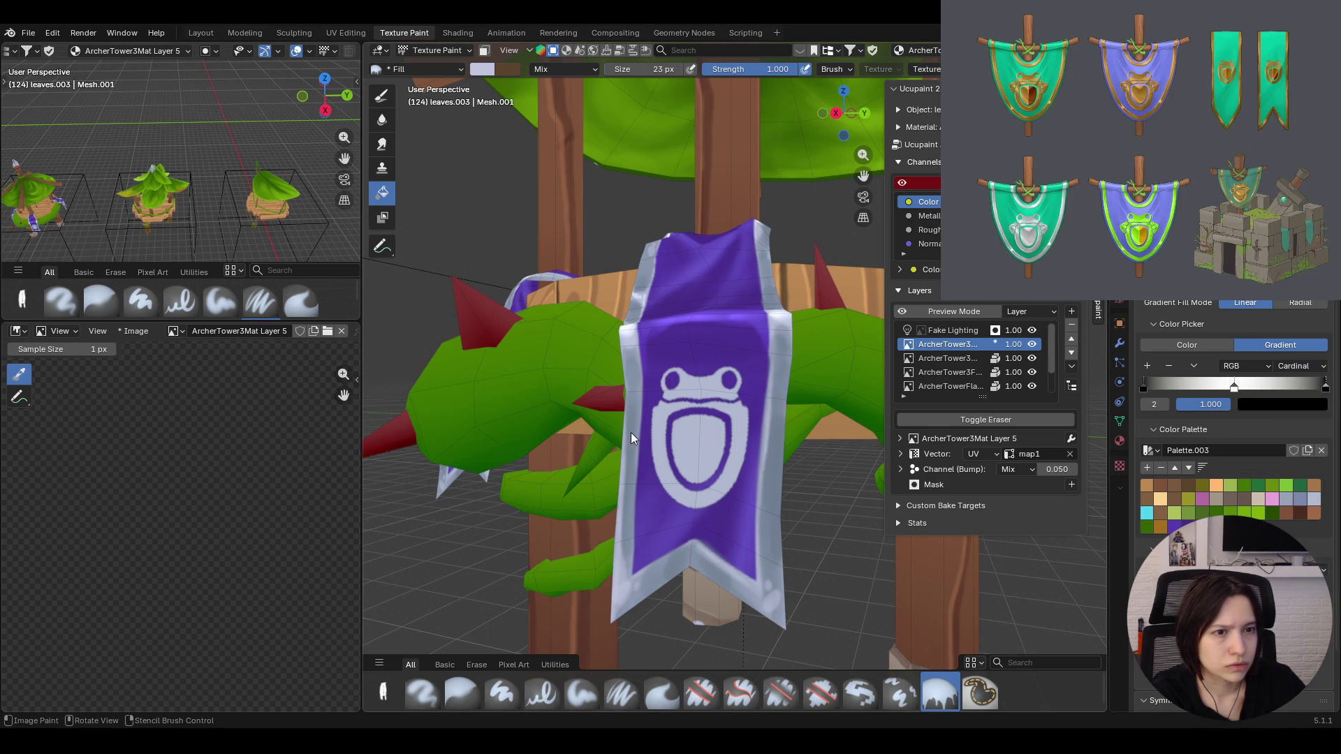
{"action": "left_click_drag", "start_coordinate": [630, 433], "coordinate": [864, 435]}
{"action": "scroll", "coordinate": [201, 510], "scroll_direction": "down", "scroll_amount": 5}
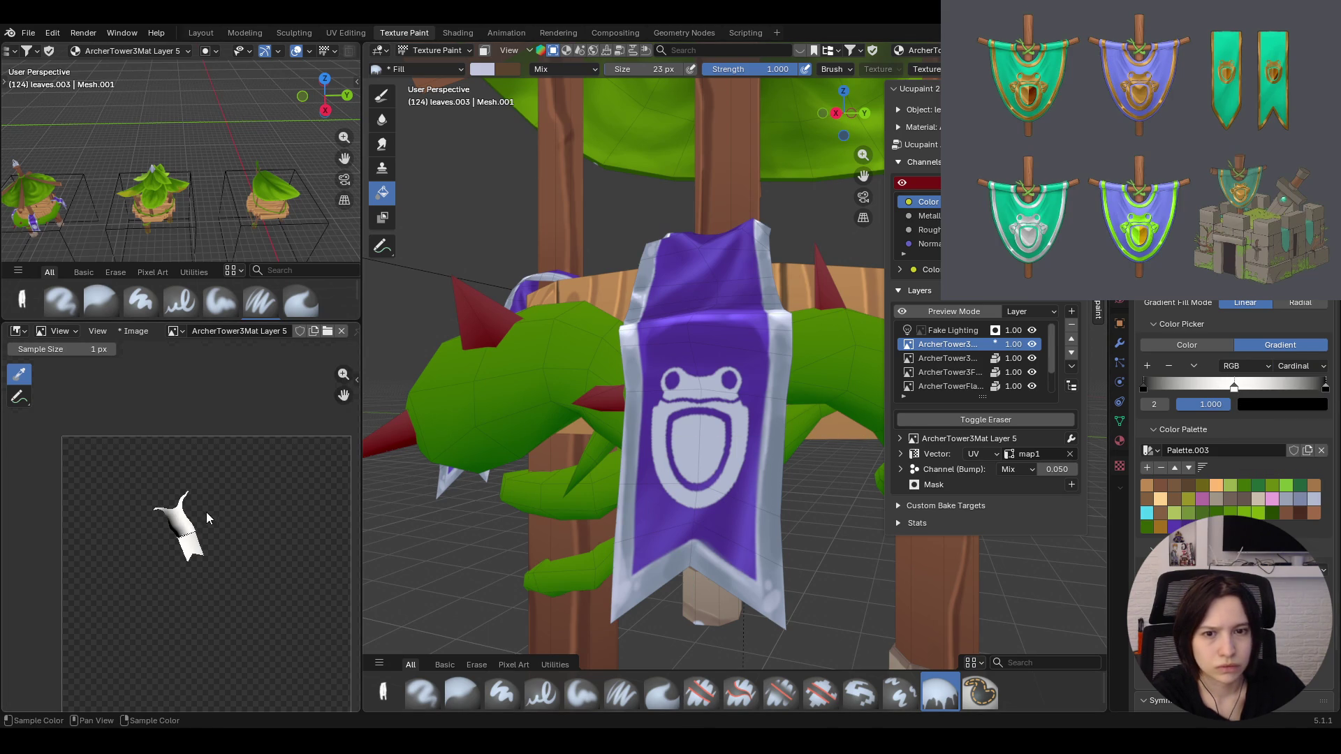
{"action": "mouse_move", "coordinate": [723, 444]}
{"action": "middle_mouse_down"}
{"action": "mouse_move", "coordinate": [753, 446]}
{"action": "mouse_move", "coordinate": [712, 416]}
{"action": "middle_mouse_up"}
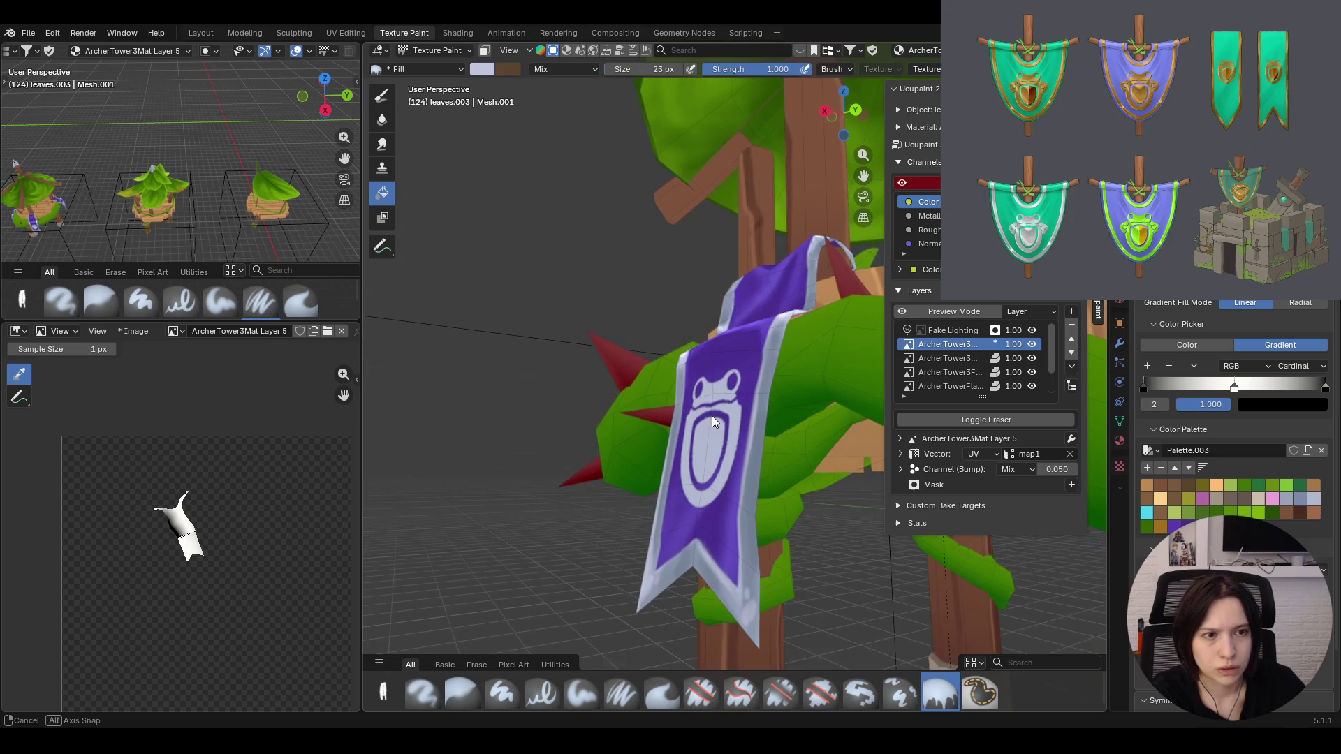
Restore the tower's textured display and orbit down to a close front view of the banner
{"action": "middle_click_drag", "start_coordinate": [437, 480], "coordinate": [937, 314]}
{"action": "left_click", "coordinate": [901, 181]}
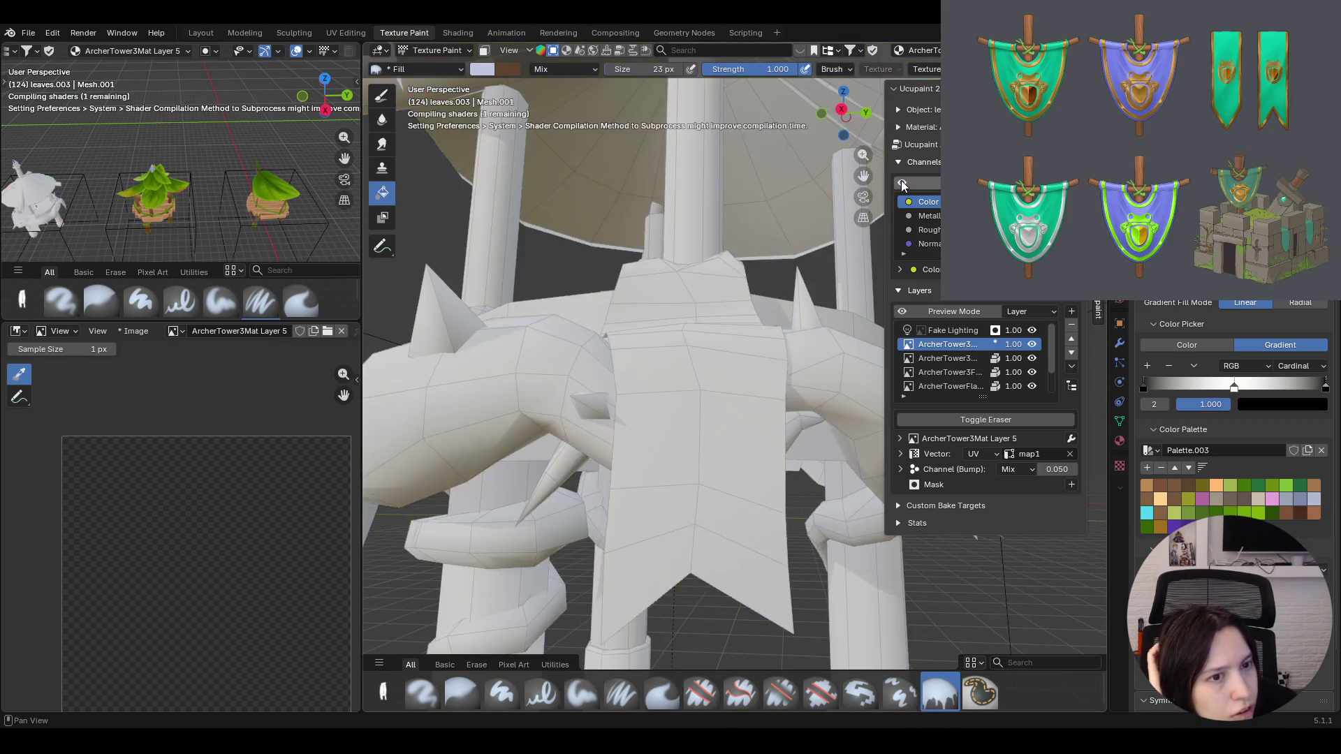
{"action": "mouse_move", "coordinate": [773, 374]}
{"action": "middle_mouse_down"}
{"action": "mouse_move", "coordinate": [758, 419]}
{"action": "mouse_move", "coordinate": [834, 433]}
{"action": "mouse_move", "coordinate": [754, 483]}
{"action": "mouse_move", "coordinate": [752, 507]}
{"action": "mouse_move", "coordinate": [757, 458]}
{"action": "middle_mouse_up"}
Toggle between the soft paint brush and the gradient fill brush, ending on the fill brush
{"action": "key", "text": "ctrl+z"}
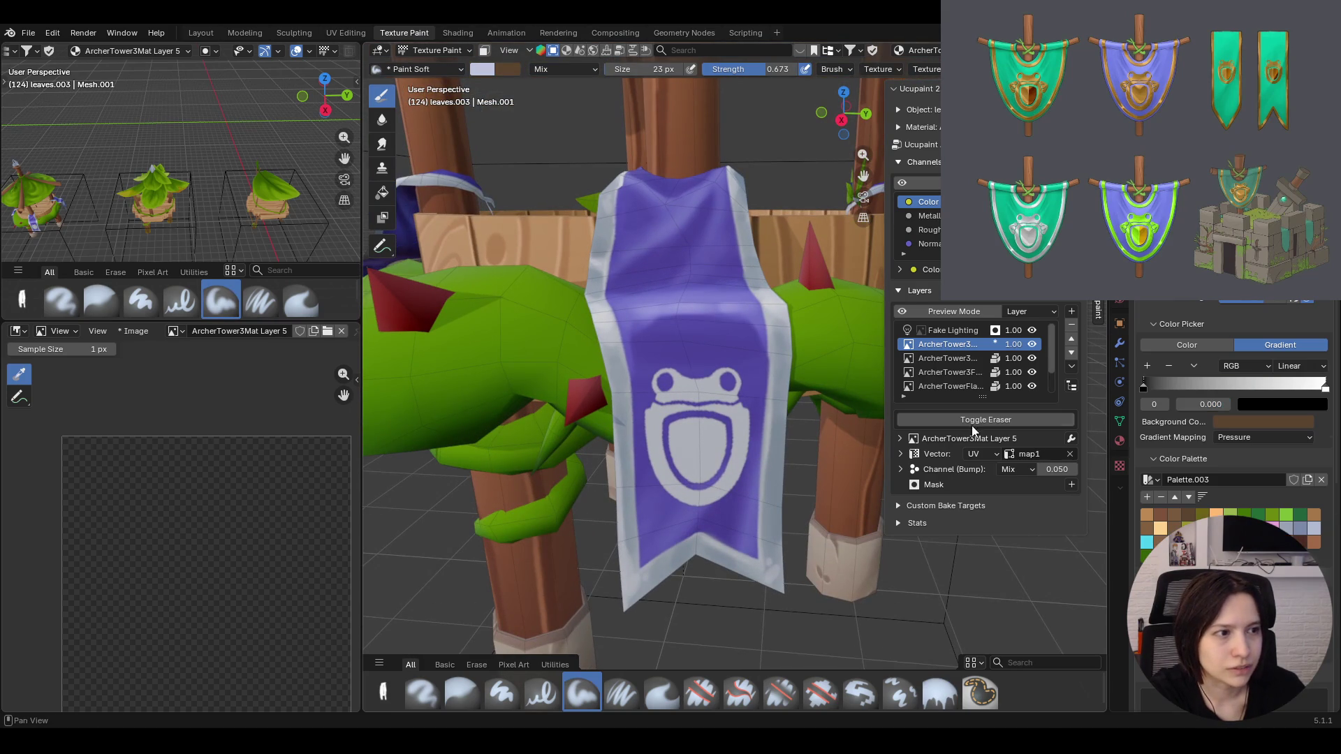
{"action": "left_click", "coordinate": [941, 696]}
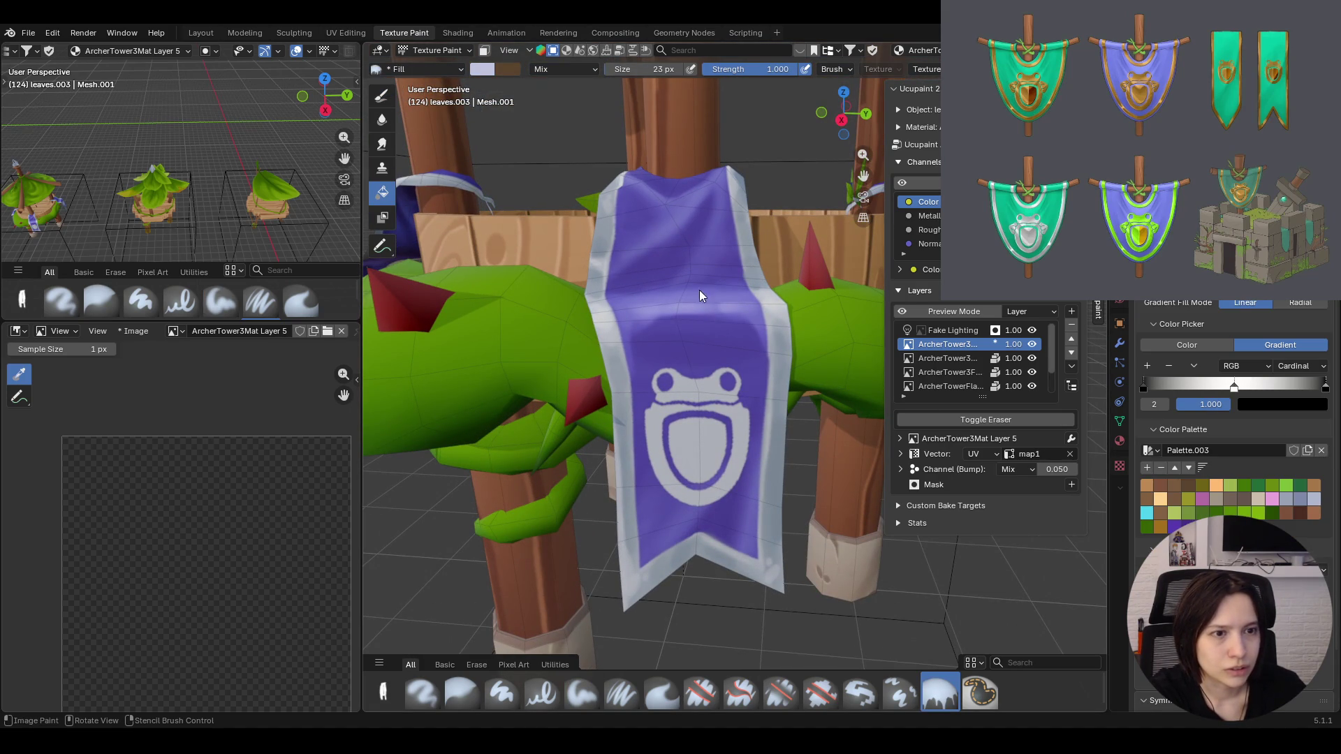
{"action": "key", "text": "ctrl+z"}
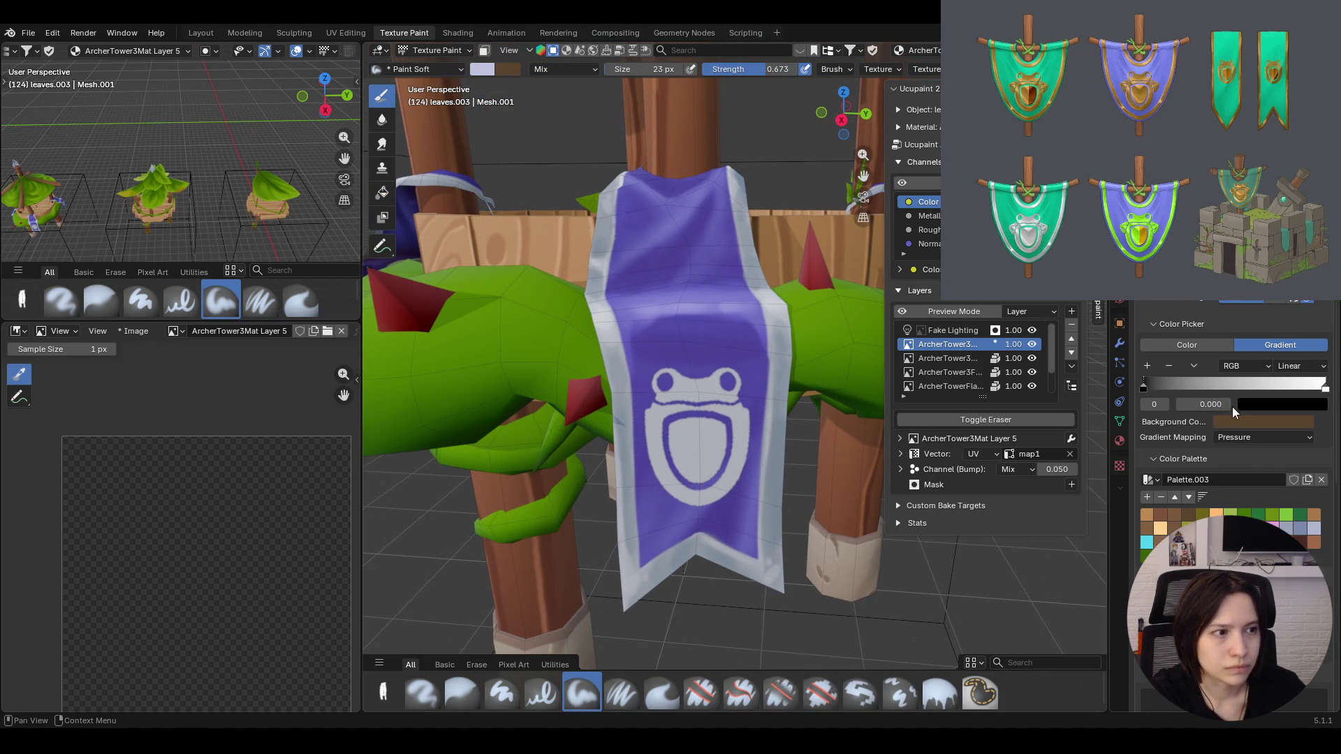
{"action": "key", "text": "ctrl+shift+z"}
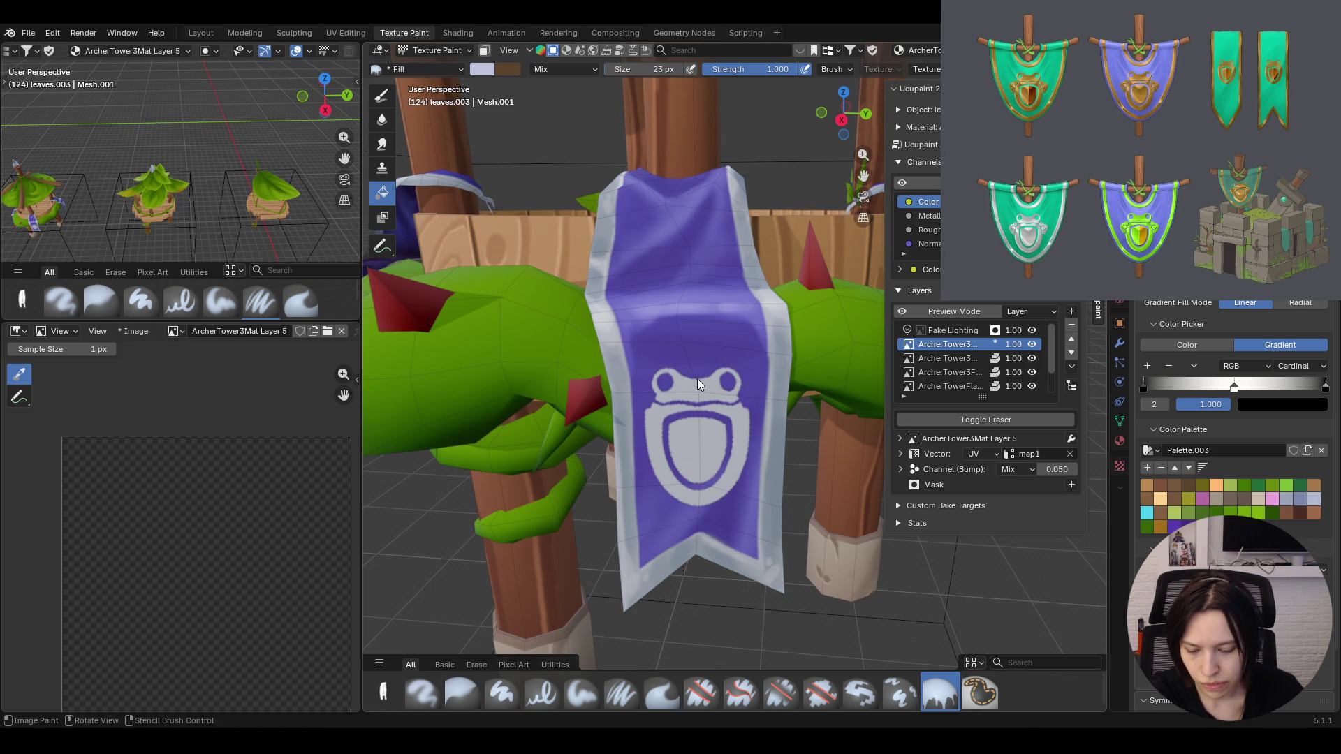
Enable face selection masking, select the banner faces and start a gradient fill on them
{"action": "left_click", "coordinate": [484, 51]}
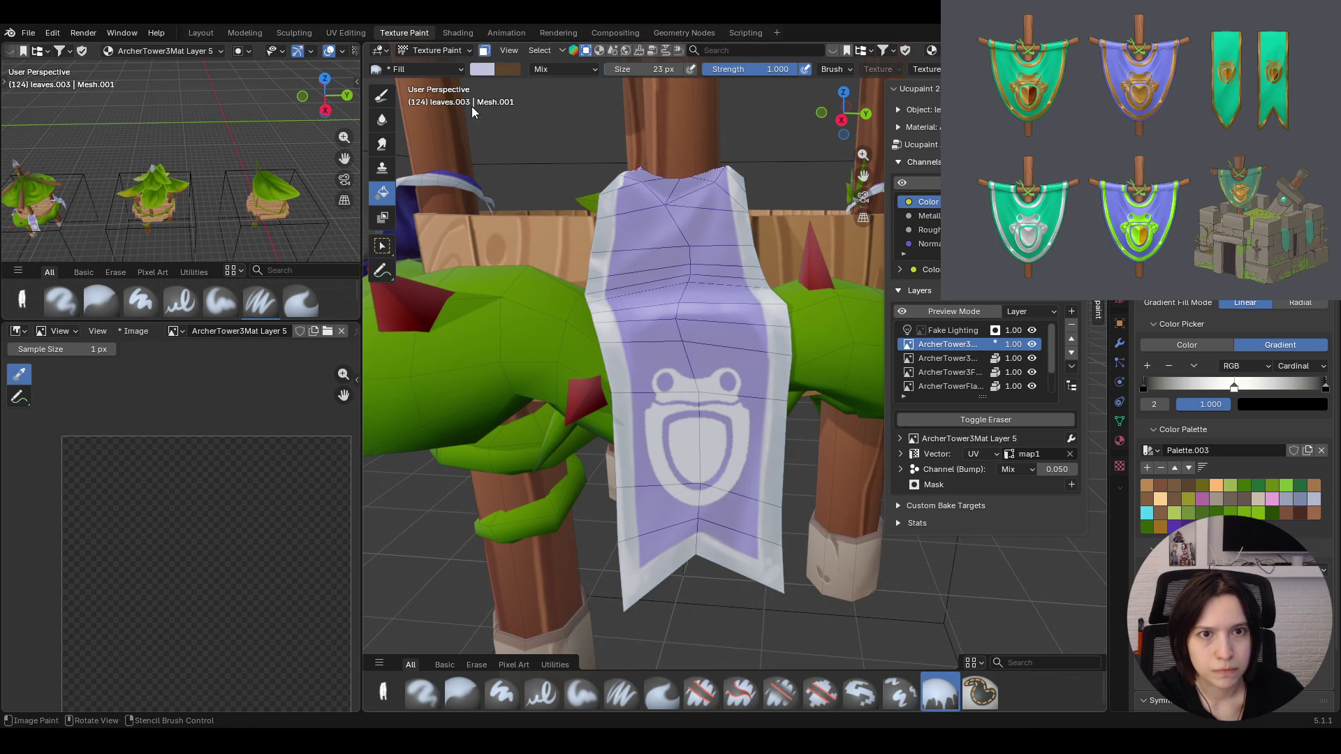
{"action": "left_click", "coordinate": [644, 255]}
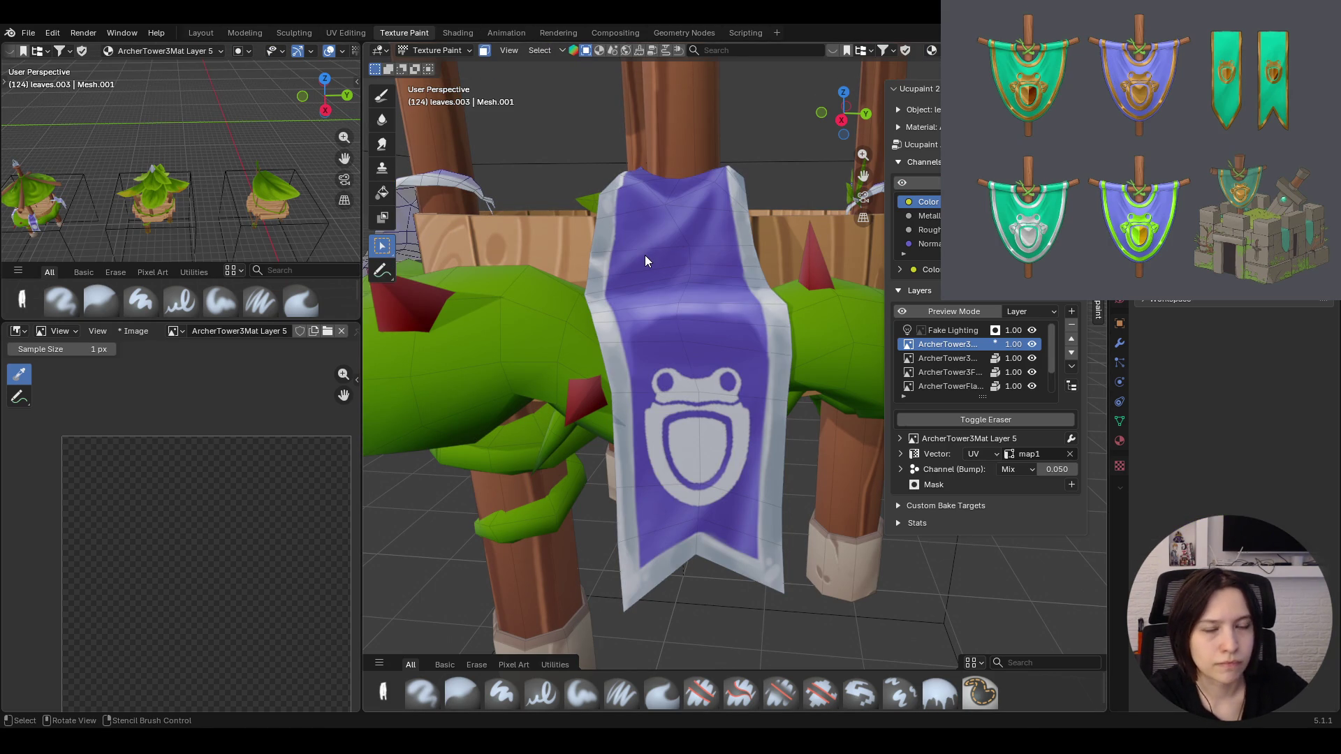
{"action": "left_click", "coordinate": [382, 192]}
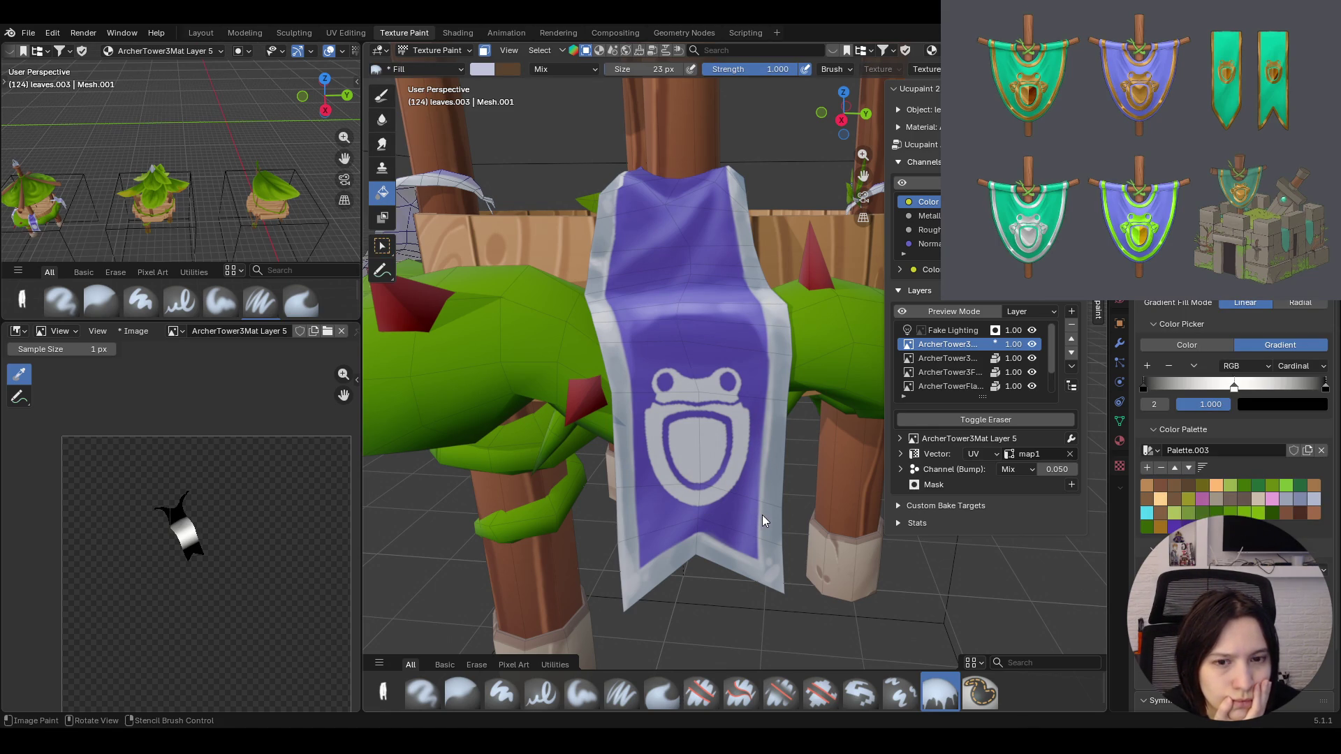
{"action": "key", "text": "d"}
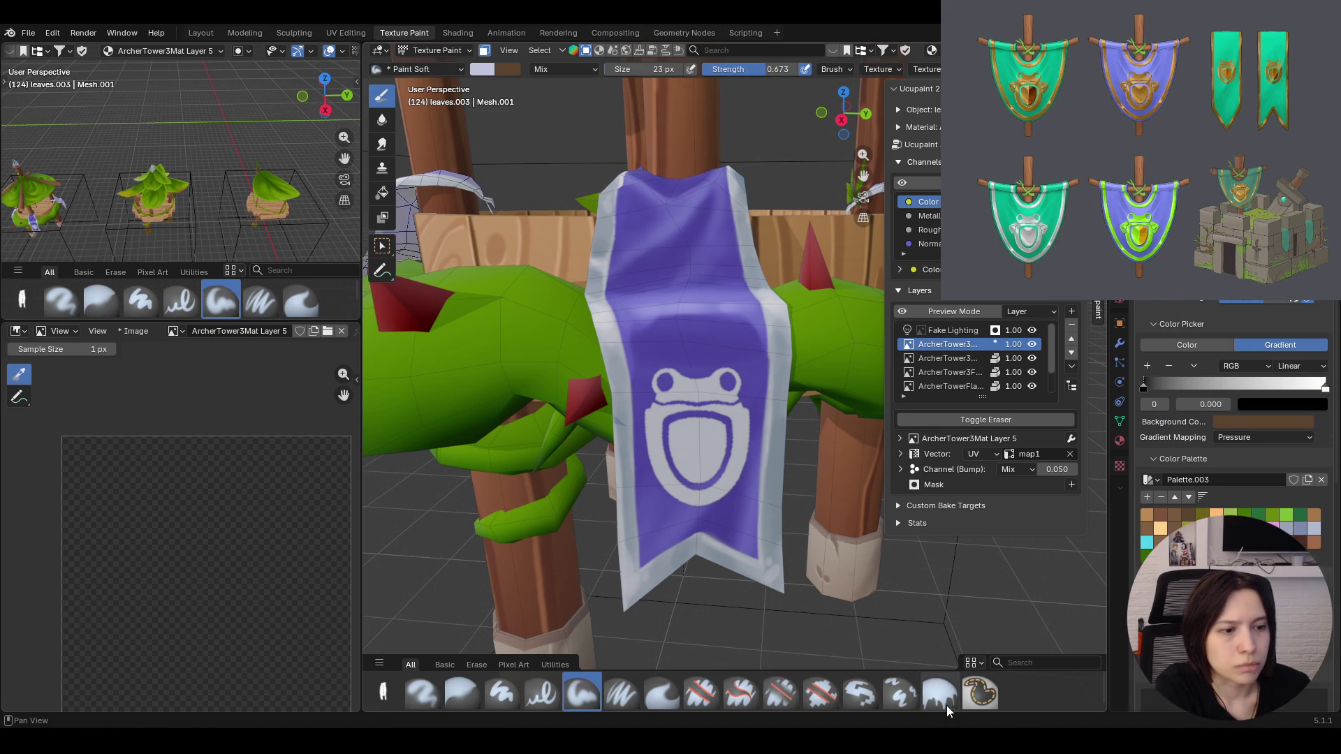
{"action": "left_click", "coordinate": [946, 705]}
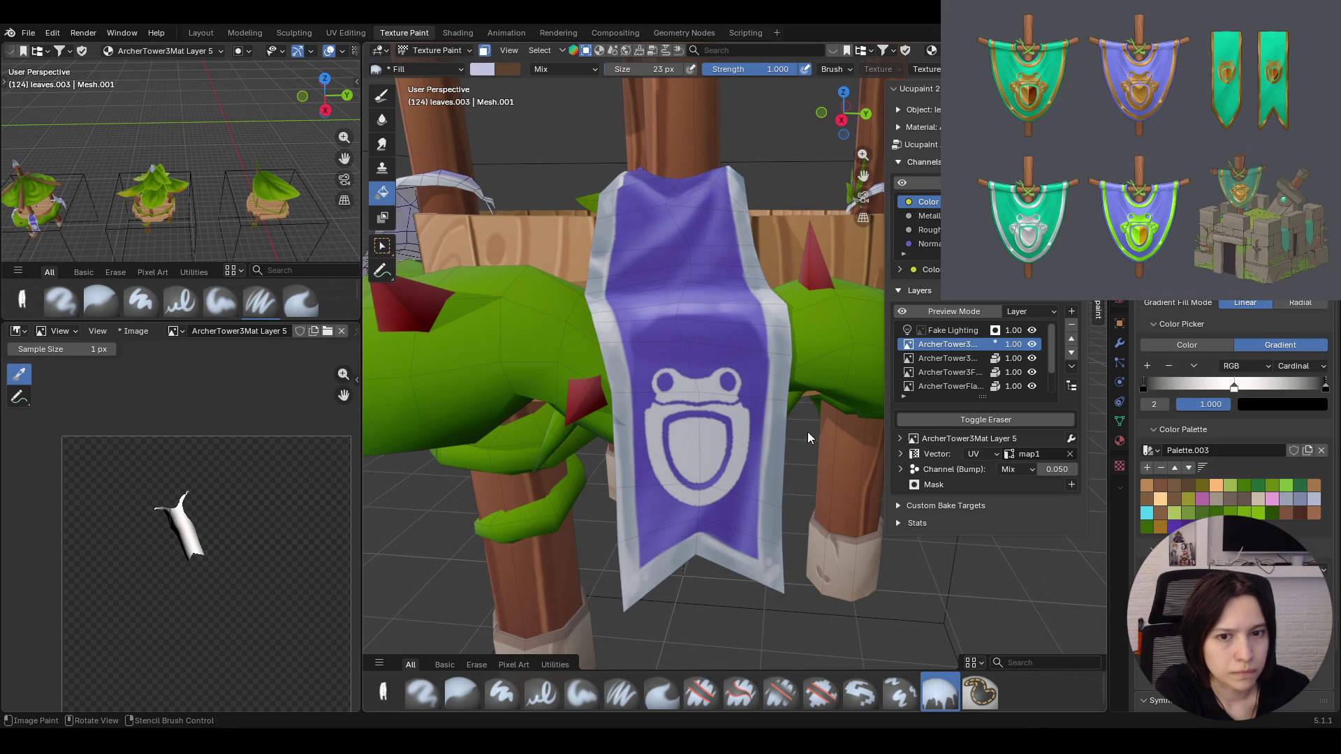
{"action": "left_click_drag", "start_coordinate": [634, 448], "coordinate": [649, 447]}
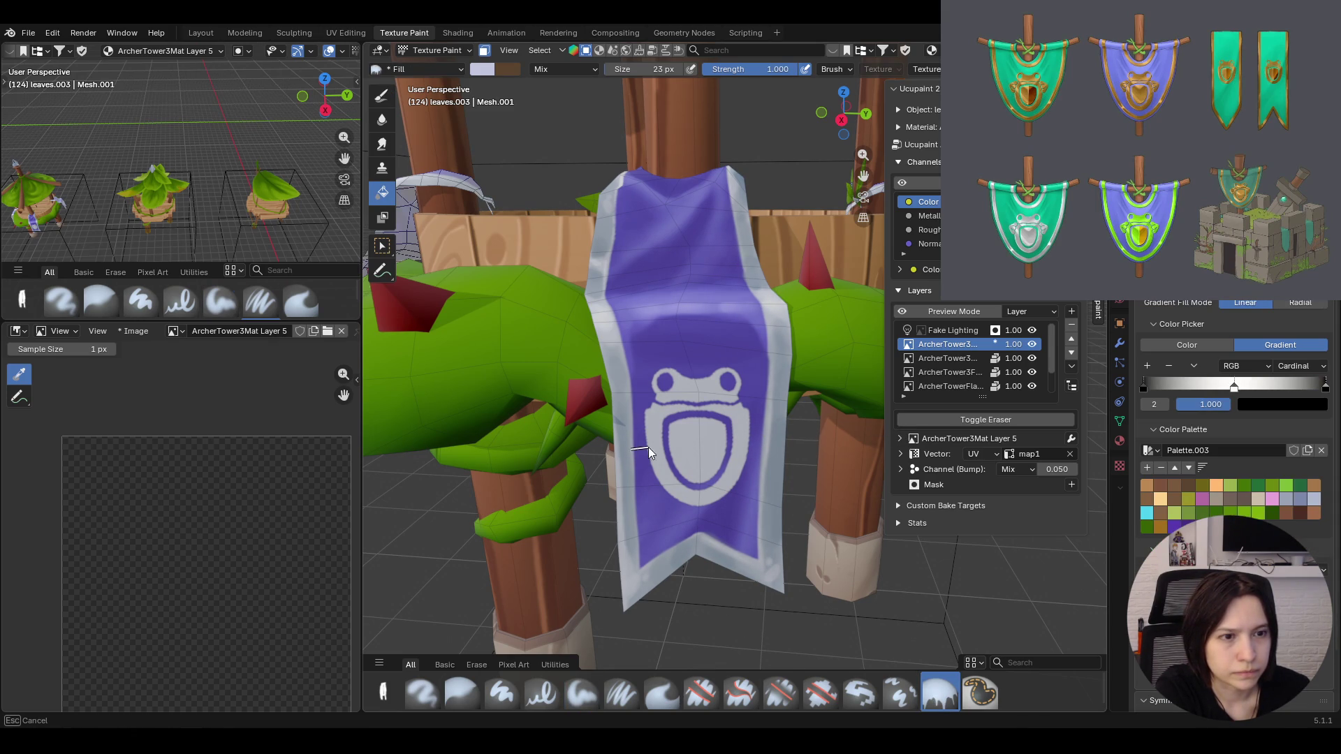
Apply two gradient fill passes to the banner, inspect from the side, then undo the last one
{"action": "left_click_drag", "start_coordinate": [772, 441], "coordinate": [753, 444]}
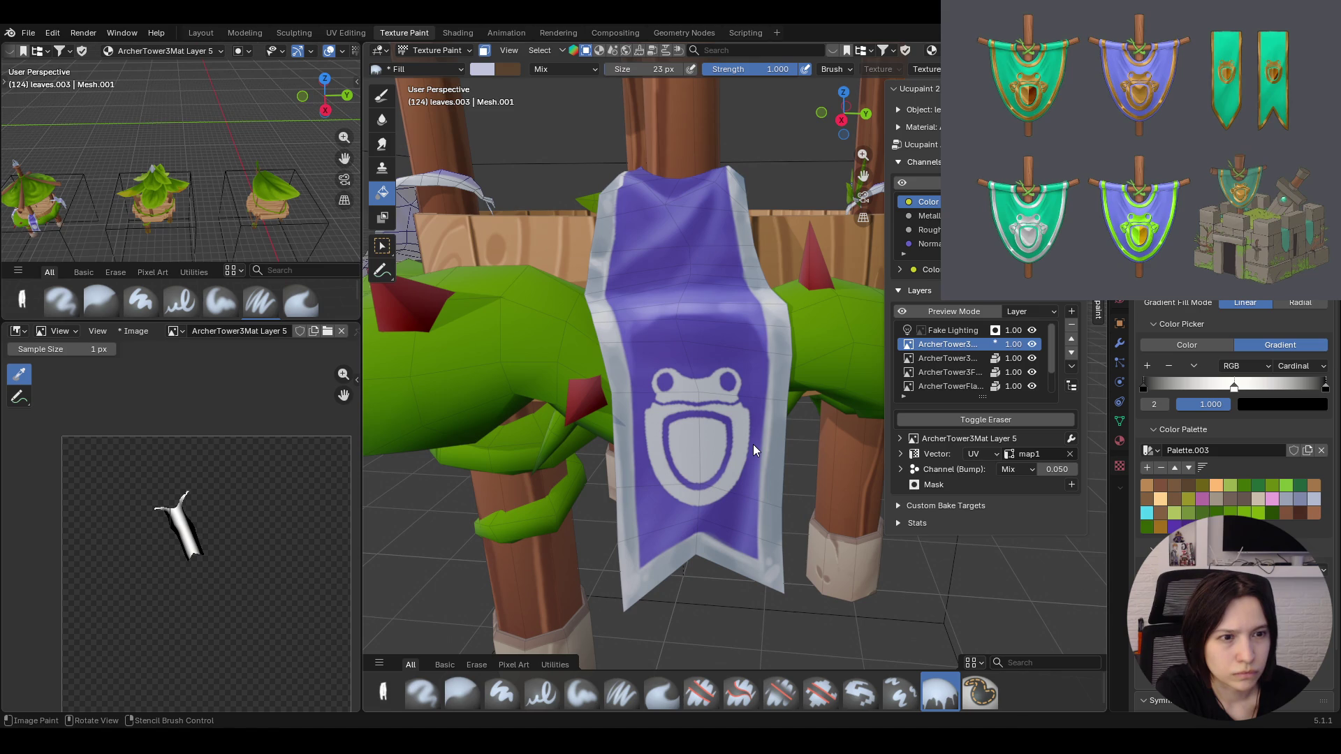
{"action": "mouse_move", "coordinate": [752, 444]}
{"action": "middle_mouse_down"}
{"action": "mouse_move", "coordinate": [716, 422]}
{"action": "mouse_move", "coordinate": [681, 438]}
{"action": "middle_mouse_up"}
{"action": "key", "text": "1"}
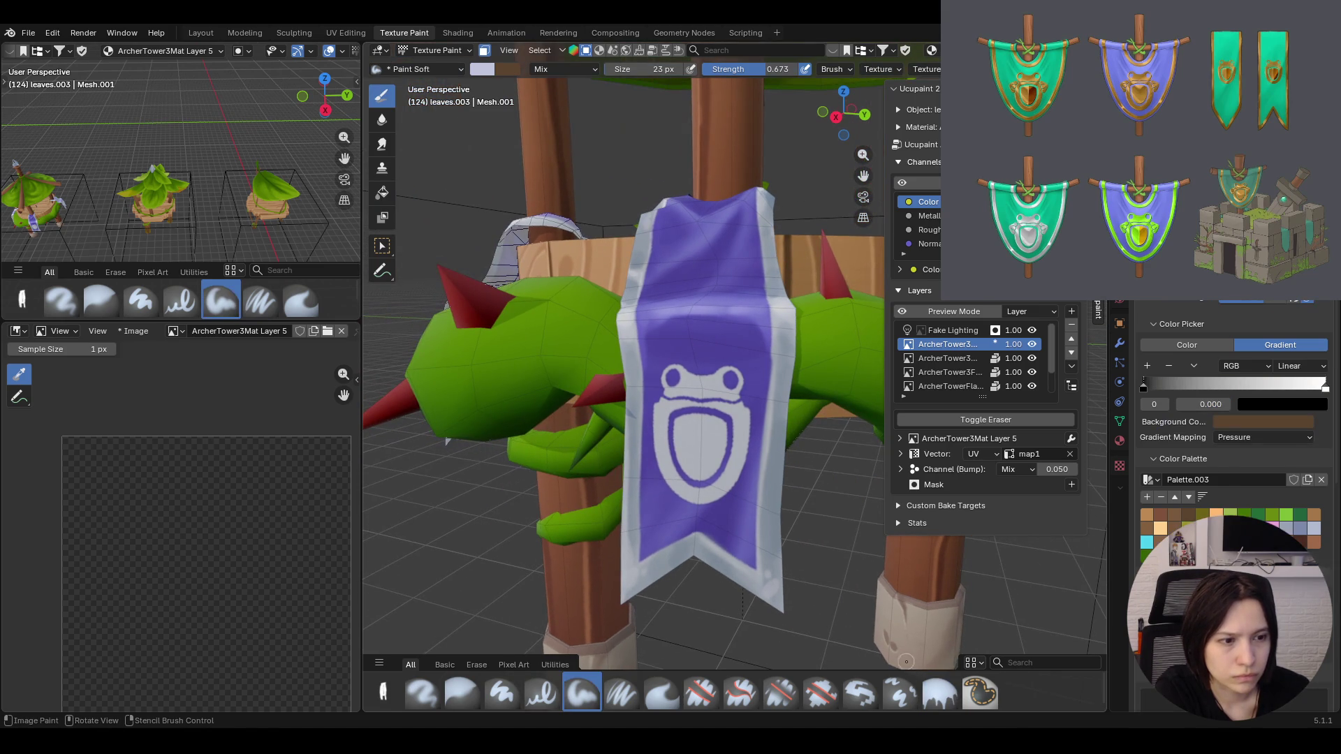
{"action": "left_click", "coordinate": [939, 694]}
{"action": "left_click_drag", "start_coordinate": [672, 434], "coordinate": [733, 435]}
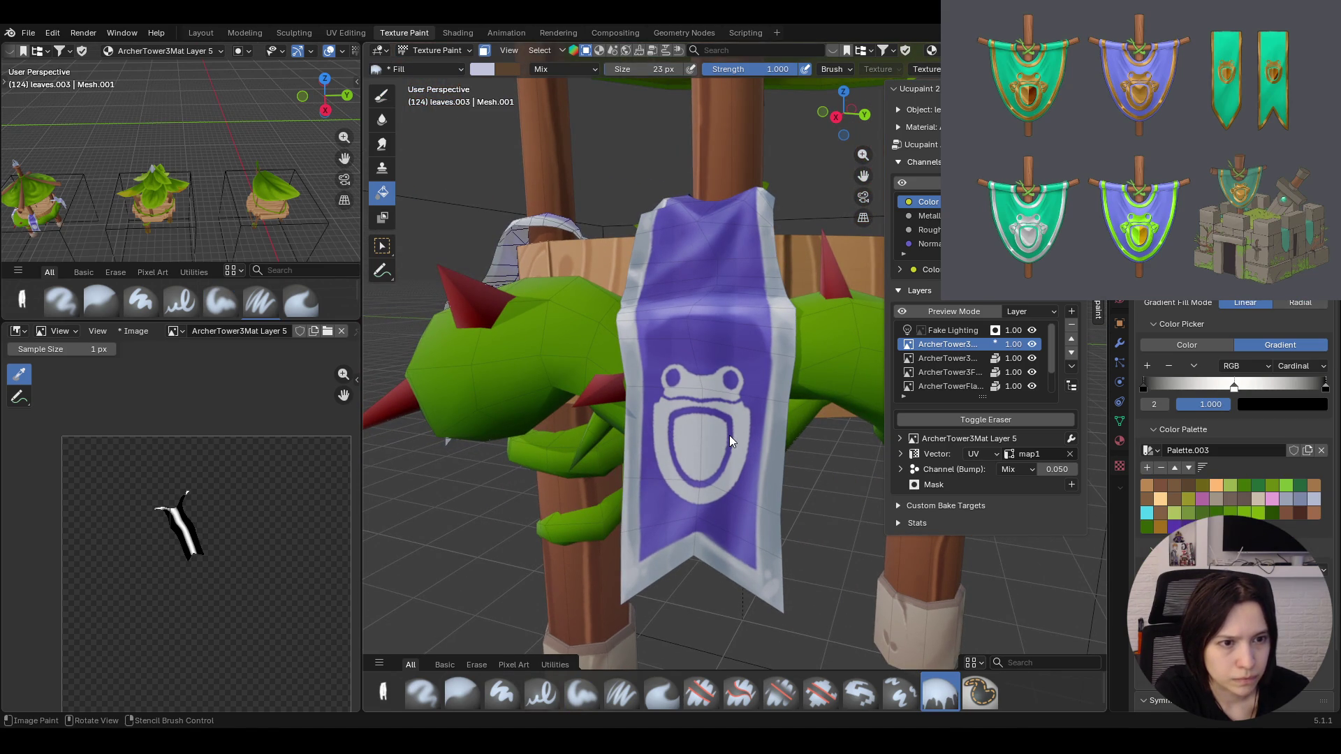
{"action": "scroll", "coordinate": [743, 454], "scroll_direction": "up", "scroll_amount": 3}
{"action": "middle_click_drag", "start_coordinate": [733, 467], "coordinate": [599, 447]}
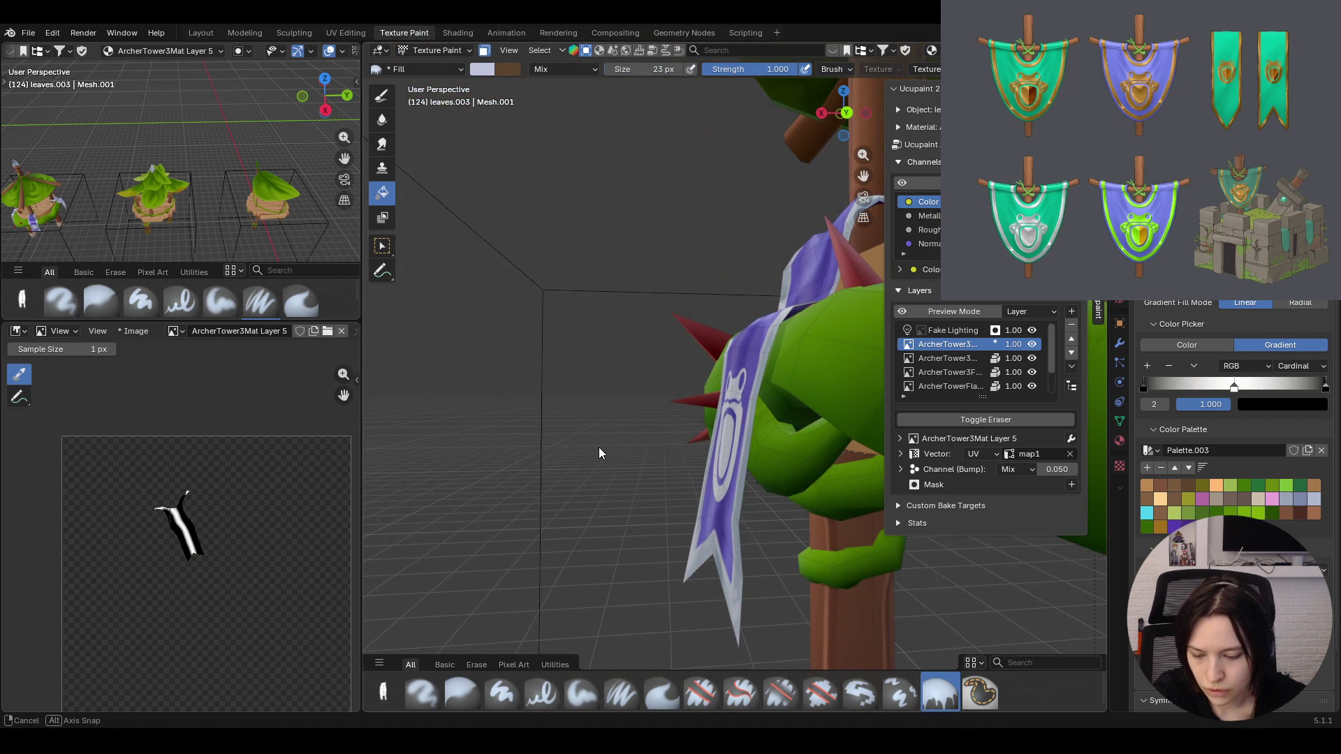
{"action": "mouse_move", "coordinate": [599, 447]}
{"action": "middle_mouse_down"}
{"action": "mouse_move", "coordinate": [680, 446]}
{"action": "mouse_move", "coordinate": [703, 464]}
{"action": "mouse_move", "coordinate": [735, 434]}
{"action": "mouse_move", "coordinate": [647, 440]}
{"action": "mouse_move", "coordinate": [731, 540]}
{"action": "mouse_move", "coordinate": [734, 509]}
{"action": "mouse_move", "coordinate": [709, 508]}
{"action": "mouse_move", "coordinate": [728, 503]}
{"action": "middle_mouse_up"}
{"action": "scroll", "coordinate": [708, 507], "scroll_direction": "up", "scroll_amount": 4}
{"action": "scroll", "coordinate": [708, 505], "scroll_direction": "down", "scroll_amount": 3}
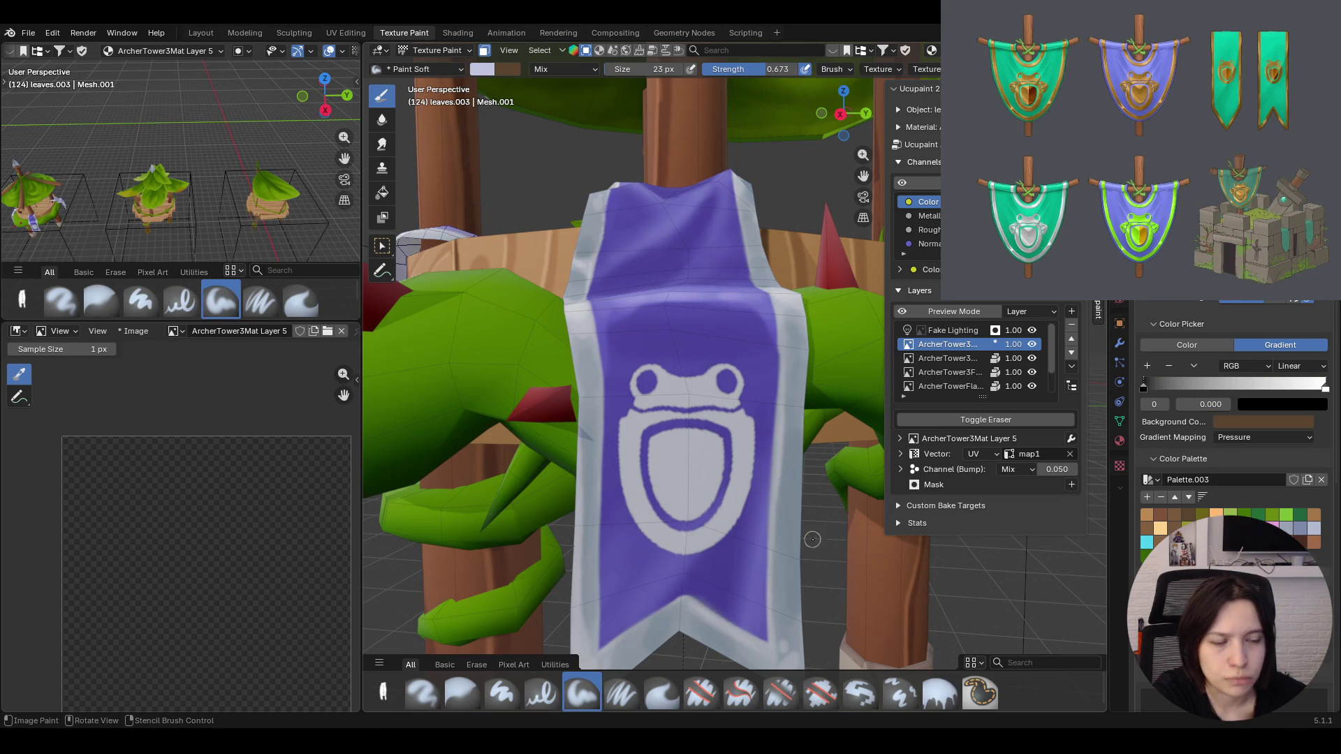
{"action": "key", "text": "ctrl+z"}
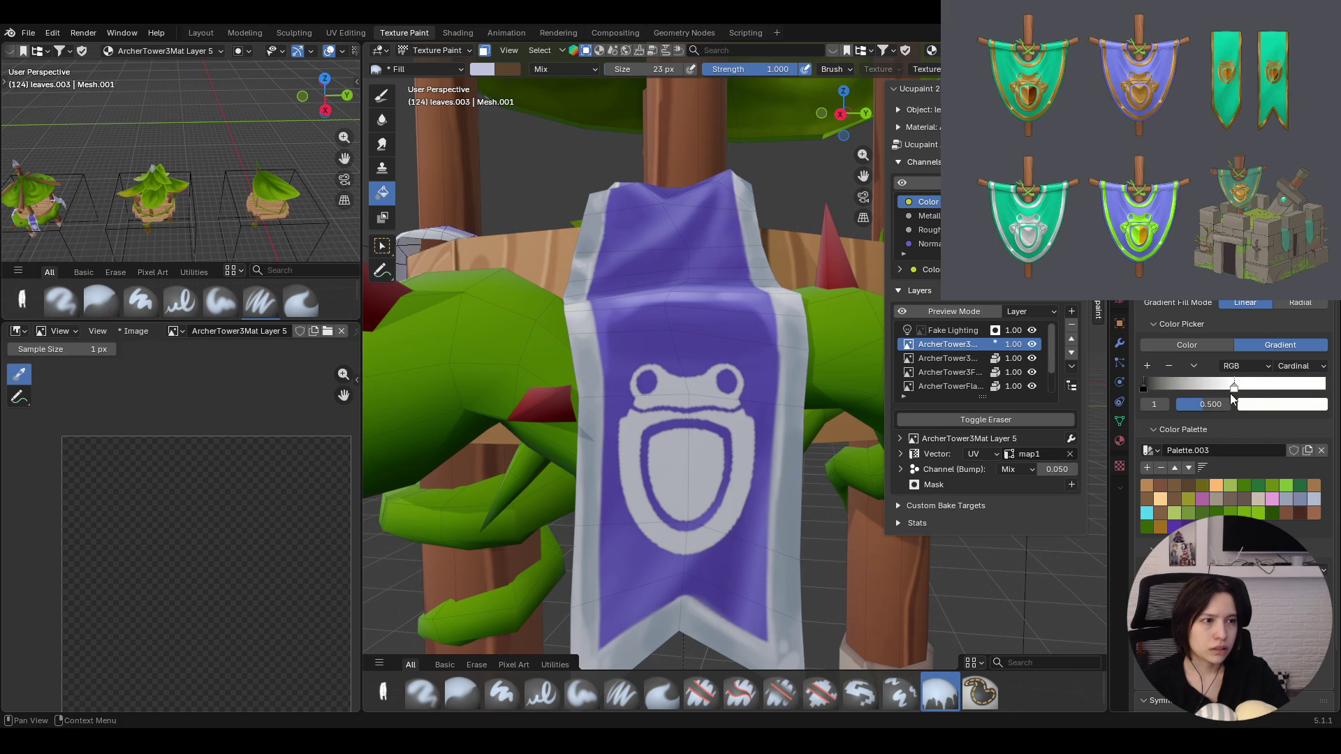
Move the white stop to position 1.0 and lay a centre-outward gradient over the banner
{"action": "left_click_drag", "start_coordinate": [1232, 388], "coordinate": [1324, 387]}
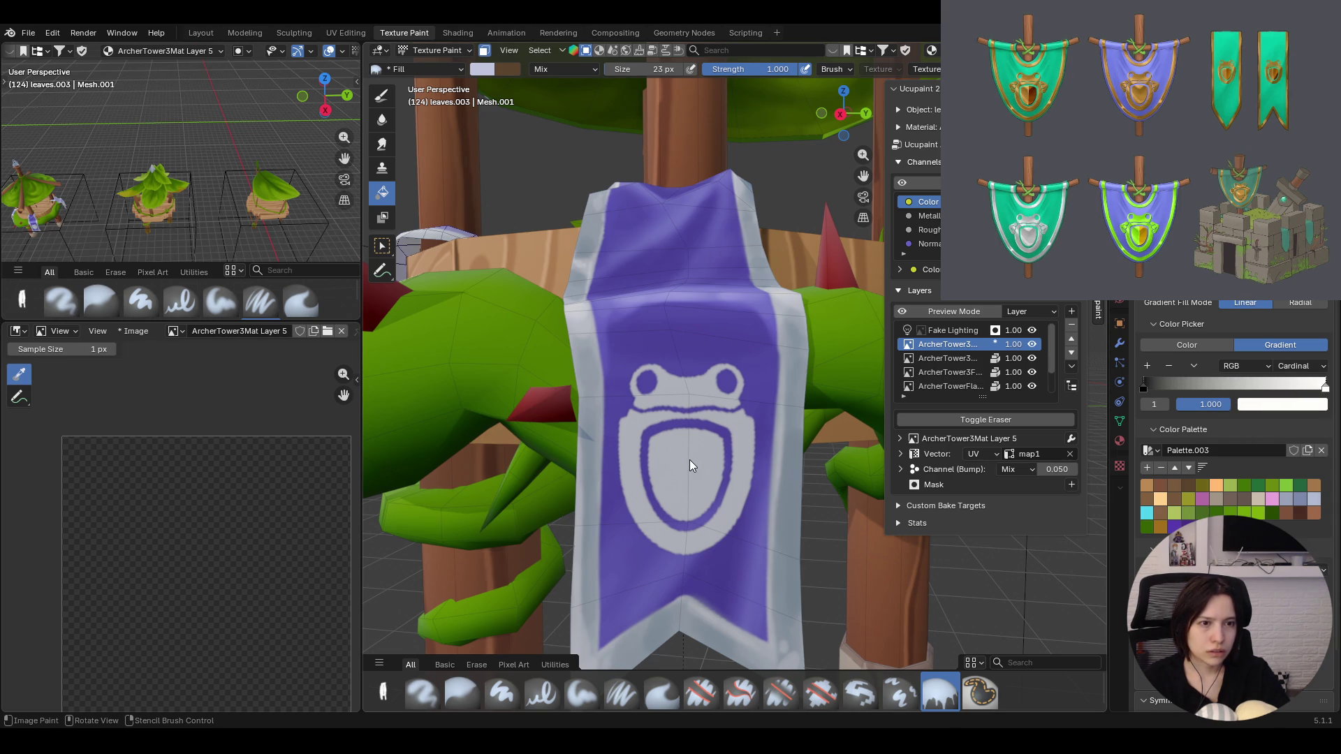
{"action": "left_click_drag", "start_coordinate": [691, 460], "coordinate": [822, 461]}
{"action": "mouse_move", "coordinate": [822, 460]}
{"action": "middle_mouse_down"}
{"action": "mouse_move", "coordinate": [711, 452]}
{"action": "mouse_move", "coordinate": [684, 470]}
{"action": "mouse_move", "coordinate": [857, 427]}
{"action": "middle_mouse_up"}
{"action": "mouse_move", "coordinate": [739, 292]}
{"action": "middle_mouse_down"}
{"action": "mouse_move", "coordinate": [738, 133]}
{"action": "mouse_move", "coordinate": [766, 156]}
{"action": "mouse_move", "coordinate": [693, 399]}
{"action": "mouse_move", "coordinate": [873, 370]}
{"action": "mouse_move", "coordinate": [671, 253]}
{"action": "mouse_move", "coordinate": [454, 284]}
{"action": "mouse_move", "coordinate": [458, 261]}
{"action": "mouse_move", "coordinate": [834, 282]}
{"action": "mouse_move", "coordinate": [865, 373]}
{"action": "mouse_move", "coordinate": [748, 317]}
{"action": "middle_mouse_up"}
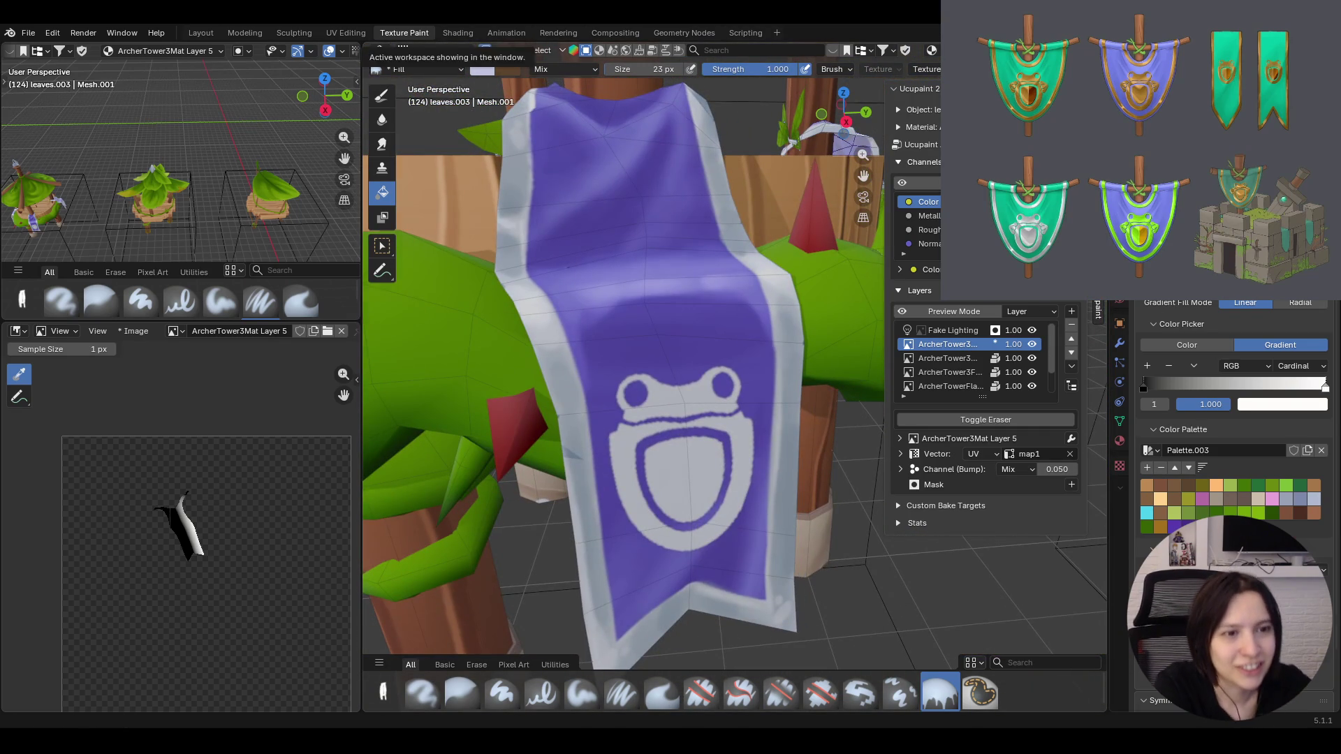
Deselect the masked faces, turn face masking off and return to Object Mode facing the banner
{"action": "left_click", "coordinate": [382, 95]}
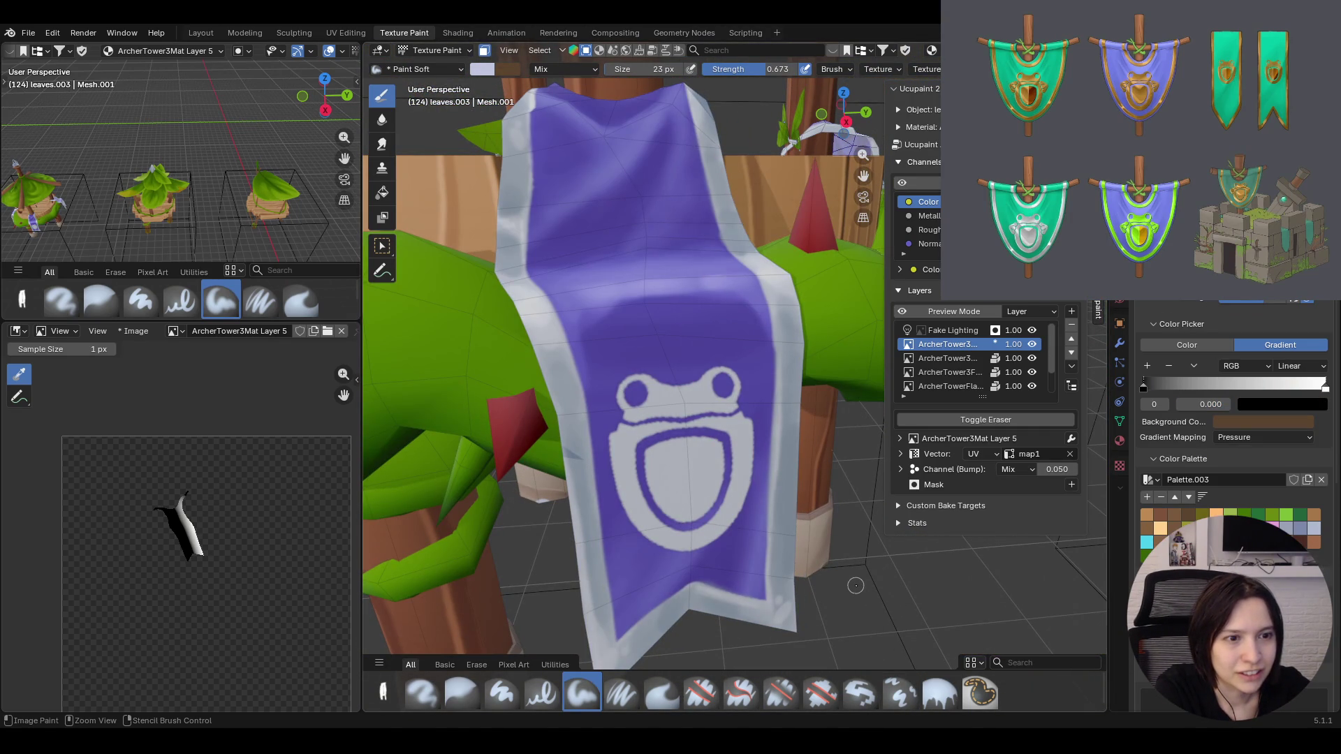
{"action": "key", "text": "m"}
{"action": "key", "text": "alt+a"}
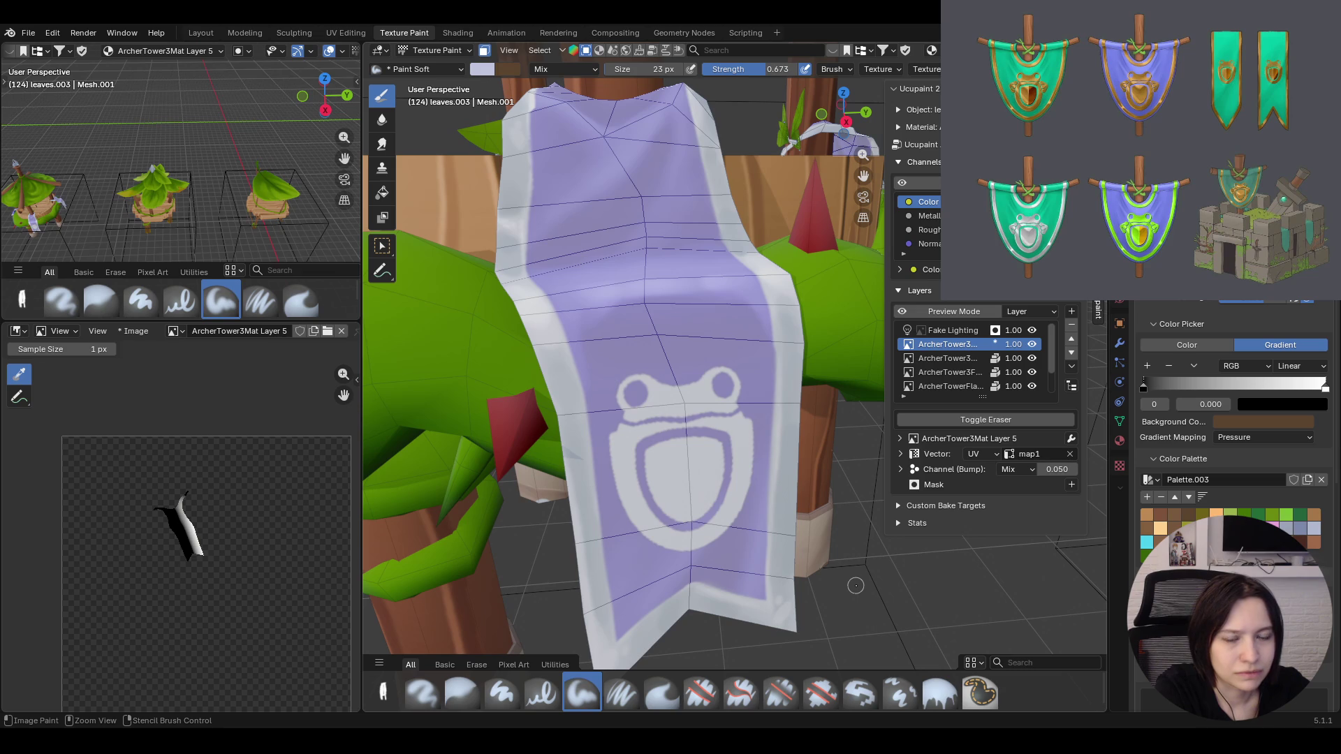
{"action": "key", "text": "m"}
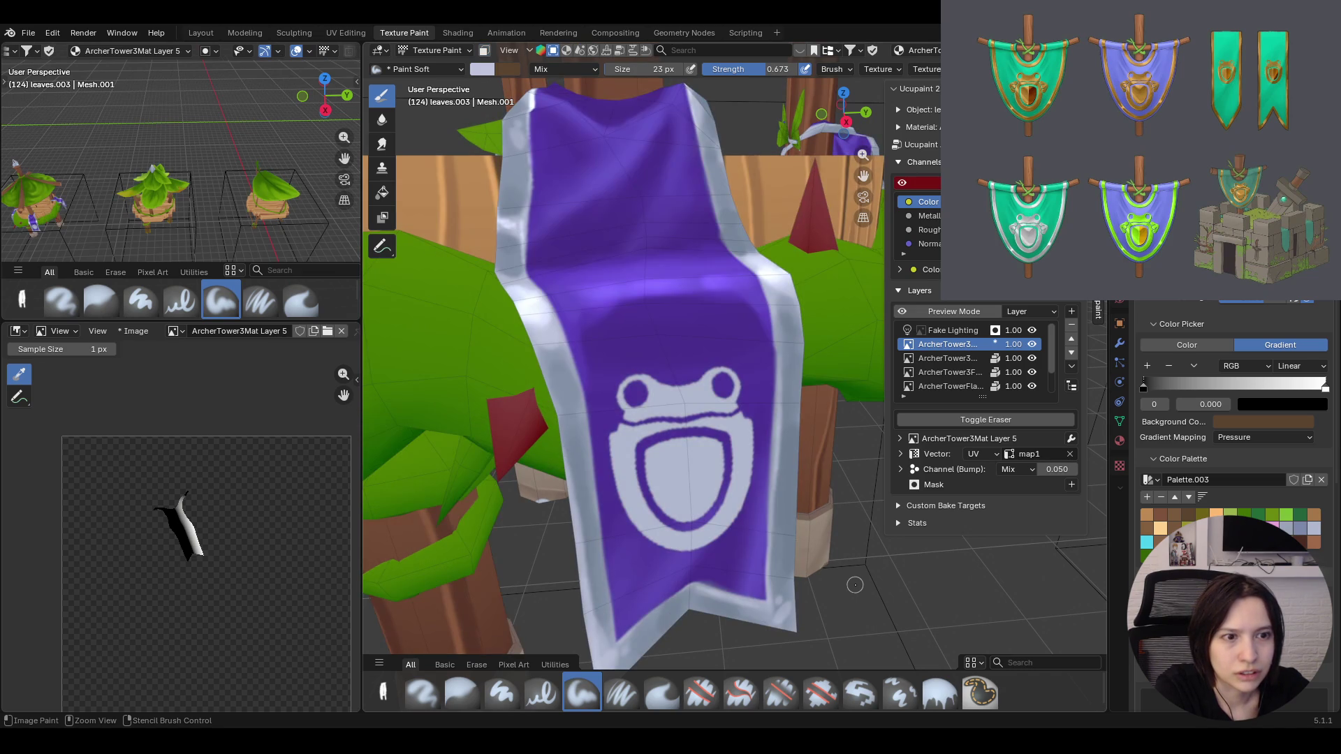
{"action": "key", "text": "m"}
{"action": "key", "text": "m"}
{"action": "key", "text": "m"}
{"action": "key", "text": "m"}
{"action": "key", "text": "ctrl+Tab"}
{"action": "scroll", "coordinate": [148, 504], "scroll_direction": "up", "scroll_amount": 2}
{"action": "mouse_move", "coordinate": [587, 493]}
{"action": "middle_mouse_down"}
{"action": "mouse_move", "coordinate": [694, 465]}
{"action": "mouse_move", "coordinate": [629, 479]}
{"action": "middle_mouse_up"}
{"action": "scroll", "coordinate": [628, 480], "scroll_direction": "up", "scroll_amount": 5}
{"action": "middle_click_drag", "start_coordinate": [720, 470], "coordinate": [680, 485]}
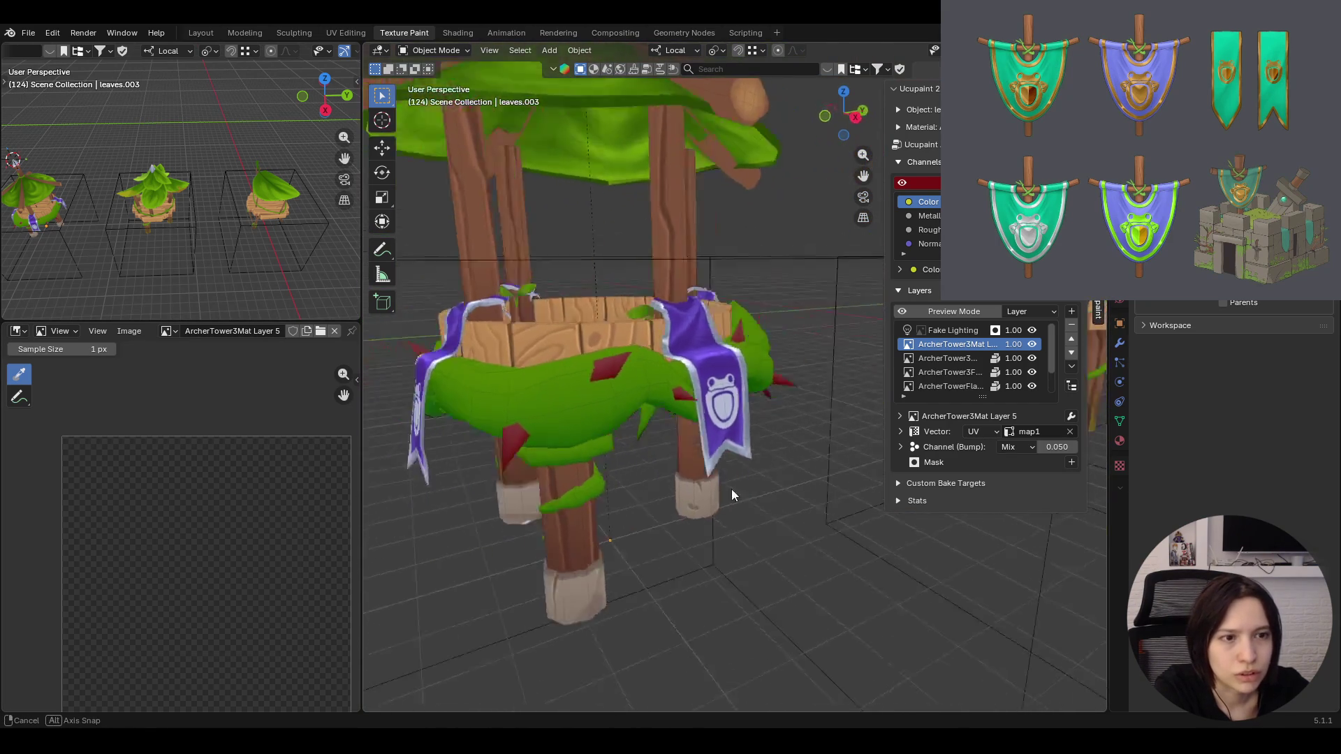
{"action": "scroll", "coordinate": [680, 484], "scroll_direction": "up", "scroll_amount": 4}
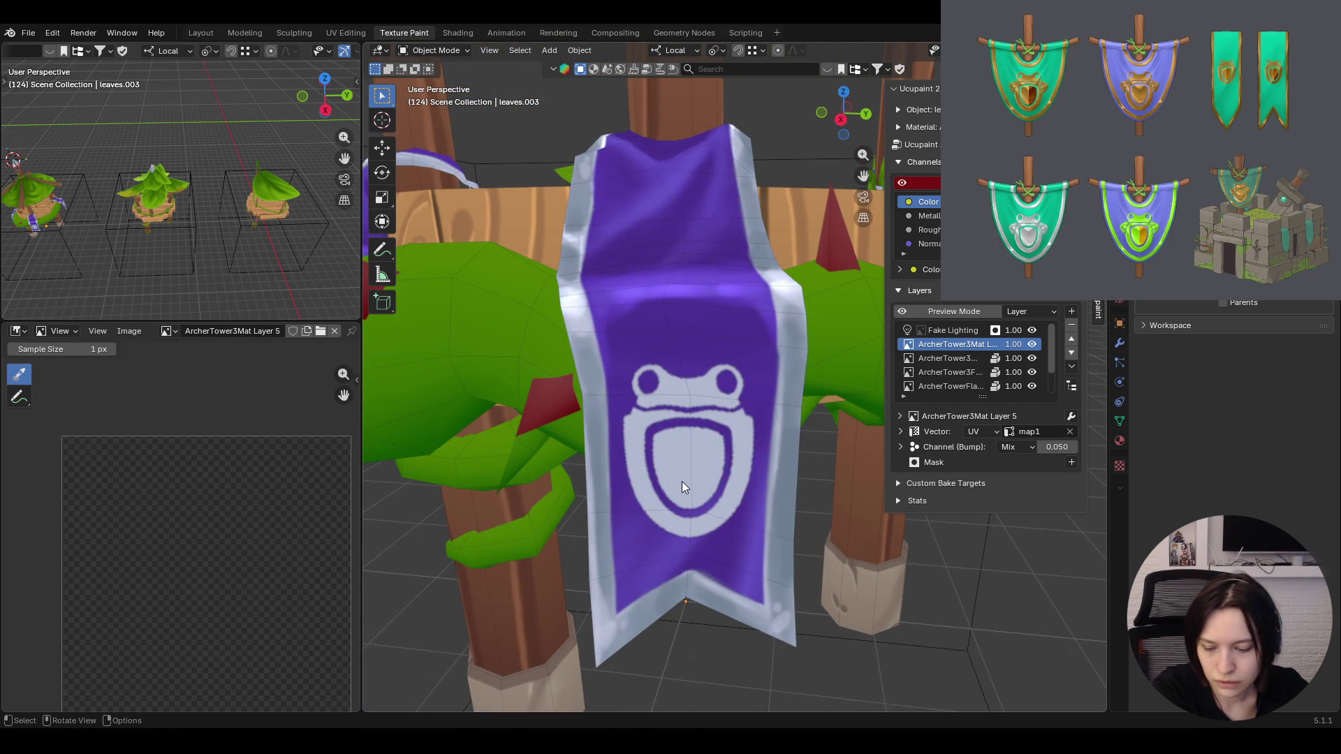
{"action": "mouse_move", "coordinate": [682, 480]}
{"action": "middle_mouse_down"}
{"action": "mouse_move", "coordinate": [680, 507]}
{"action": "mouse_move", "coordinate": [671, 472]}
{"action": "middle_mouse_up"}
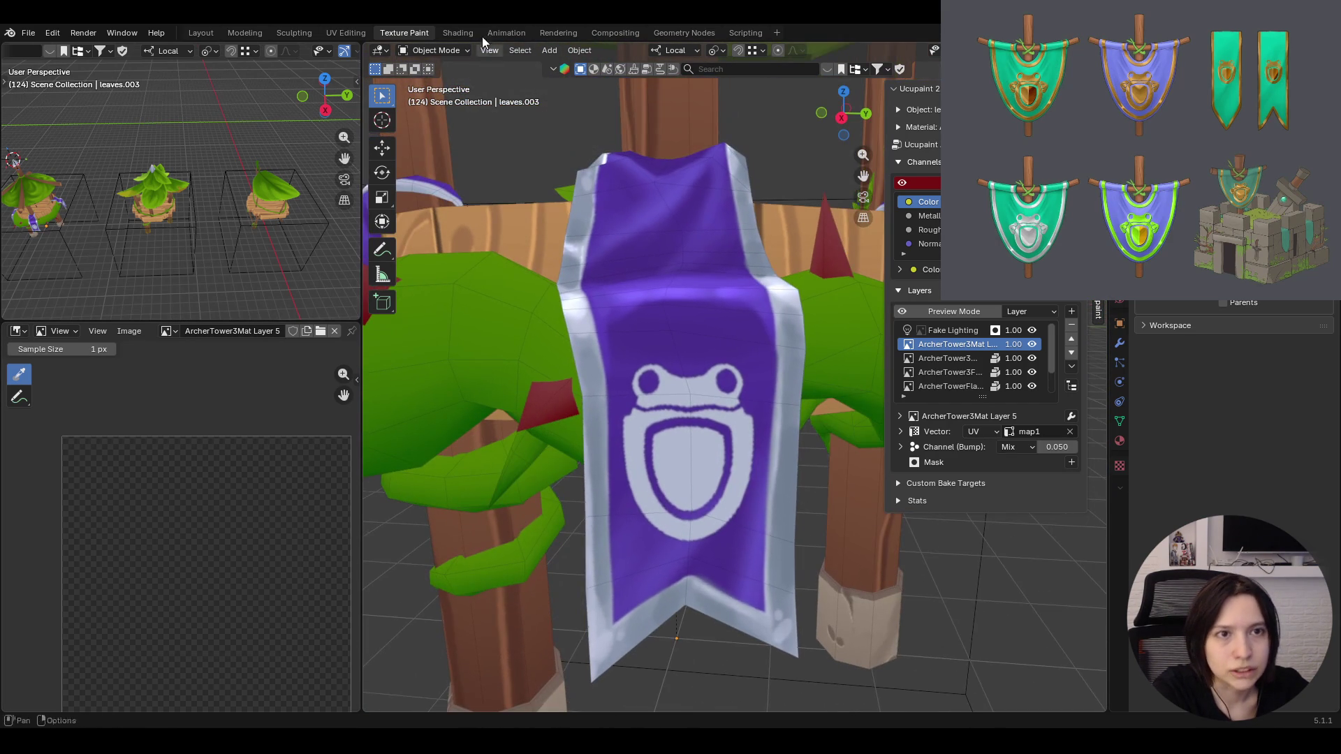
{"action": "left_click", "coordinate": [456, 51]}
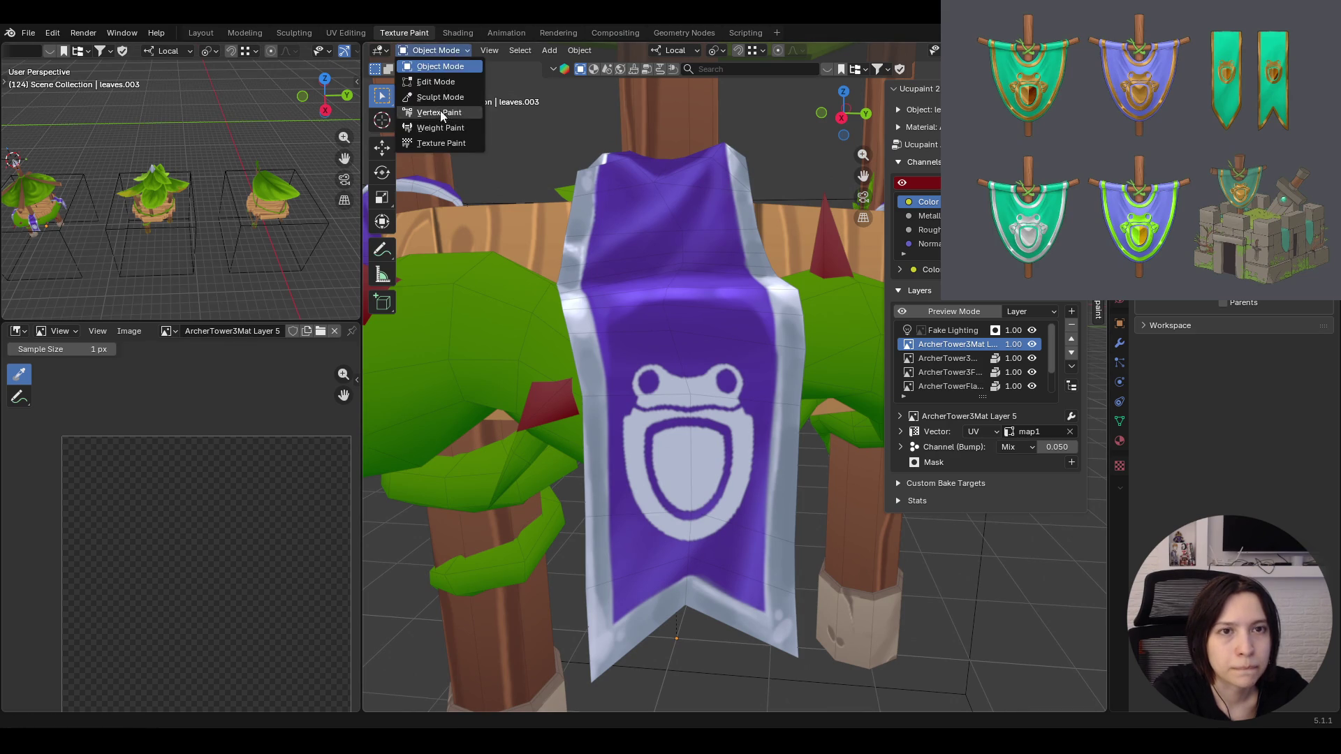
{"action": "left_click", "coordinate": [445, 144]}
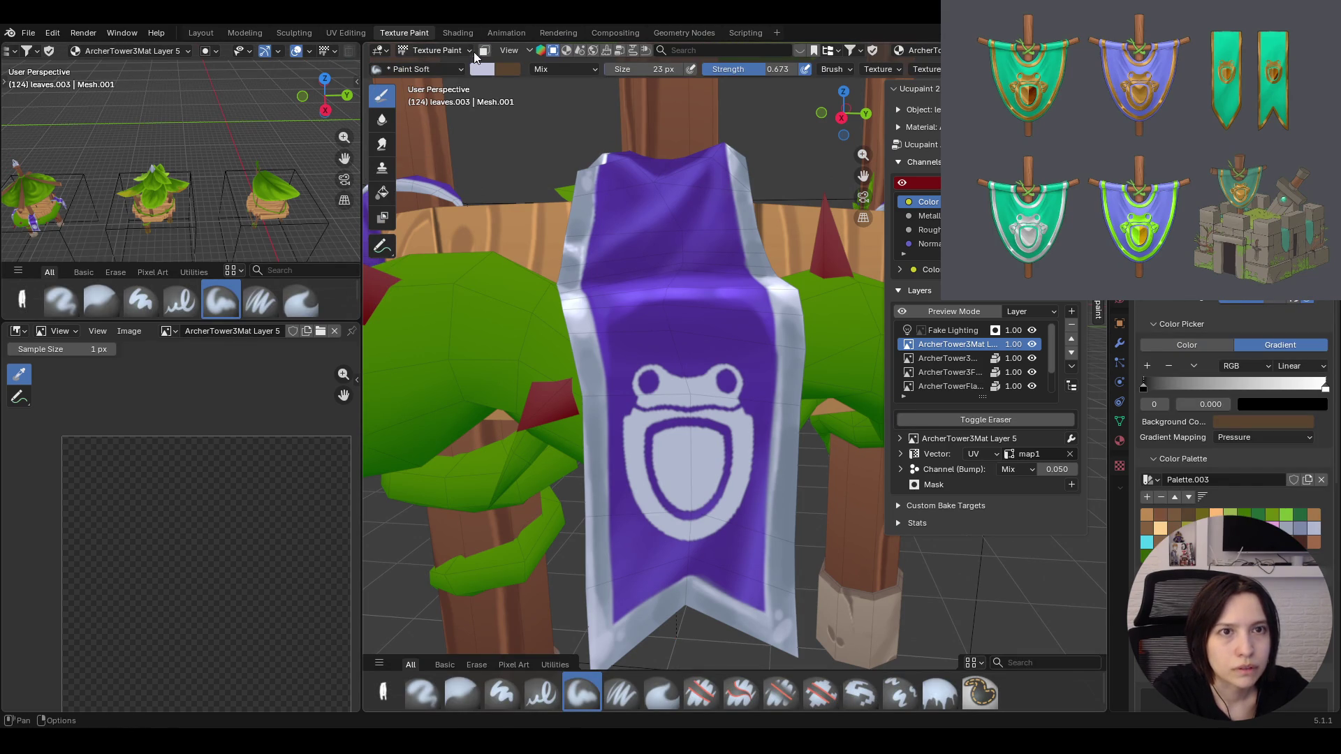
{"action": "left_click", "coordinate": [483, 50]}
{"action": "left_click", "coordinate": [382, 245]}
{"action": "left_click", "coordinate": [657, 399]}
{"action": "key", "text": "a"}
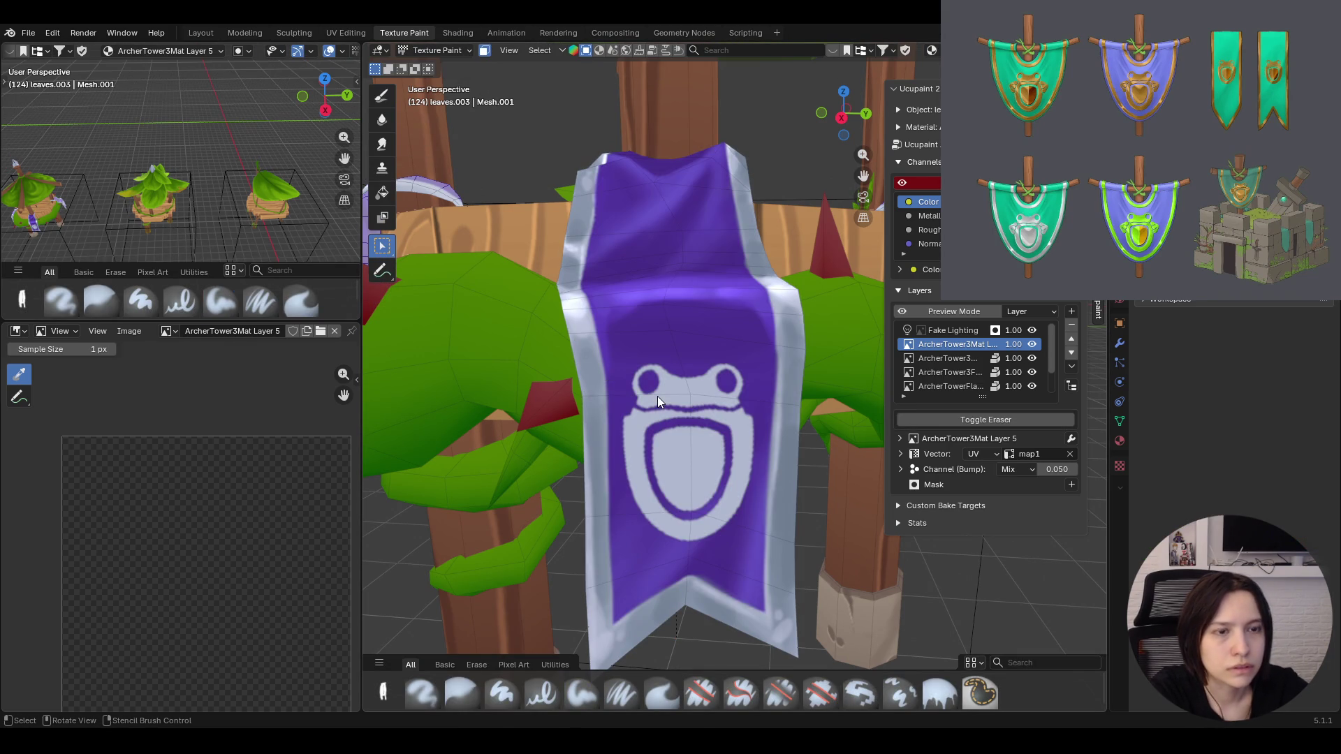
{"action": "left_click", "coordinate": [382, 194]}
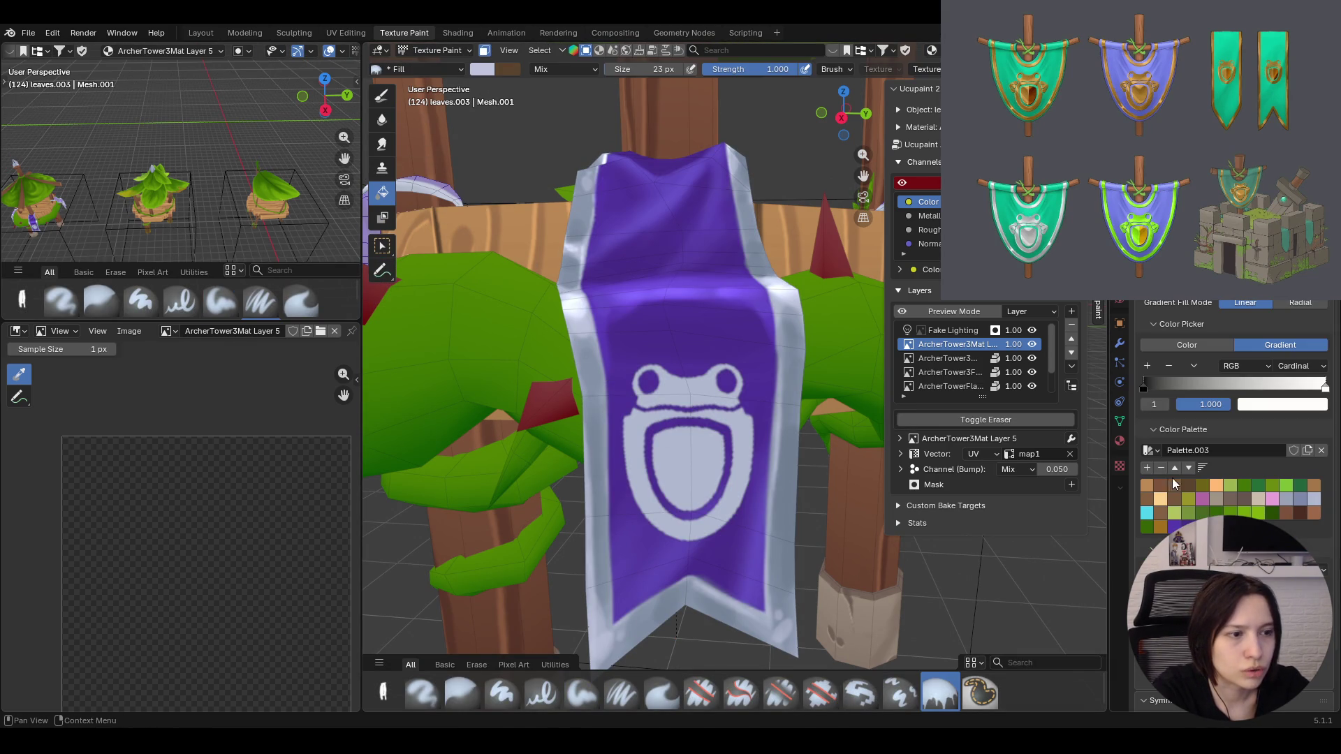
{"action": "left_click_drag", "start_coordinate": [723, 440], "coordinate": [819, 437]}
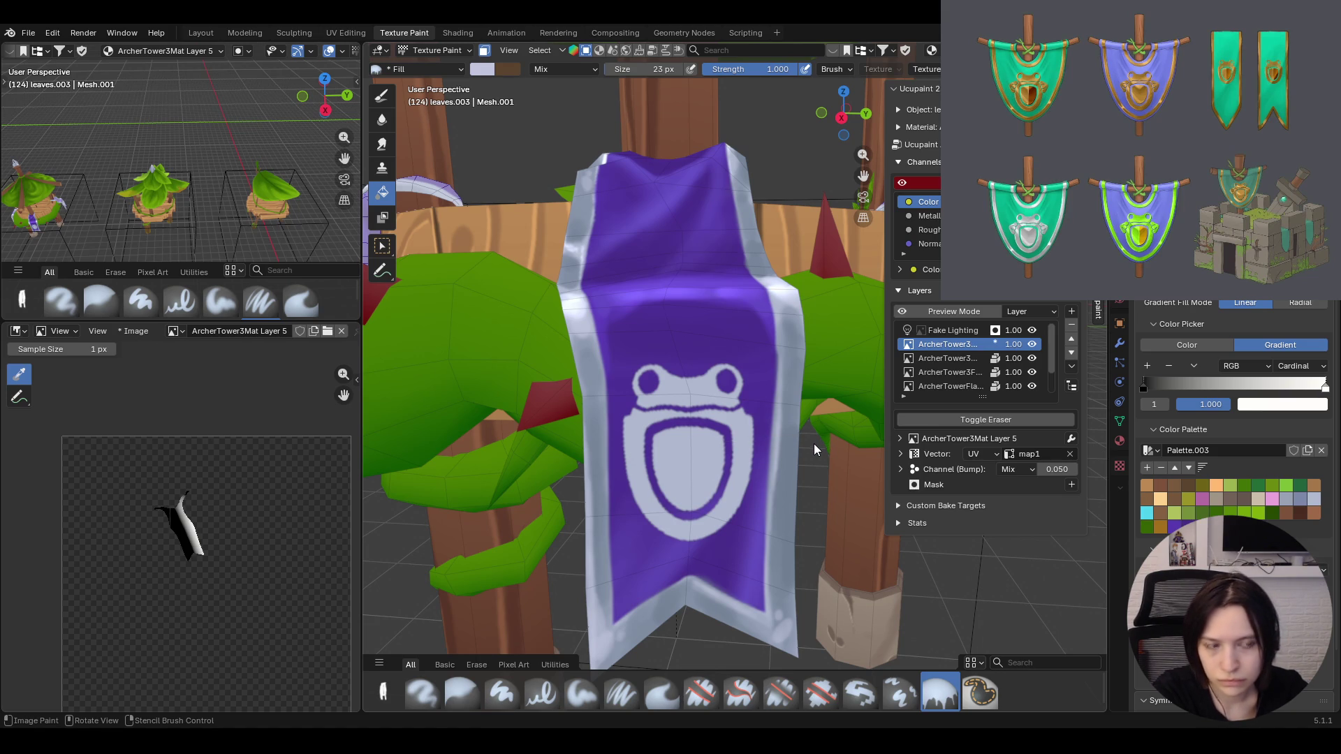
{"action": "mouse_move", "coordinate": [786, 438]}
{"action": "middle_mouse_down"}
{"action": "mouse_move", "coordinate": [704, 431]}
{"action": "mouse_move", "coordinate": [794, 432]}
{"action": "mouse_move", "coordinate": [785, 440]}
{"action": "middle_mouse_up"}
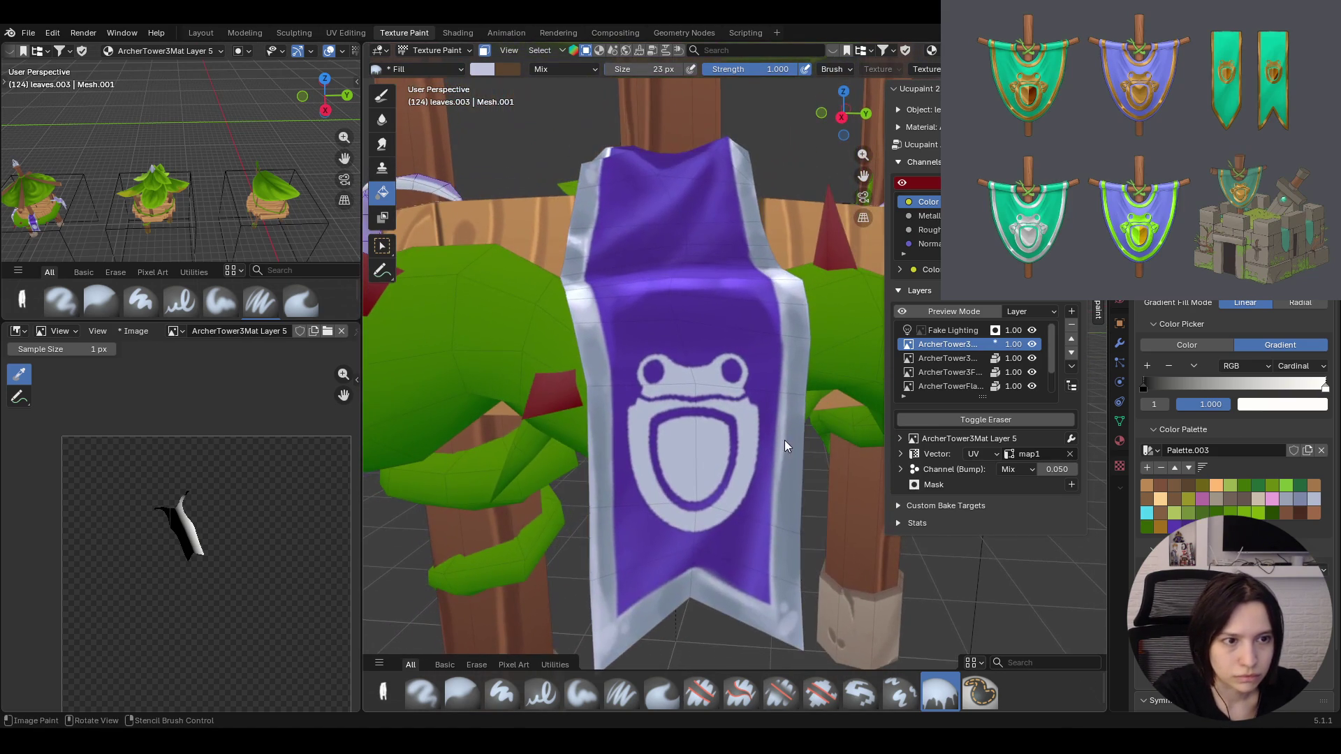
{"action": "key", "text": "ctrl+z"}
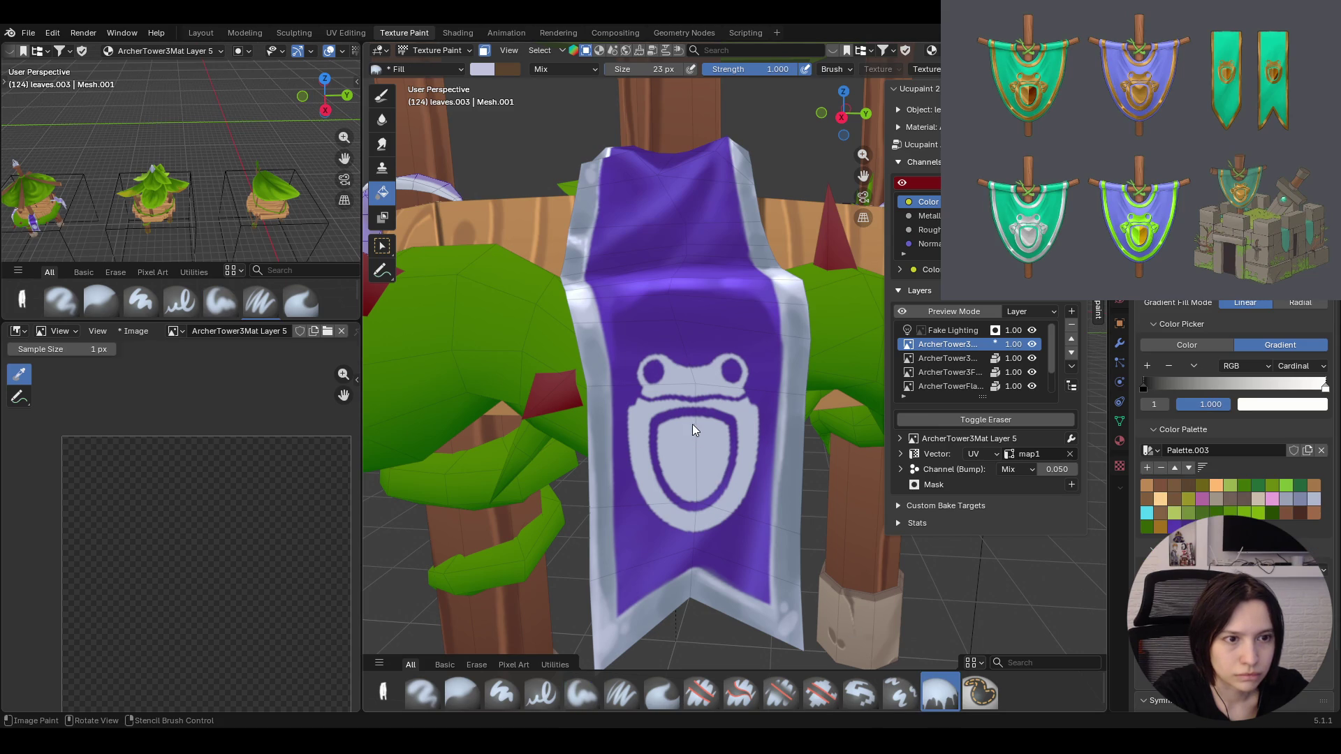
{"action": "key", "text": "ctrl+shift+z"}
{"action": "mouse_move", "coordinate": [573, 432]}
{"action": "middle_mouse_down"}
{"action": "mouse_move", "coordinate": [823, 482]}
{"action": "mouse_move", "coordinate": [626, 446]}
{"action": "mouse_move", "coordinate": [638, 433]}
{"action": "mouse_move", "coordinate": [665, 456]}
{"action": "mouse_move", "coordinate": [676, 432]}
{"action": "mouse_move", "coordinate": [673, 445]}
{"action": "middle_mouse_up"}
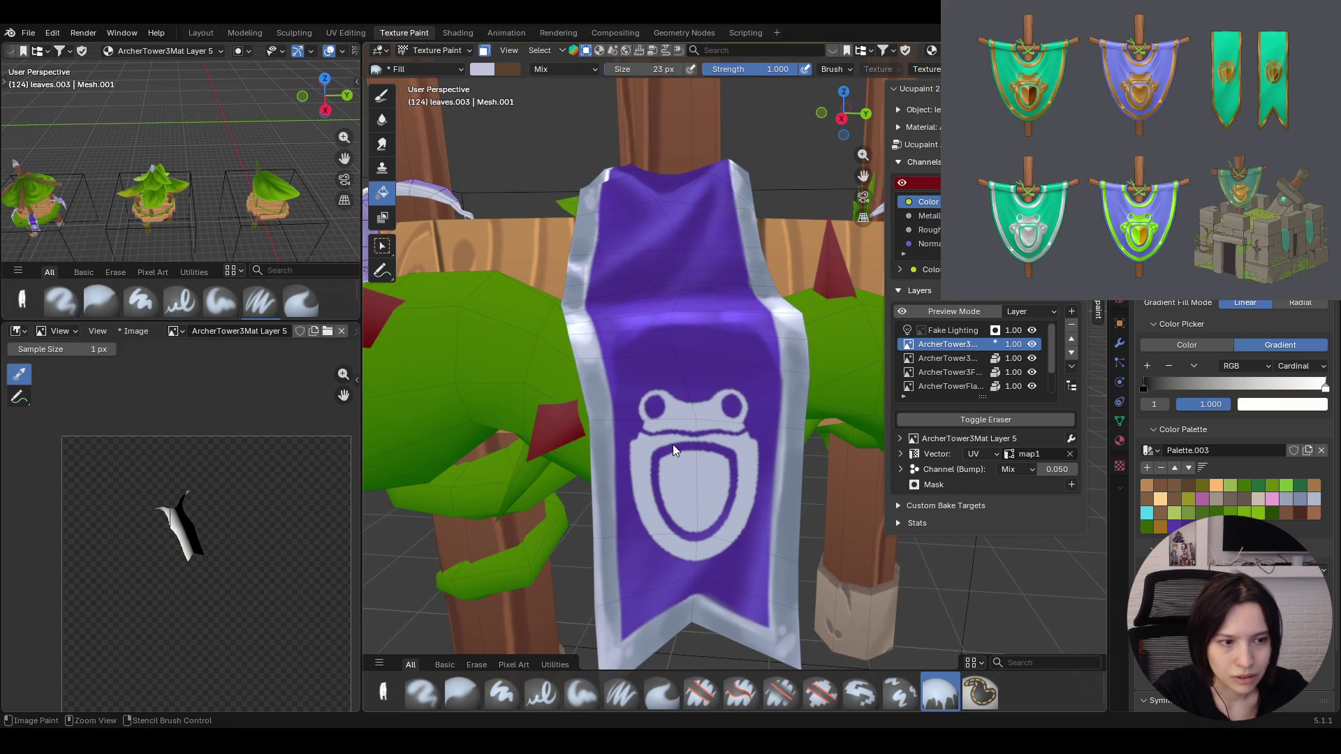
{"action": "left_click_drag", "start_coordinate": [575, 462], "coordinate": [733, 459]}
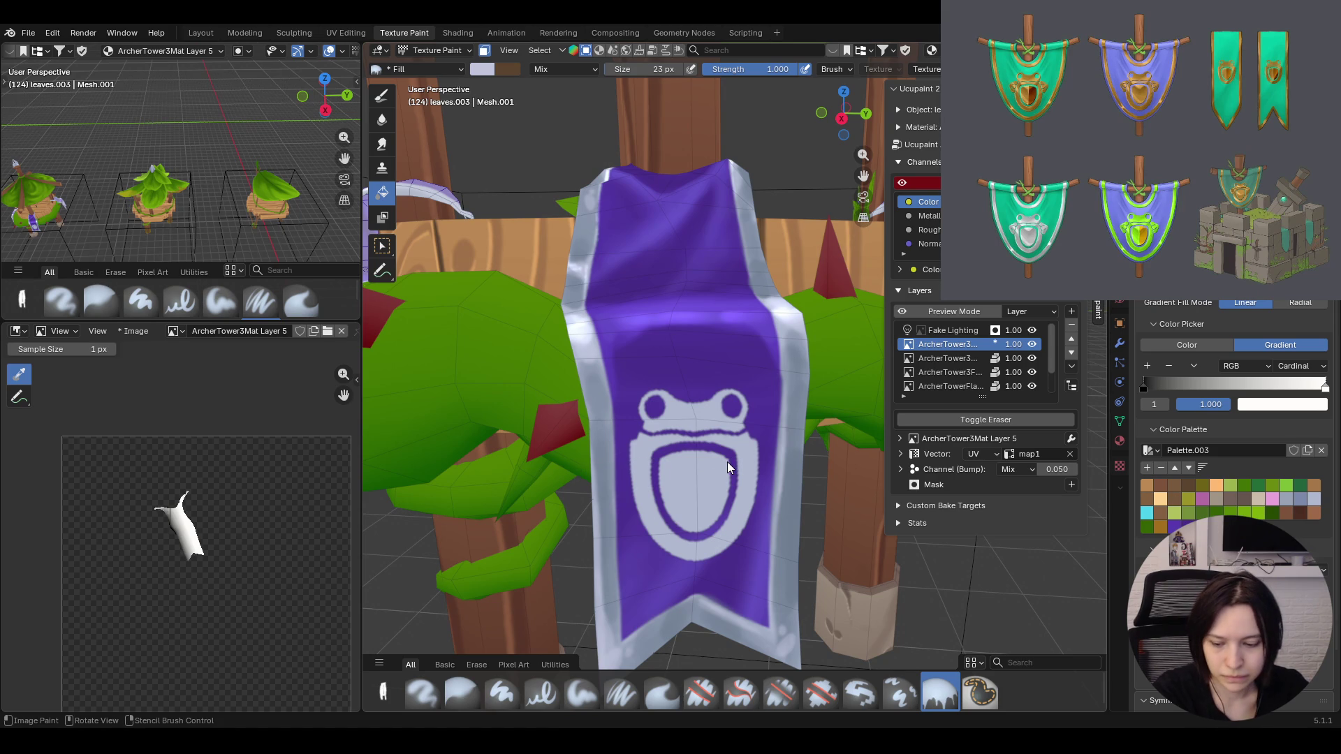
{"action": "key", "text": "ctrl+z"}
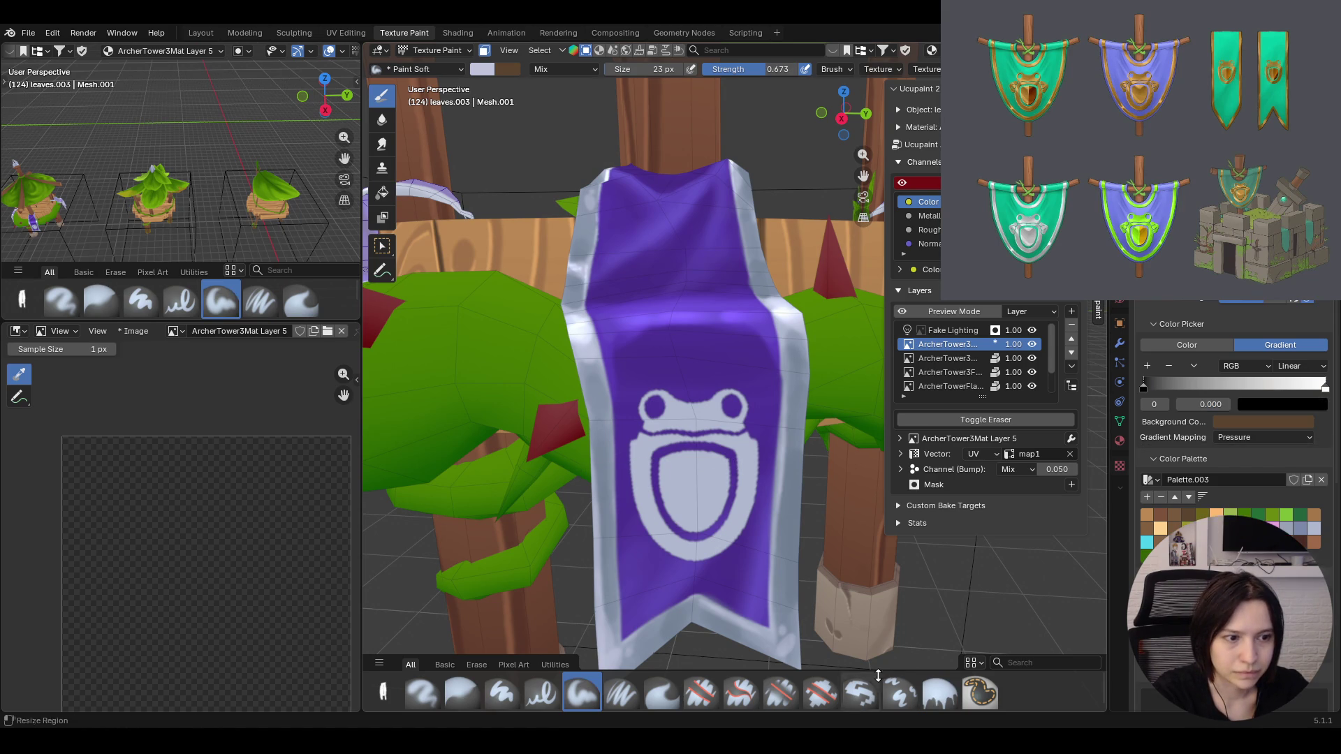
{"action": "left_click_drag", "start_coordinate": [800, 460], "coordinate": [697, 460]}
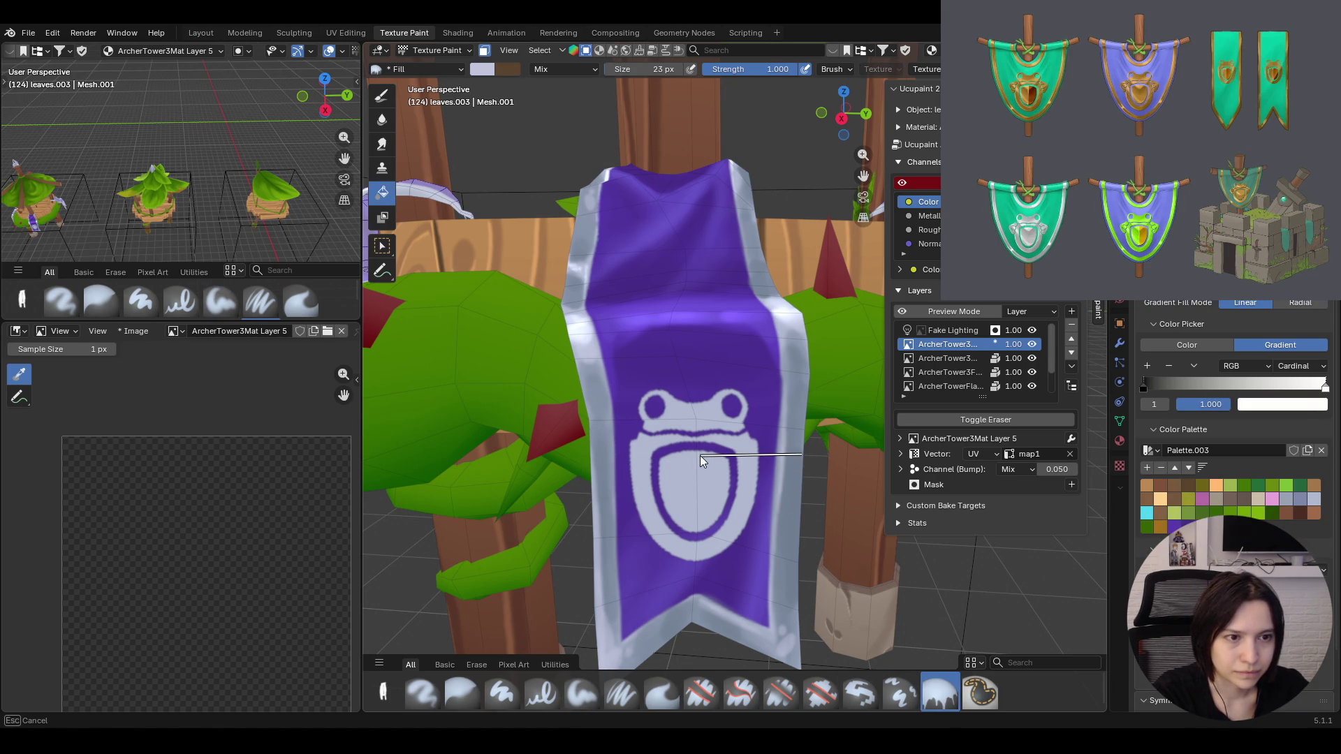
{"action": "mouse_move", "coordinate": [697, 465]}
{"action": "middle_mouse_down"}
{"action": "mouse_move", "coordinate": [552, 423]}
{"action": "mouse_move", "coordinate": [710, 438]}
{"action": "middle_mouse_up"}
{"action": "key", "text": "ctrl+z"}
{"action": "left_click", "coordinate": [734, 569]}
{"action": "key", "text": "ctrl+z"}
{"action": "left_click", "coordinate": [902, 185]}
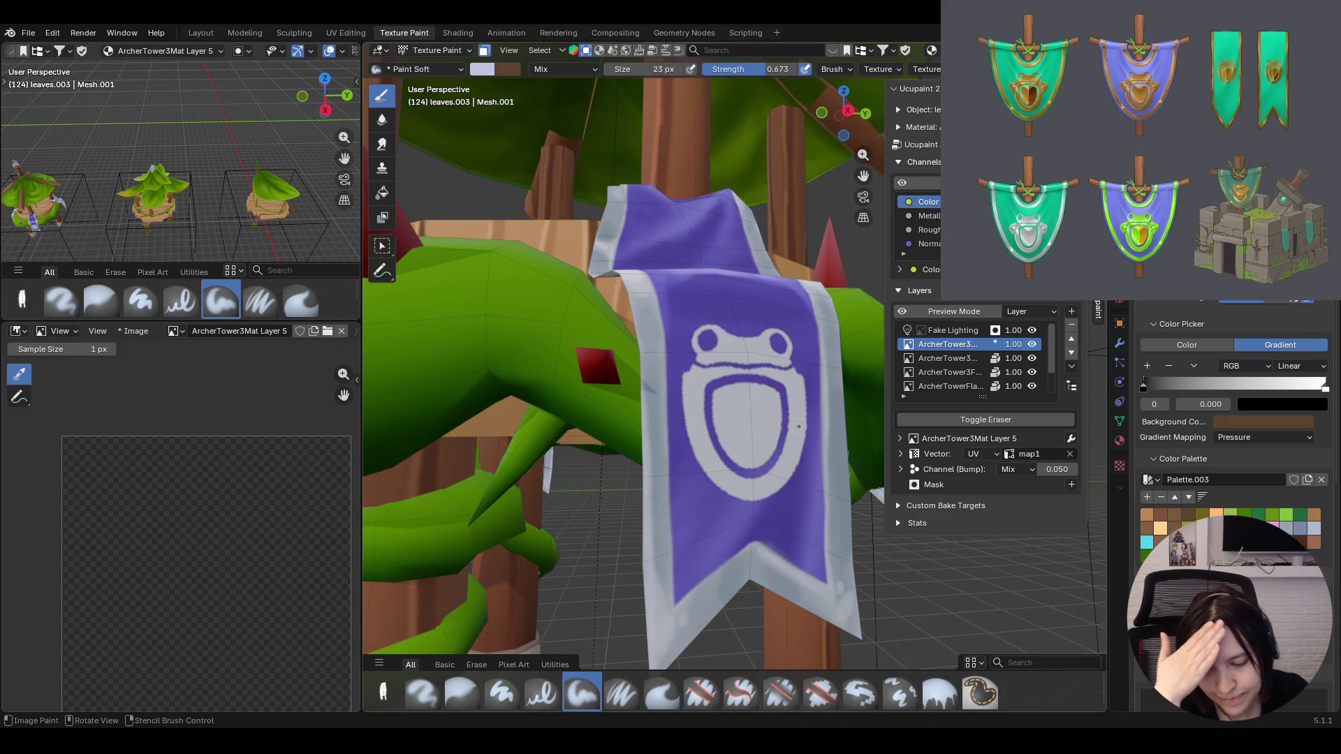
{"action": "left_click", "coordinate": [939, 692]}
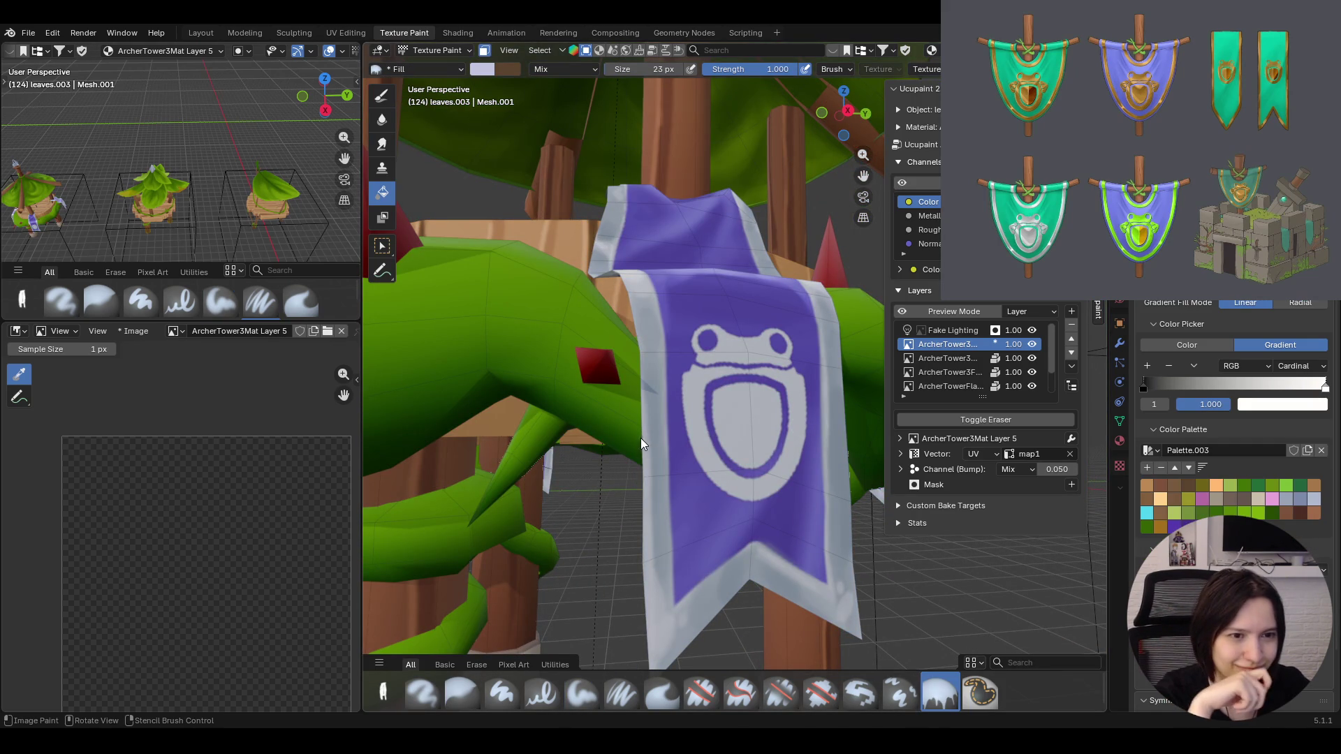
{"action": "left_click", "coordinate": [754, 433]}
{"action": "mouse_move", "coordinate": [751, 444]}
{"action": "middle_mouse_down"}
{"action": "mouse_move", "coordinate": [760, 480]}
{"action": "mouse_move", "coordinate": [738, 502]}
{"action": "middle_mouse_up"}
{"action": "key", "text": "ctrl+z"}
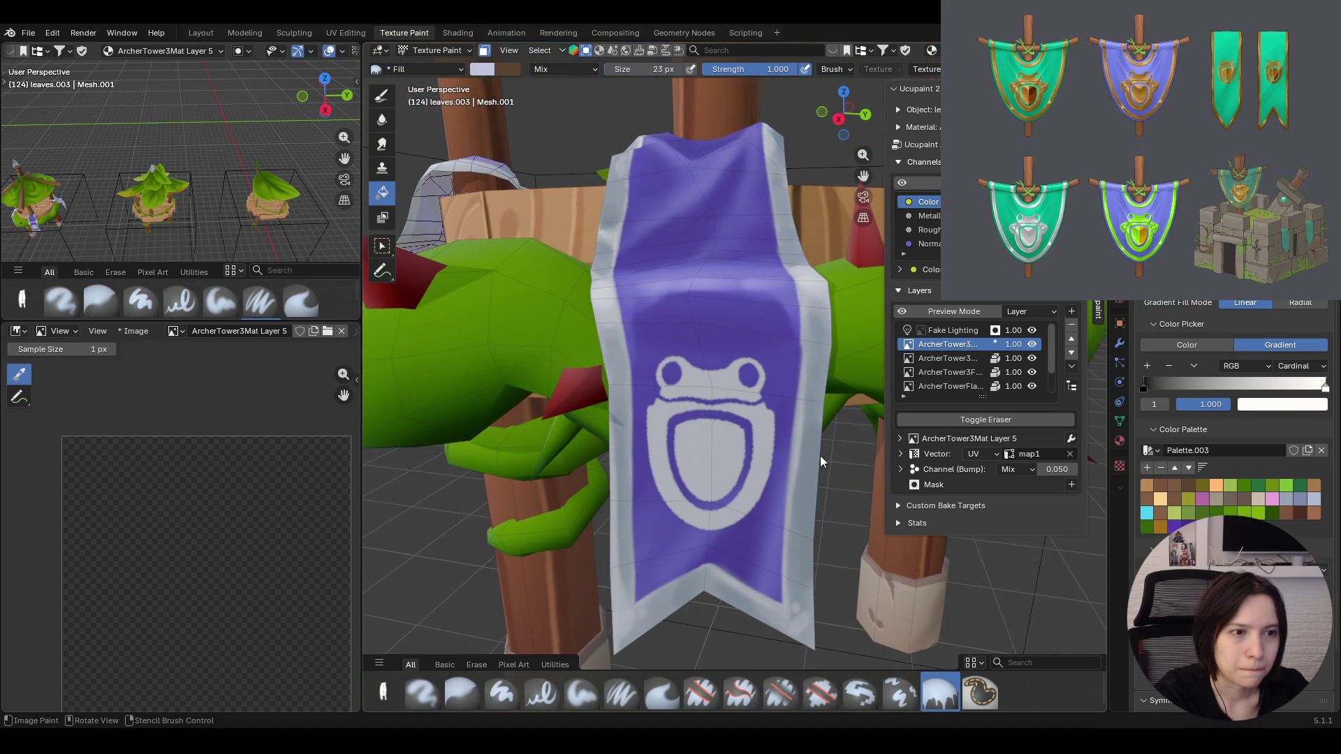
{"action": "left_click", "coordinate": [707, 462]}
Raise the layer's bump amount to 0.650 and orbit around the tower to inspect the shading
{"action": "mouse_move", "coordinate": [706, 464]}
{"action": "middle_mouse_down"}
{"action": "mouse_move", "coordinate": [690, 462]}
{"action": "mouse_move", "coordinate": [722, 466]}
{"action": "middle_mouse_up"}
{"action": "left_click_drag", "start_coordinate": [1043, 466], "coordinate": [1089, 466]}
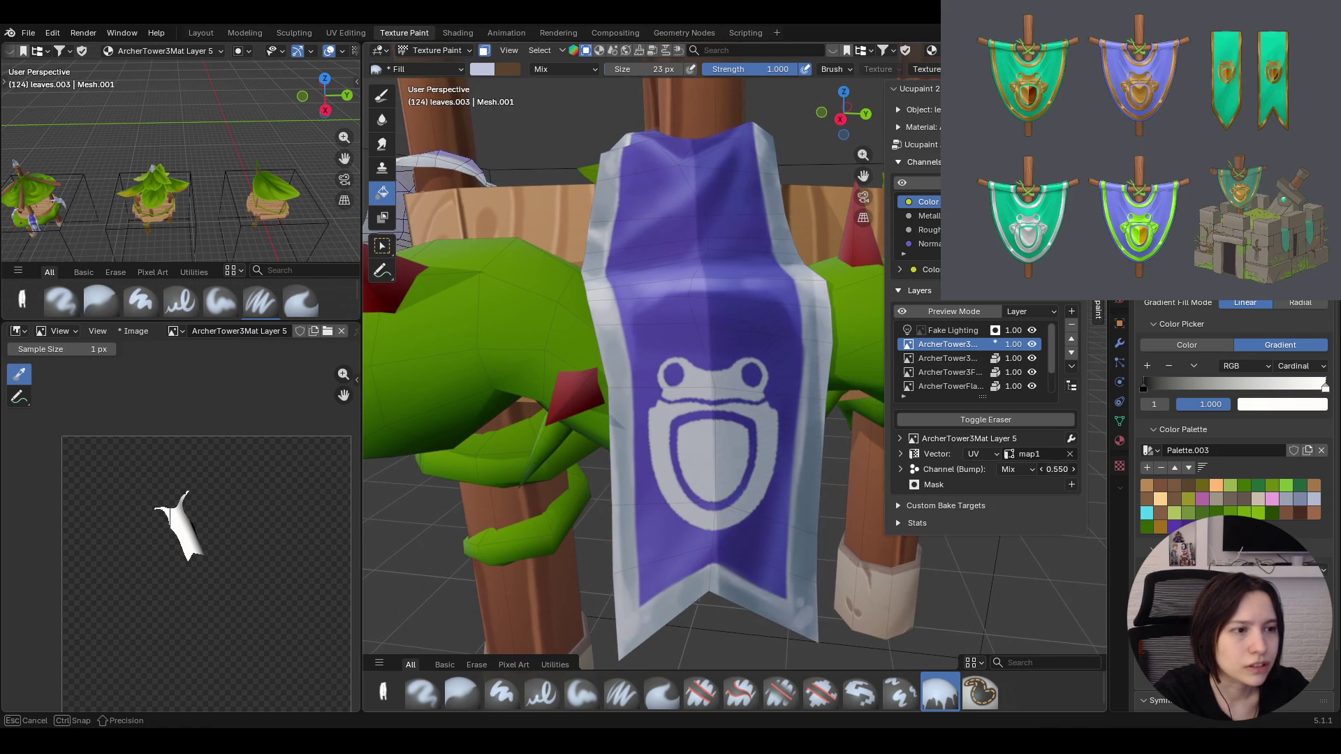
{"action": "mouse_move", "coordinate": [675, 477]}
{"action": "middle_mouse_down"}
{"action": "mouse_move", "coordinate": [654, 462]}
{"action": "mouse_move", "coordinate": [663, 450]}
{"action": "middle_mouse_up"}
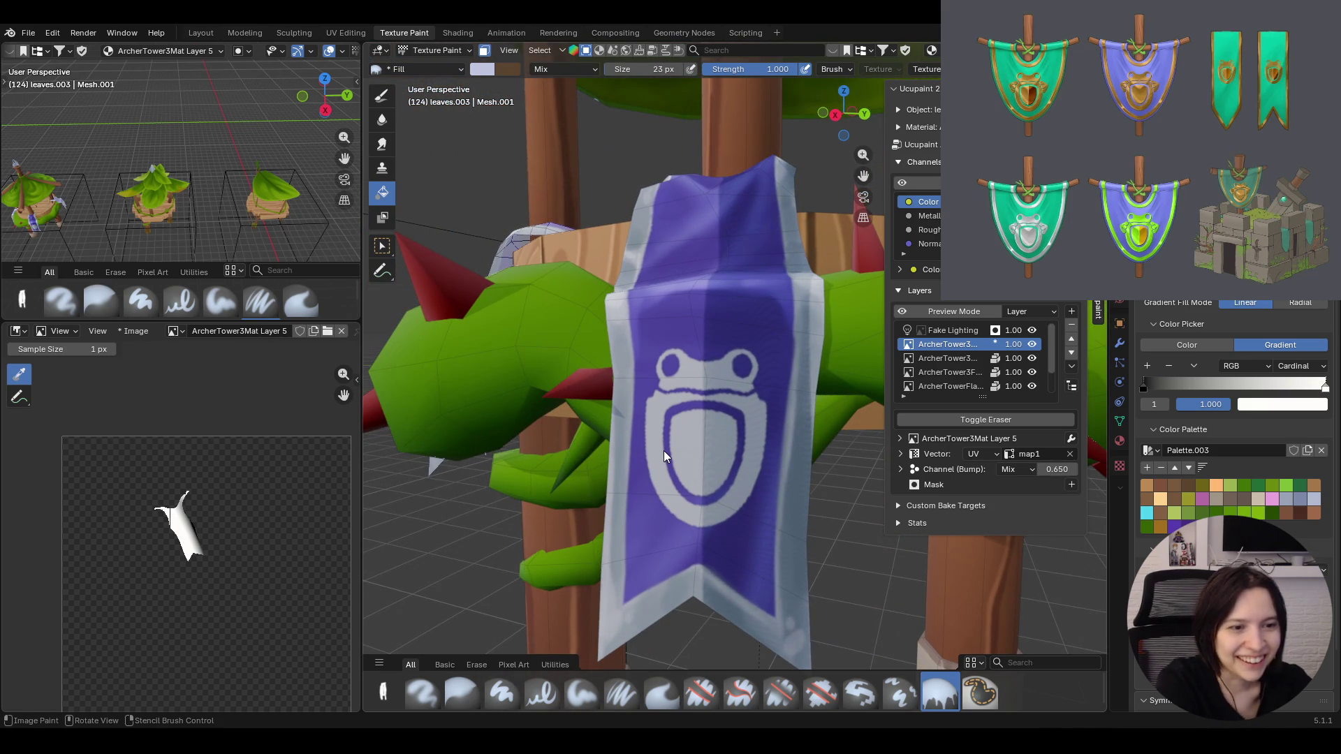
{"action": "mouse_move", "coordinate": [663, 451]}
{"action": "middle_mouse_down"}
{"action": "mouse_move", "coordinate": [826, 455]}
{"action": "mouse_move", "coordinate": [781, 509]}
{"action": "mouse_move", "coordinate": [750, 447]}
{"action": "mouse_move", "coordinate": [760, 460]}
{"action": "mouse_move", "coordinate": [781, 420]}
{"action": "mouse_move", "coordinate": [749, 395]}
{"action": "middle_mouse_up"}
{"action": "scroll", "coordinate": [751, 451], "scroll_direction": "down", "scroll_amount": 5}
{"action": "scroll", "coordinate": [760, 465], "scroll_direction": "up", "scroll_amount": 2}
{"action": "scroll", "coordinate": [752, 391], "scroll_direction": "up", "scroll_amount": 3}
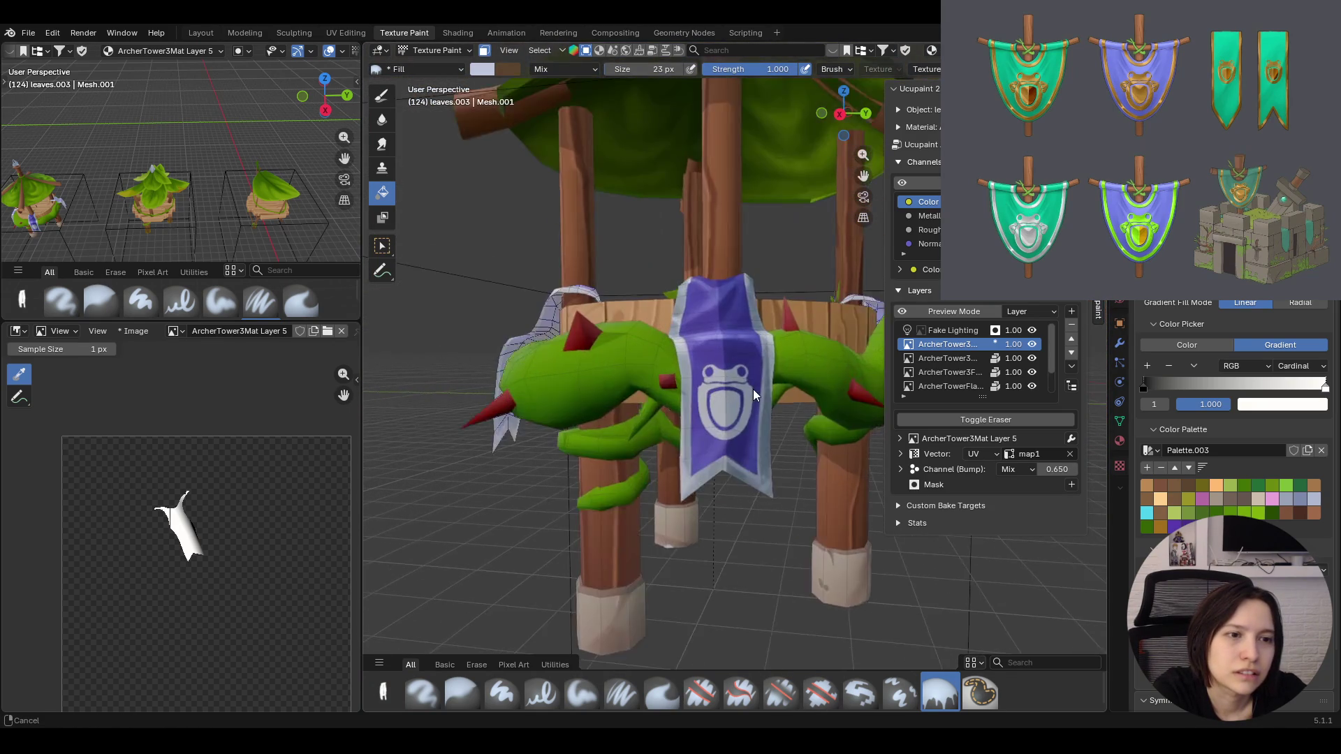
{"action": "scroll", "coordinate": [754, 389], "scroll_direction": "up", "scroll_amount": 1}
{"action": "scroll", "coordinate": [753, 392], "scroll_direction": "down", "scroll_amount": 5}
{"action": "scroll", "coordinate": [752, 396], "scroll_direction": "up", "scroll_amount": 1}
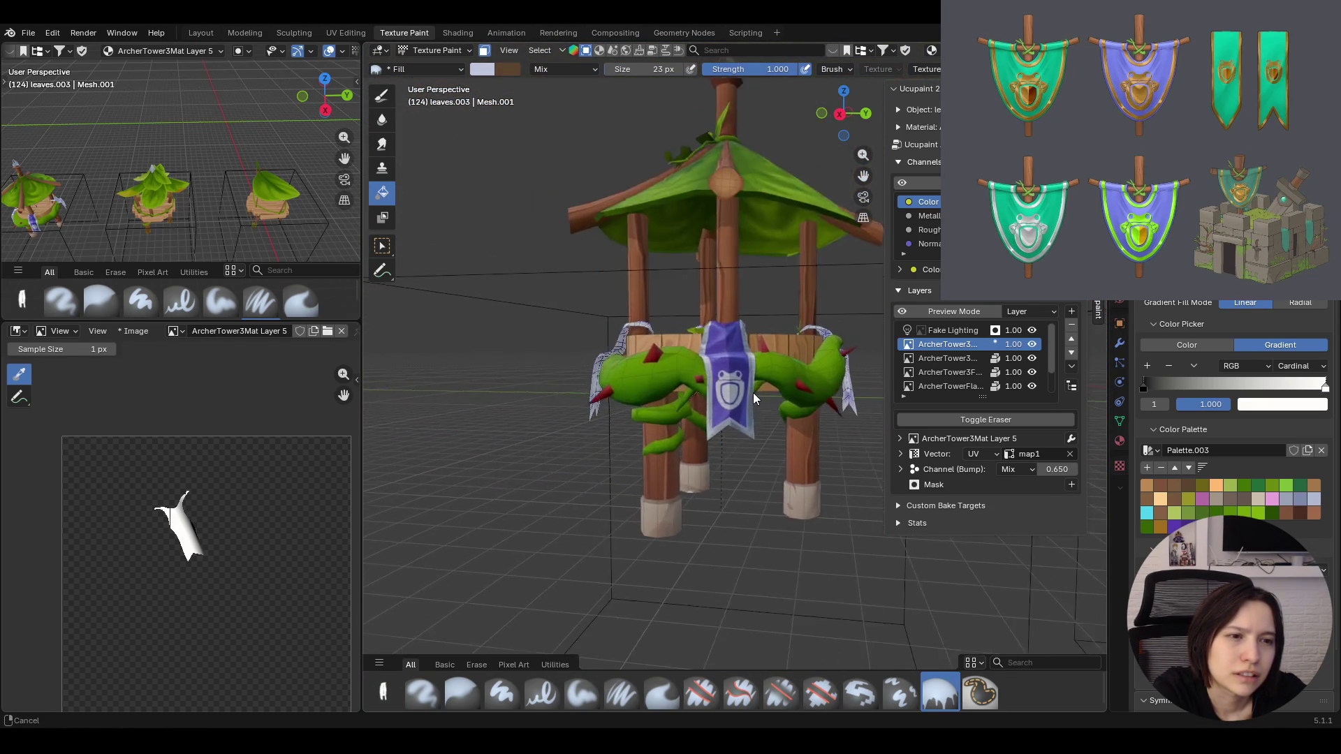
{"action": "scroll", "coordinate": [754, 392], "scroll_direction": "up", "scroll_amount": 2}
{"action": "scroll", "coordinate": [754, 389], "scroll_direction": "up", "scroll_amount": 2}
{"action": "mouse_move", "coordinate": [787, 408]}
{"action": "middle_mouse_down"}
{"action": "mouse_move", "coordinate": [766, 449]}
{"action": "mouse_move", "coordinate": [857, 377]}
{"action": "mouse_move", "coordinate": [884, 403]}
{"action": "mouse_move", "coordinate": [716, 418]}
{"action": "middle_mouse_up"}
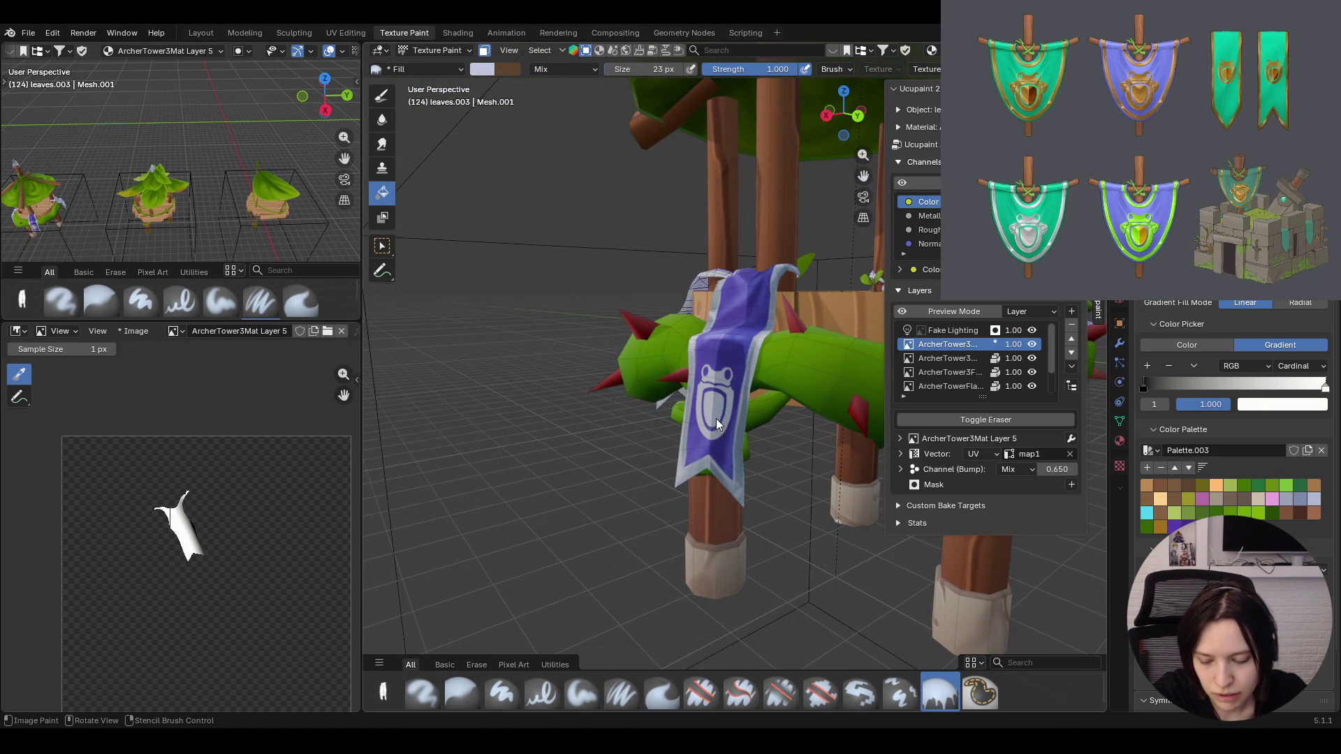
{"action": "middle_click_drag", "start_coordinate": [716, 419], "coordinate": [838, 434], "text": "ctrl"}
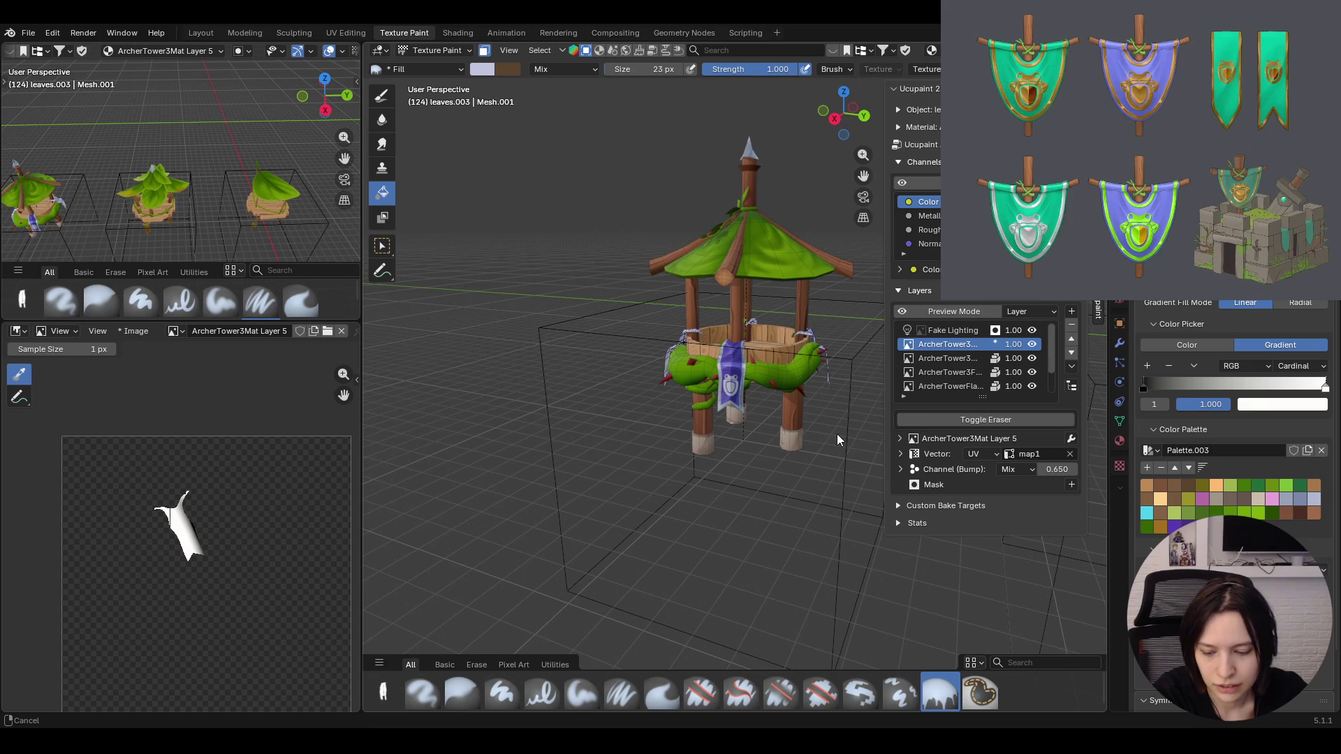
{"action": "mouse_move", "coordinate": [837, 434]}
{"action": "middle_mouse_down", "text": "ctrl"}
{"action": "mouse_move", "coordinate": [823, 415]}
{"action": "mouse_move", "coordinate": [759, 408]}
{"action": "mouse_move", "coordinate": [641, 451]}
{"action": "mouse_move", "coordinate": [801, 488]}
{"action": "mouse_move", "coordinate": [826, 513]}
{"action": "mouse_move", "coordinate": [824, 537]}
{"action": "mouse_move", "coordinate": [812, 456]}
{"action": "mouse_move", "coordinate": [824, 434]}
{"action": "middle_mouse_up", "text": "ctrl"}
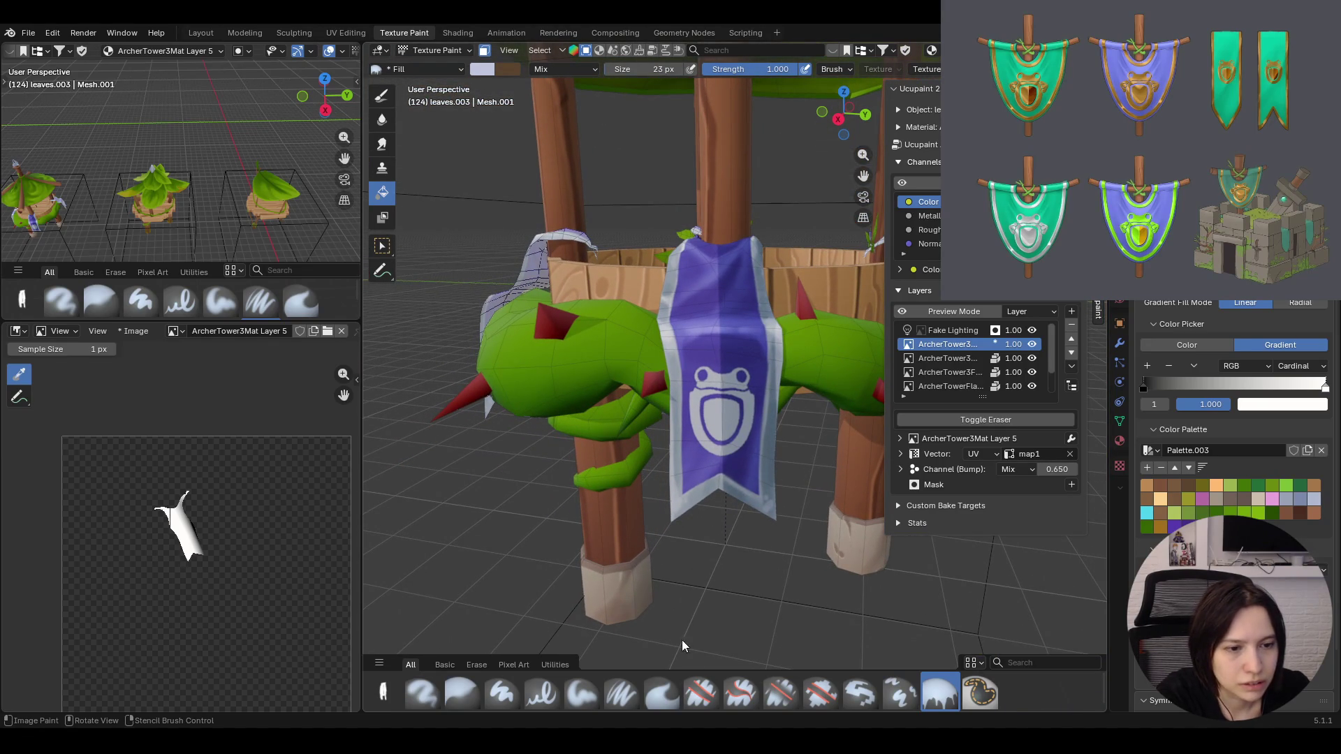
Take the Erase Hard brush and erase shading at the banner's bottom tip
{"action": "left_click", "coordinate": [702, 693]}
{"action": "left_click_drag", "start_coordinate": [726, 493], "coordinate": [763, 572]}
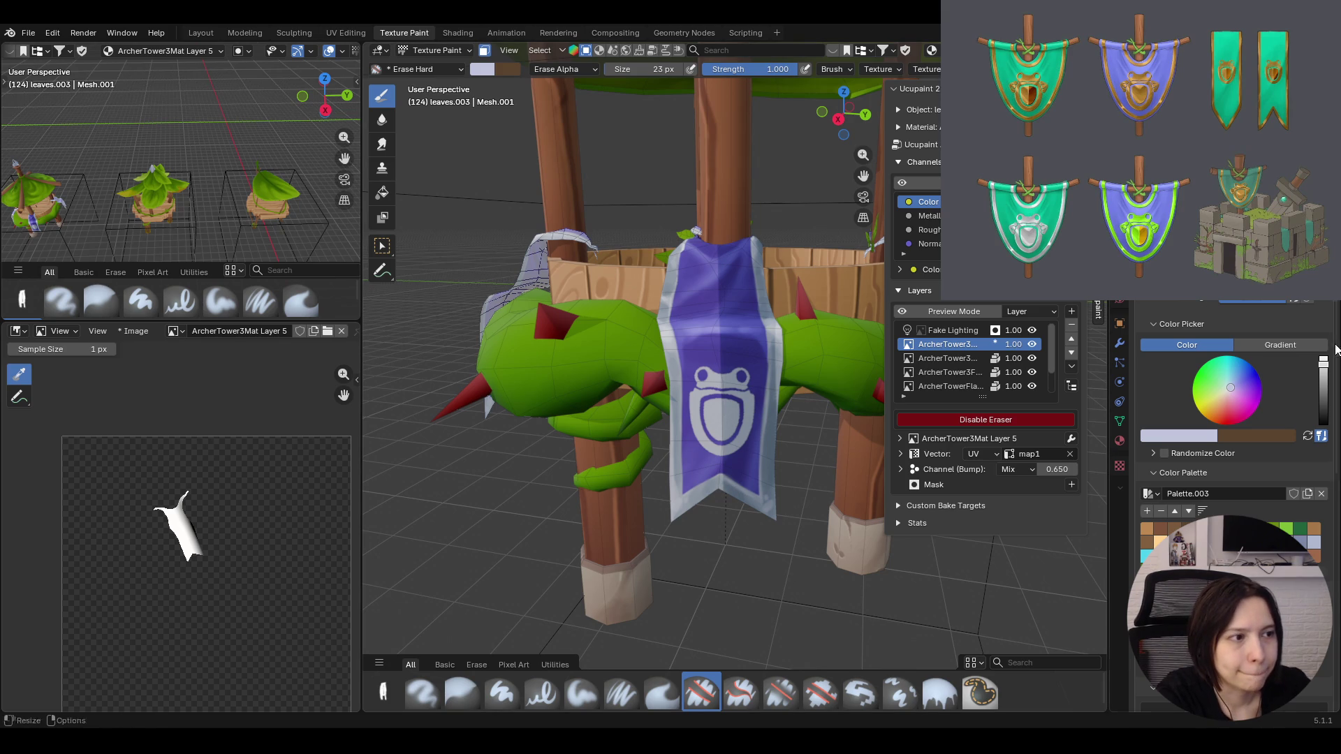
Set the erase colour to black and begin erasing on the banner's lower tip
{"action": "left_click", "coordinate": [1321, 362]}
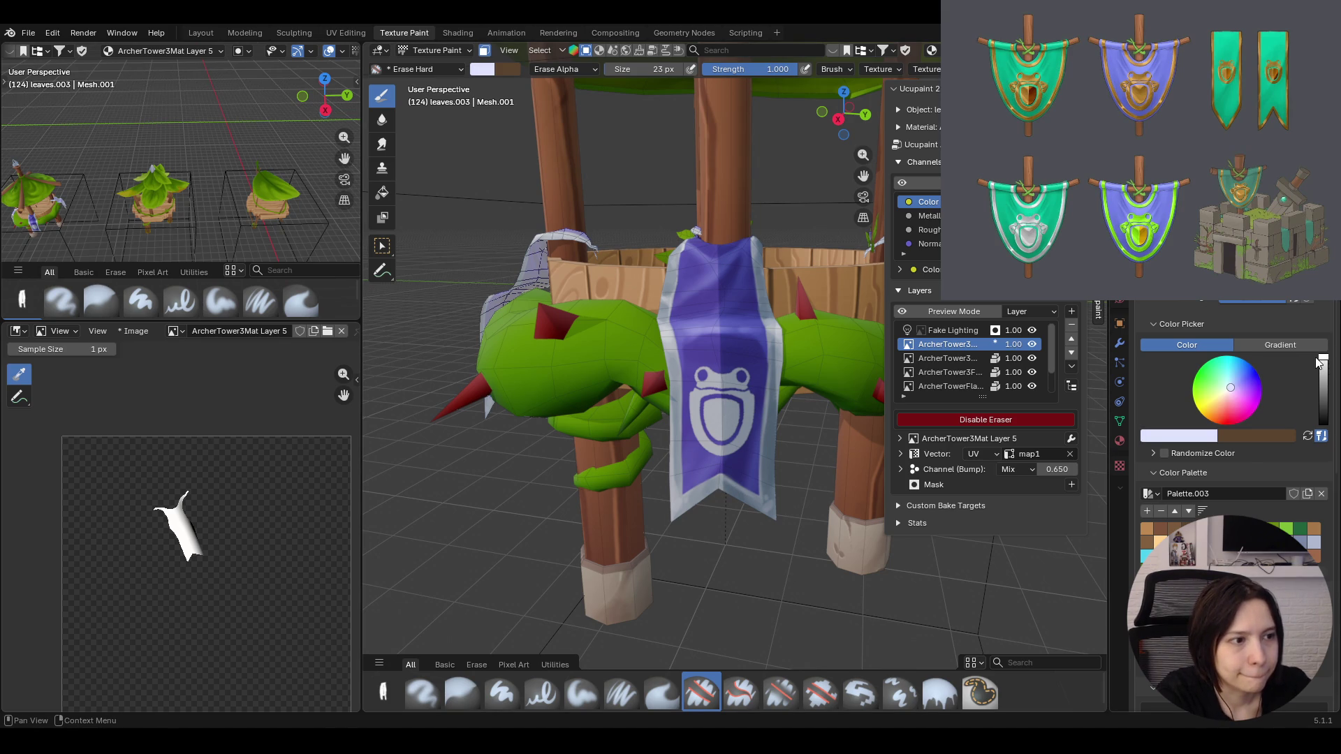
{"action": "left_click", "coordinate": [1209, 436]}
{"action": "mouse_move", "coordinate": [1201, 395]}
{"action": "left_mouse_down"}
{"action": "mouse_move", "coordinate": [1090, 395]}
{"action": "mouse_move", "coordinate": [1206, 396]}
{"action": "left_mouse_up"}
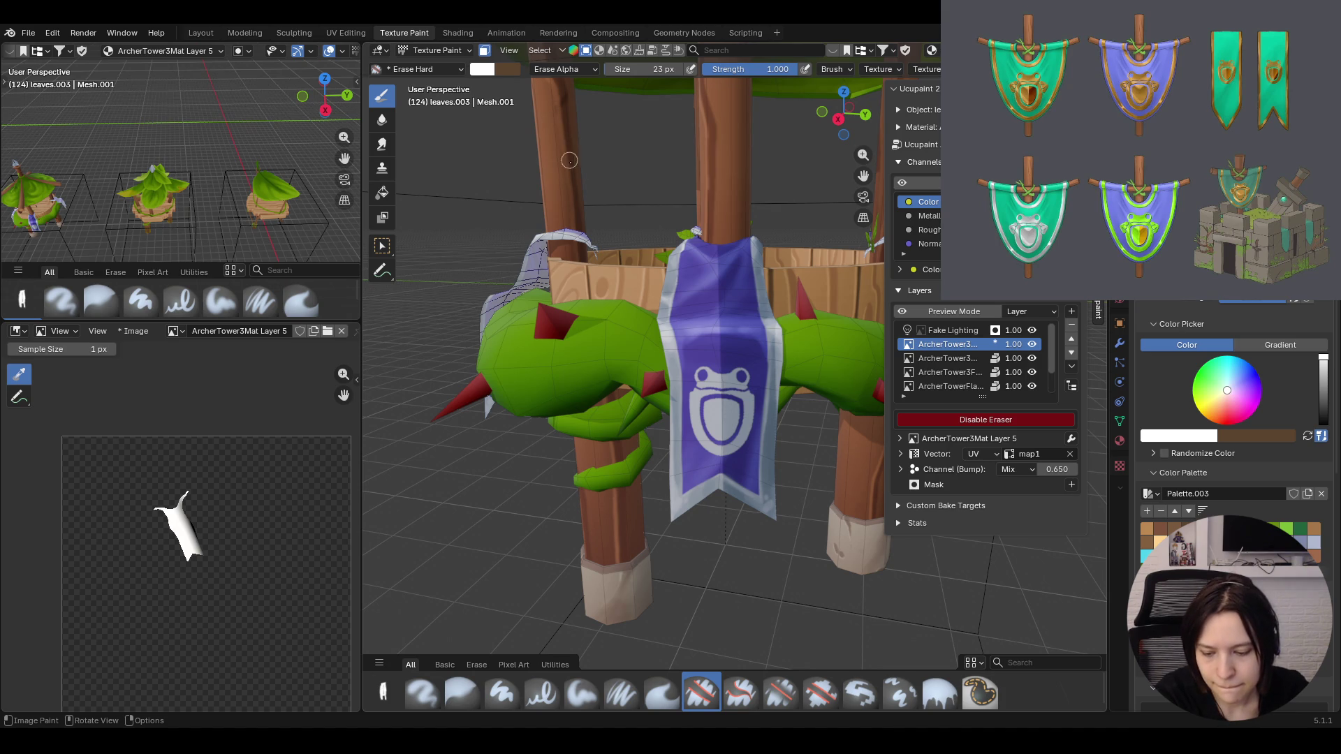
{"action": "left_click", "coordinate": [718, 490]}
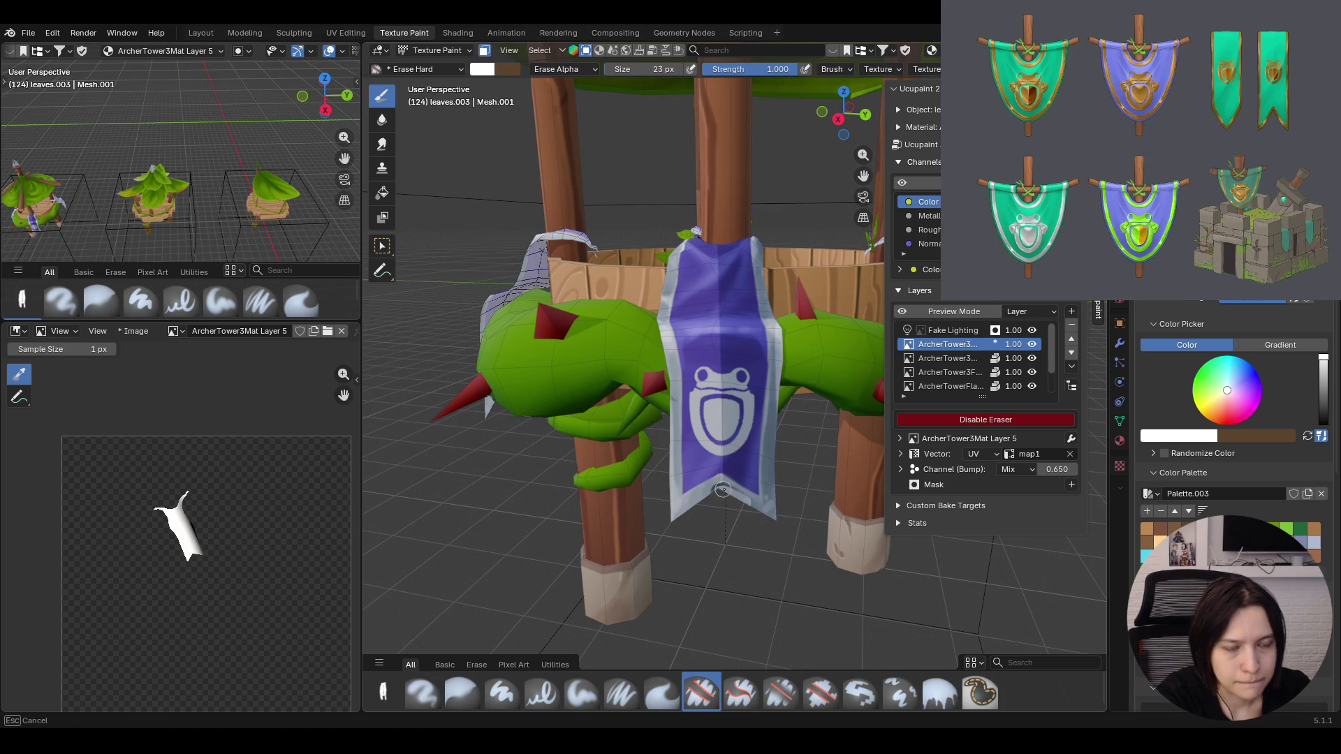
{"action": "left_click_drag", "start_coordinate": [1323, 362], "coordinate": [1326, 429]}
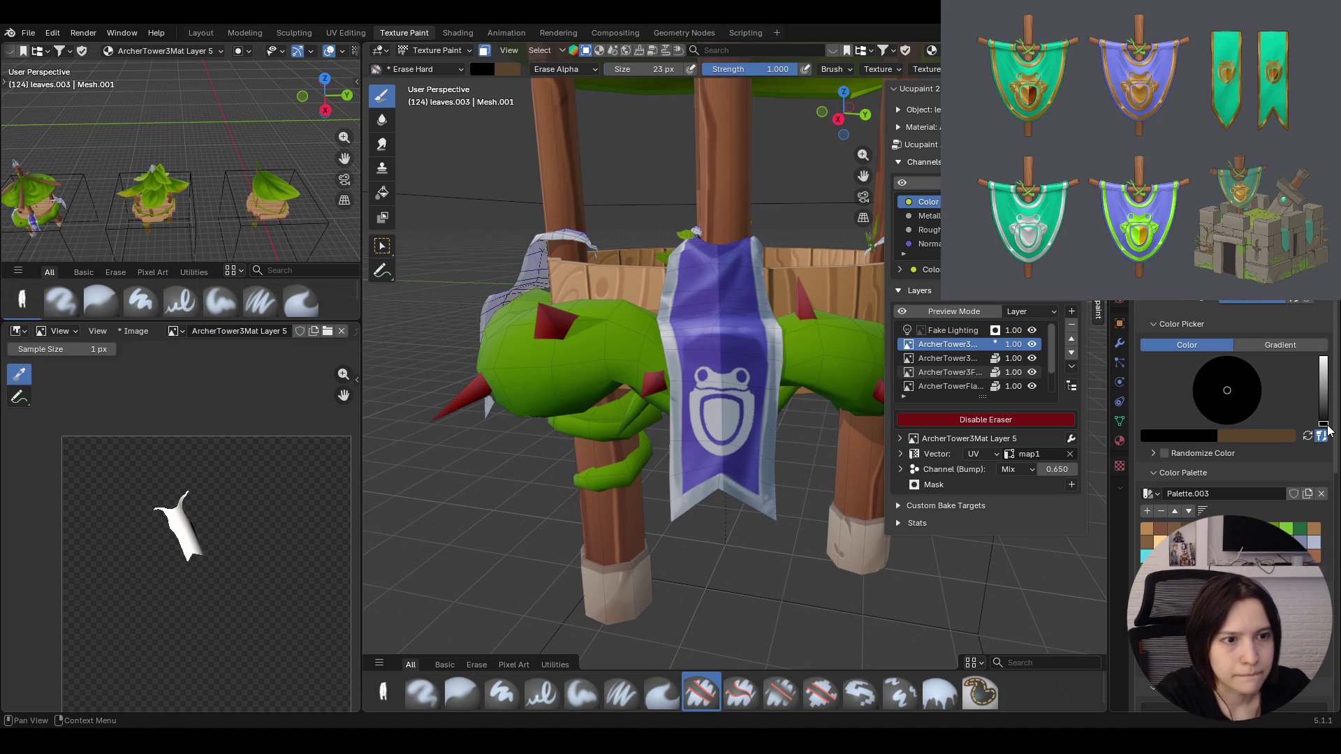
Erase the gradient shading from the banner's lower tip
{"action": "left_click", "coordinate": [722, 495]}
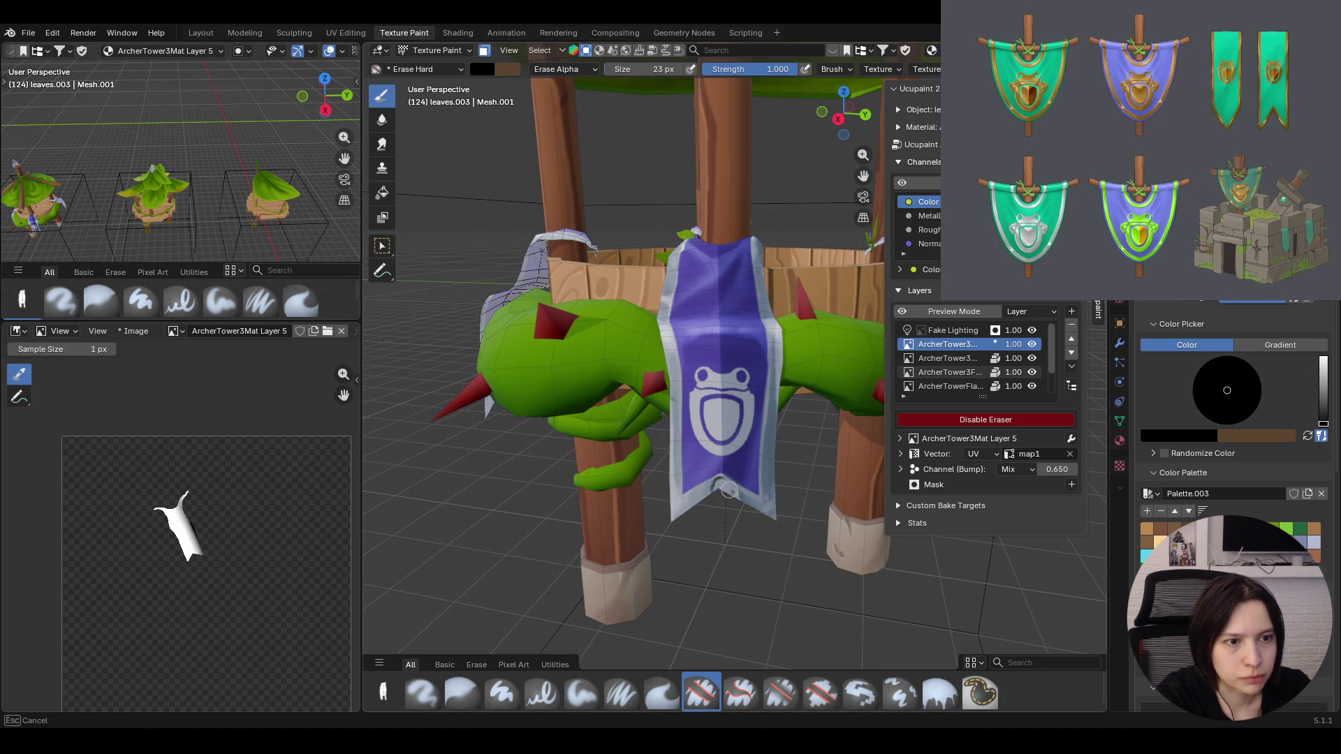
{"action": "left_click_drag", "start_coordinate": [681, 508], "coordinate": [777, 584]}
{"action": "left_click_drag", "start_coordinate": [738, 503], "coordinate": [766, 524]}
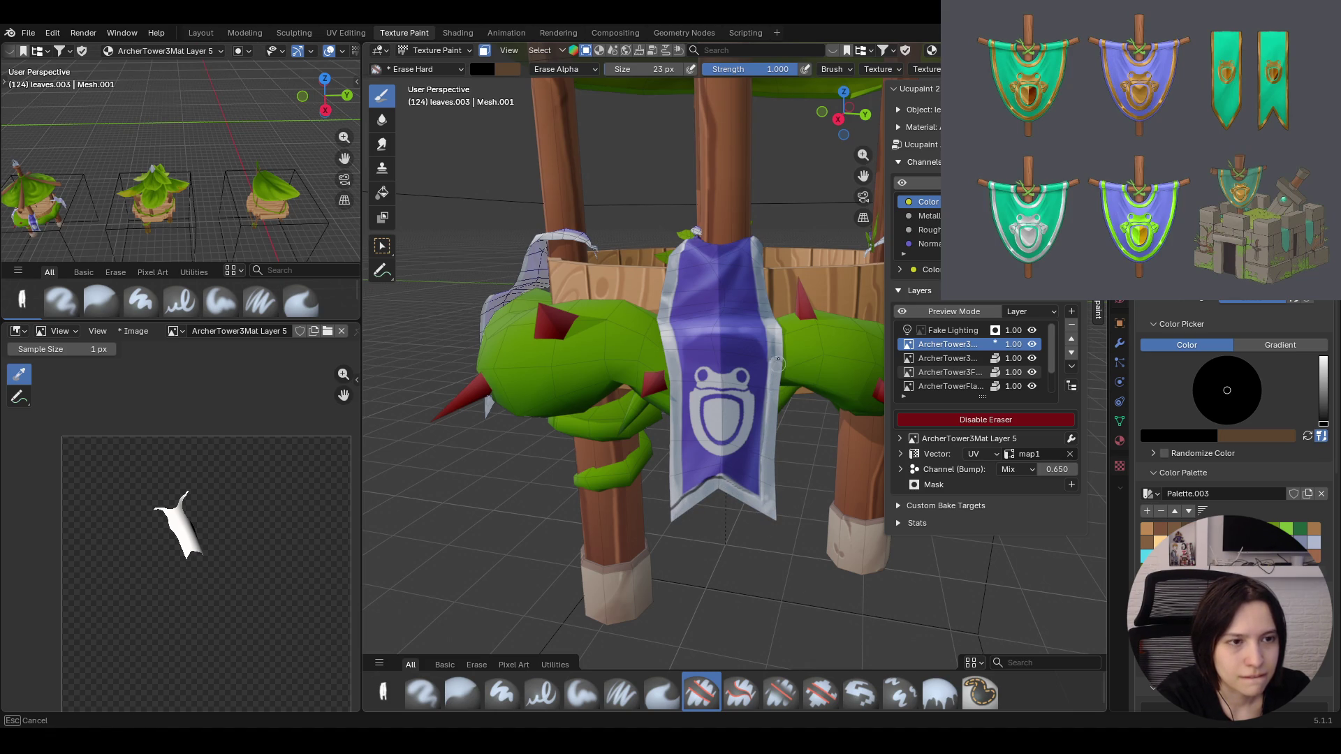
{"action": "left_click_drag", "start_coordinate": [754, 227], "coordinate": [757, 231]}
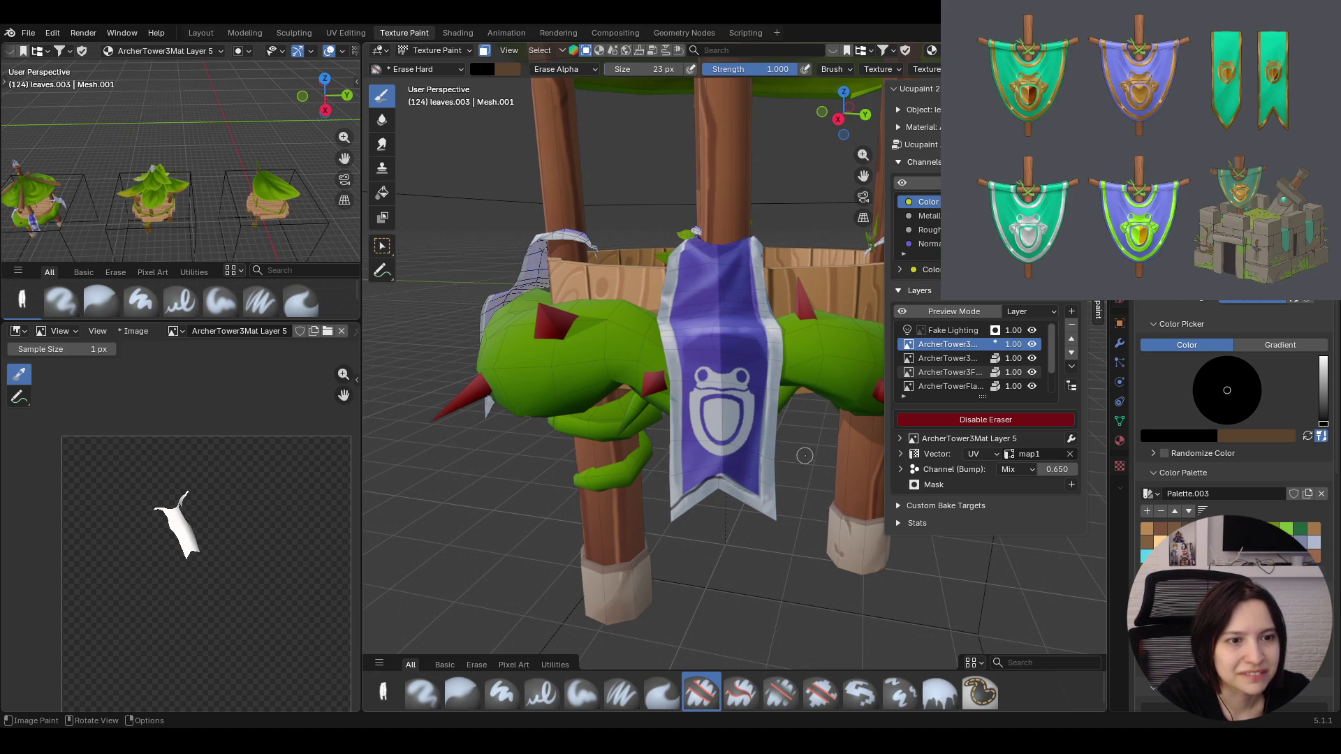
Erase shading across the frog emblem and up to the banner top, leaving it mostly flat purple
{"action": "left_click_drag", "start_coordinate": [712, 388], "coordinate": [730, 389]}
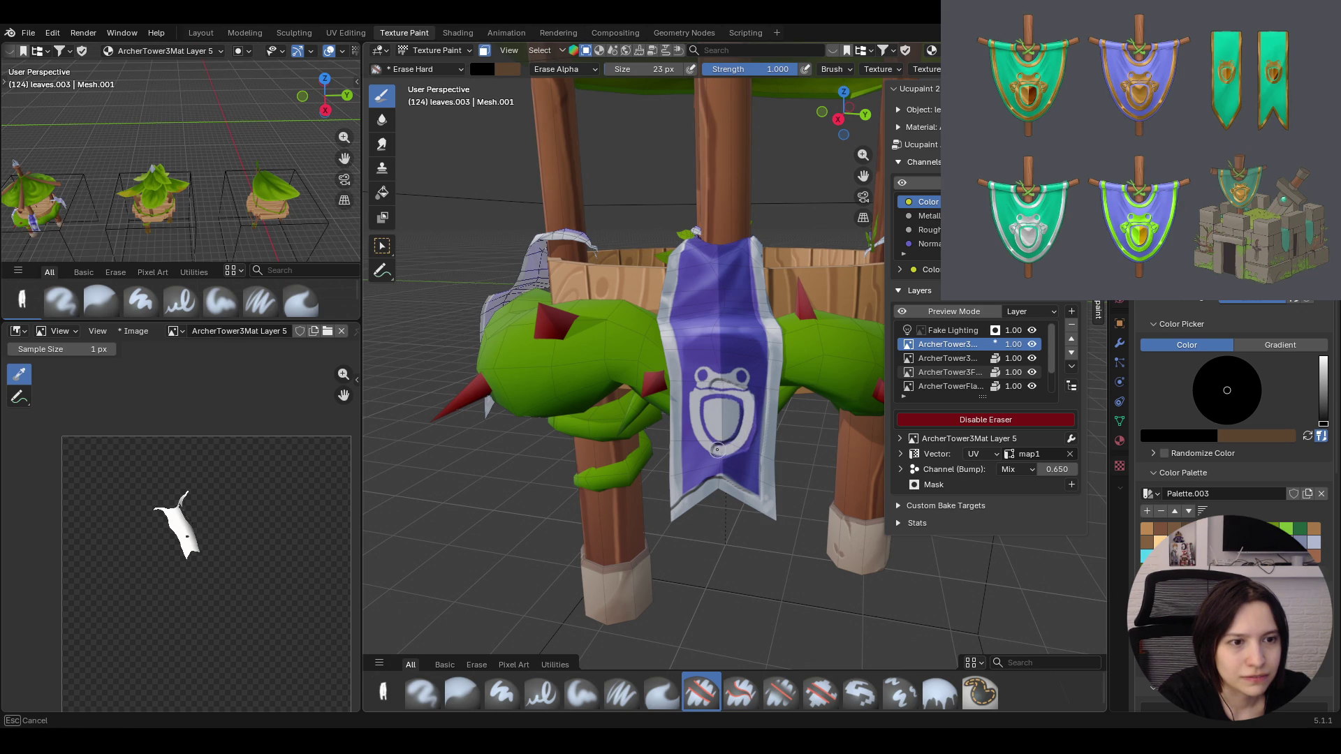
{"action": "left_click_drag", "start_coordinate": [744, 376], "coordinate": [742, 459]}
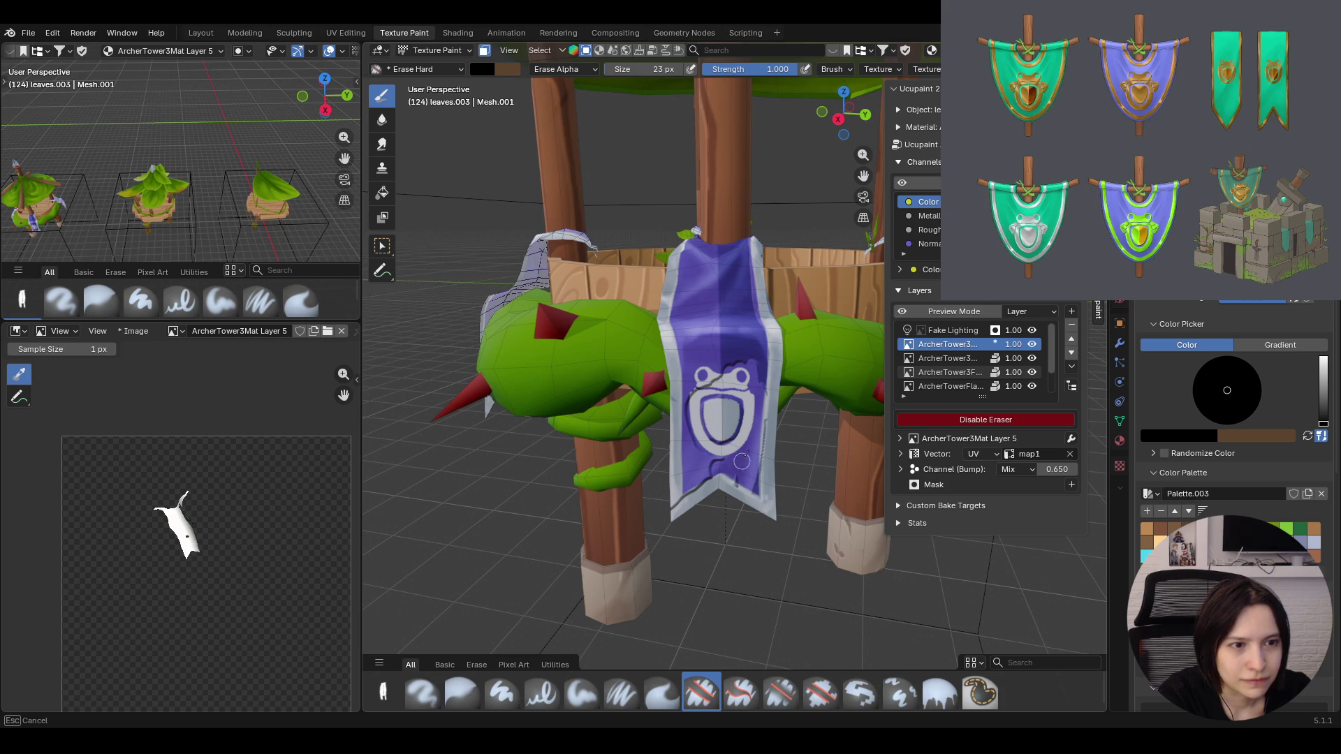
{"action": "mouse_move", "coordinate": [740, 468]}
{"action": "left_mouse_down"}
{"action": "mouse_move", "coordinate": [764, 427]}
{"action": "mouse_move", "coordinate": [767, 540]}
{"action": "left_mouse_up"}
{"action": "left_click_drag", "start_coordinate": [758, 367], "coordinate": [746, 293]}
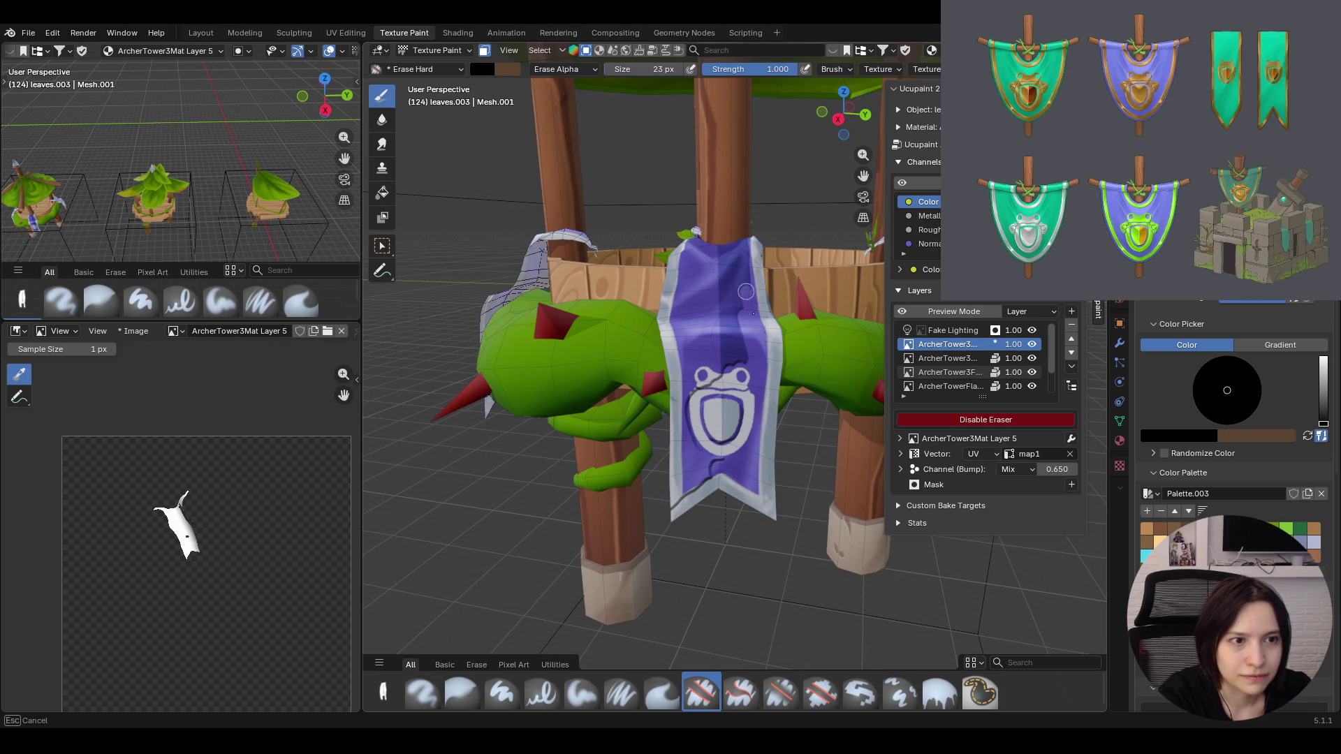
{"action": "left_click_drag", "start_coordinate": [740, 228], "coordinate": [713, 306]}
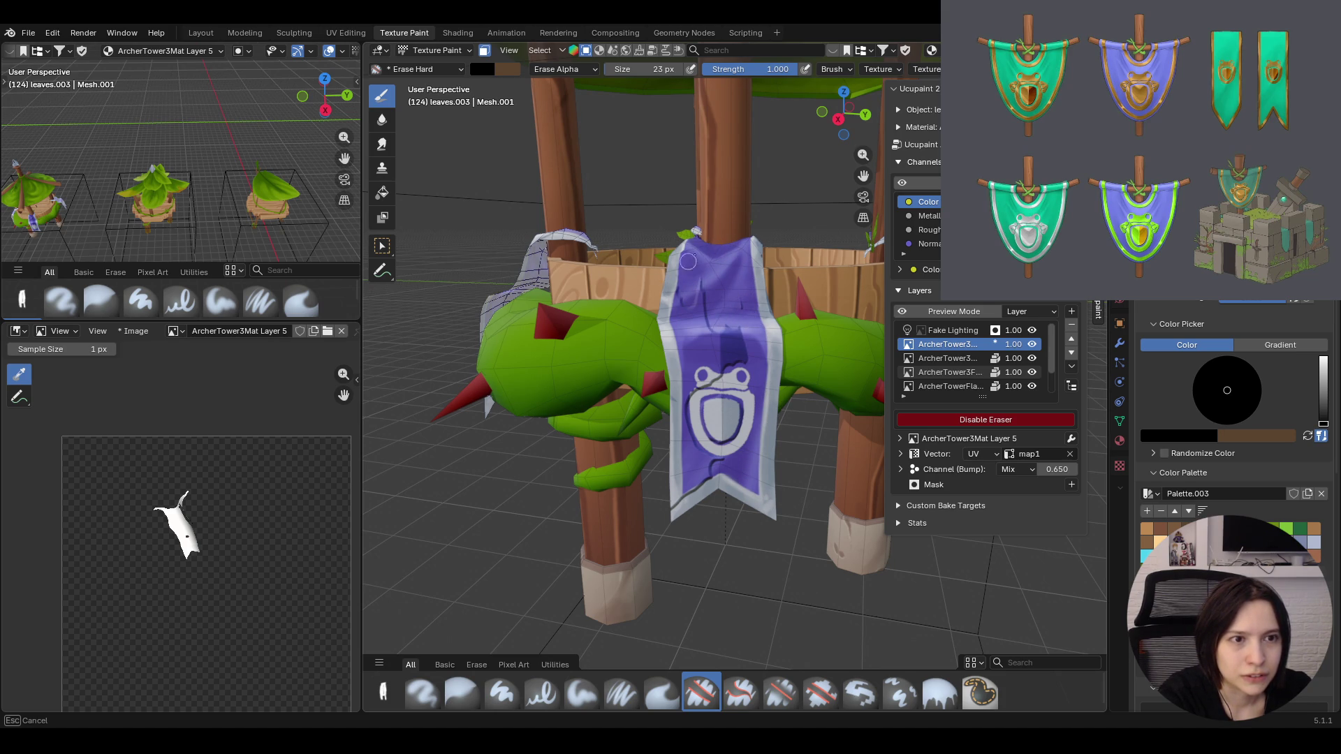
{"action": "left_click_drag", "start_coordinate": [694, 299], "coordinate": [732, 344]}
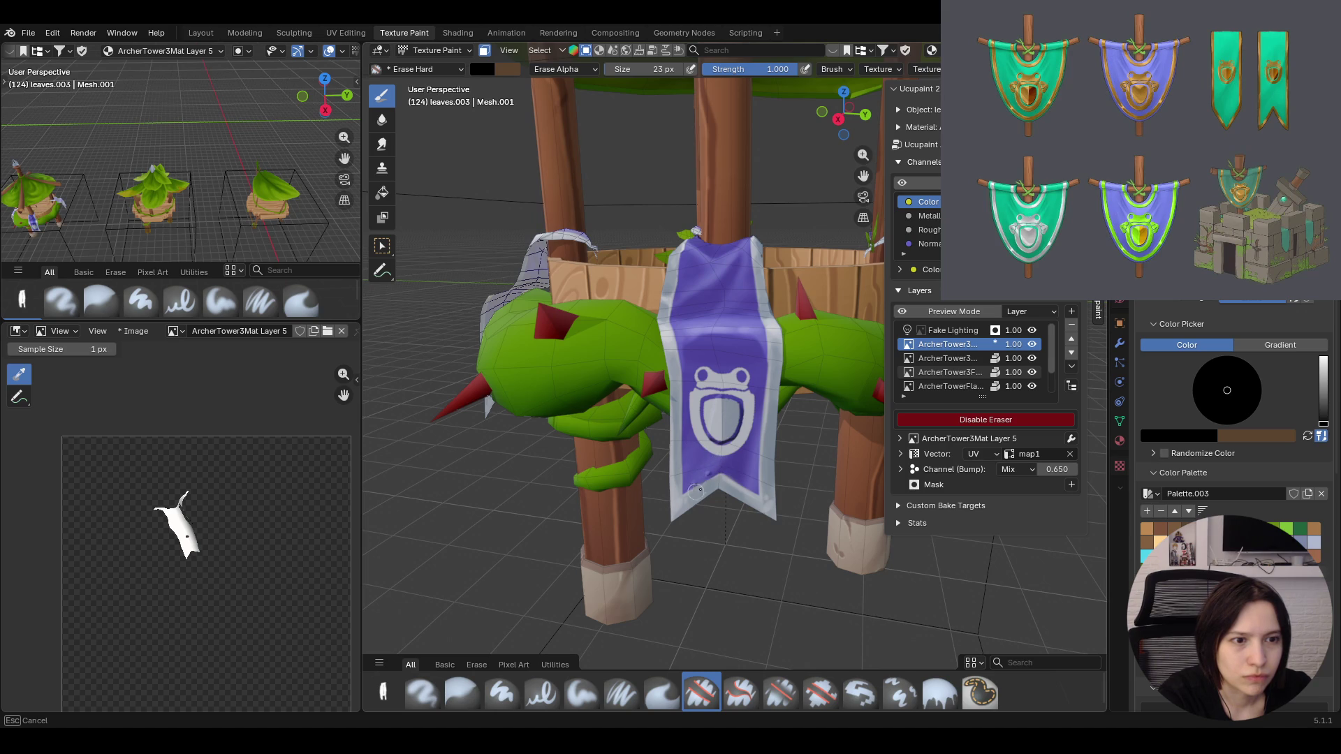
{"action": "left_click_drag", "start_coordinate": [705, 509], "coordinate": [707, 512]}
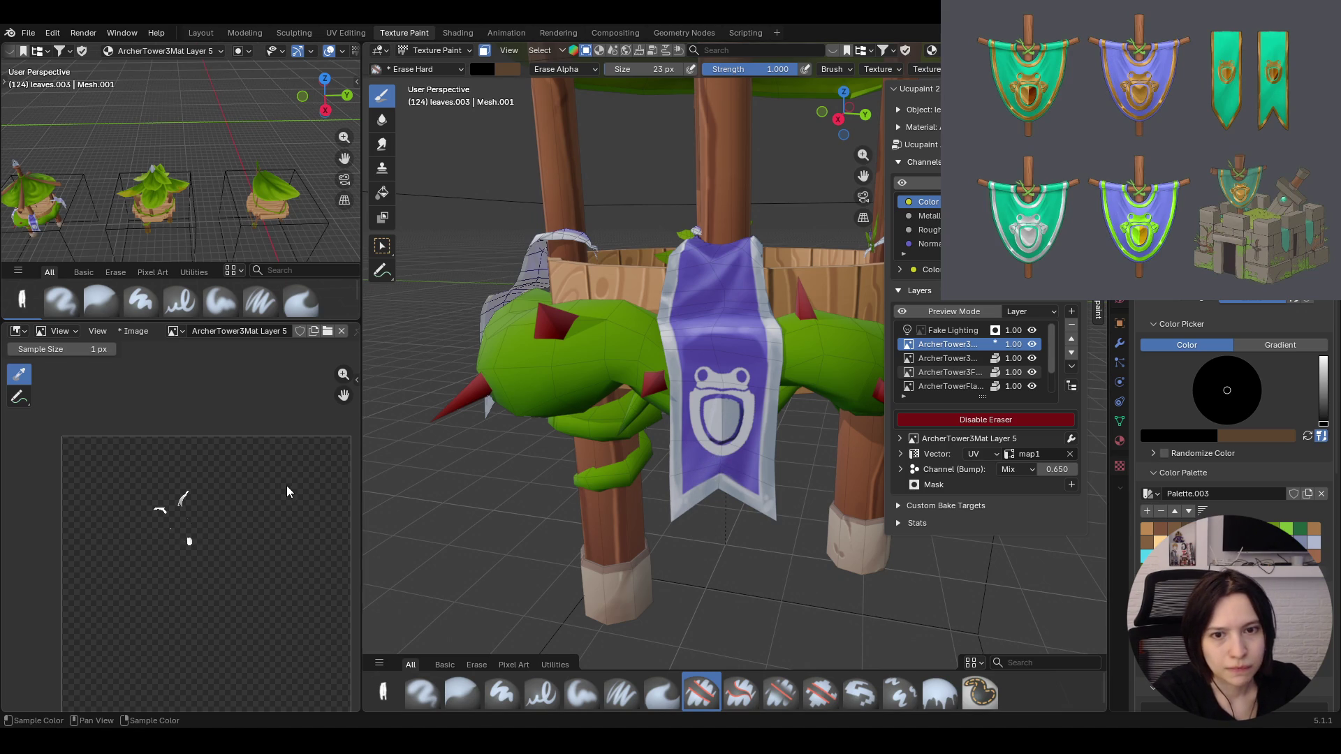
Sample a colour, switch the image editor from View to Paint and stroke on the banner texture
{"action": "left_click", "coordinate": [186, 497]}
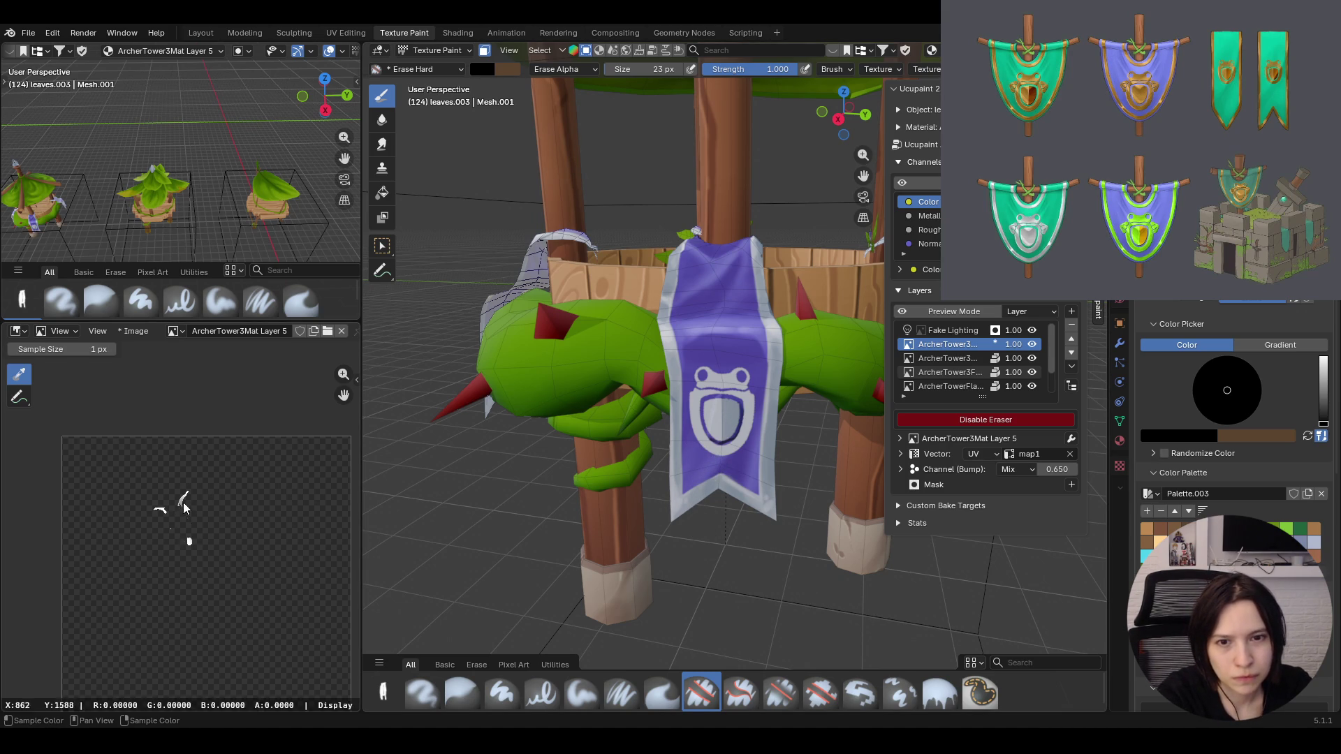
{"action": "left_click", "coordinate": [50, 331]}
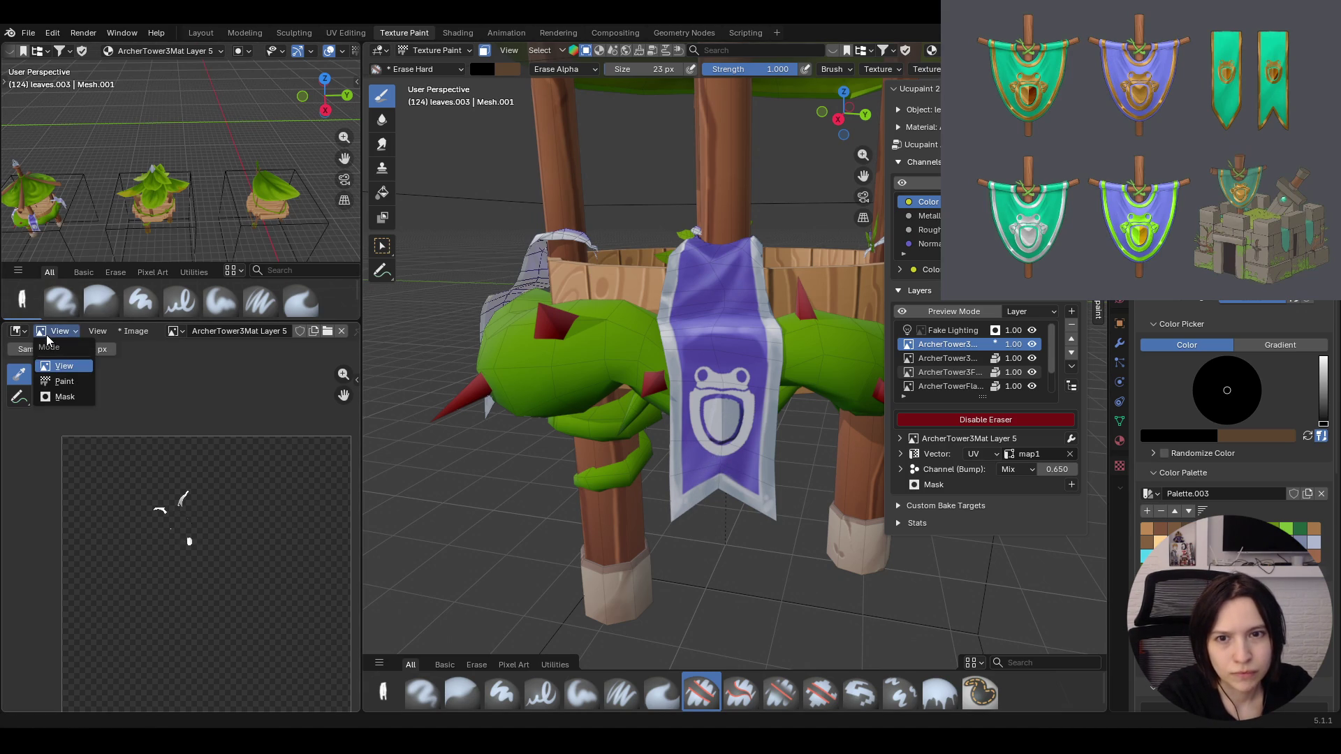
{"action": "left_click", "coordinate": [75, 393]}
{"action": "left_click_drag", "start_coordinate": [153, 480], "coordinate": [158, 481]}
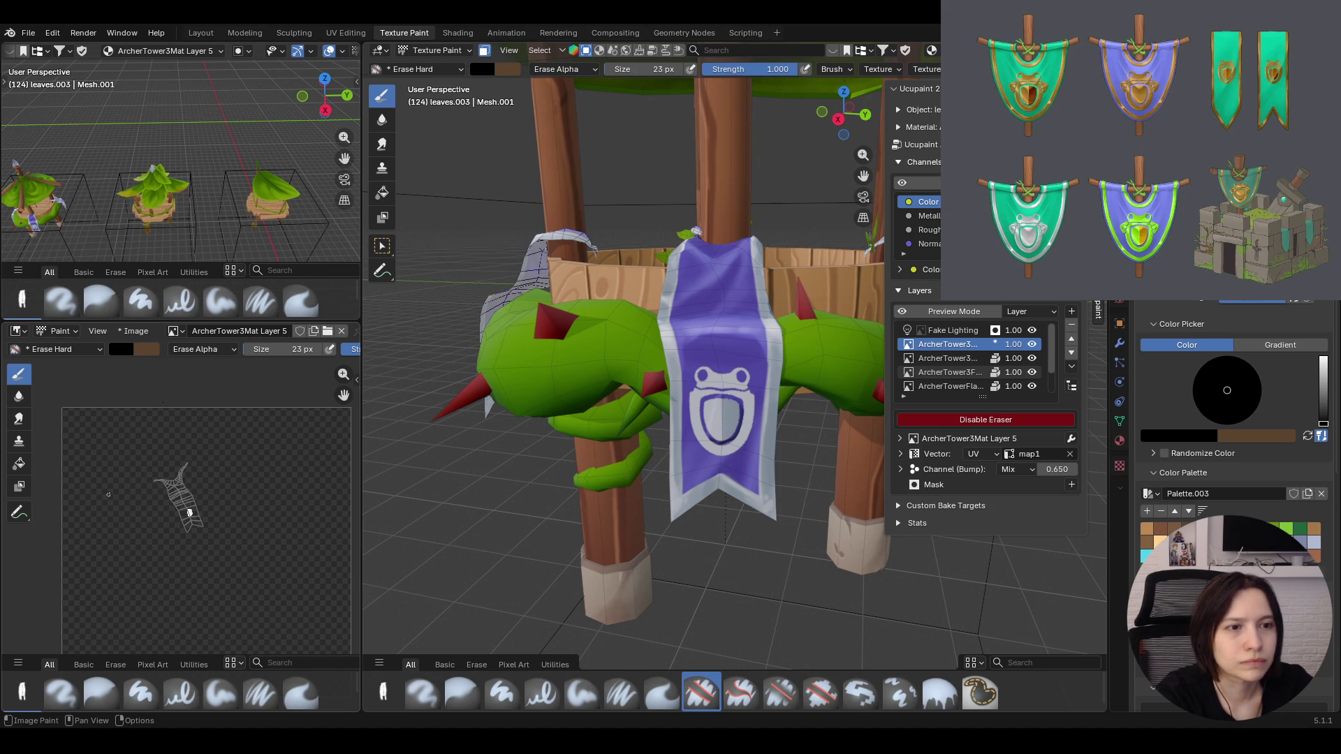
{"action": "scroll", "coordinate": [748, 465], "scroll_direction": "up", "scroll_amount": 2}
{"action": "scroll", "coordinate": [749, 464], "scroll_direction": "up", "scroll_amount": 4}
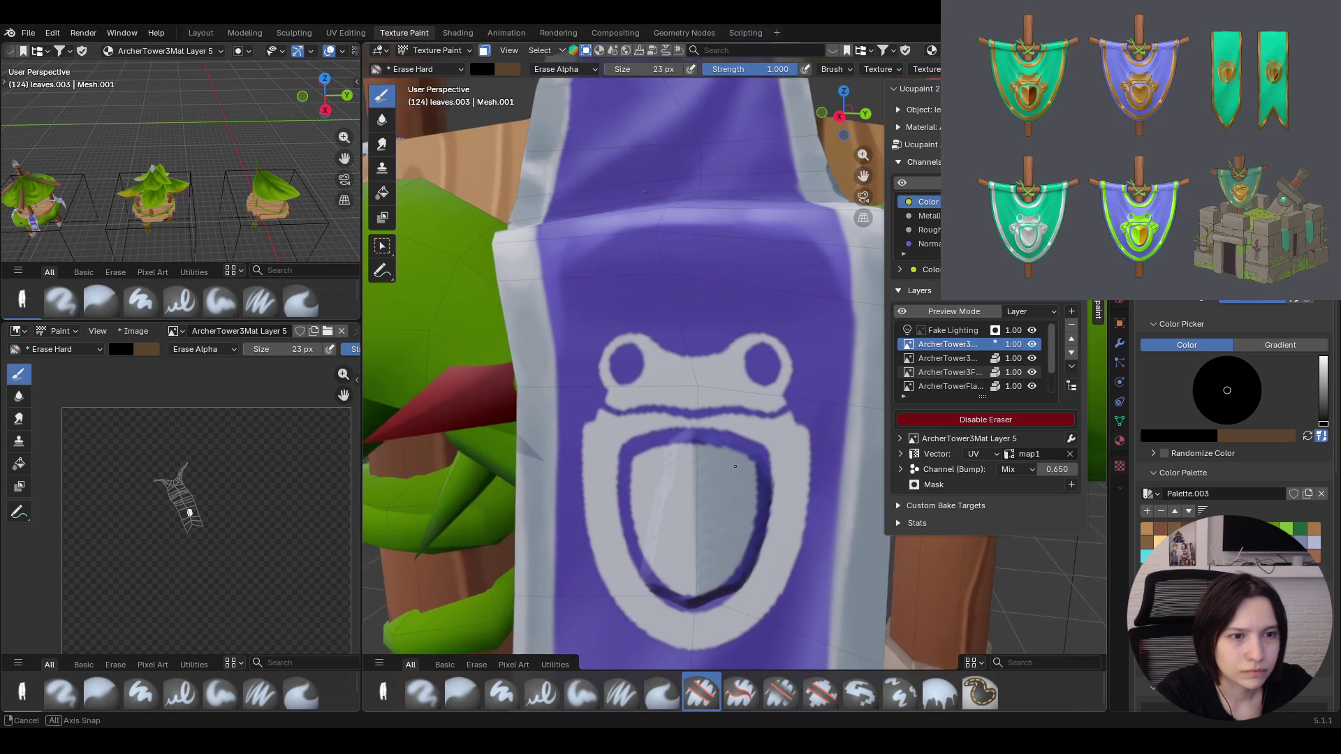
Erase the dark outline along the emblem's top and the vertical streak inside the shield
{"action": "middle_click_drag", "start_coordinate": [748, 464], "coordinate": [725, 390]}
{"action": "mouse_move", "coordinate": [725, 389]}
{"action": "left_mouse_down"}
{"action": "mouse_move", "coordinate": [655, 417]}
{"action": "mouse_move", "coordinate": [694, 420]}
{"action": "left_mouse_up"}
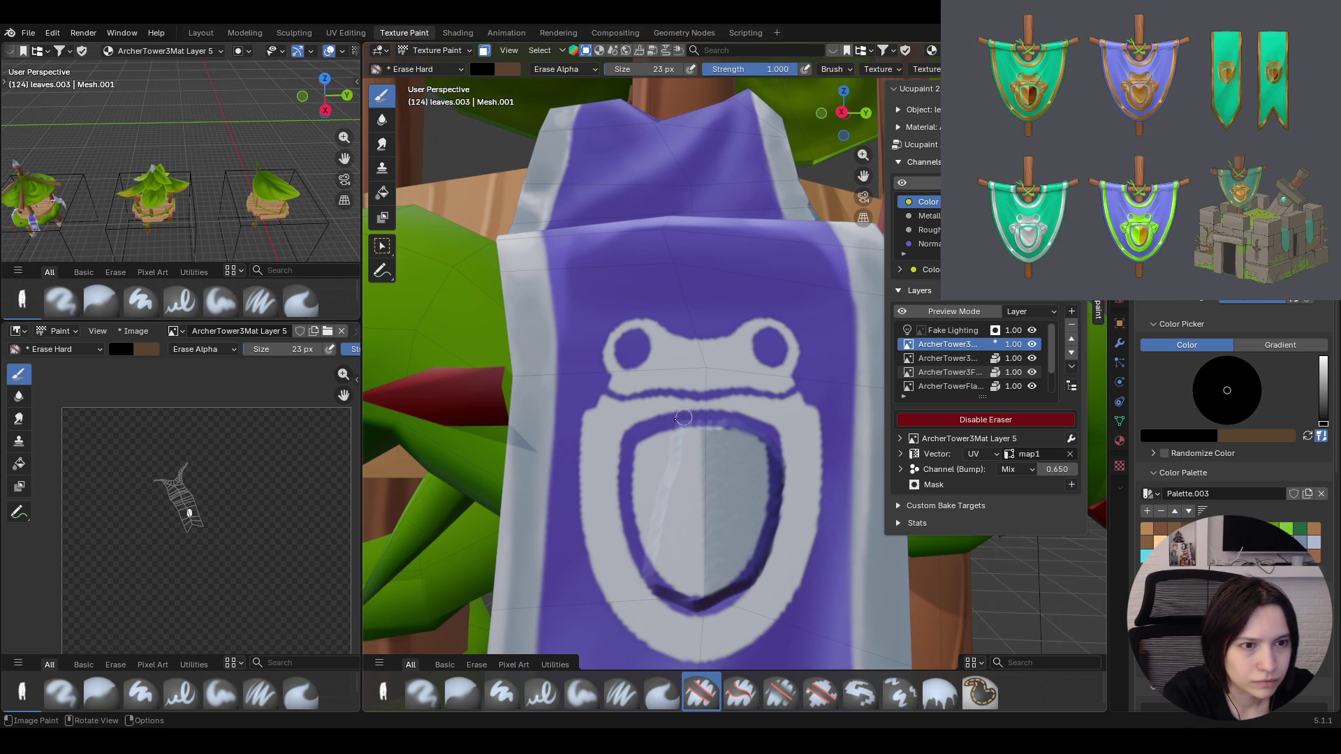
{"action": "left_click_drag", "start_coordinate": [764, 427], "coordinate": [729, 417]}
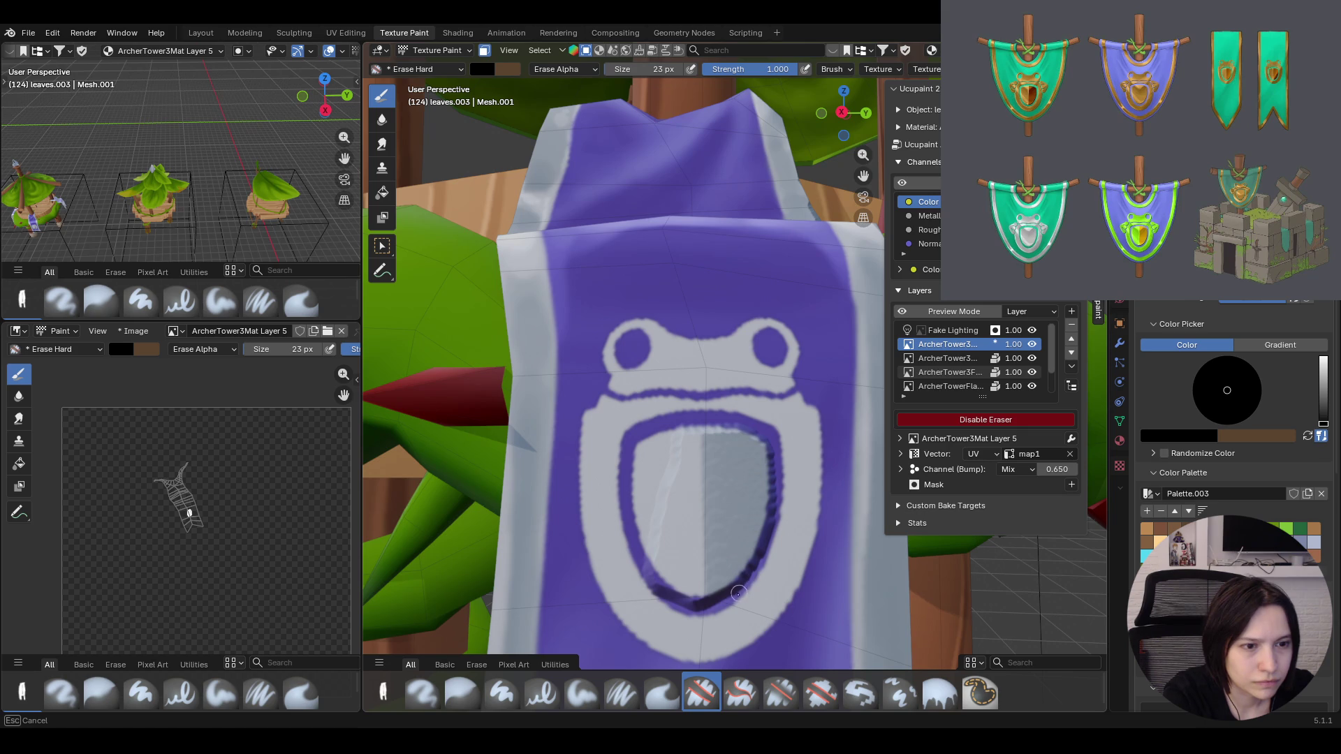
{"action": "left_click_drag", "start_coordinate": [694, 569], "coordinate": [679, 501]}
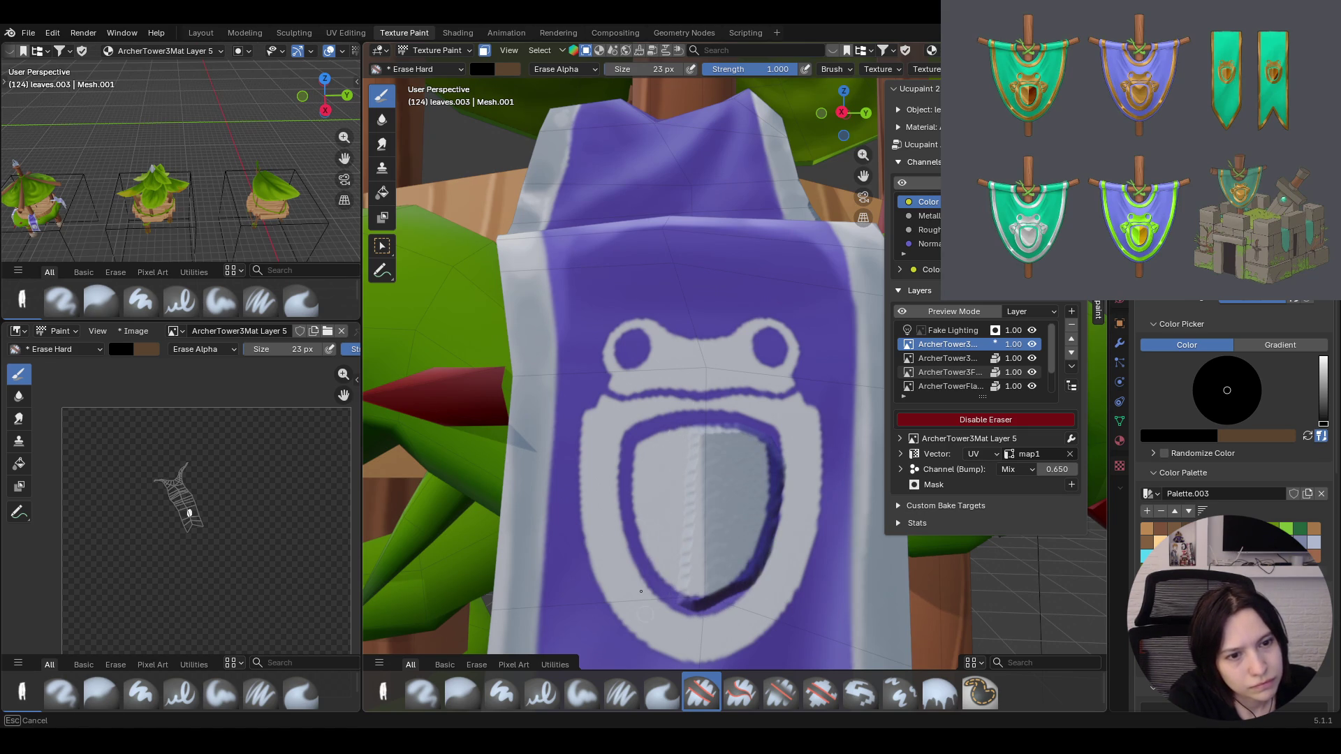
{"action": "left_click_drag", "start_coordinate": [676, 582], "coordinate": [692, 430]}
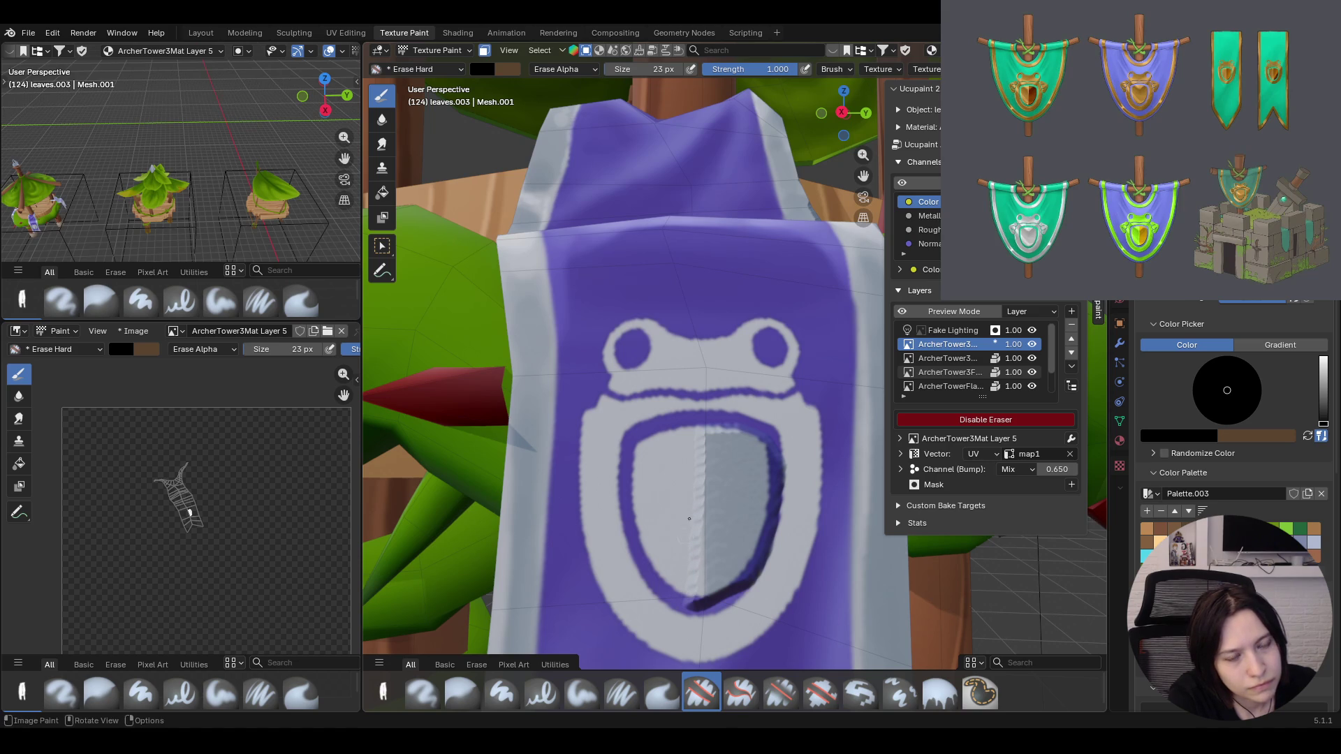
{"action": "left_click_drag", "start_coordinate": [682, 596], "coordinate": [692, 522]}
{"action": "left_click_drag", "start_coordinate": [691, 589], "coordinate": [687, 549]}
Lighten the purple outline along the shield's bottom and right edges, leaving a thin embossed rim
{"action": "left_click_drag", "start_coordinate": [705, 610], "coordinate": [682, 598]}
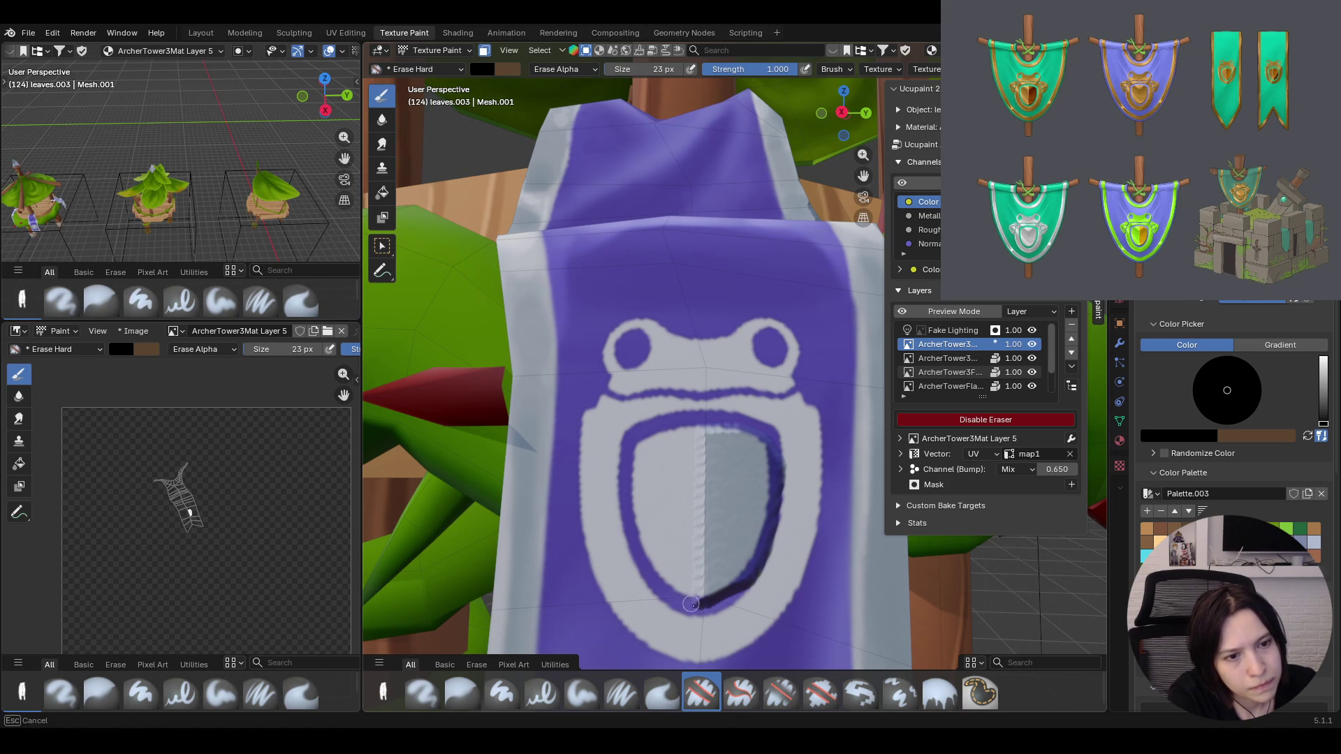
{"action": "left_click_drag", "start_coordinate": [737, 596], "coordinate": [750, 580]}
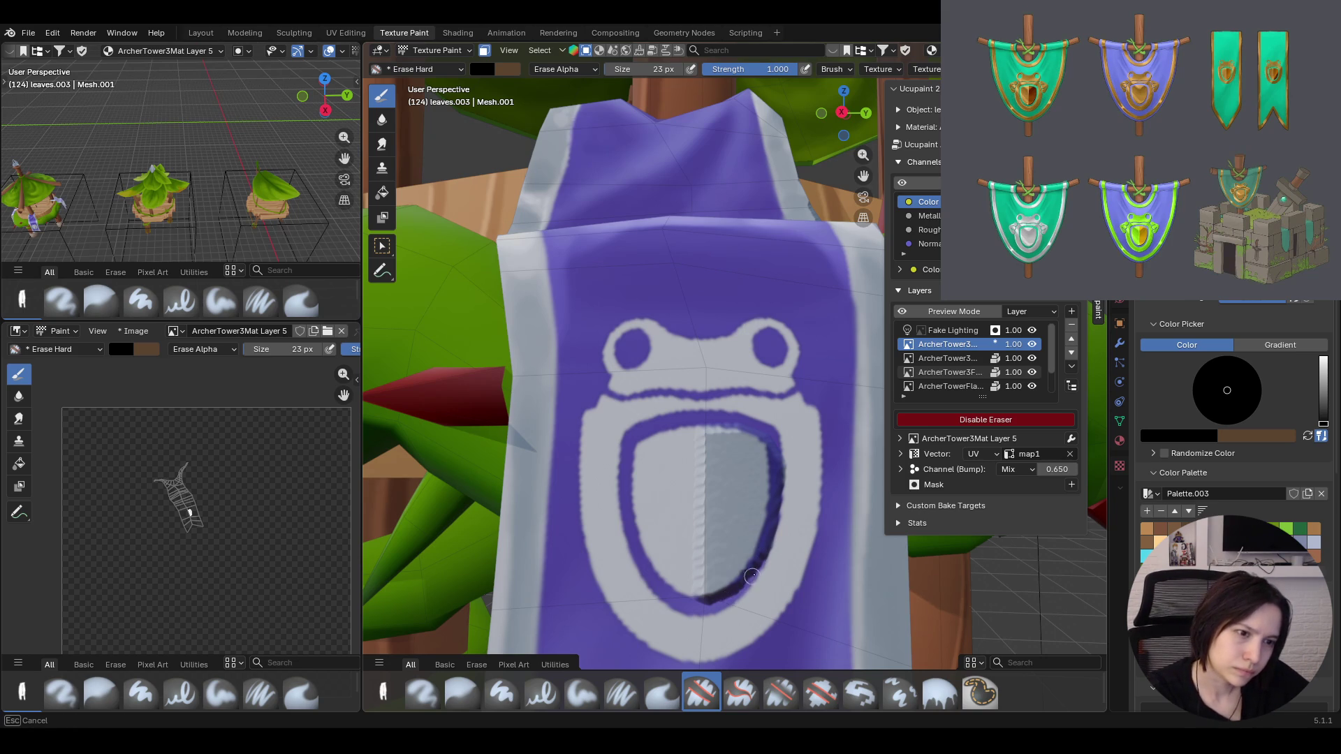
{"action": "mouse_move", "coordinate": [767, 573]}
{"action": "left_mouse_down"}
{"action": "mouse_move", "coordinate": [777, 445]}
{"action": "mouse_move", "coordinate": [776, 495]}
{"action": "left_mouse_up"}
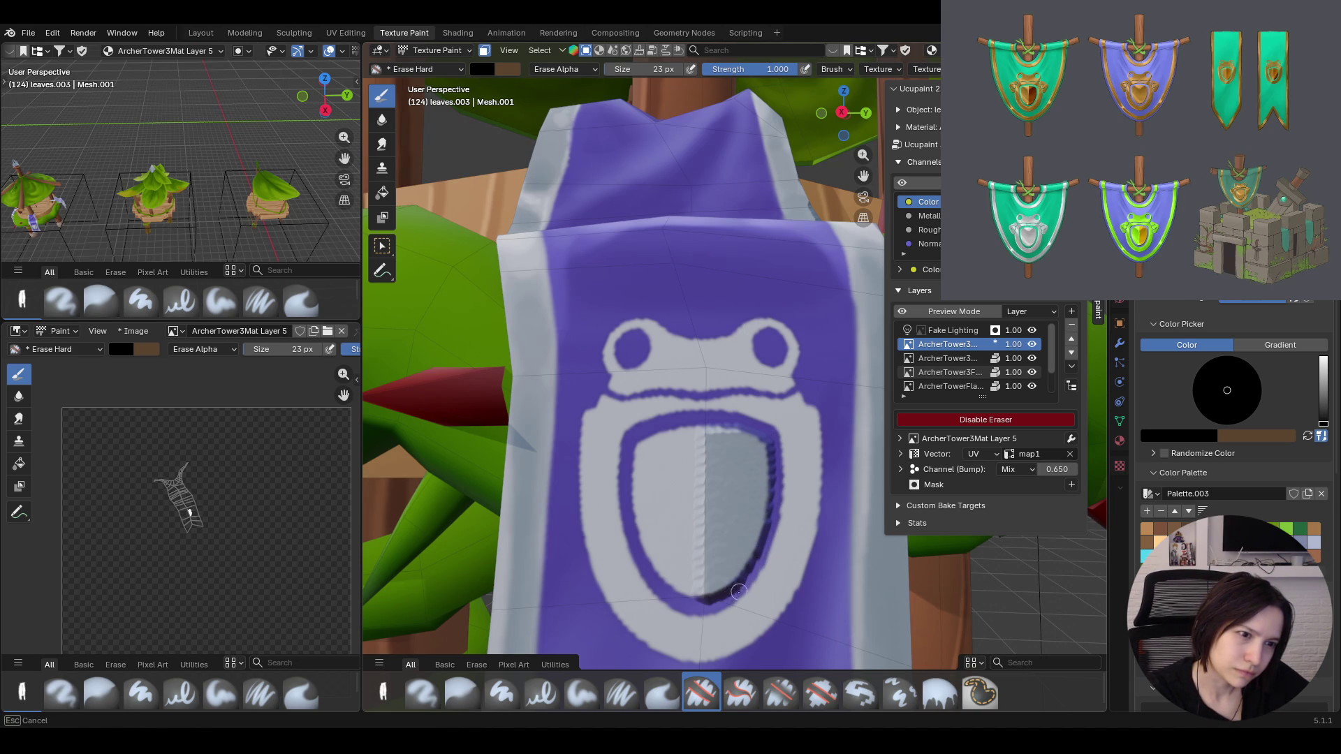
{"action": "left_click_drag", "start_coordinate": [709, 610], "coordinate": [707, 603]}
{"action": "left_click_drag", "start_coordinate": [771, 541], "coordinate": [767, 535]}
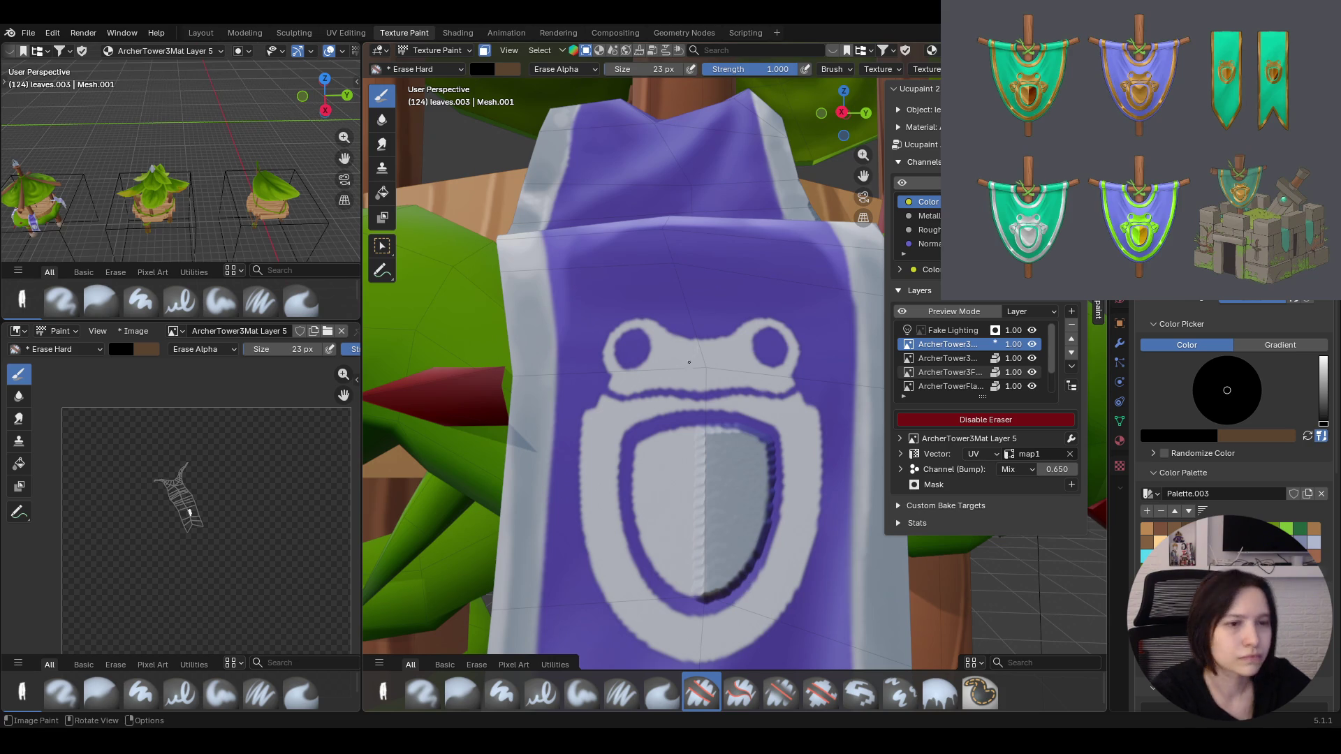
{"action": "left_click_drag", "start_coordinate": [746, 417], "coordinate": [719, 420]}
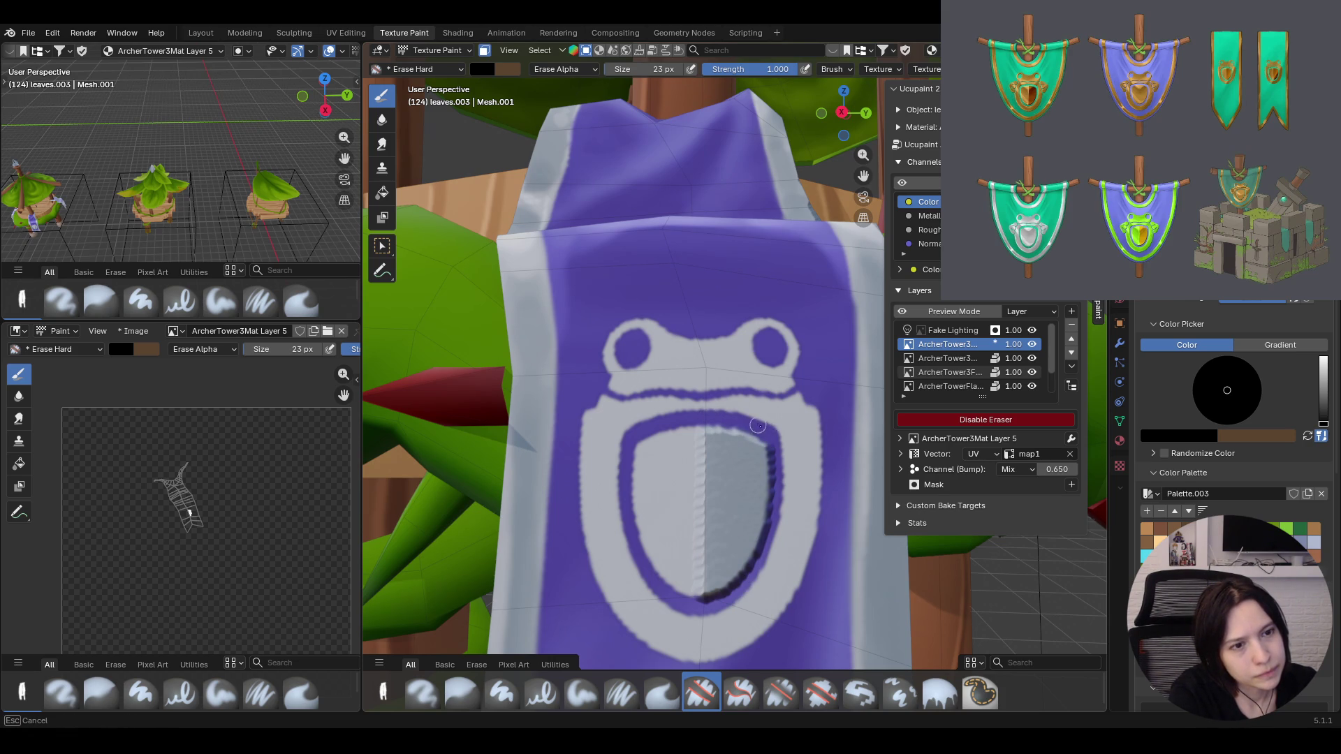
{"action": "scroll", "coordinate": [758, 425], "scroll_direction": "down", "scroll_amount": 3}
{"action": "scroll", "coordinate": [757, 426], "scroll_direction": "down", "scroll_amount": 2}
{"action": "mouse_move", "coordinate": [758, 426]}
{"action": "middle_mouse_down"}
{"action": "mouse_move", "coordinate": [665, 370]}
{"action": "mouse_move", "coordinate": [767, 327]}
{"action": "middle_mouse_up"}
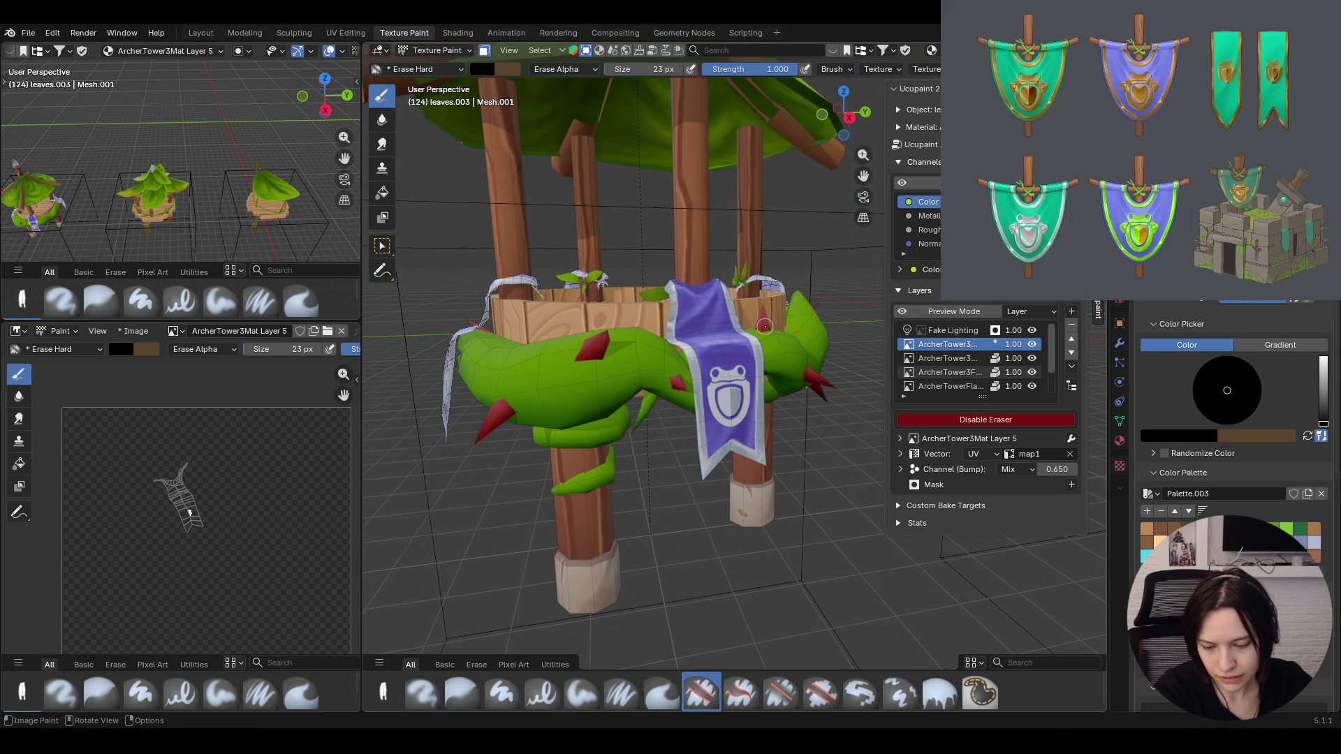
{"action": "mouse_move", "coordinate": [765, 322]}
{"action": "middle_mouse_down"}
{"action": "mouse_move", "coordinate": [734, 414]}
{"action": "mouse_move", "coordinate": [829, 382]}
{"action": "mouse_move", "coordinate": [777, 401]}
{"action": "middle_mouse_up"}
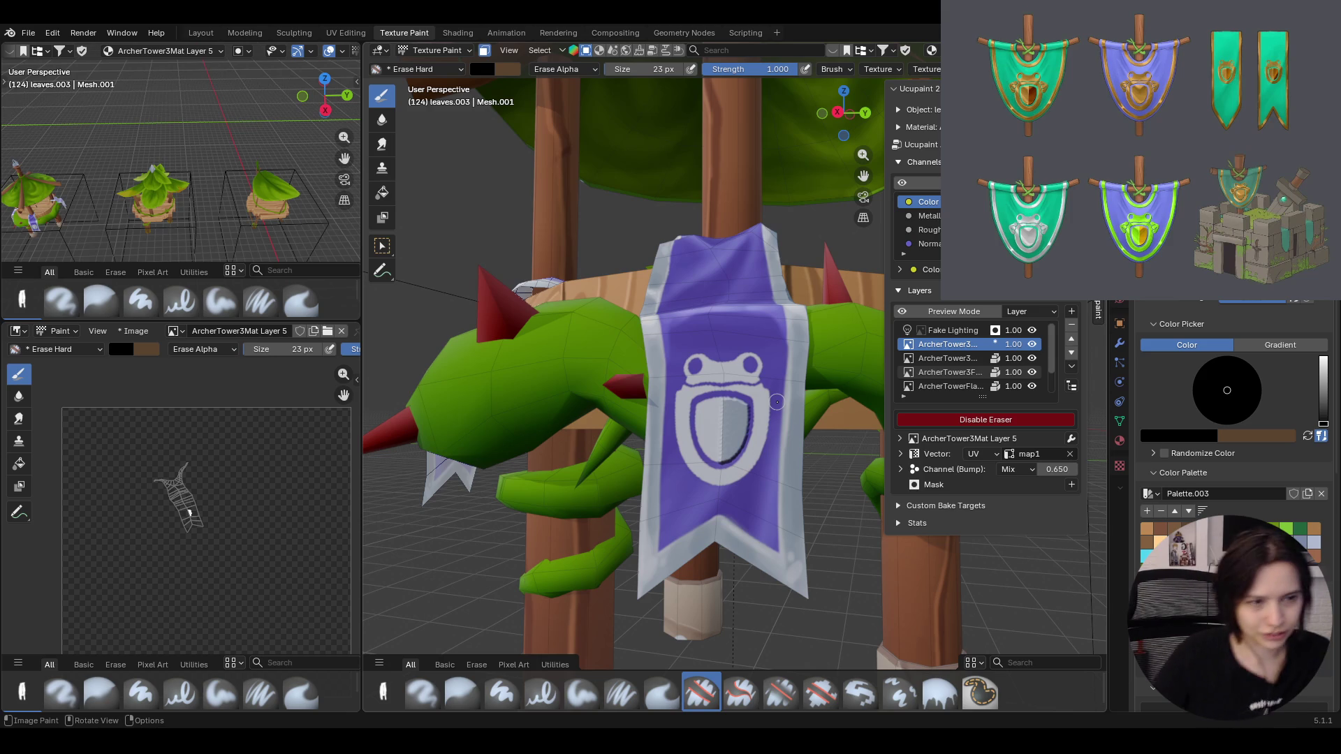
{"action": "scroll", "coordinate": [841, 393], "scroll_direction": "down", "scroll_amount": 2}
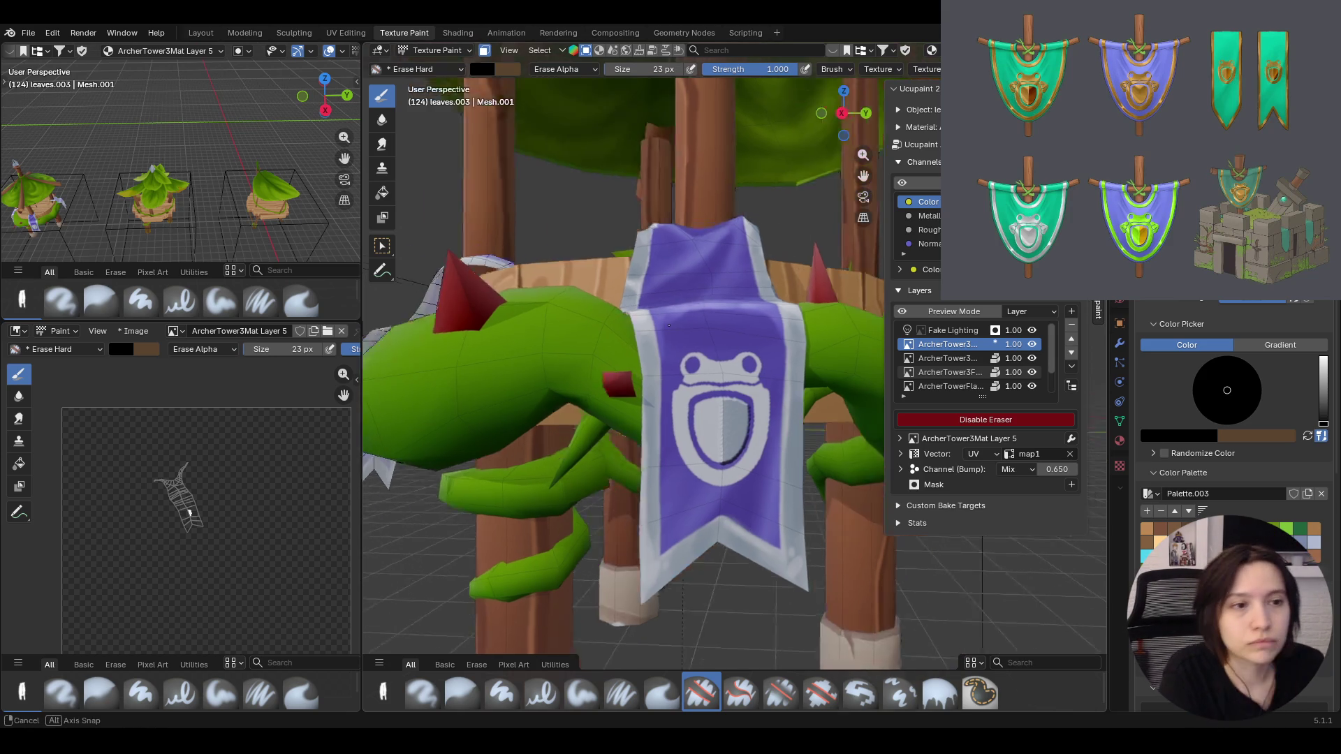
{"action": "scroll", "coordinate": [841, 394], "scroll_direction": "down", "scroll_amount": 4}
{"action": "scroll", "coordinate": [841, 394], "scroll_direction": "down", "scroll_amount": 2}
{"action": "mouse_move", "coordinate": [841, 393]}
{"action": "middle_mouse_down"}
{"action": "mouse_move", "coordinate": [636, 346]}
{"action": "mouse_move", "coordinate": [488, 54]}
{"action": "mouse_move", "coordinate": [784, 209]}
{"action": "middle_mouse_up"}
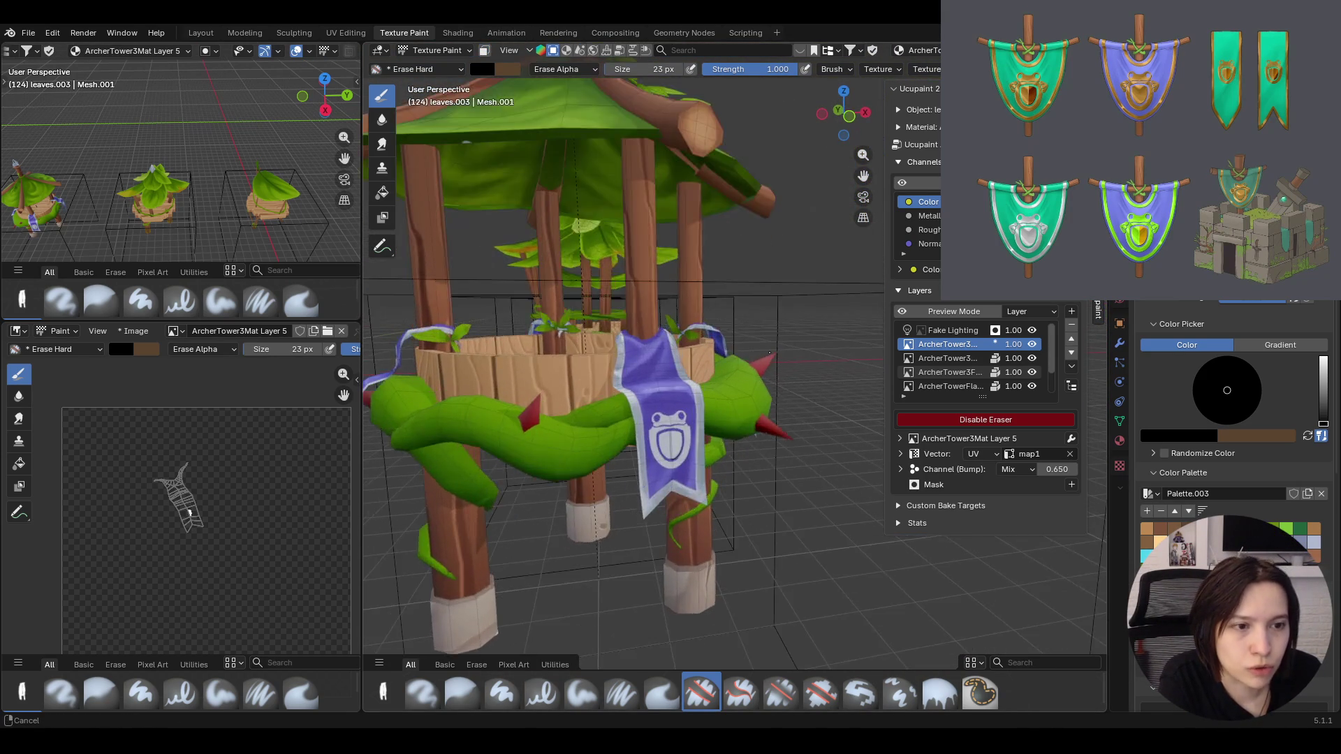
{"action": "middle_click_drag", "start_coordinate": [783, 210], "coordinate": [512, 464]}
{"action": "scroll", "coordinate": [511, 465], "scroll_direction": "up", "scroll_amount": 2}
{"action": "scroll", "coordinate": [511, 464], "scroll_direction": "down", "scroll_amount": 5}
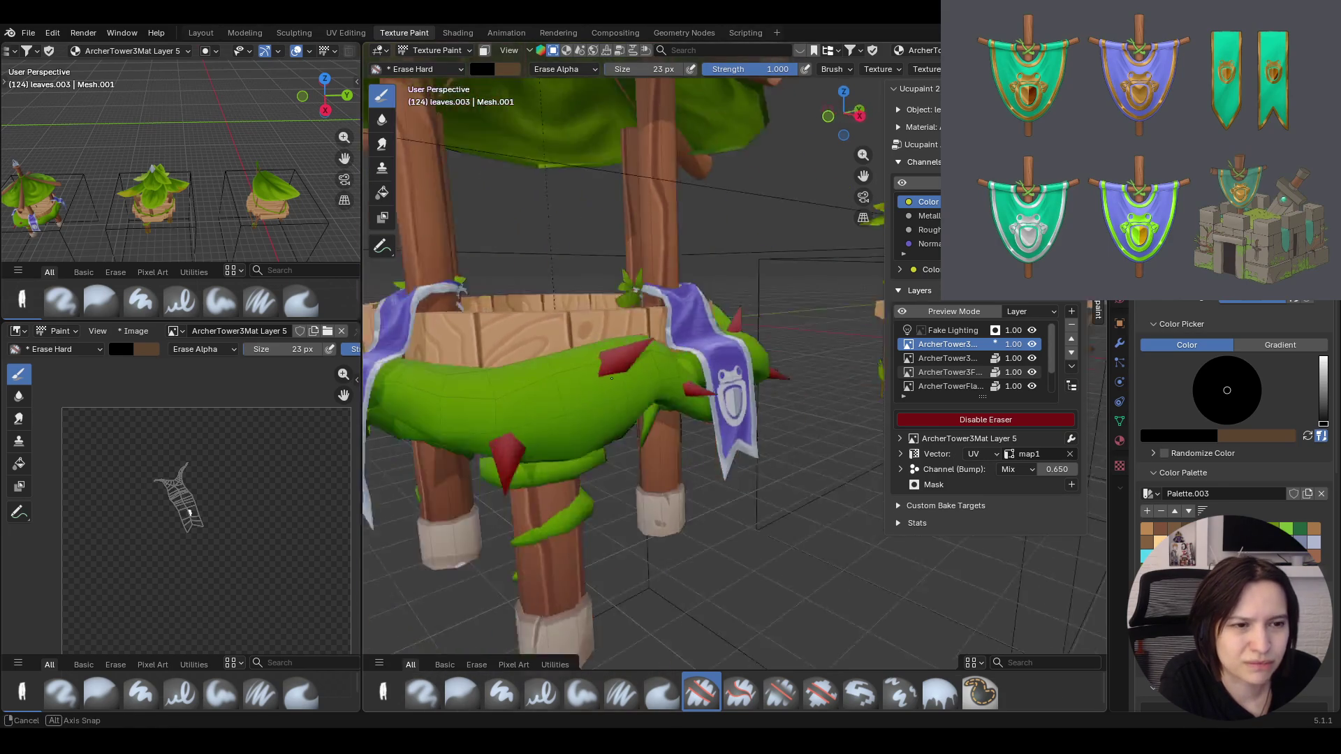
{"action": "mouse_move", "coordinate": [511, 464]}
{"action": "middle_mouse_down"}
{"action": "mouse_move", "coordinate": [669, 346]}
{"action": "mouse_move", "coordinate": [813, 449]}
{"action": "middle_mouse_up"}
{"action": "scroll", "coordinate": [814, 449], "scroll_direction": "up", "scroll_amount": 3}
{"action": "left_click", "coordinate": [1032, 344]}
{"action": "left_click", "coordinate": [1033, 345]}
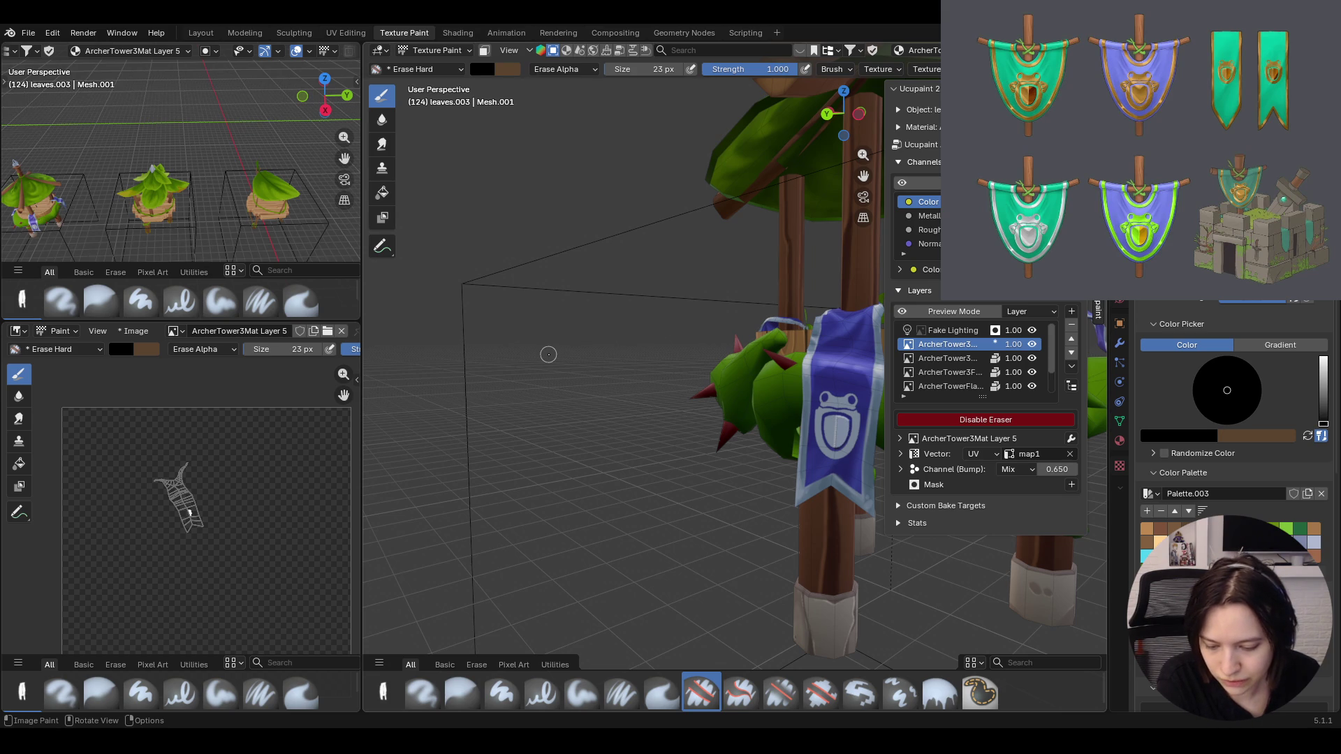
{"action": "scroll", "coordinate": [548, 354], "scroll_direction": "down", "scroll_amount": 5}
{"action": "mouse_move", "coordinate": [548, 355]}
{"action": "middle_mouse_down"}
{"action": "mouse_move", "coordinate": [785, 388]}
{"action": "mouse_move", "coordinate": [818, 345]}
{"action": "mouse_move", "coordinate": [806, 338]}
{"action": "middle_mouse_up"}
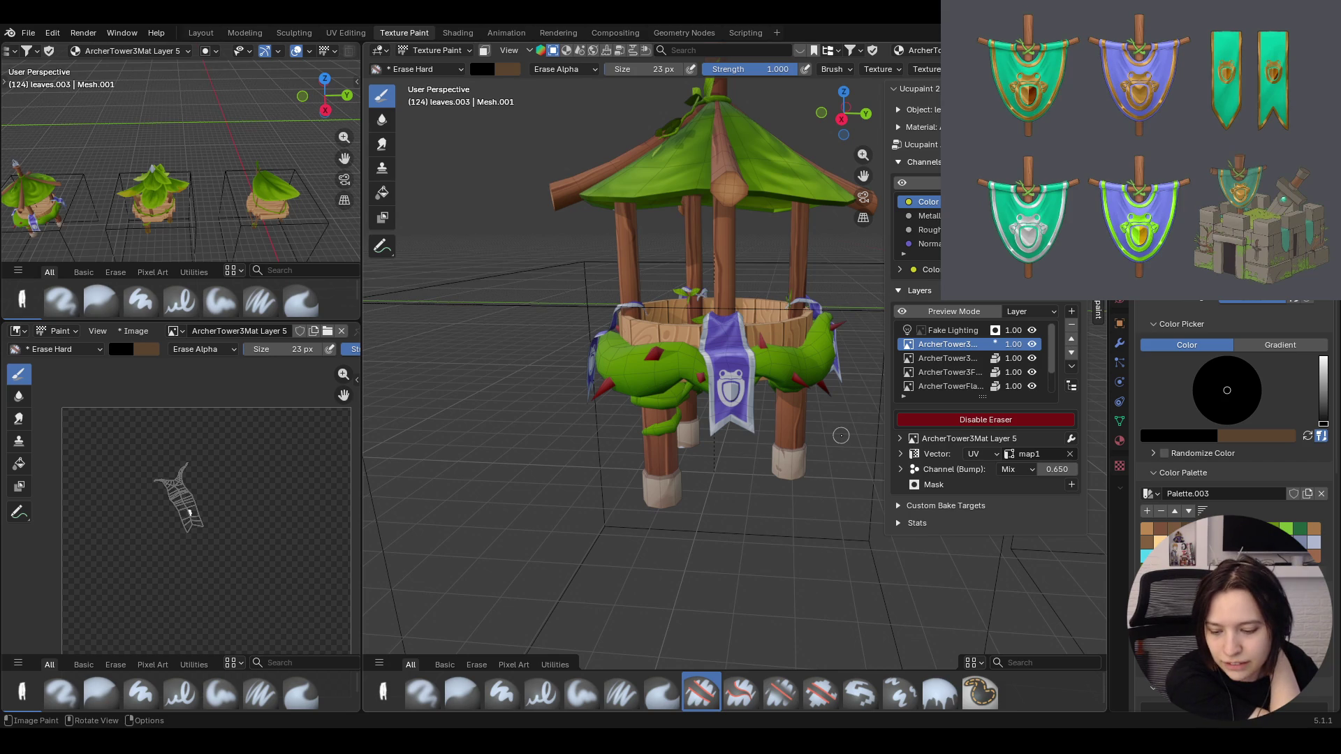
Remove Layer 5 from the Ucupaint list and make ArcherTower3Flag Frog the active paint layer
{"action": "left_click", "coordinate": [1071, 327]}
{"action": "middle_click_drag", "start_coordinate": [773, 446], "coordinate": [746, 458]}
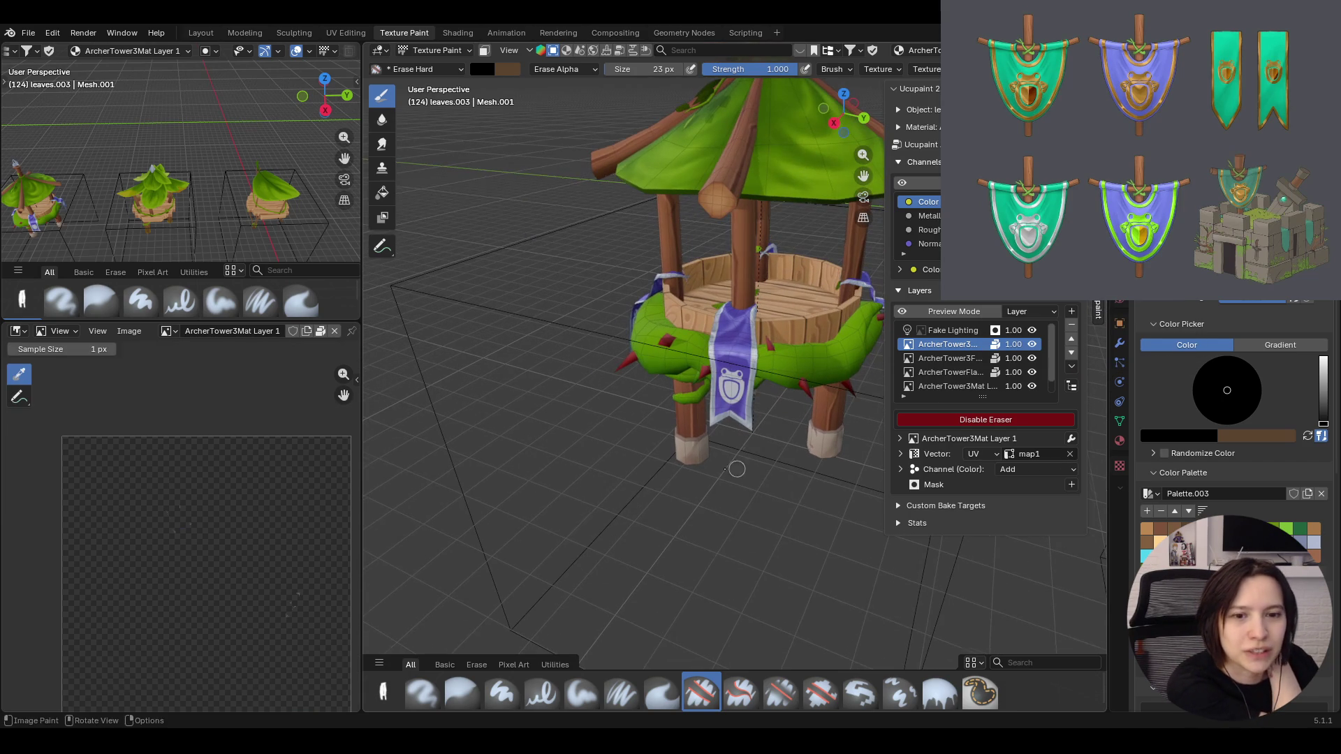
{"action": "left_click", "coordinate": [936, 358]}
{"action": "middle_click_drag", "start_coordinate": [659, 548], "coordinate": [734, 506]}
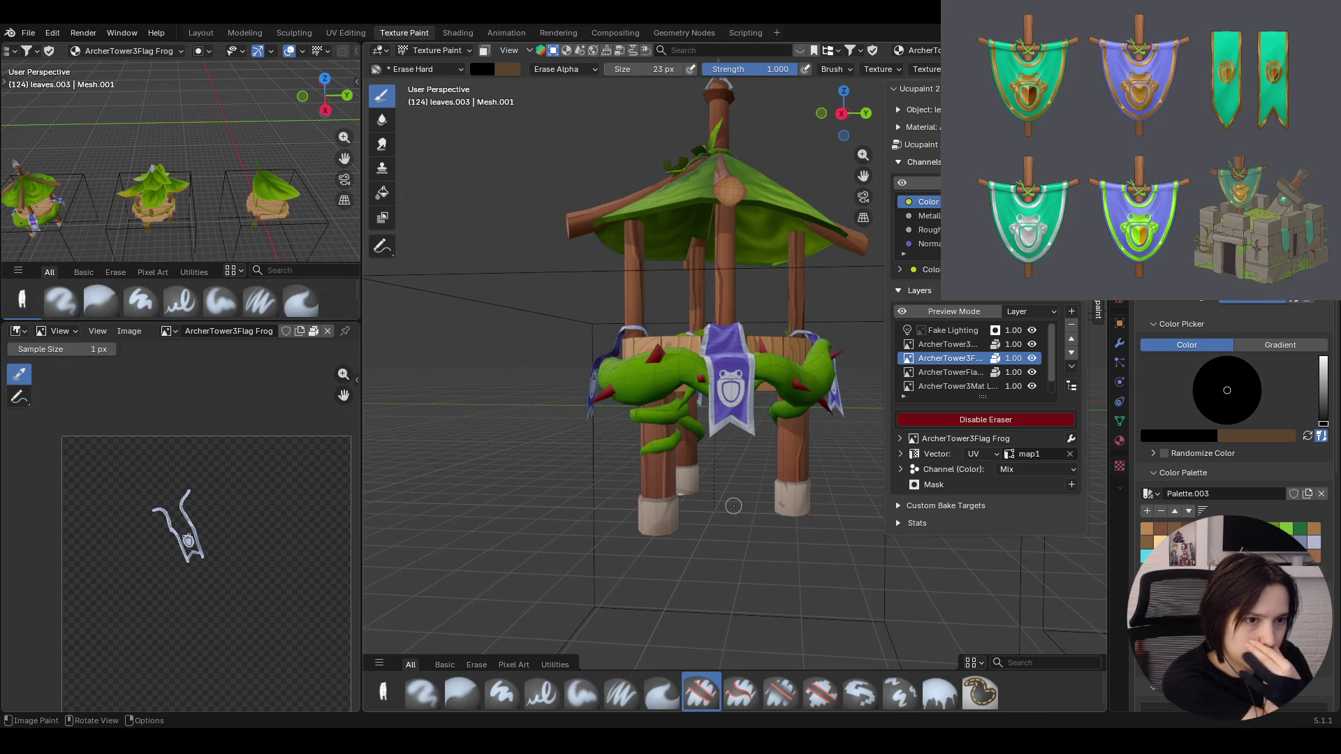
{"action": "mouse_move", "coordinate": [714, 473]}
{"action": "middle_mouse_down"}
{"action": "mouse_move", "coordinate": [739, 409]}
{"action": "mouse_move", "coordinate": [734, 461]}
{"action": "mouse_move", "coordinate": [554, 69]}
{"action": "middle_mouse_up"}
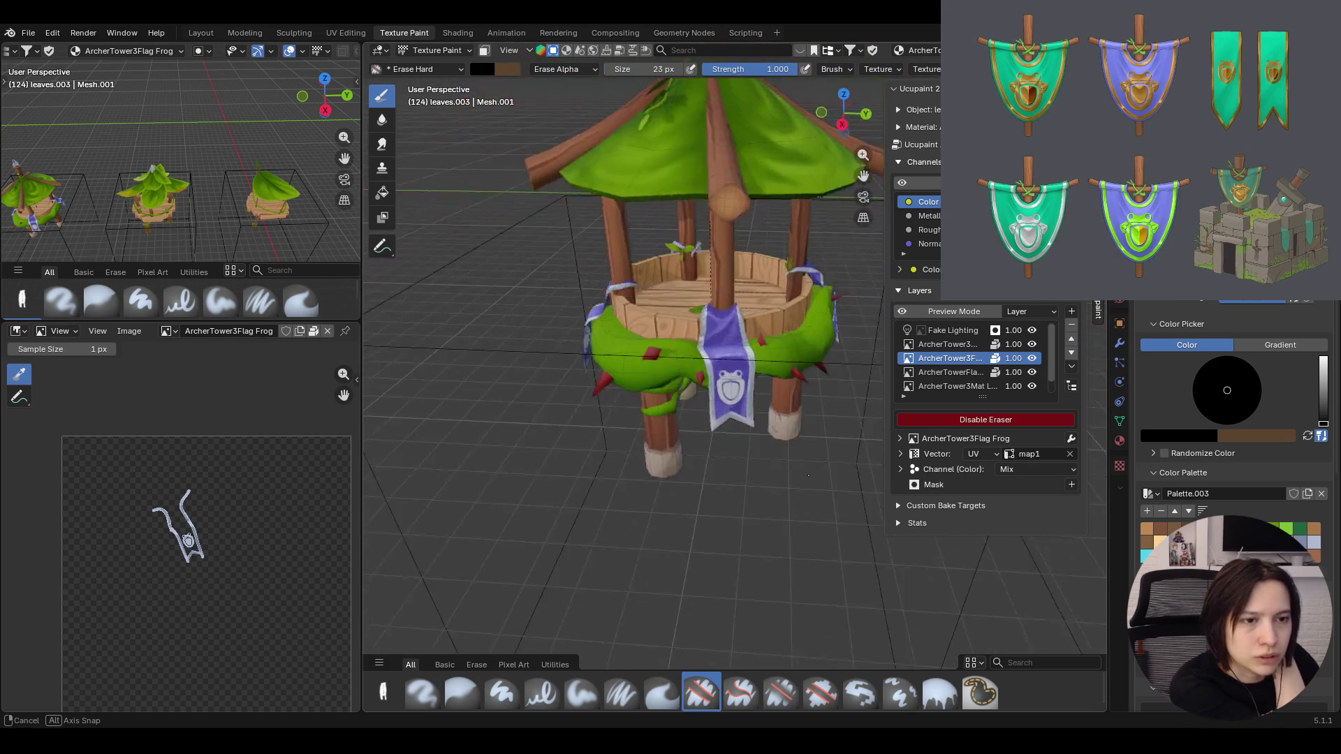
{"action": "left_click", "coordinate": [436, 50]}
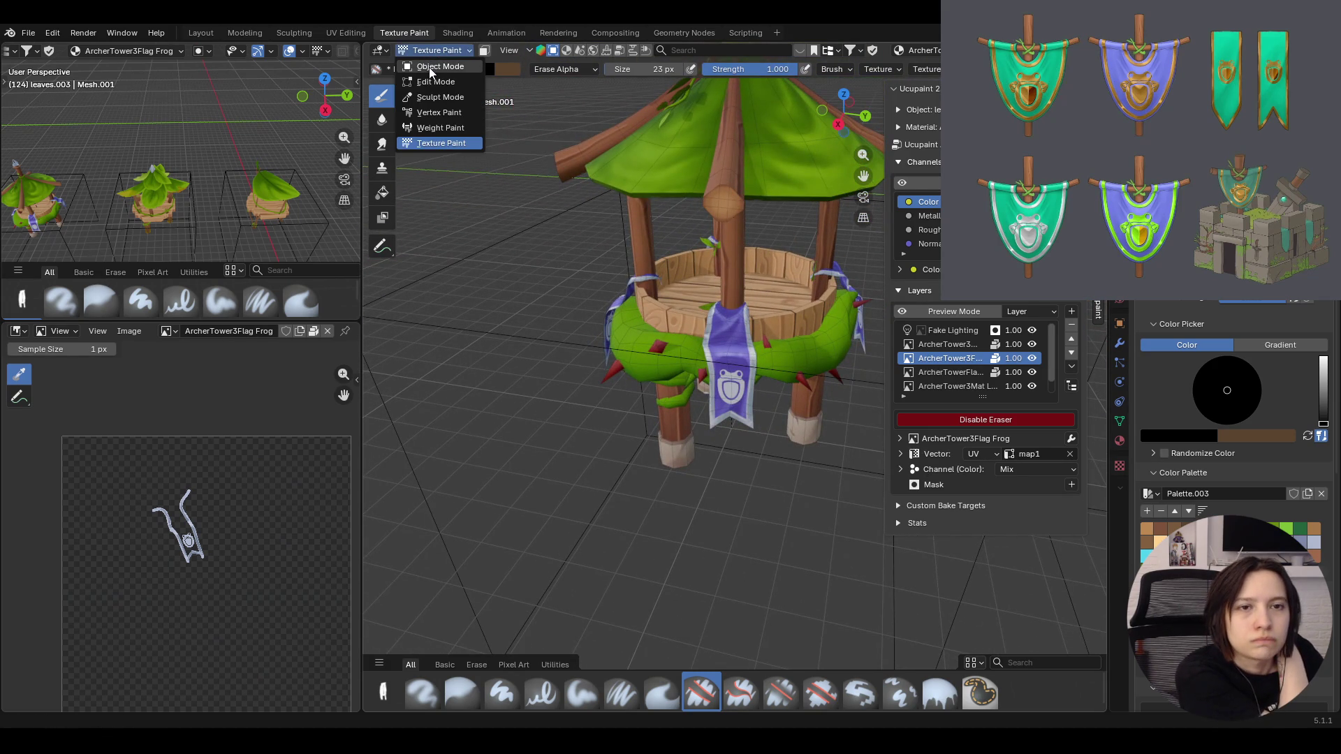
Select the green vine ring object via Object Mode and return to Texture Paint on it
{"action": "left_click", "coordinate": [430, 66]}
{"action": "left_click", "coordinate": [600, 326]}
{"action": "left_click", "coordinate": [434, 51]}
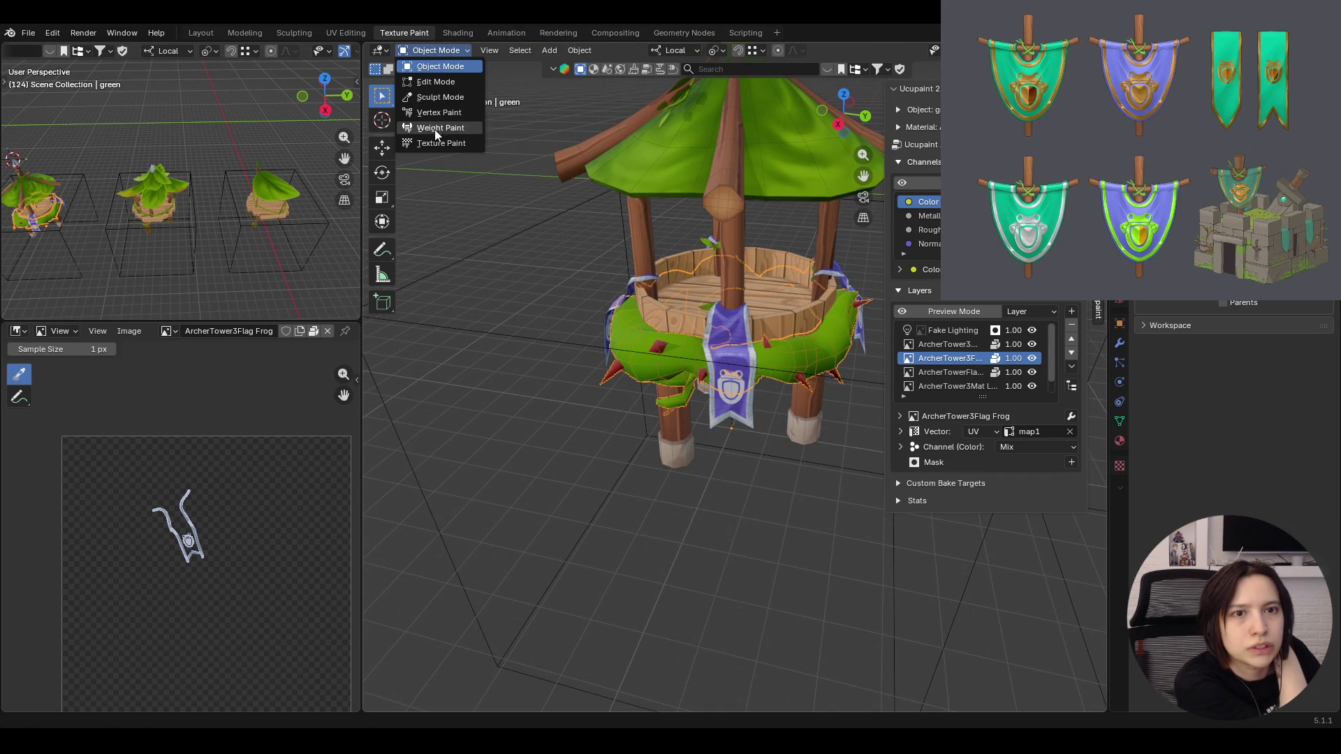
{"action": "left_click", "coordinate": [435, 143]}
{"action": "middle_click_drag", "start_coordinate": [586, 315], "coordinate": [671, 335]}
{"action": "mouse_move", "coordinate": [628, 399]}
{"action": "middle_mouse_down"}
{"action": "mouse_move", "coordinate": [660, 357]}
{"action": "mouse_move", "coordinate": [693, 241]}
{"action": "mouse_move", "coordinate": [765, 267]}
{"action": "middle_mouse_up"}
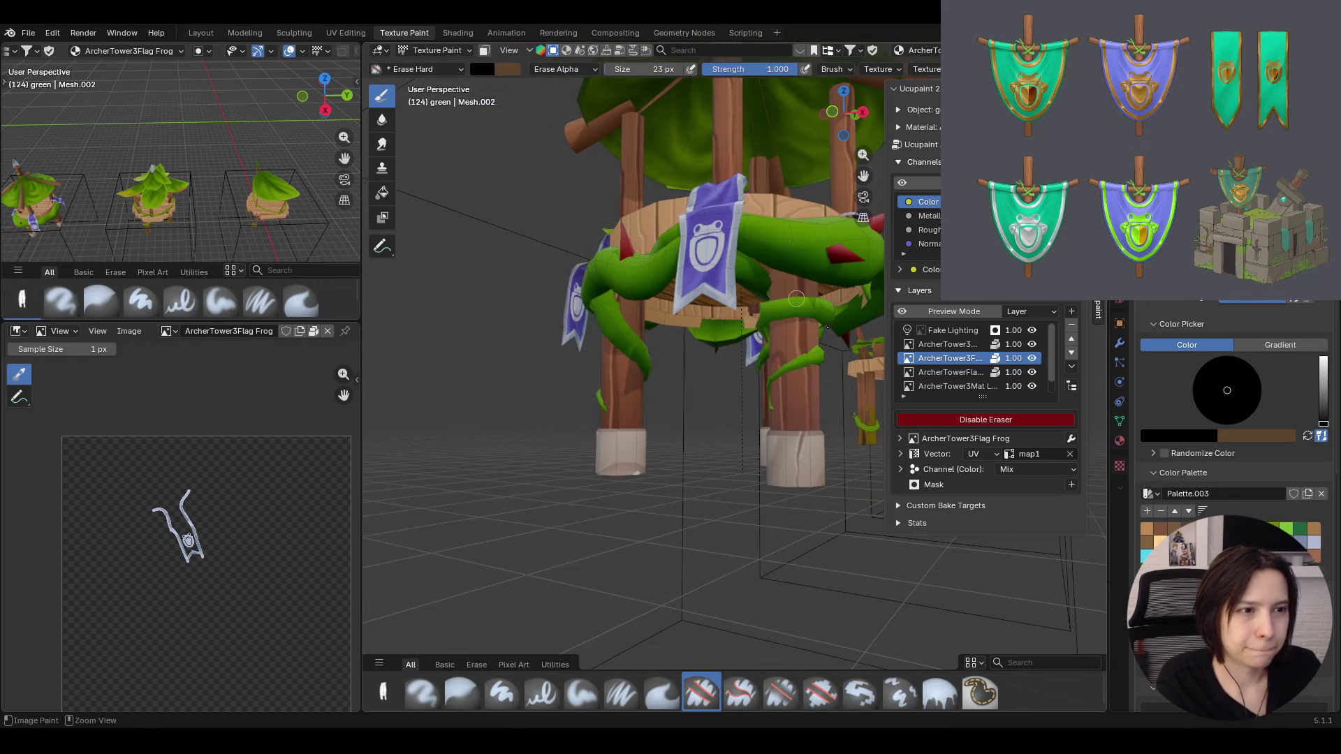
{"action": "scroll", "coordinate": [949, 391], "scroll_direction": "down", "scroll_amount": 1}
Make the leafy ArcherTower3Mat base layer the paint target and sample green as the brush colour
{"action": "left_click", "coordinate": [948, 388]}
{"action": "middle_click_drag", "start_coordinate": [733, 367], "coordinate": [807, 326]}
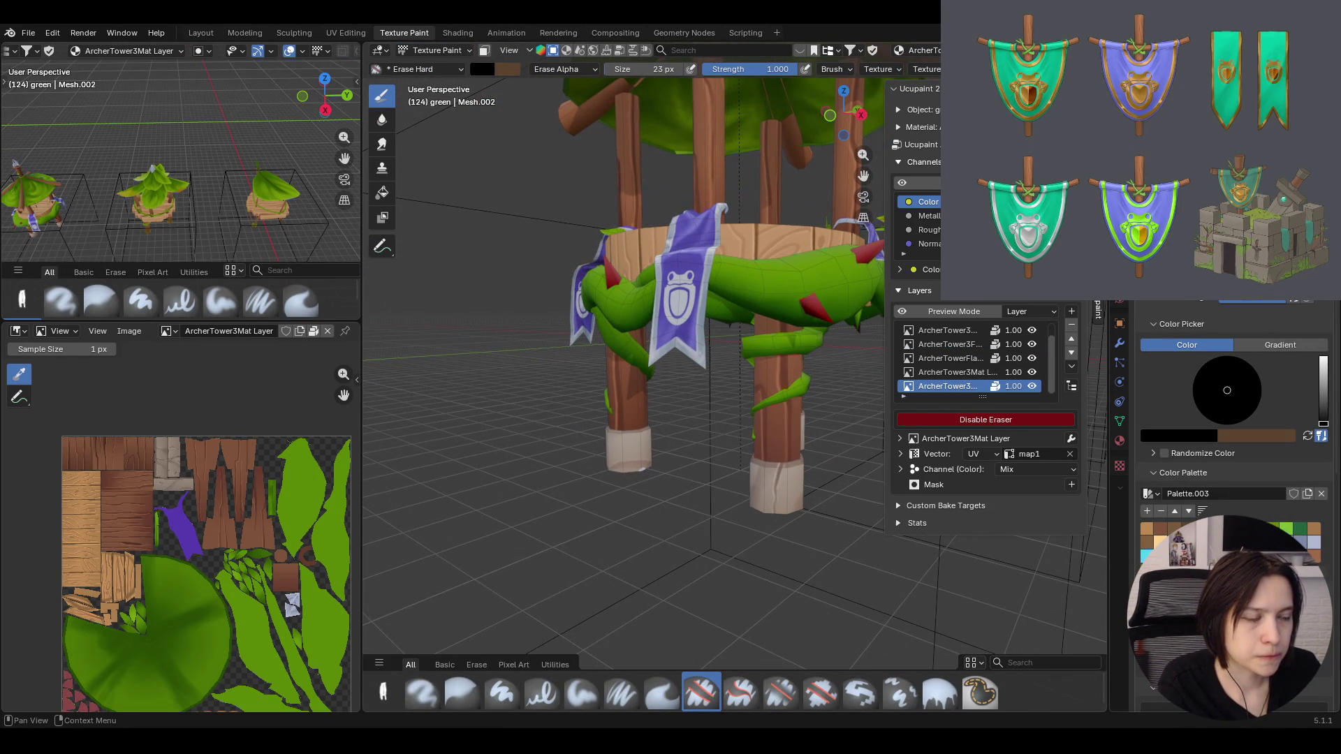
{"action": "key", "text": "s"}
{"action": "middle_click_drag", "start_coordinate": [771, 314], "coordinate": [782, 393]}
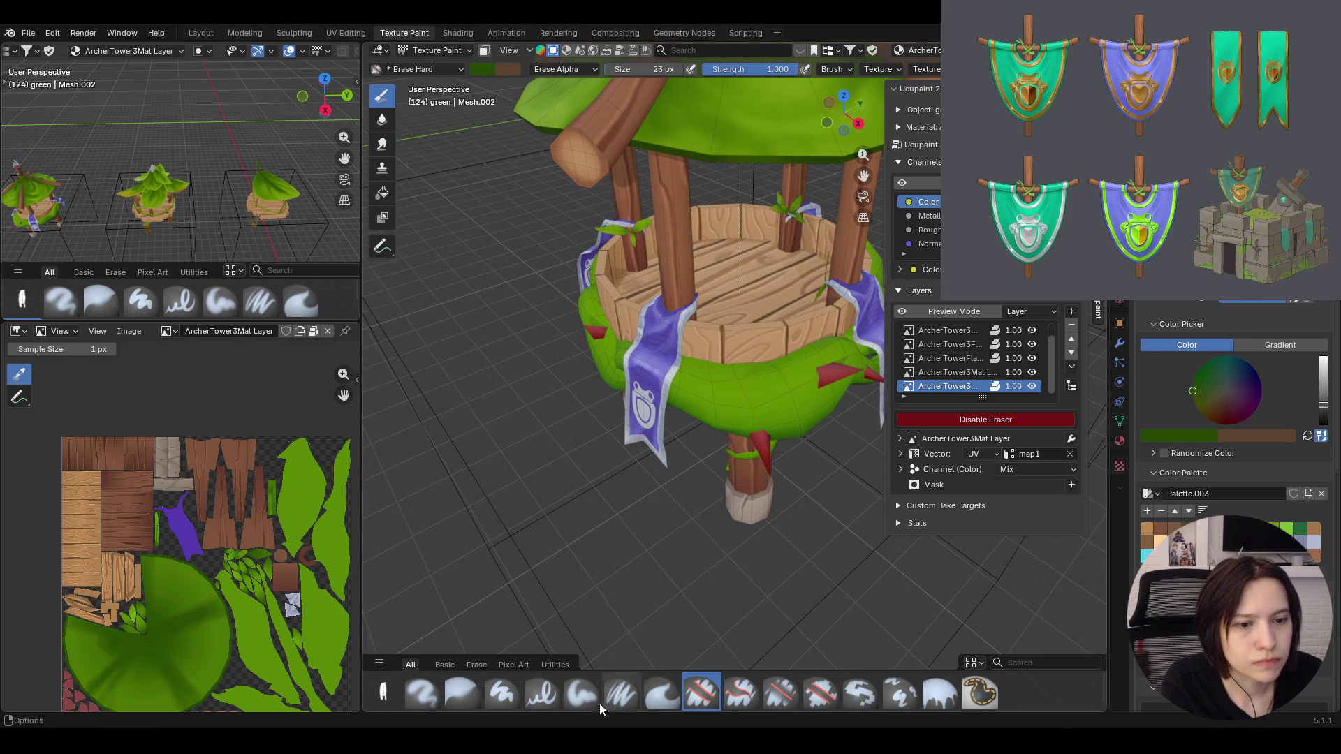
Switch to the Paint Soft brush with slightly higher strength and shade the vine ring
{"action": "left_click", "coordinate": [582, 693]}
{"action": "mouse_move", "coordinate": [866, 428]}
{"action": "middle_mouse_down"}
{"action": "mouse_move", "coordinate": [822, 428]}
{"action": "mouse_move", "coordinate": [839, 441]}
{"action": "middle_mouse_up"}
{"action": "left_click", "coordinate": [1195, 345]}
{"action": "left_click_drag", "start_coordinate": [1192, 390], "coordinate": [1193, 391]}
{"action": "left_click_drag", "start_coordinate": [744, 68], "coordinate": [751, 69]}
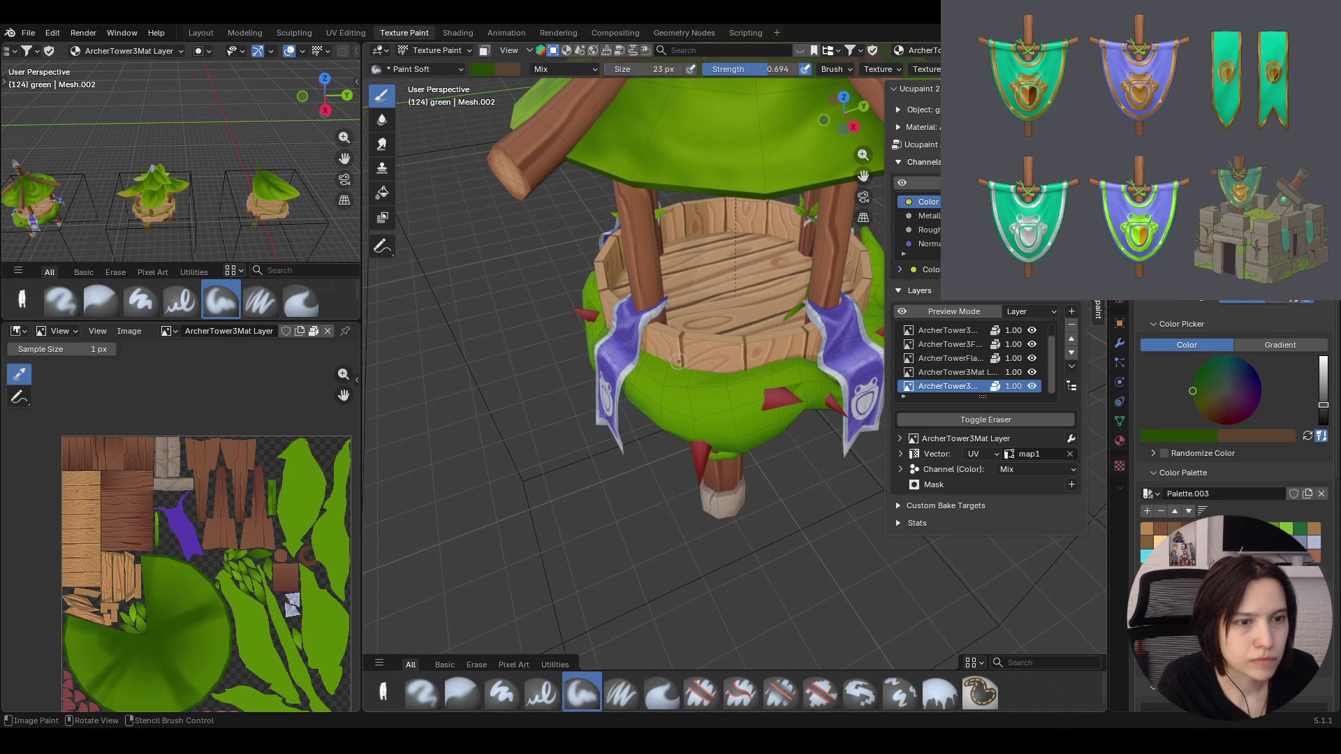
{"action": "mouse_move", "coordinate": [678, 362]}
{"action": "left_mouse_down"}
{"action": "mouse_move", "coordinate": [650, 357]}
{"action": "mouse_move", "coordinate": [708, 372]}
{"action": "left_mouse_up"}
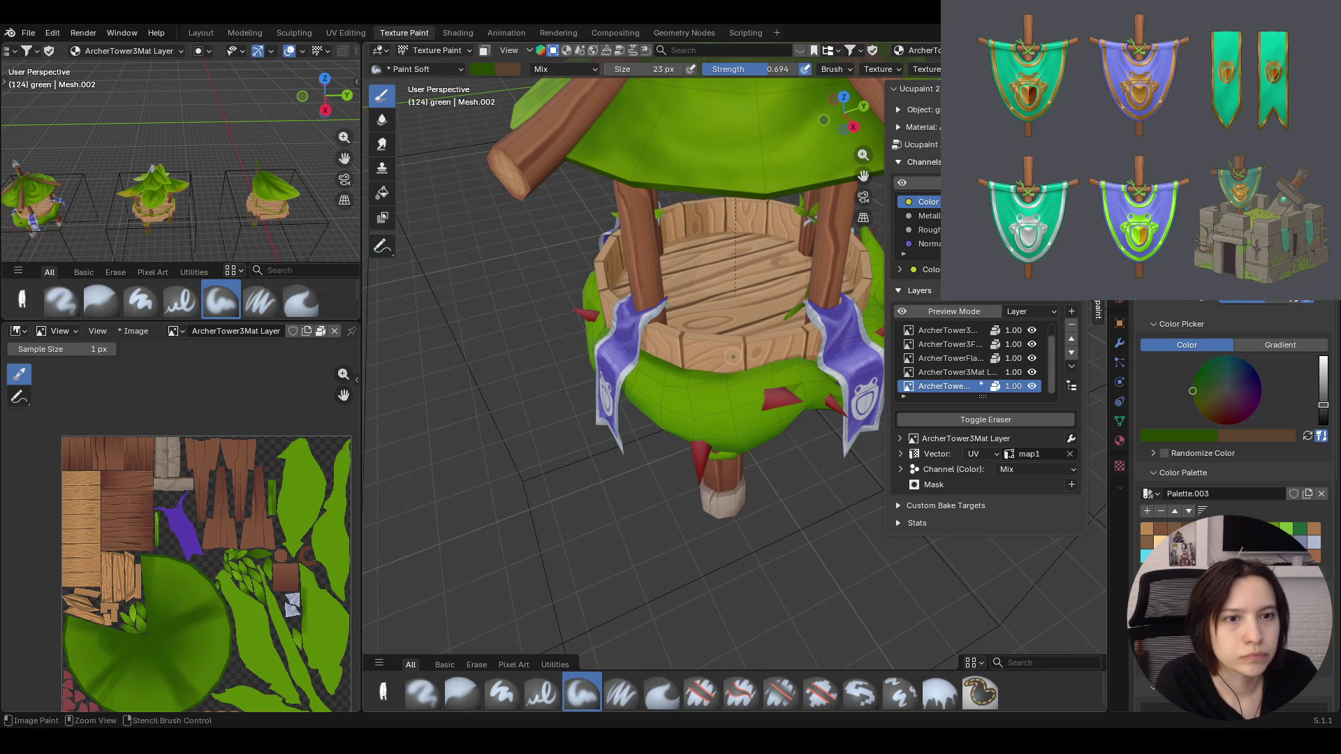
{"action": "mouse_move", "coordinate": [629, 314]}
{"action": "middle_mouse_down"}
{"action": "mouse_move", "coordinate": [611, 271]}
{"action": "mouse_move", "coordinate": [598, 271]}
{"action": "middle_mouse_up"}
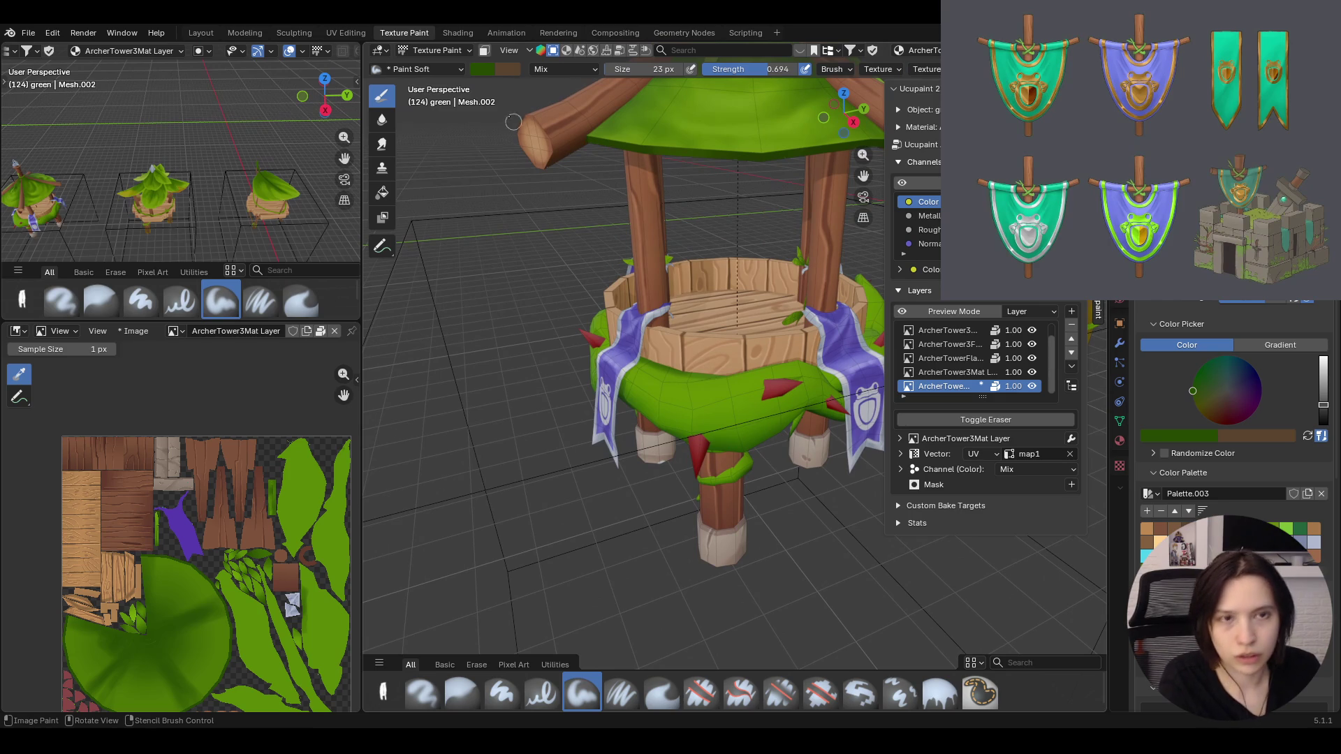
Enable face-selection masking and select the whole green vine band to limit painting to it
{"action": "key", "text": "1"}
{"action": "left_click", "coordinate": [382, 243]}
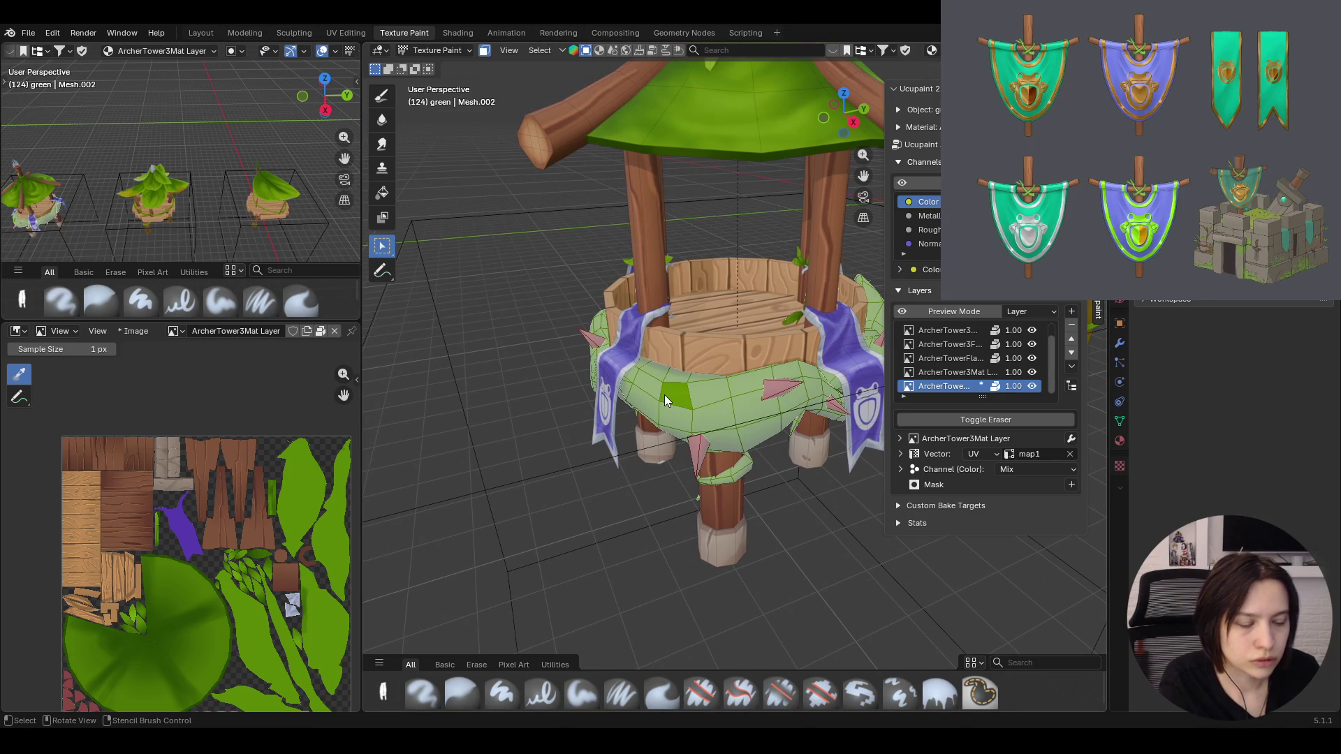
{"action": "key", "text": "l"}
{"action": "mouse_move", "coordinate": [657, 394]}
{"action": "middle_mouse_down"}
{"action": "mouse_move", "coordinate": [729, 318]}
{"action": "mouse_move", "coordinate": [681, 417]}
{"action": "middle_mouse_up"}
{"action": "key", "text": "b"}
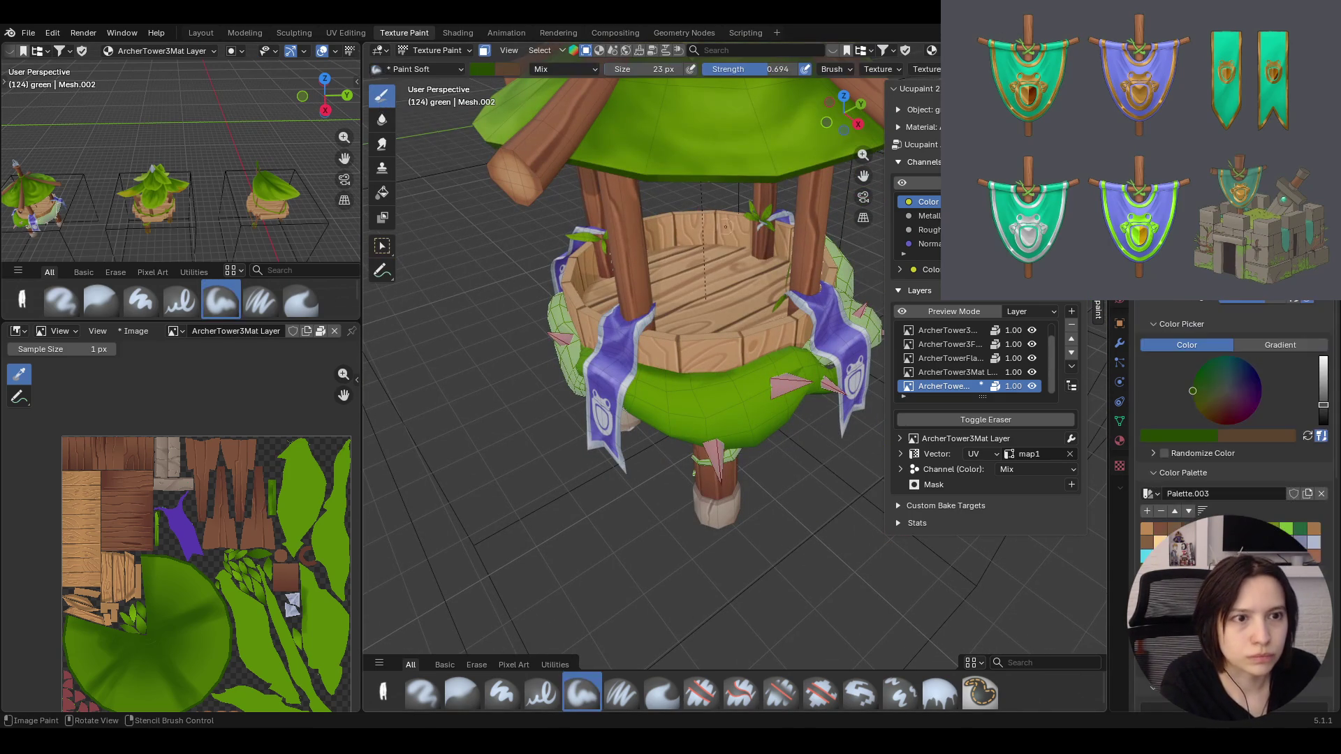
{"action": "middle_click_drag", "start_coordinate": [733, 461], "coordinate": [732, 382]}
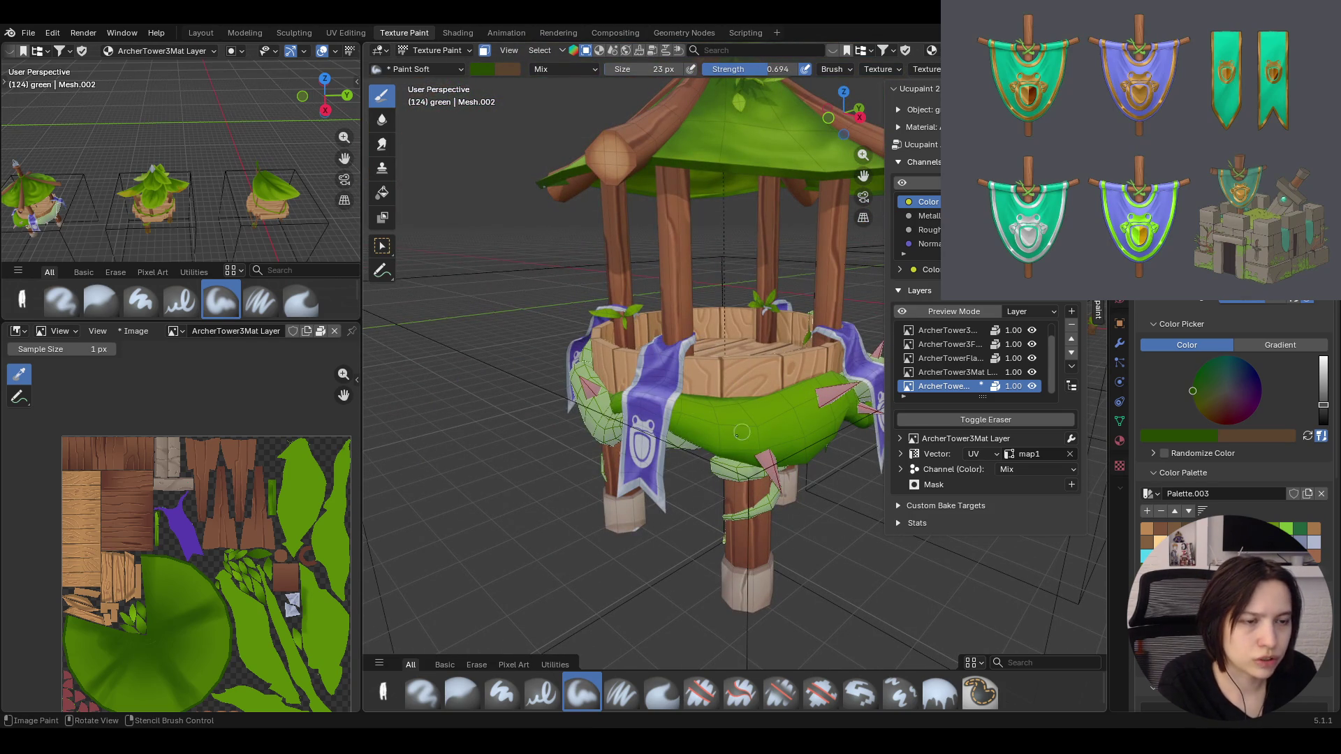
{"action": "scroll", "coordinate": [635, 304], "scroll_direction": "up", "scroll_amount": 3}
{"action": "middle_click_drag", "start_coordinate": [635, 303], "coordinate": [711, 325]}
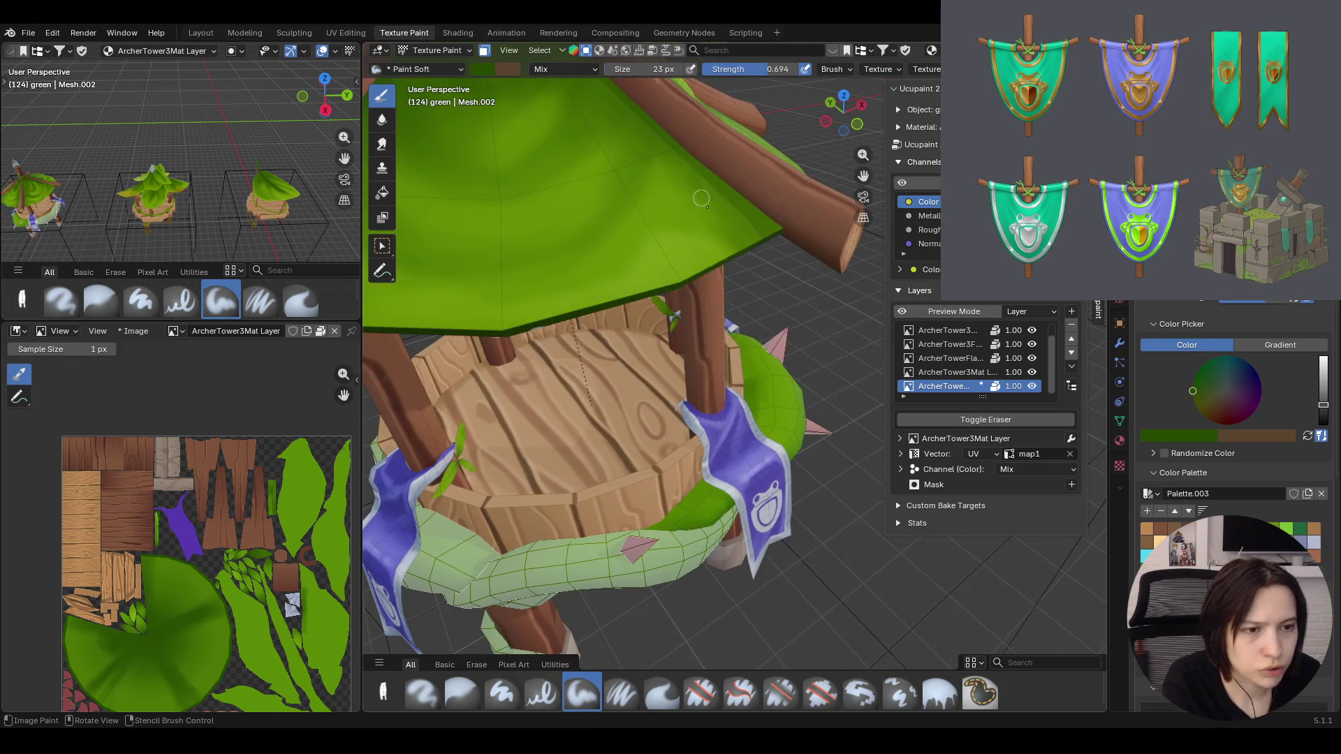
Paint soft green shading along the deck's green trim from several angles
{"action": "left_click", "coordinate": [658, 521]}
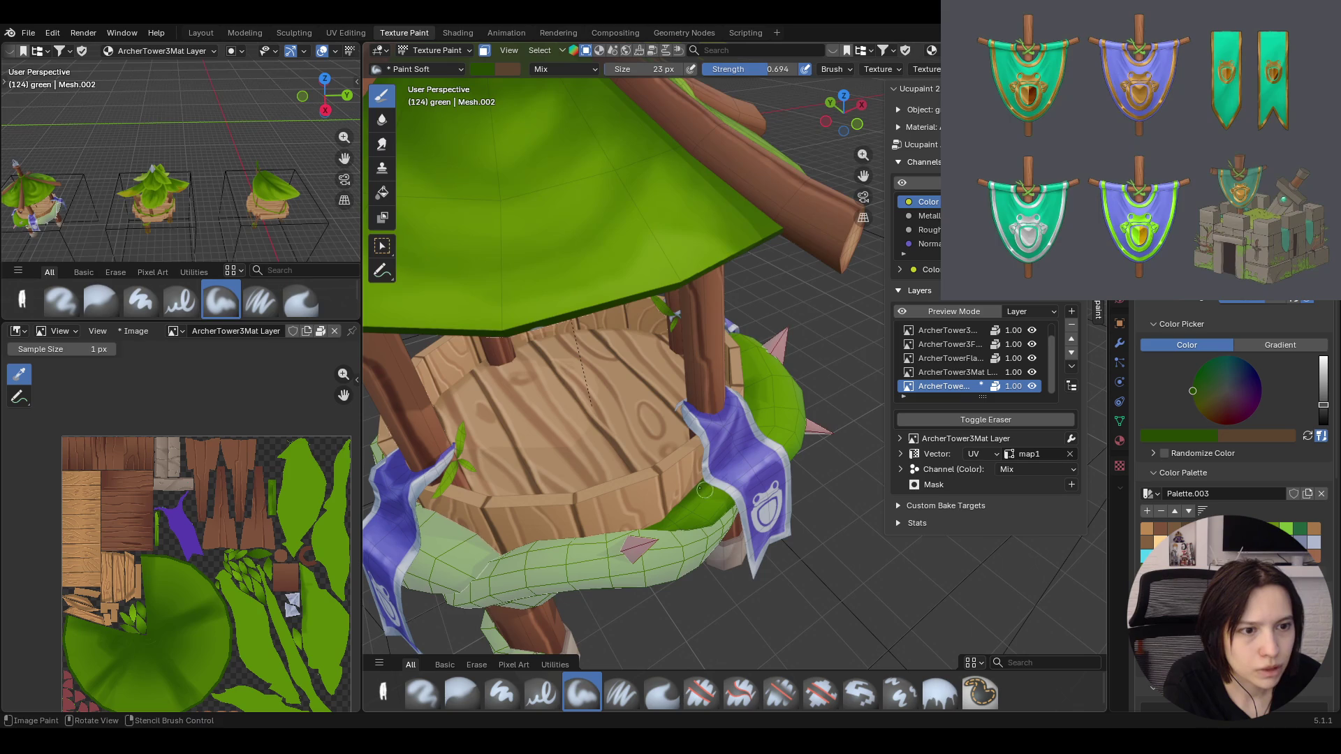
{"action": "mouse_move", "coordinate": [686, 399]}
{"action": "middle_mouse_down"}
{"action": "mouse_move", "coordinate": [763, 342]}
{"action": "mouse_move", "coordinate": [729, 313]}
{"action": "middle_mouse_up"}
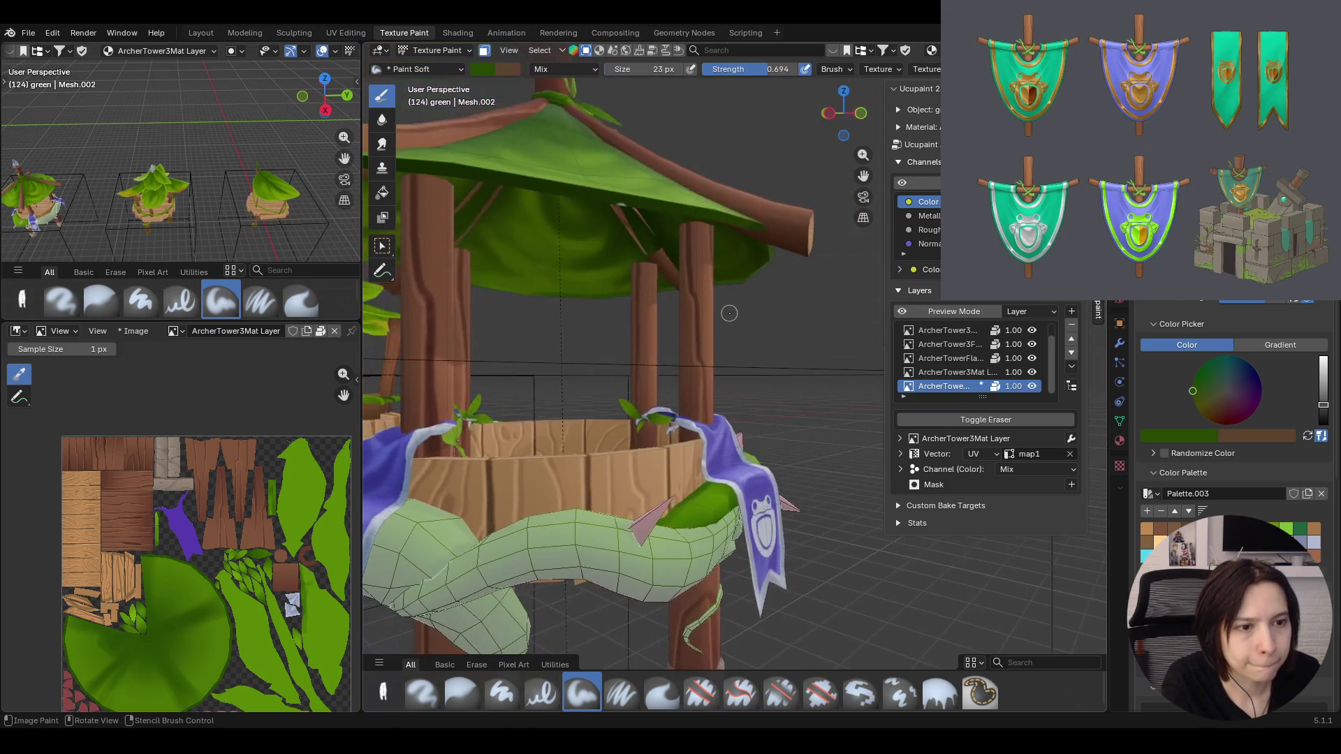
{"action": "left_click", "coordinate": [709, 522]}
{"action": "mouse_move", "coordinate": [710, 521]}
{"action": "left_mouse_down"}
{"action": "mouse_move", "coordinate": [723, 513]}
{"action": "mouse_move", "coordinate": [682, 524]}
{"action": "left_mouse_up"}
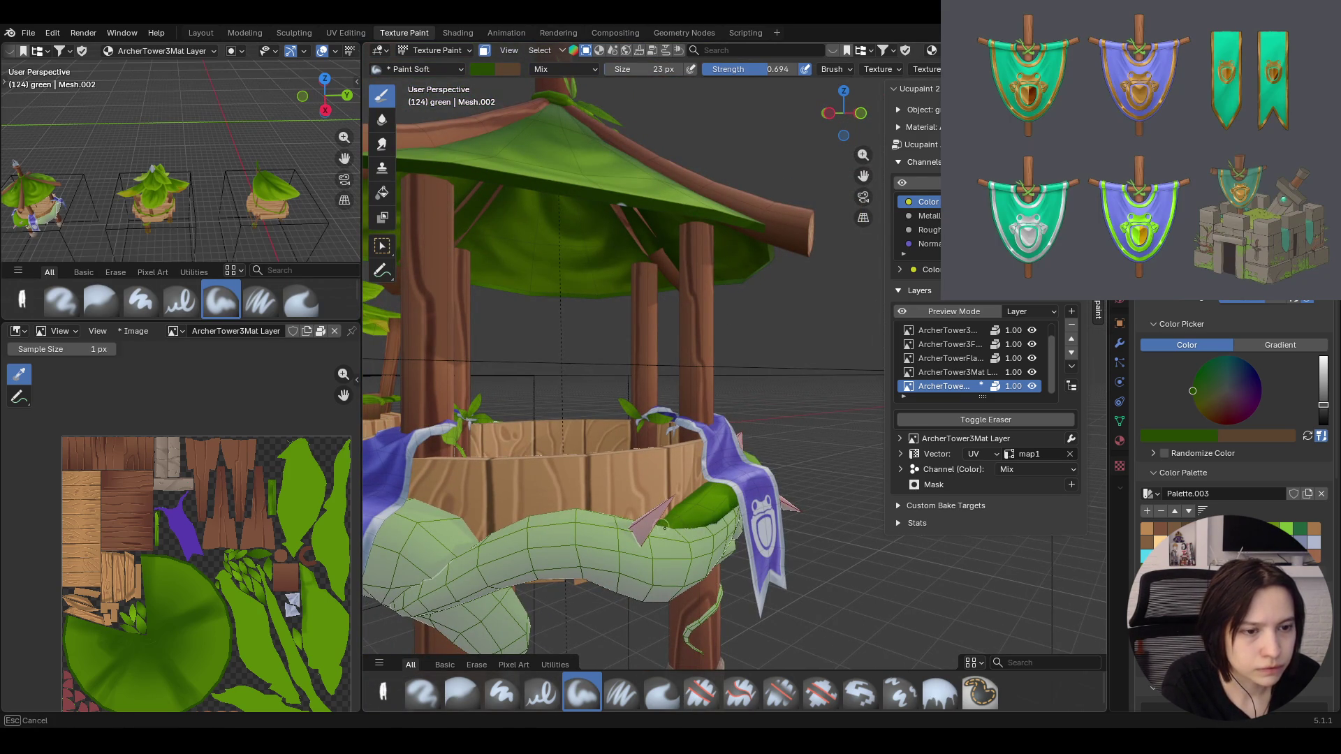
{"action": "middle_click_drag", "start_coordinate": [682, 524], "coordinate": [691, 494]}
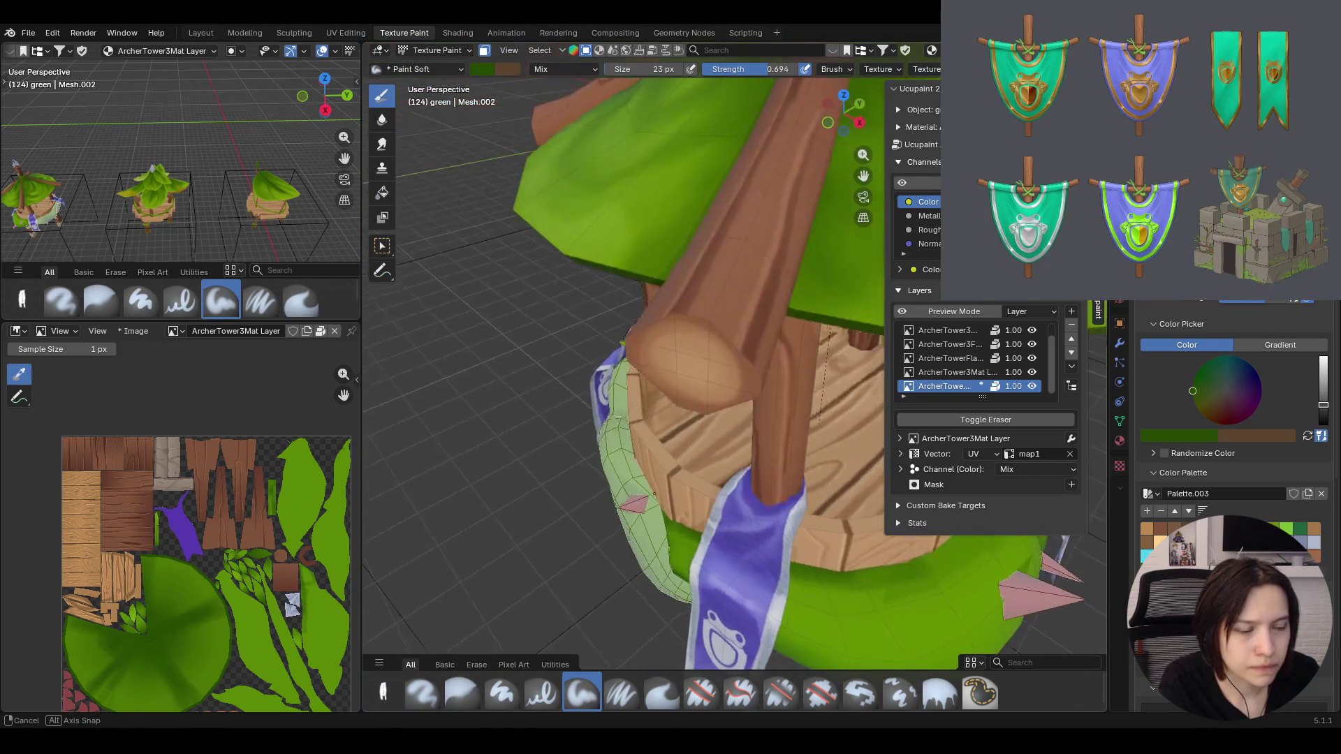
{"action": "mouse_move", "coordinate": [691, 495]}
{"action": "middle_mouse_down"}
{"action": "mouse_move", "coordinate": [741, 341]}
{"action": "mouse_move", "coordinate": [716, 429]}
{"action": "middle_mouse_up"}
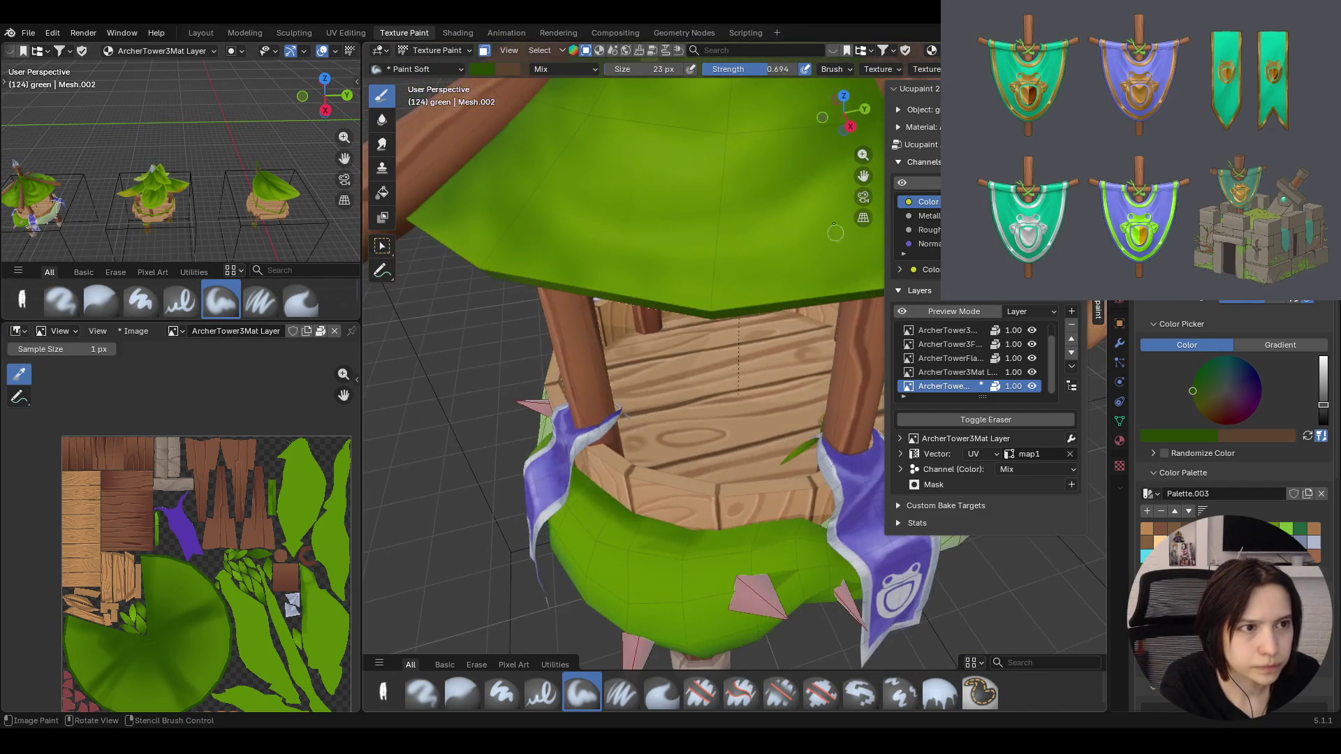
{"action": "middle_click_drag", "start_coordinate": [716, 429], "coordinate": [839, 192]}
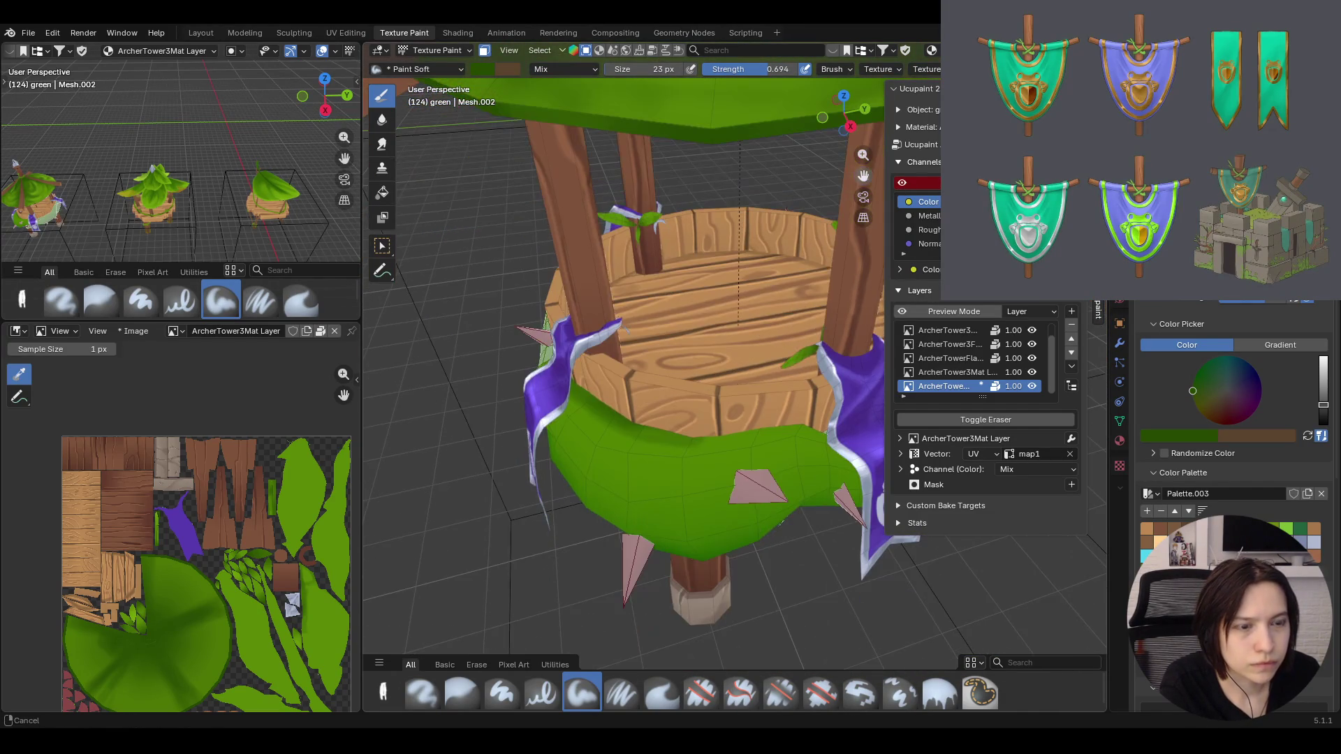
{"action": "middle_click_drag", "start_coordinate": [740, 394], "coordinate": [695, 329]}
{"action": "mouse_move", "coordinate": [687, 404]}
{"action": "middle_mouse_down"}
{"action": "mouse_move", "coordinate": [722, 382]}
{"action": "mouse_move", "coordinate": [701, 368]}
{"action": "middle_mouse_up"}
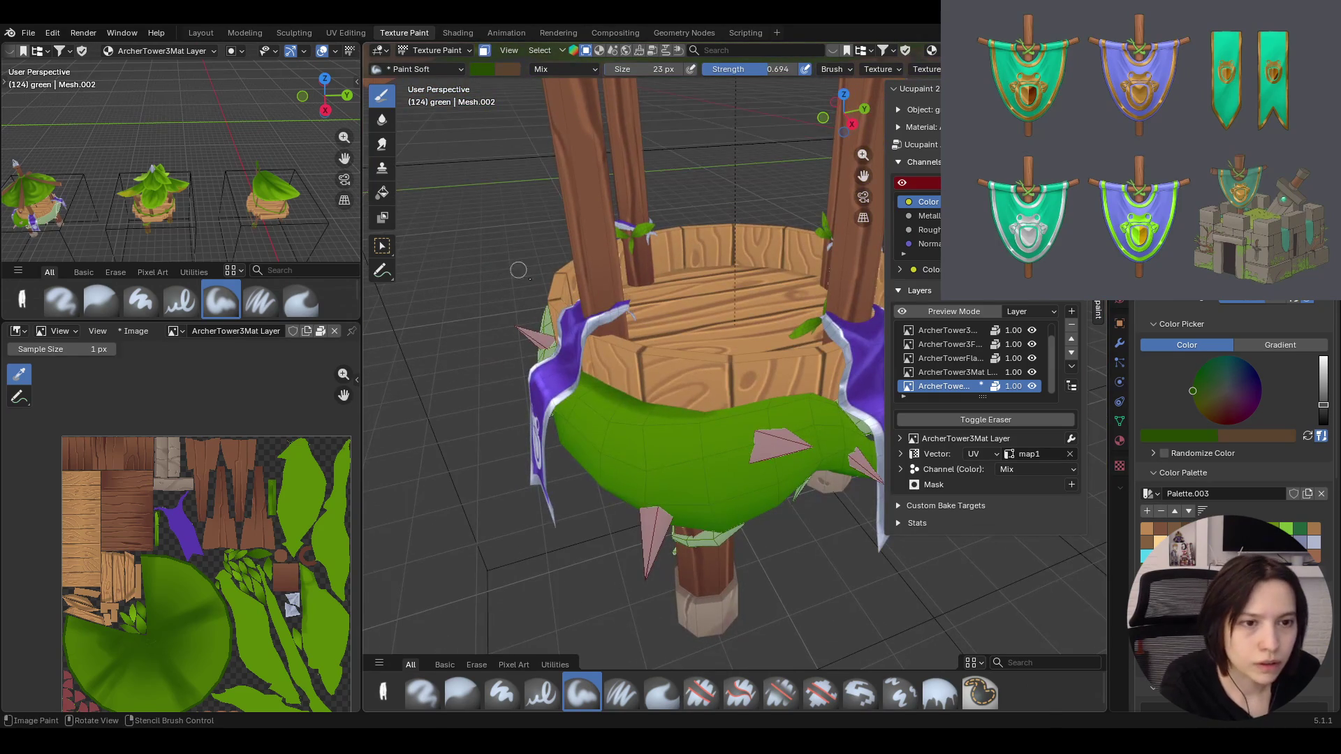
Stroke green across the cloth and over the lower wood edge up to the banner
{"action": "left_click", "coordinate": [593, 389]}
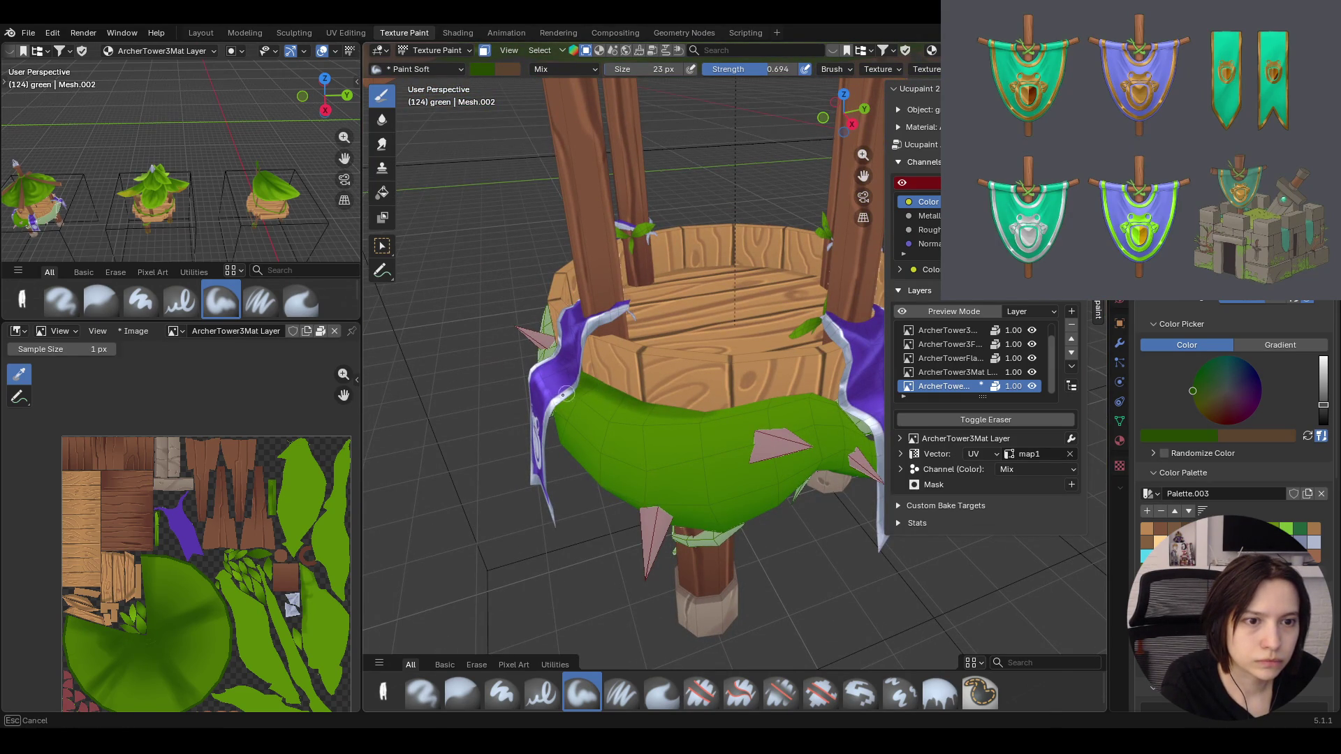
{"action": "left_click_drag", "start_coordinate": [589, 391], "coordinate": [752, 404]}
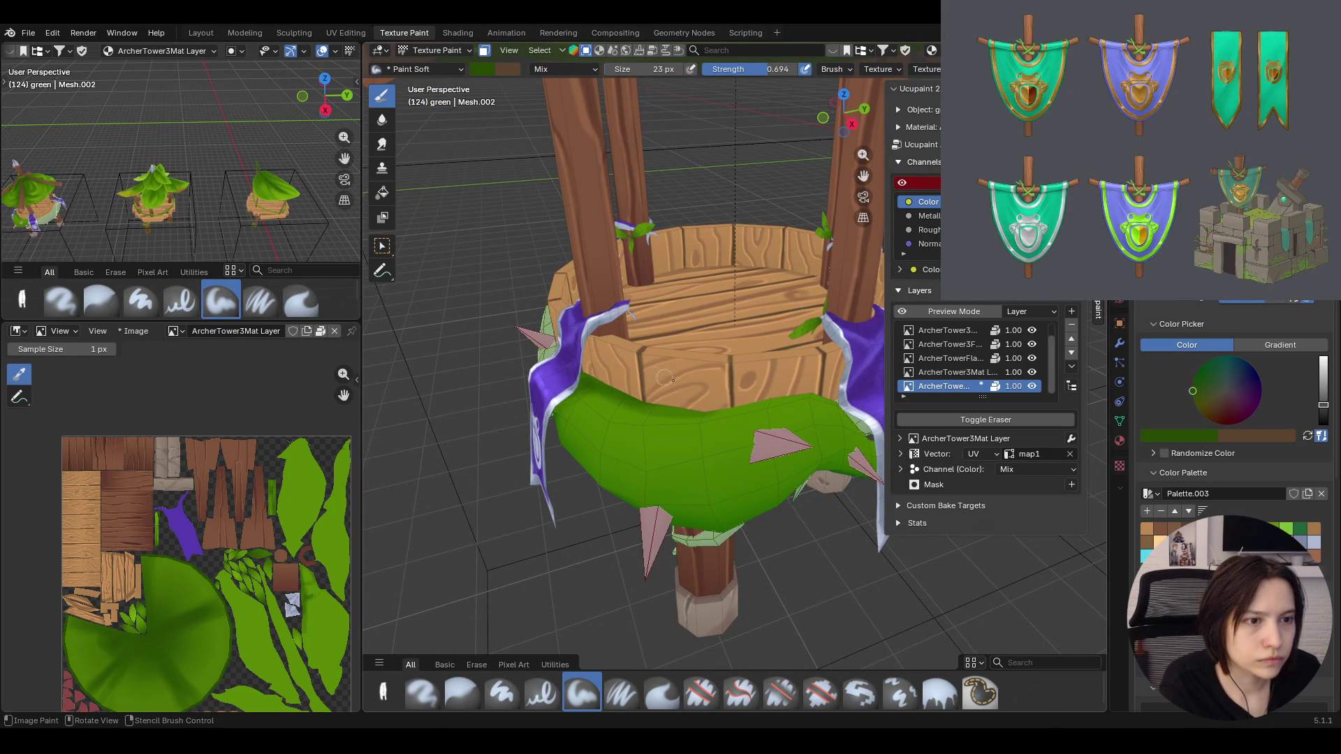
{"action": "middle_click_drag", "start_coordinate": [666, 378], "coordinate": [769, 435]}
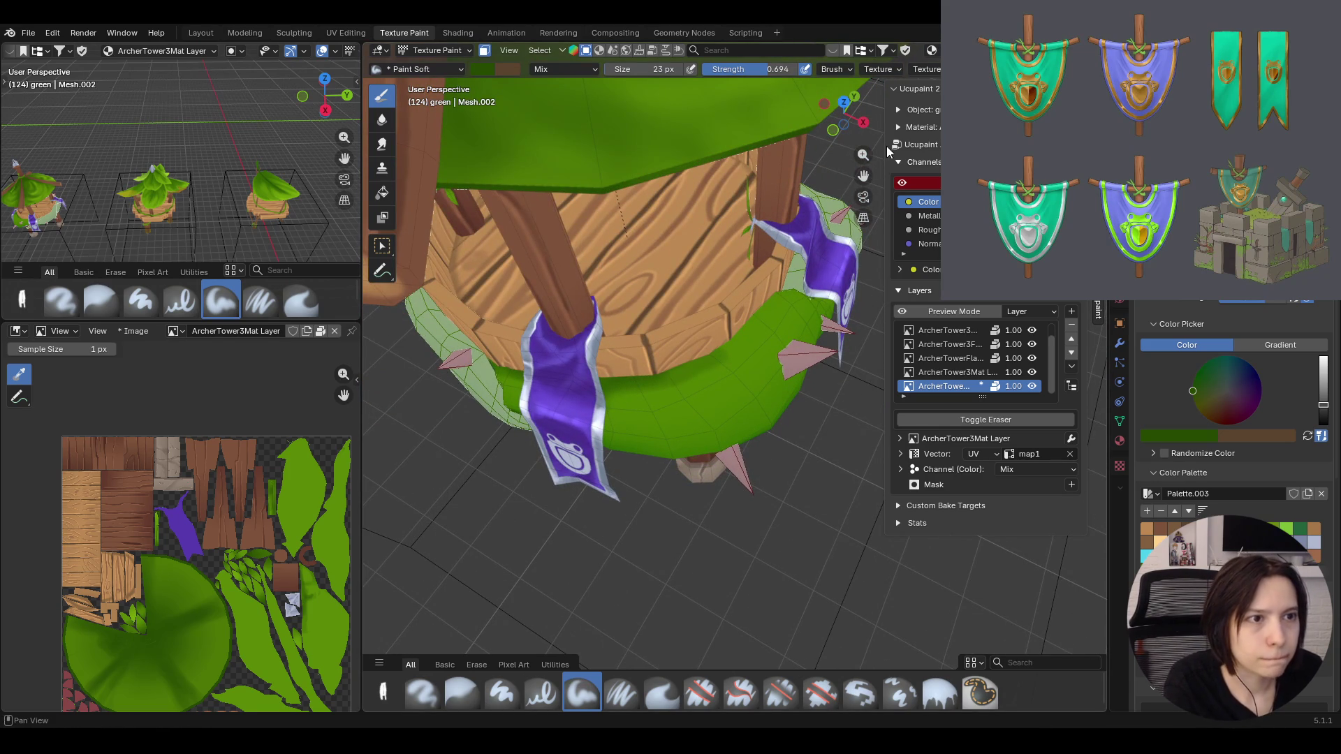
{"action": "middle_click_drag", "start_coordinate": [503, 593], "coordinate": [863, 175]}
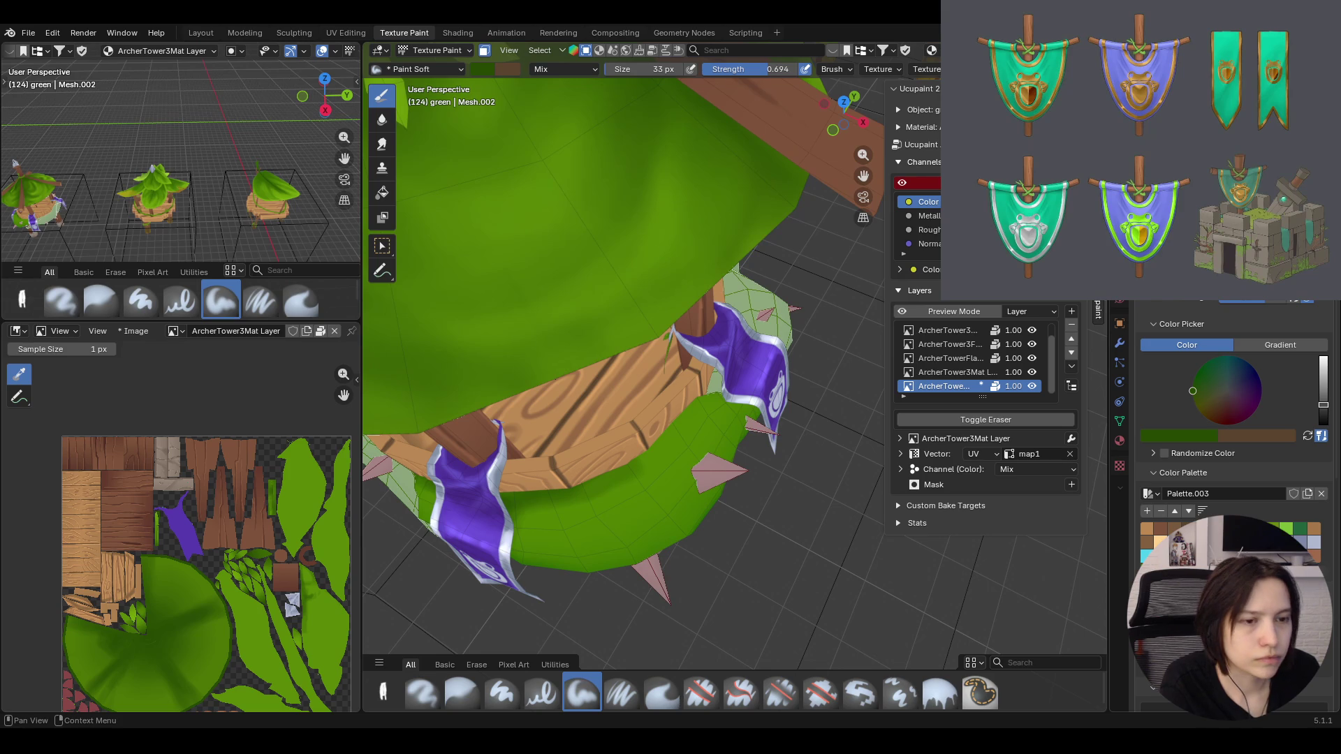
{"action": "left_click_drag", "start_coordinate": [646, 453], "coordinate": [744, 400]}
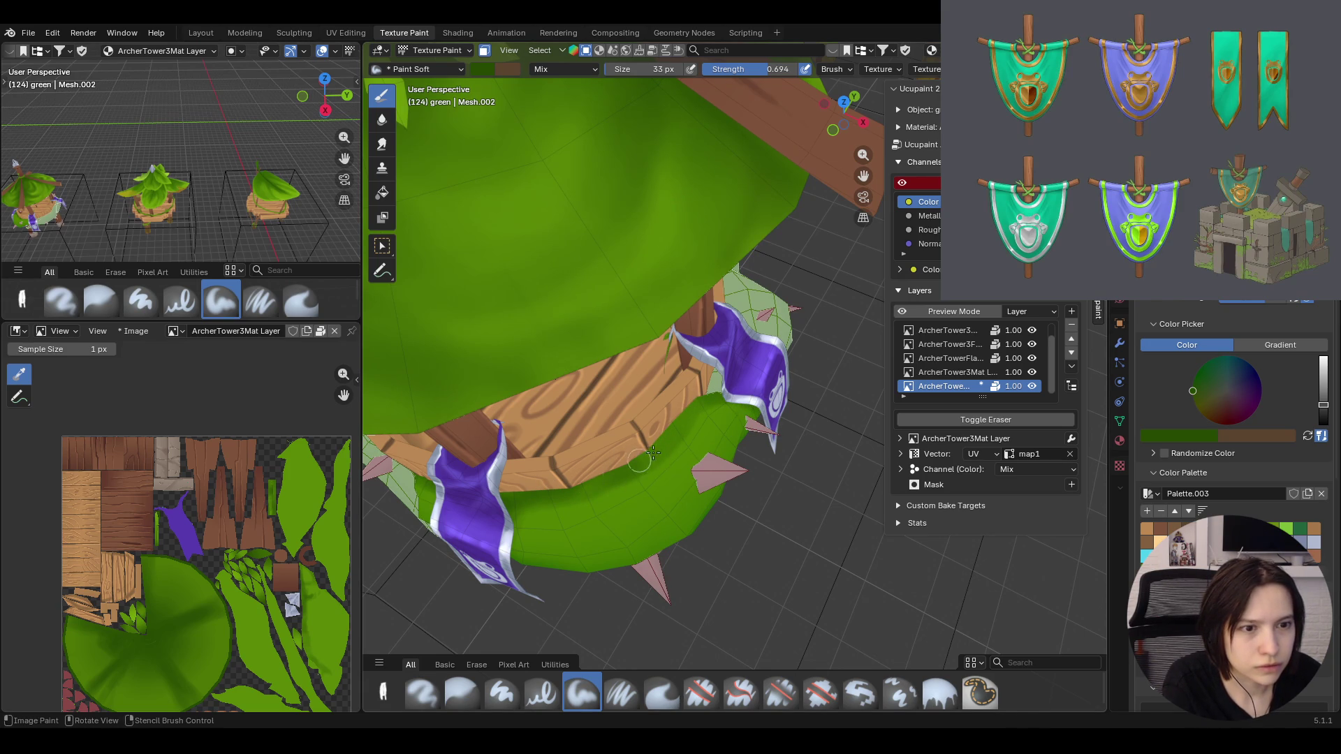
{"action": "left_click_drag", "start_coordinate": [592, 499], "coordinate": [690, 420]}
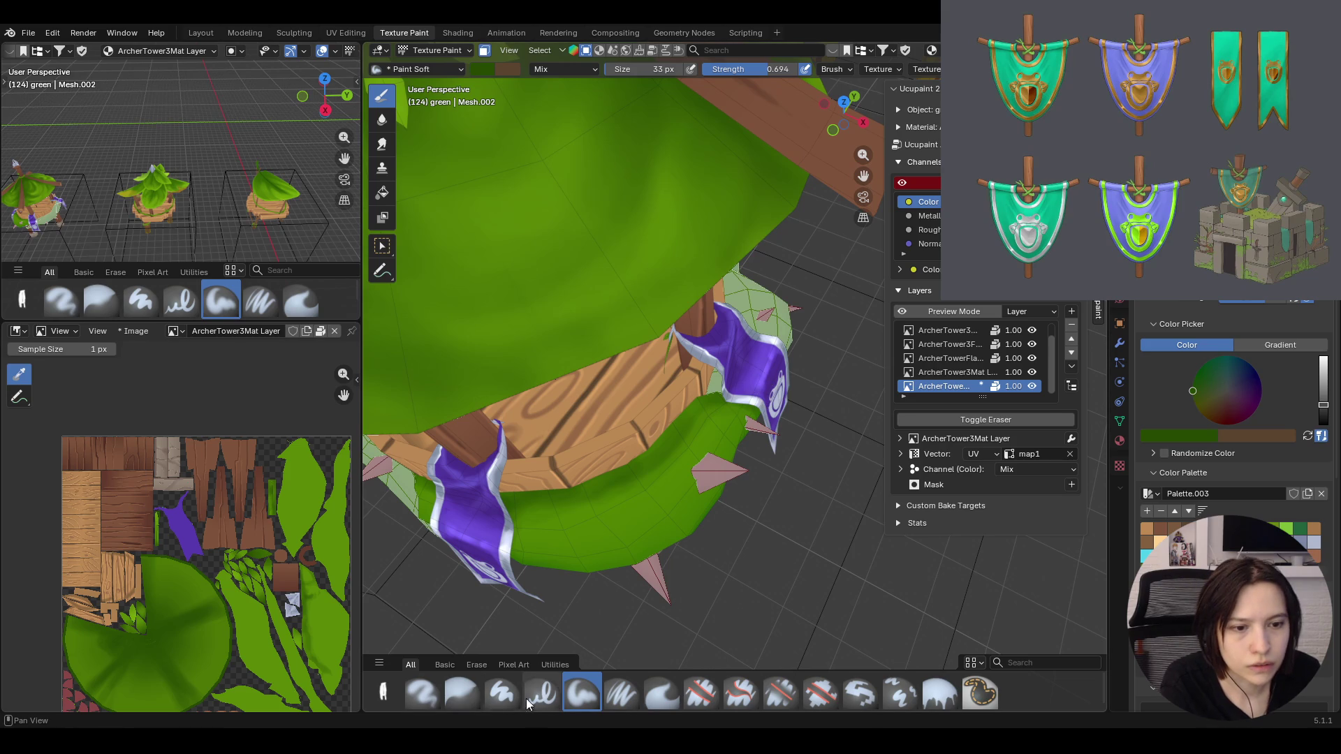
Blur the painted green edge along the lip beside the purple banner
{"action": "left_click", "coordinate": [461, 692]}
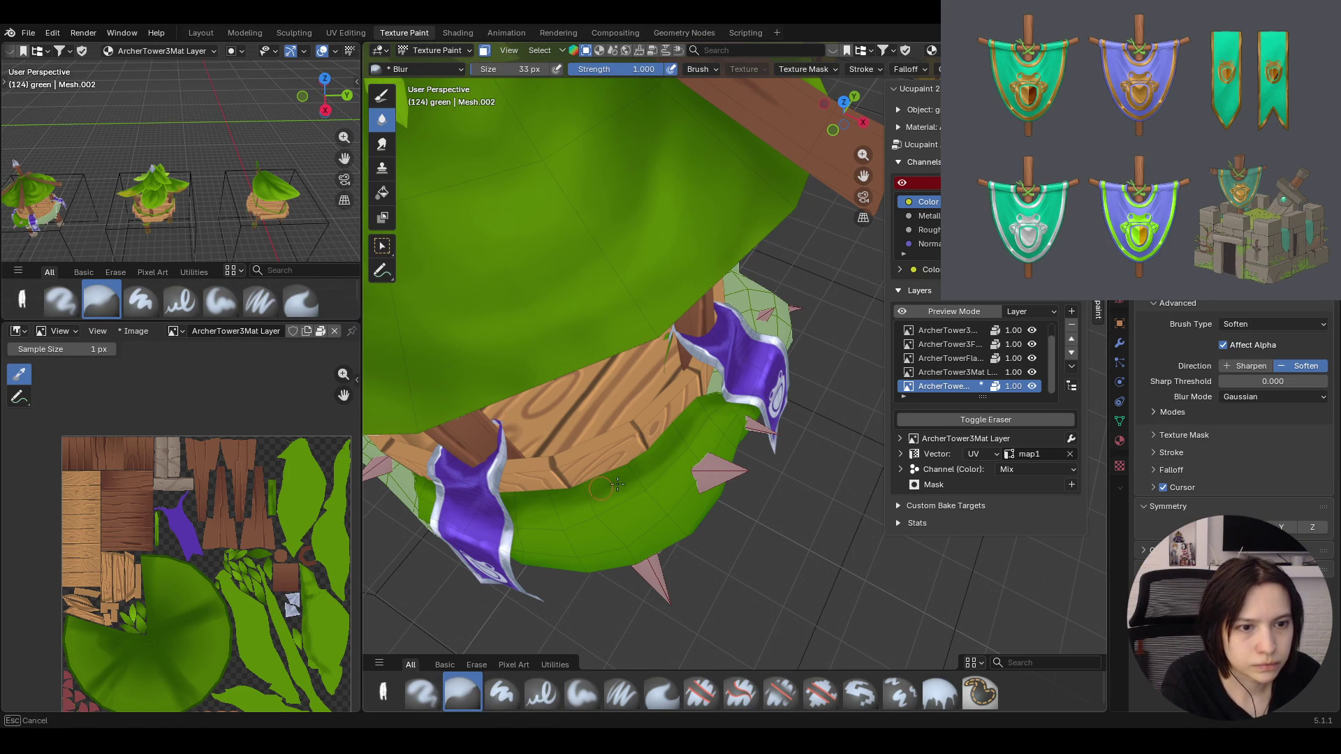
{"action": "left_click_drag", "start_coordinate": [668, 441], "coordinate": [736, 400]}
{"action": "left_click_drag", "start_coordinate": [538, 500], "coordinate": [516, 514]}
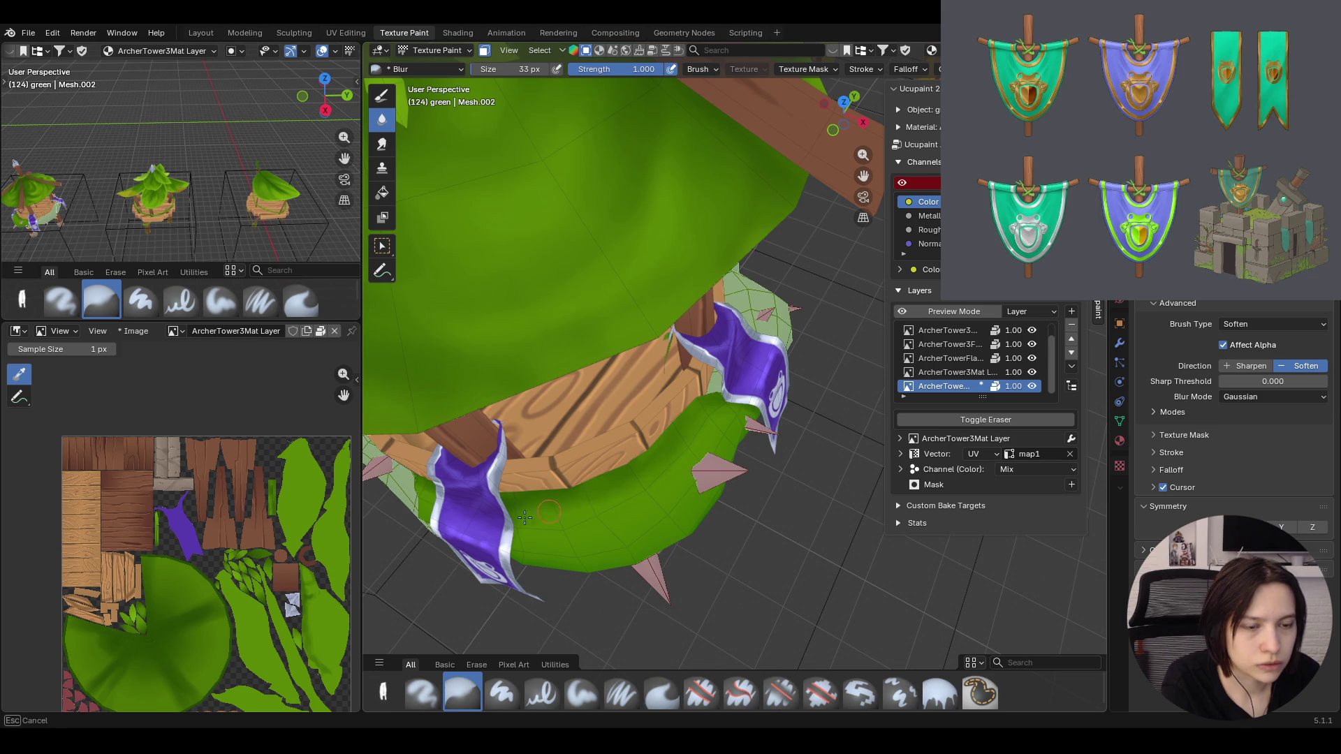
{"action": "mouse_move", "coordinate": [524, 518]}
{"action": "middle_mouse_down"}
{"action": "mouse_move", "coordinate": [709, 412]}
{"action": "mouse_move", "coordinate": [788, 418]}
{"action": "mouse_move", "coordinate": [754, 528]}
{"action": "middle_mouse_up"}
{"action": "scroll", "coordinate": [788, 418], "scroll_direction": "down", "scroll_amount": 4}
{"action": "scroll", "coordinate": [788, 419], "scroll_direction": "down", "scroll_amount": 4}
{"action": "scroll", "coordinate": [788, 418], "scroll_direction": "up", "scroll_amount": 10}
{"action": "scroll", "coordinate": [754, 528], "scroll_direction": "down", "scroll_amount": 2}
{"action": "scroll", "coordinate": [754, 529], "scroll_direction": "up", "scroll_amount": 4}
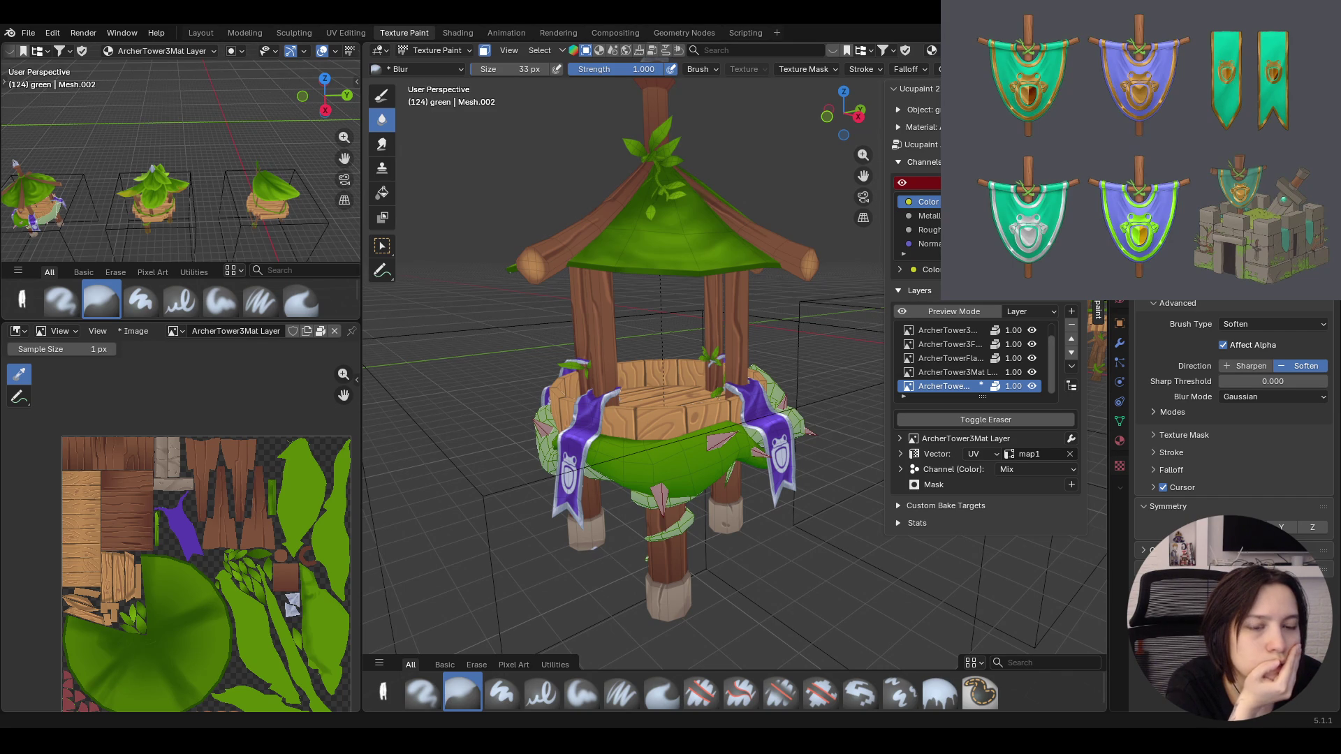
{"action": "mouse_move", "coordinate": [645, 563]}
{"action": "middle_mouse_down"}
{"action": "mouse_move", "coordinate": [688, 521]}
{"action": "mouse_move", "coordinate": [657, 528]}
{"action": "middle_mouse_up"}
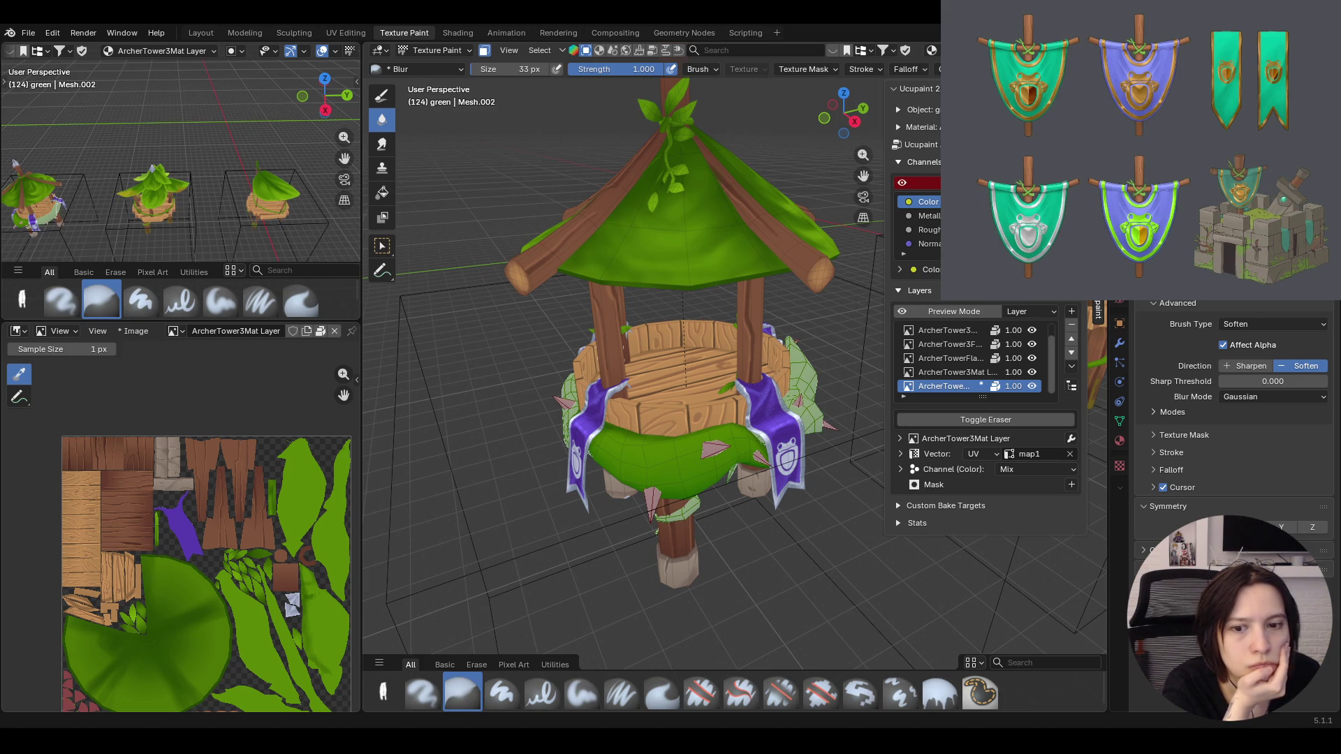
{"action": "mouse_move", "coordinate": [805, 562]}
{"action": "middle_mouse_down"}
{"action": "mouse_move", "coordinate": [771, 549]}
{"action": "mouse_move", "coordinate": [829, 529]}
{"action": "middle_mouse_up"}
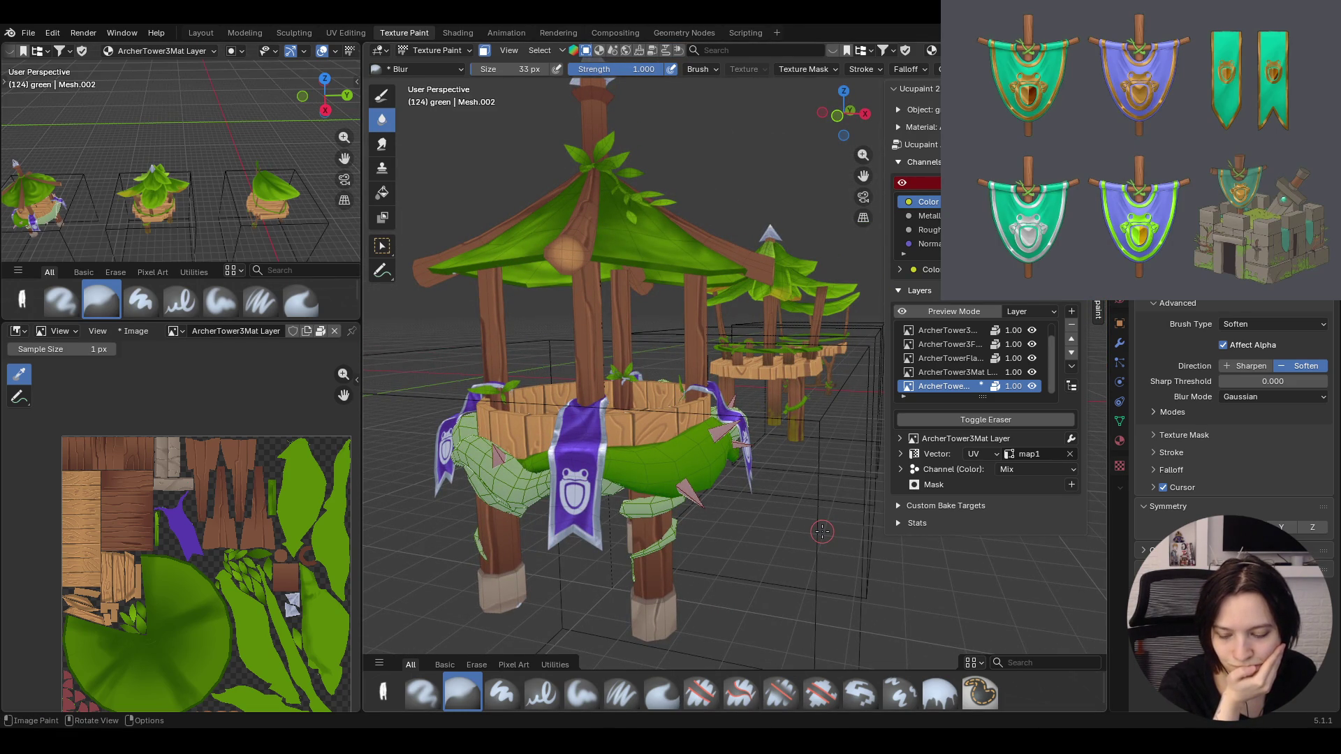
Save ArcherTower.blend with Ctrl+S and return to the Paint Soft brush
{"action": "key", "text": "ctrl+s"}
{"action": "mouse_move", "coordinate": [821, 532]}
{"action": "middle_mouse_down"}
{"action": "mouse_move", "coordinate": [730, 558]}
{"action": "mouse_move", "coordinate": [752, 483]}
{"action": "mouse_move", "coordinate": [804, 641]}
{"action": "middle_mouse_up"}
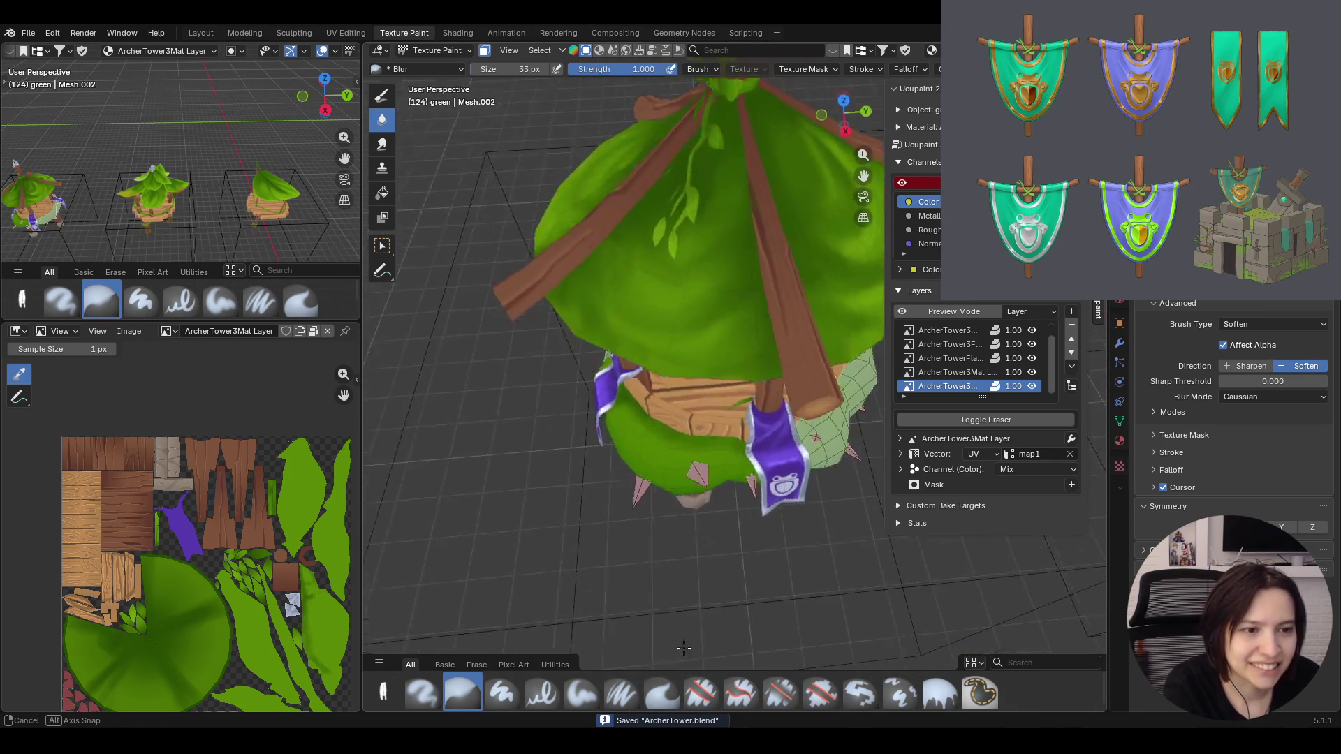
{"action": "middle_click_drag", "start_coordinate": [803, 643], "coordinate": [808, 630]}
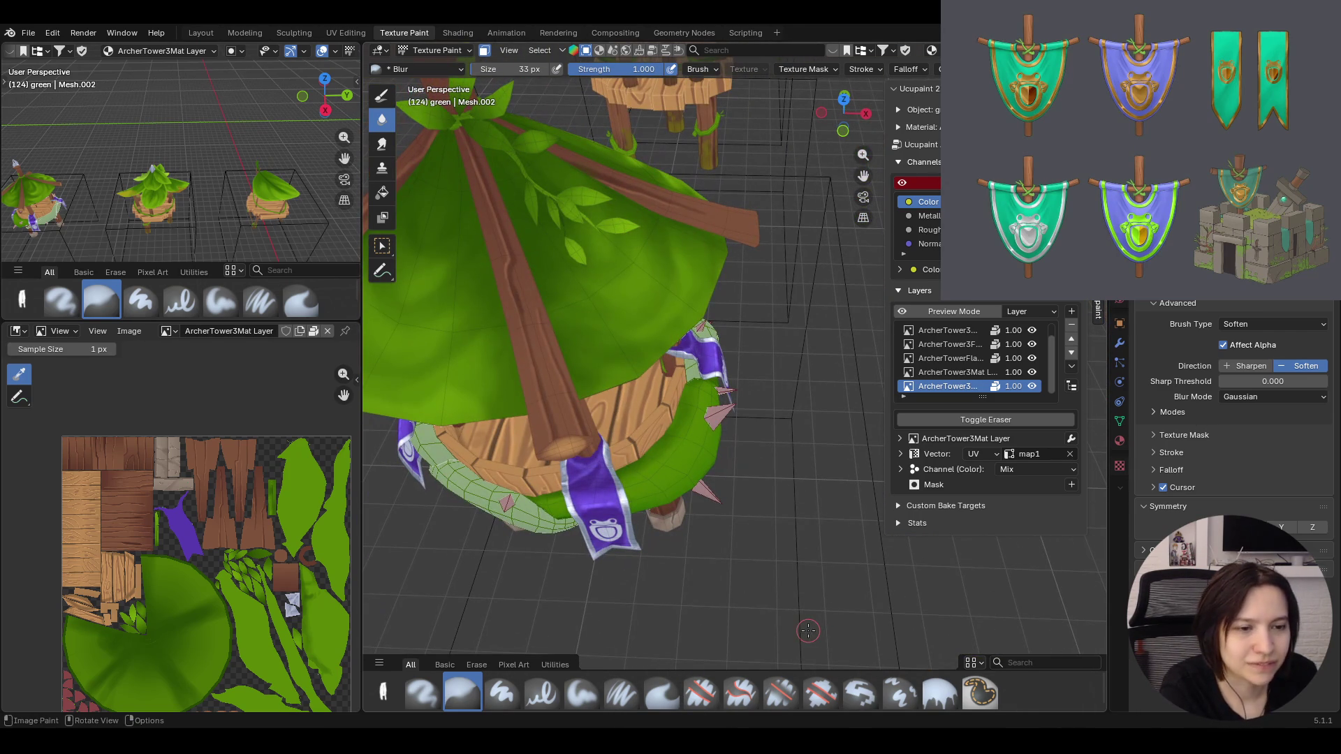
{"action": "left_click", "coordinate": [581, 692]}
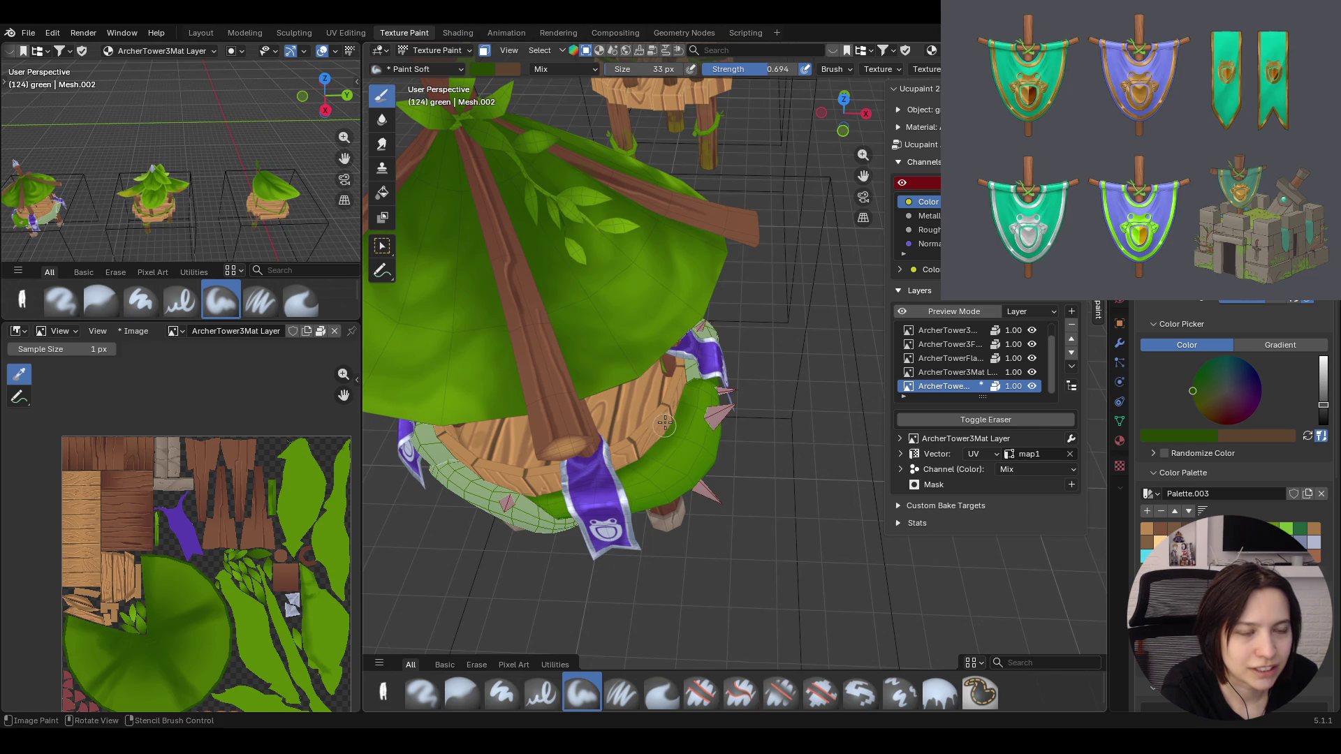
Dab briefly near the banner, then shrink the soft brush radius for finer work
{"action": "left_click_drag", "start_coordinate": [719, 387], "coordinate": [721, 390]}
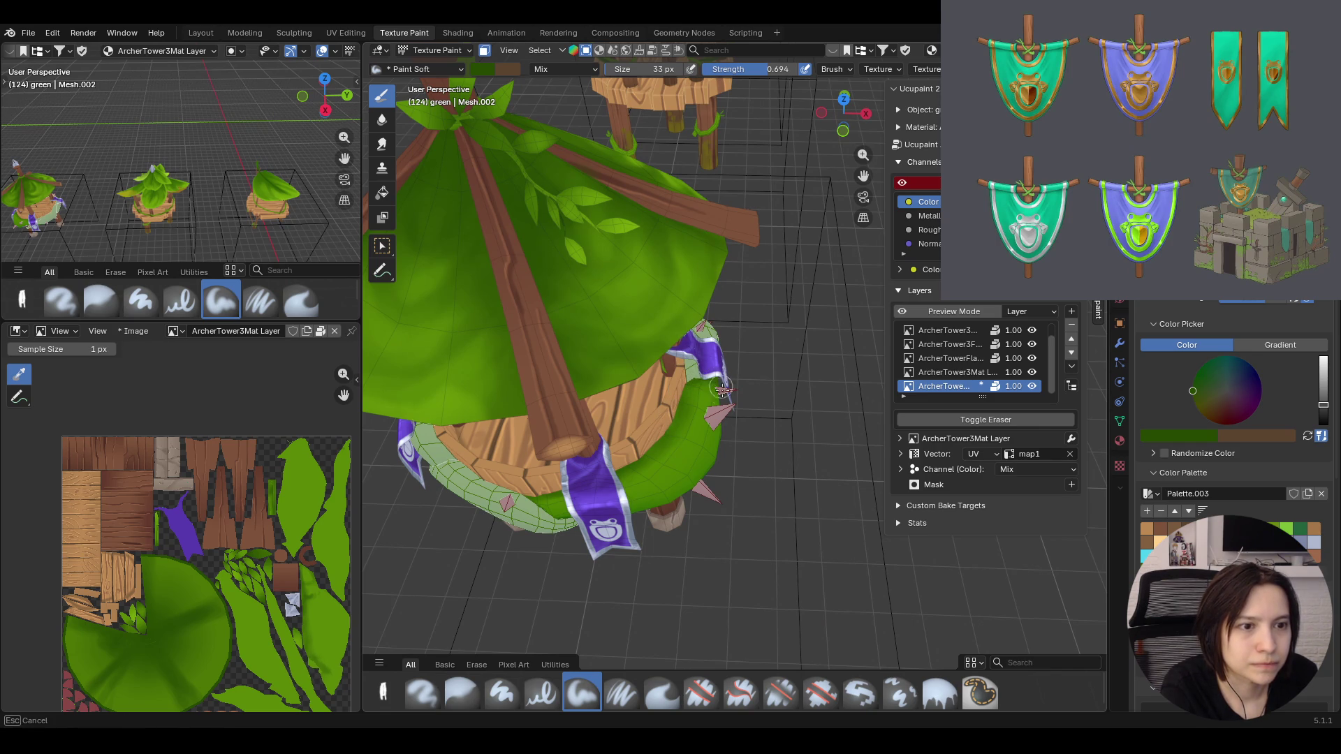
{"action": "scroll", "coordinate": [722, 390], "scroll_direction": "down", "scroll_amount": 5}
{"action": "middle_click_drag", "start_coordinate": [721, 390], "coordinate": [606, 287]}
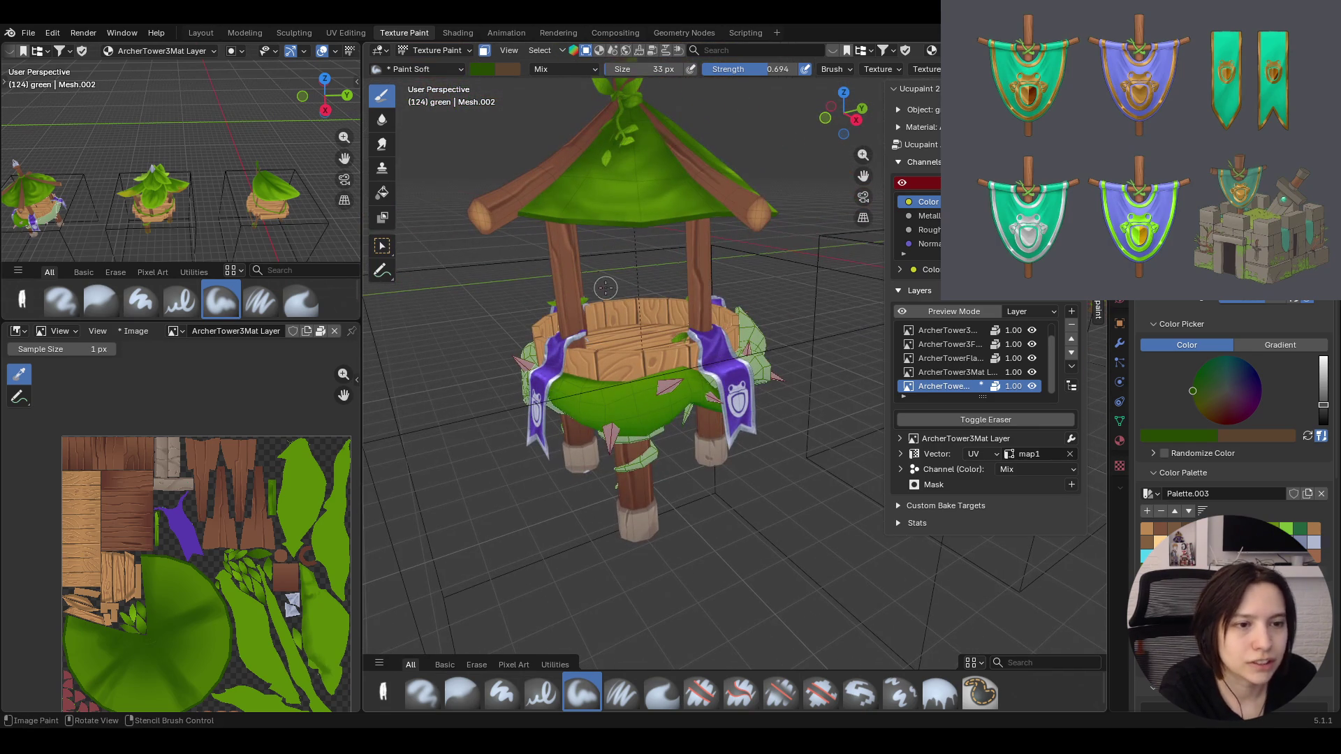
{"action": "left_click_drag", "start_coordinate": [701, 412], "coordinate": [688, 407]}
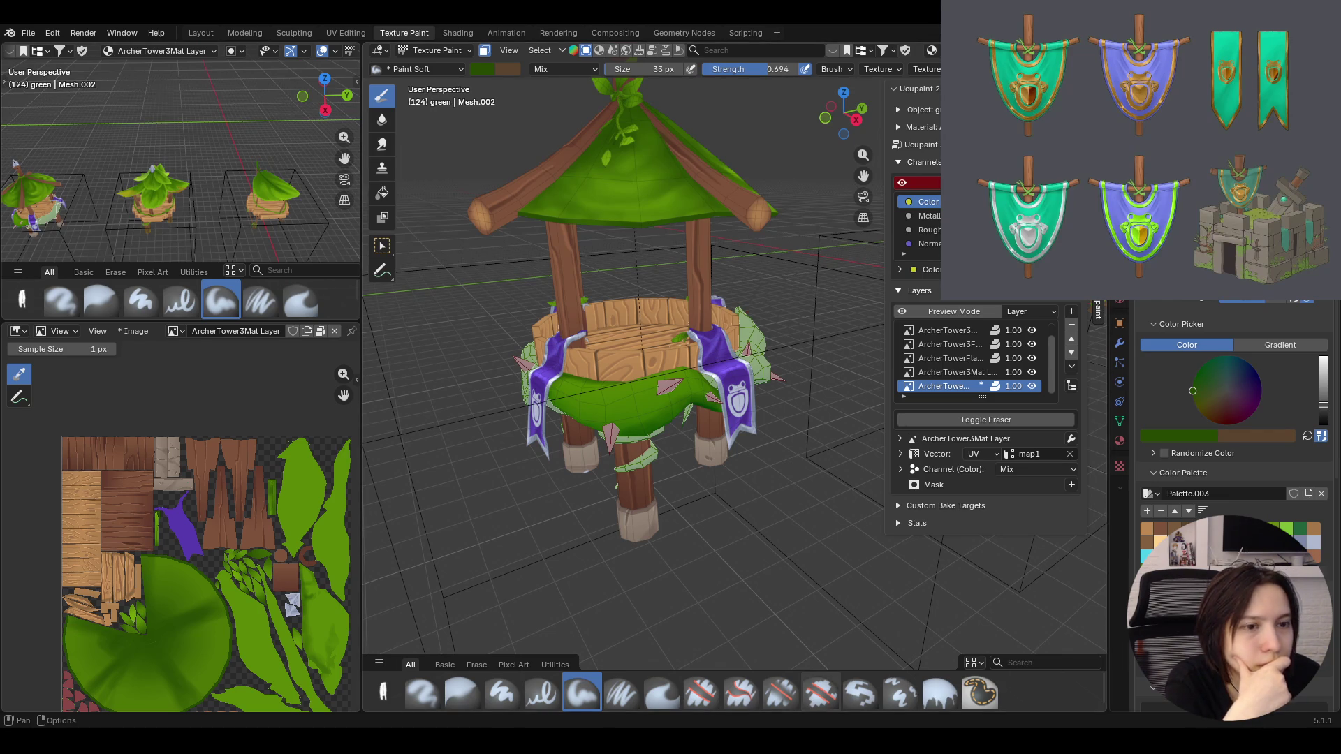
{"action": "scroll", "coordinate": [586, 420], "scroll_direction": "up", "scroll_amount": 3}
{"action": "middle_click_drag", "start_coordinate": [588, 419], "coordinate": [632, 458]}
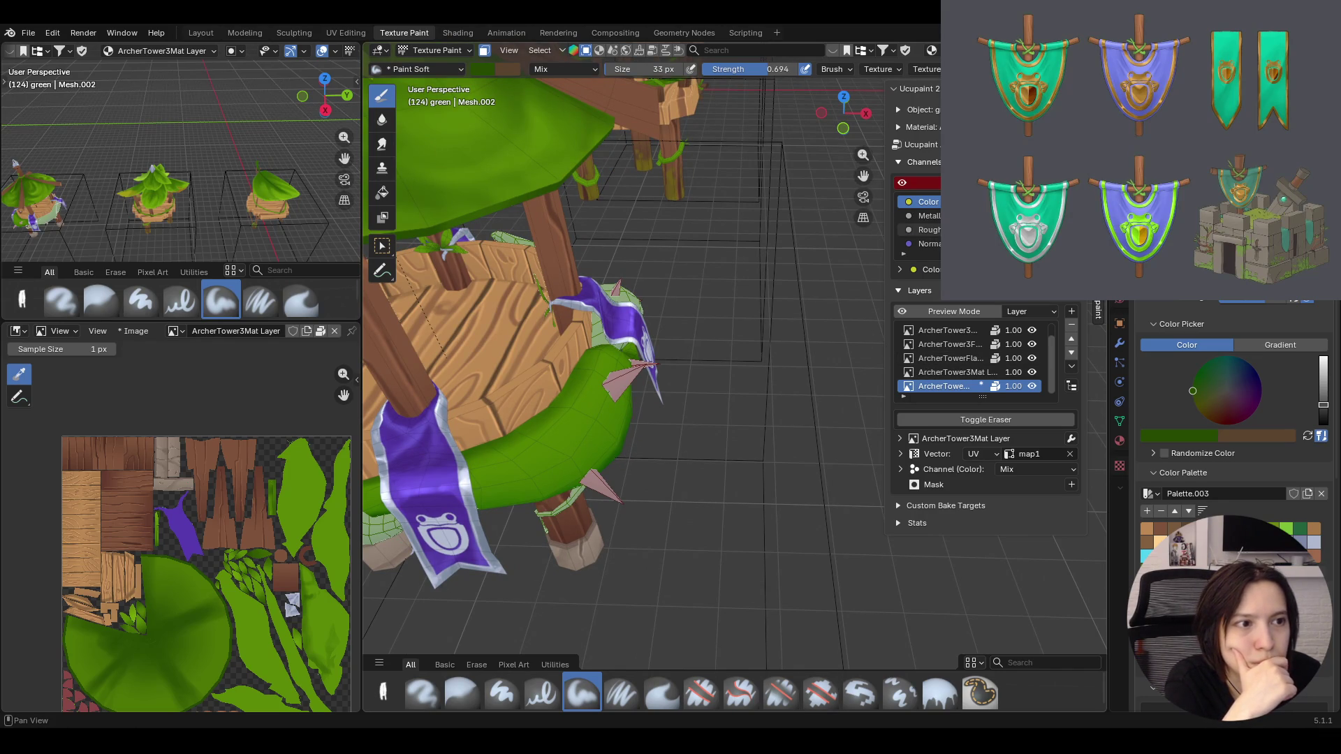
{"action": "middle_click_drag", "start_coordinate": [748, 294], "coordinate": [701, 284]}
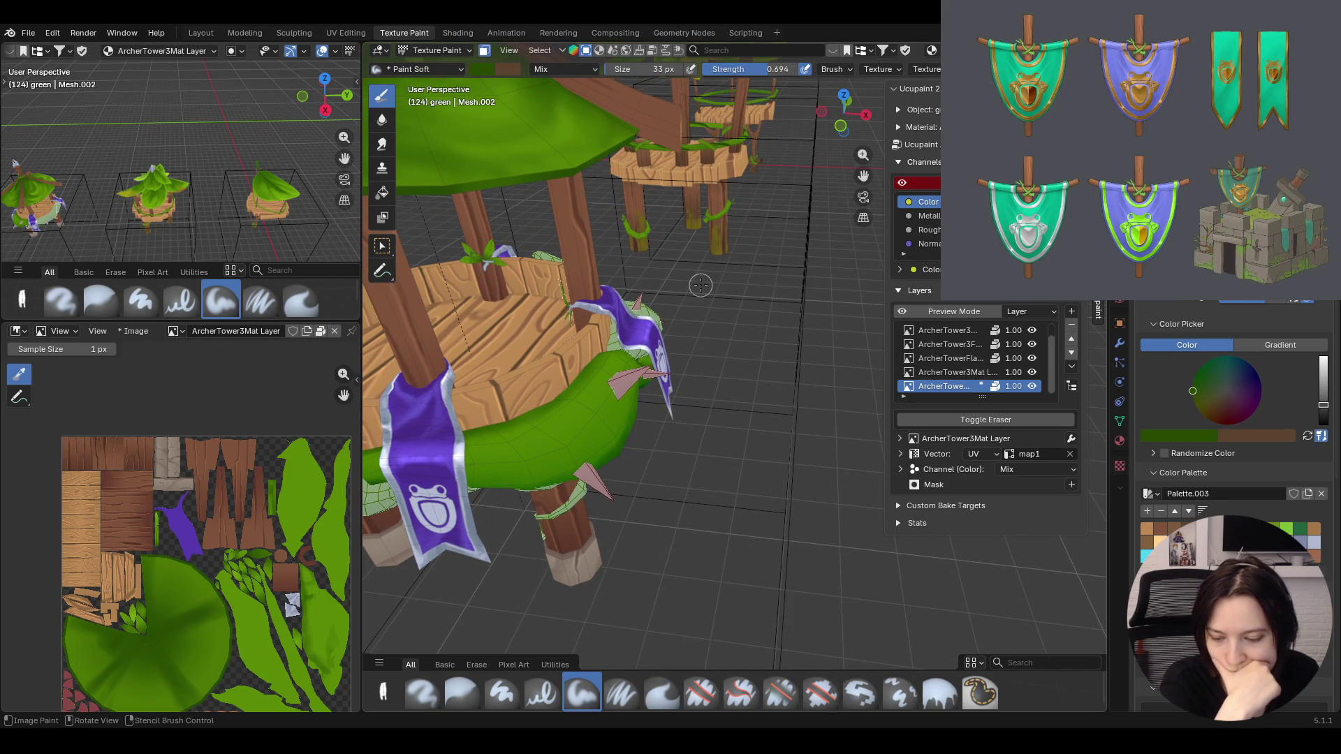
{"action": "left_click_drag", "start_coordinate": [1273, 298], "coordinate": [1273, 298]}
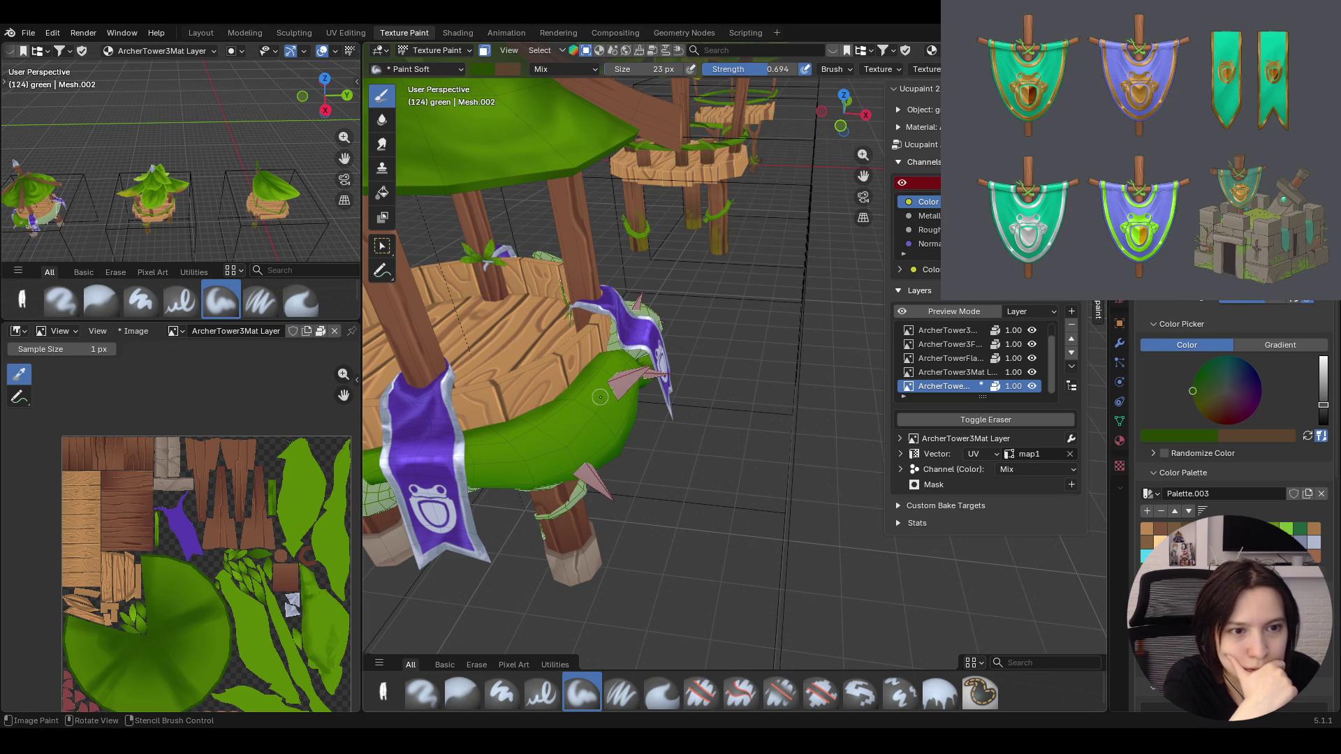
{"action": "left_click_drag", "start_coordinate": [593, 395], "coordinate": [598, 398]}
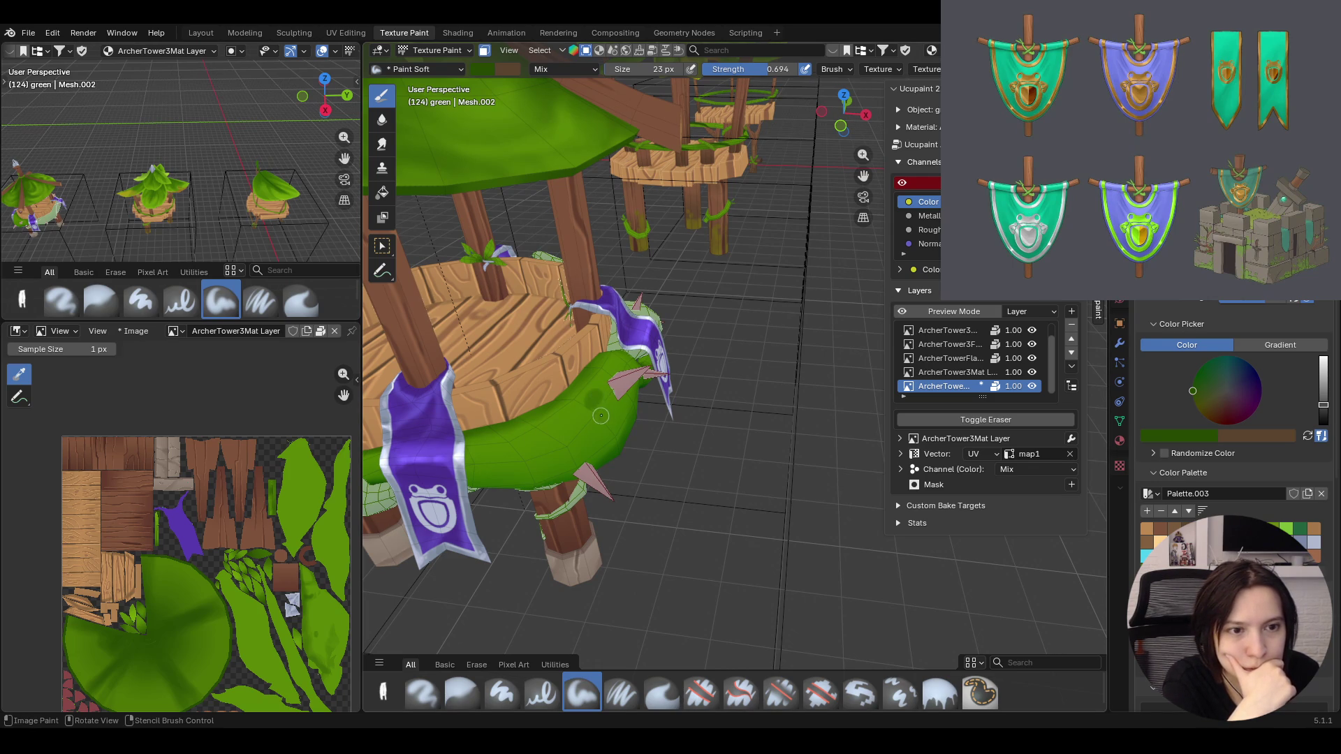
Paint darker green shadow dabs onto the leafy ring beneath the deck
{"action": "mouse_move", "coordinate": [598, 410]}
{"action": "middle_mouse_down"}
{"action": "mouse_move", "coordinate": [733, 398]}
{"action": "mouse_move", "coordinate": [634, 231]}
{"action": "mouse_move", "coordinate": [651, 242]}
{"action": "middle_mouse_up"}
{"action": "scroll", "coordinate": [634, 231], "scroll_direction": "up", "scroll_amount": 3}
{"action": "left_click_drag", "start_coordinate": [863, 174], "coordinate": [862, 209]}
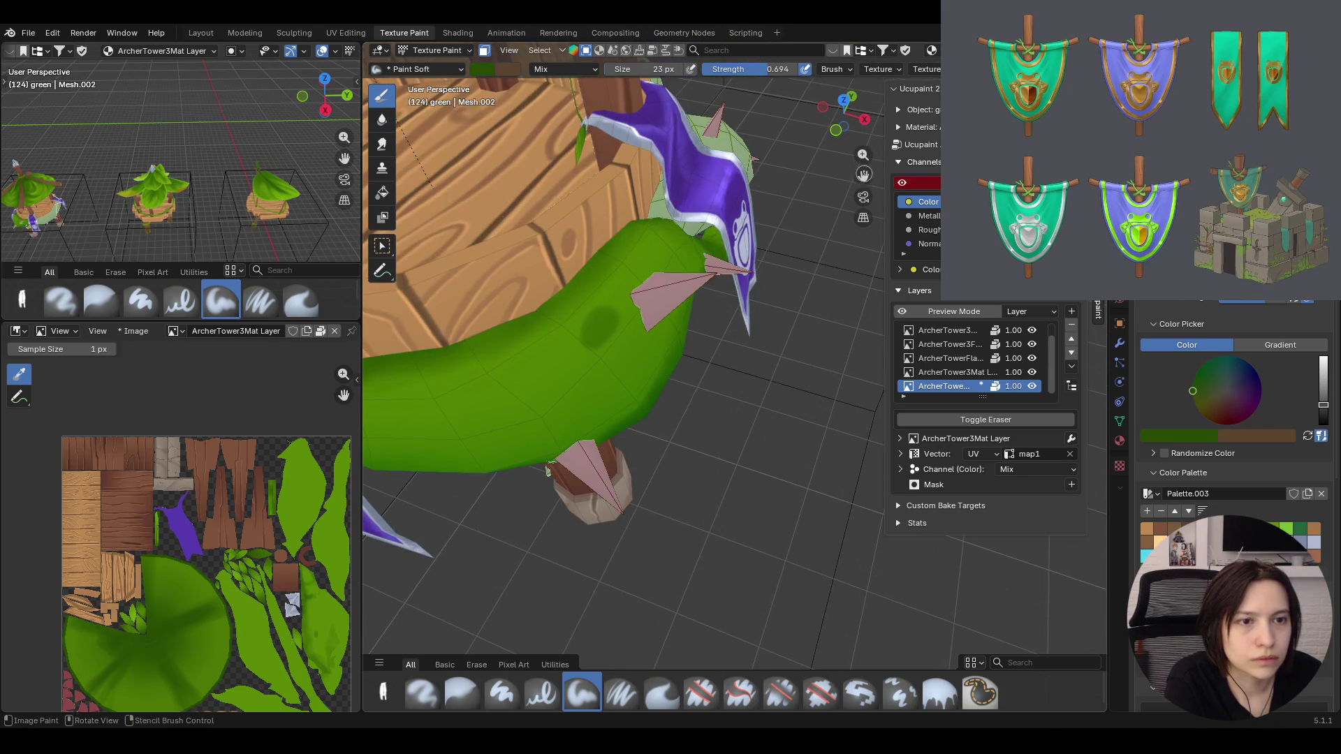
{"action": "left_click_drag", "start_coordinate": [565, 338], "coordinate": [566, 337]}
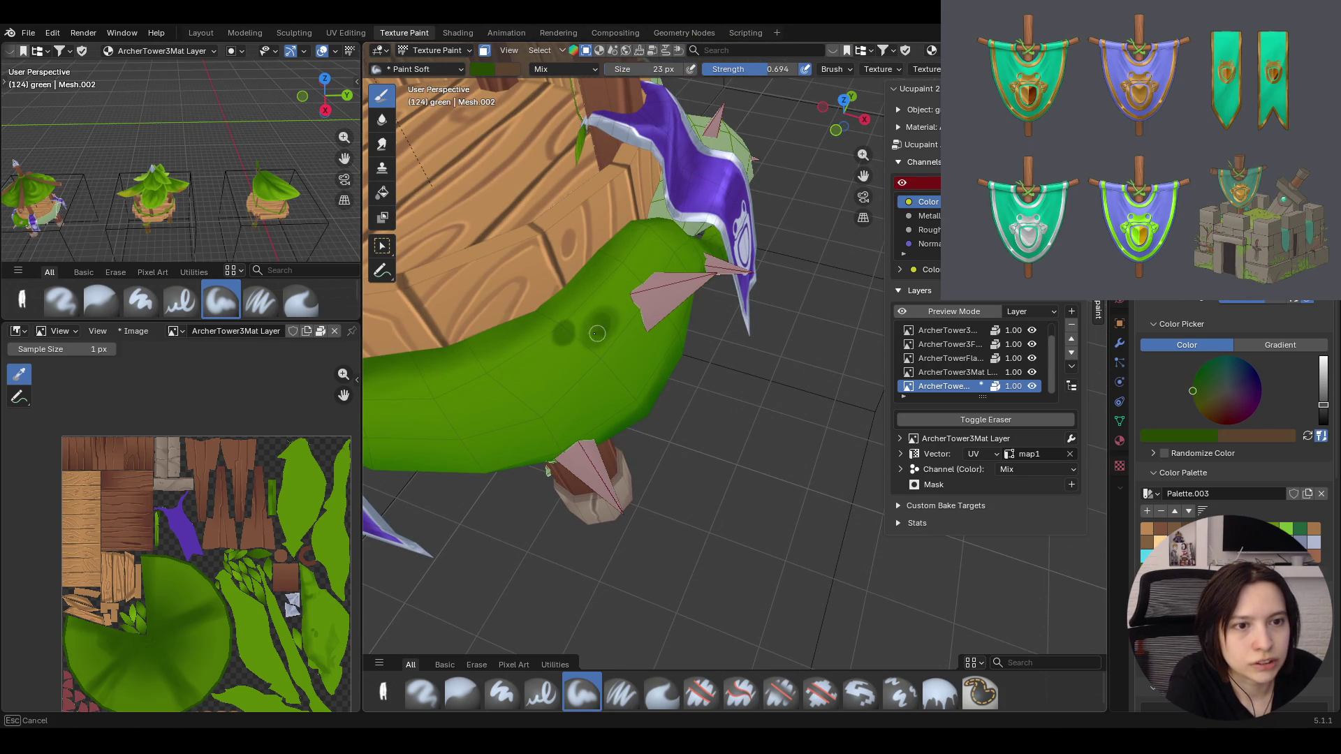
{"action": "left_click_drag", "start_coordinate": [561, 337], "coordinate": [606, 316]}
{"action": "middle_click_drag", "start_coordinate": [676, 361], "coordinate": [629, 420]}
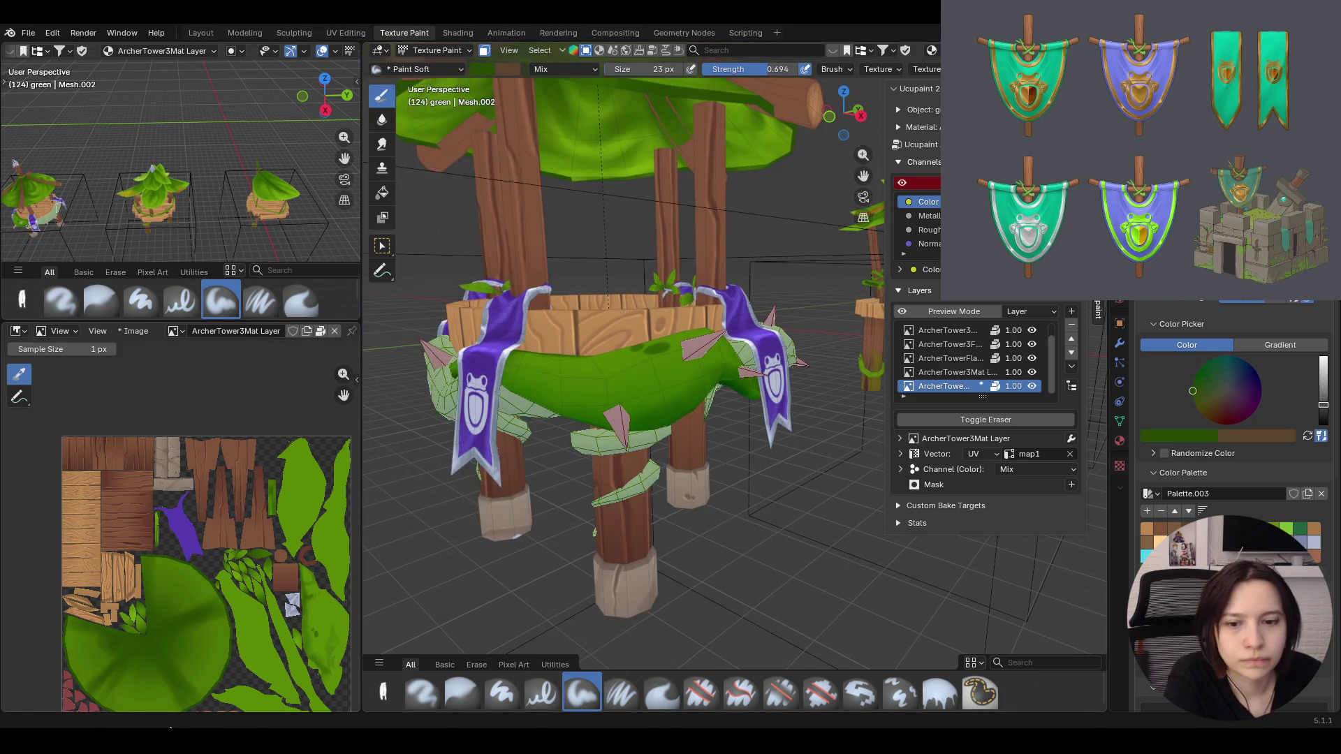
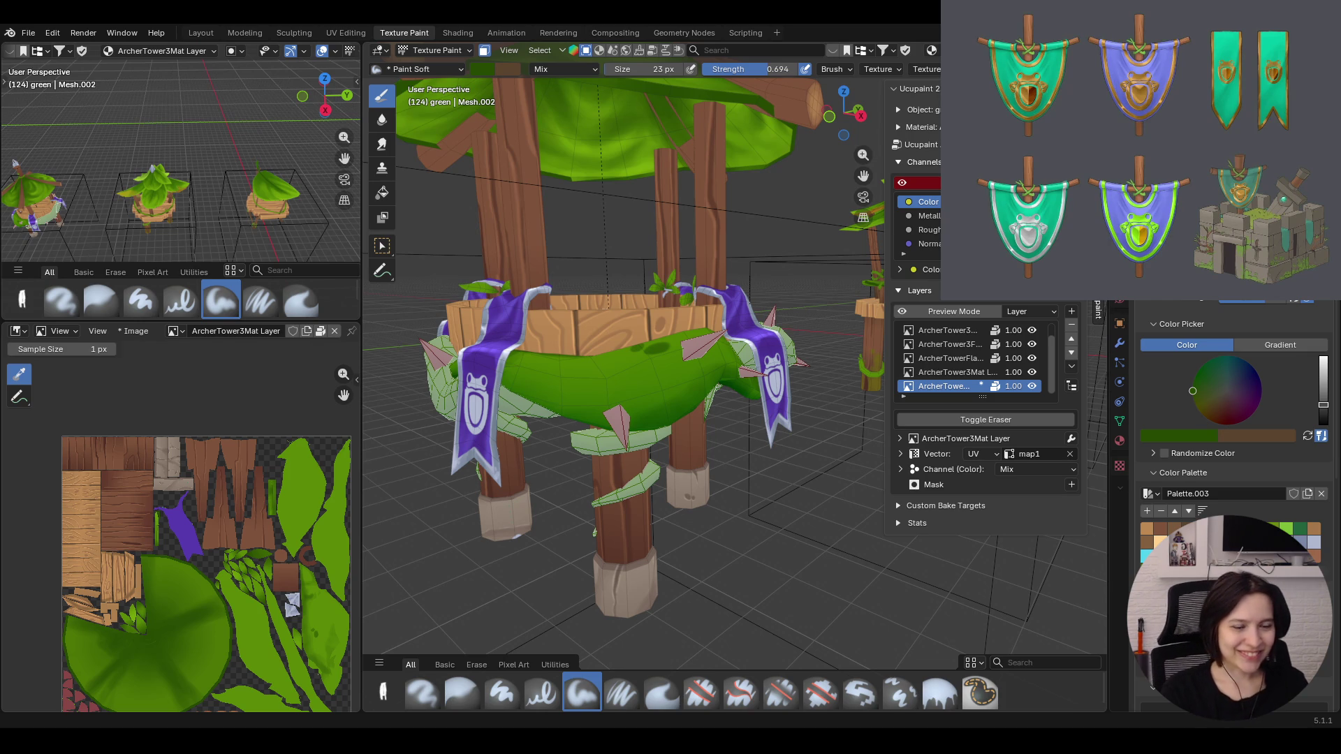
Raise the colour value so the green paint is a brighter leafy green, after orbiting the tower
{"action": "mouse_move", "coordinate": [687, 428]}
{"action": "middle_mouse_down"}
{"action": "mouse_move", "coordinate": [690, 474]}
{"action": "mouse_move", "coordinate": [508, 607]}
{"action": "middle_mouse_up"}
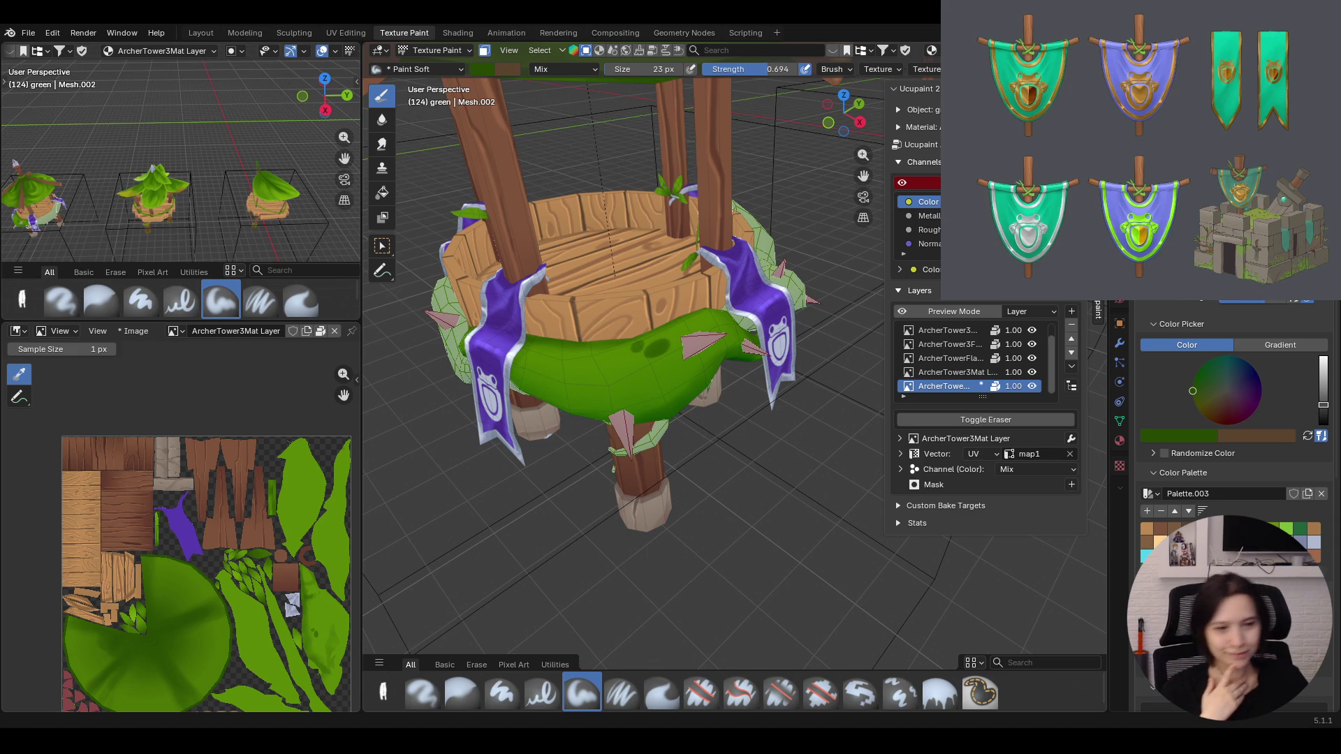
{"action": "middle_click_drag", "start_coordinate": [508, 607], "coordinate": [639, 582]}
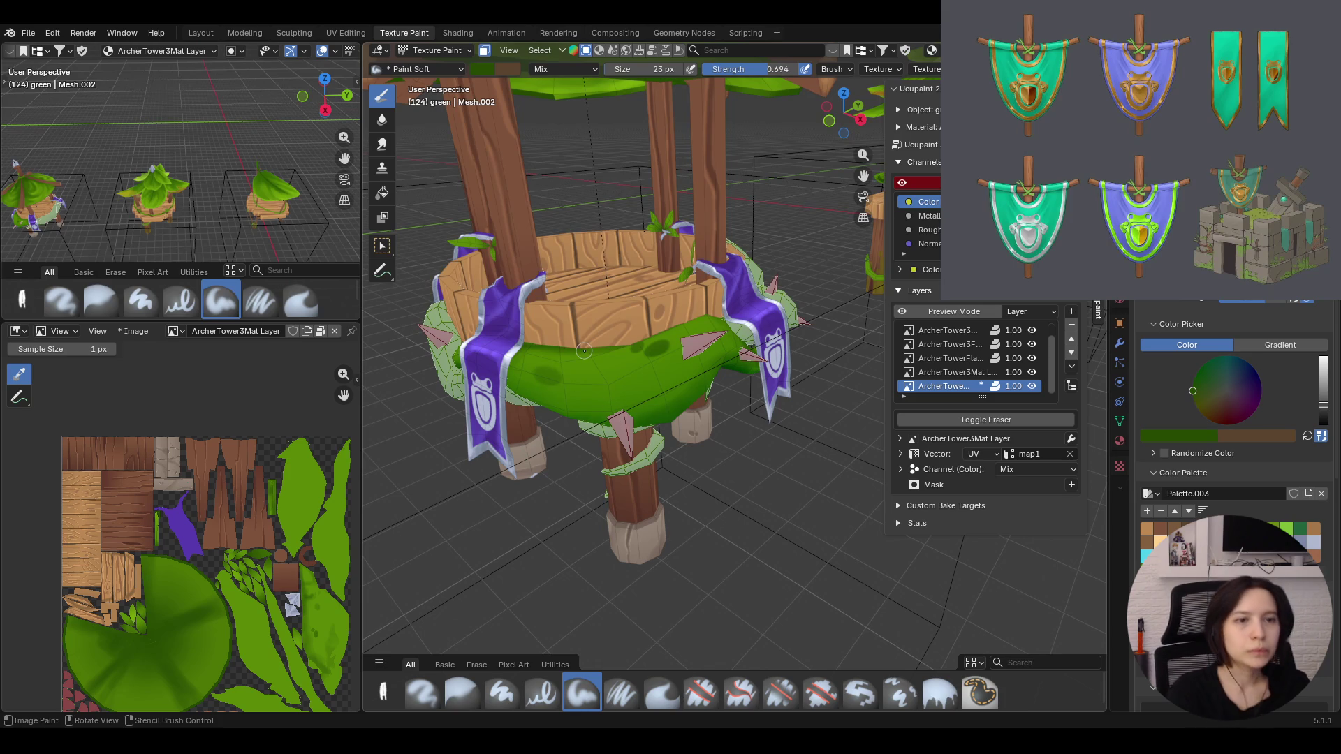
{"action": "middle_click_drag", "start_coordinate": [584, 352], "coordinate": [613, 375]}
{"action": "scroll", "coordinate": [1249, 391], "scroll_direction": "up", "scroll_amount": 3, "text": "ctrl"}
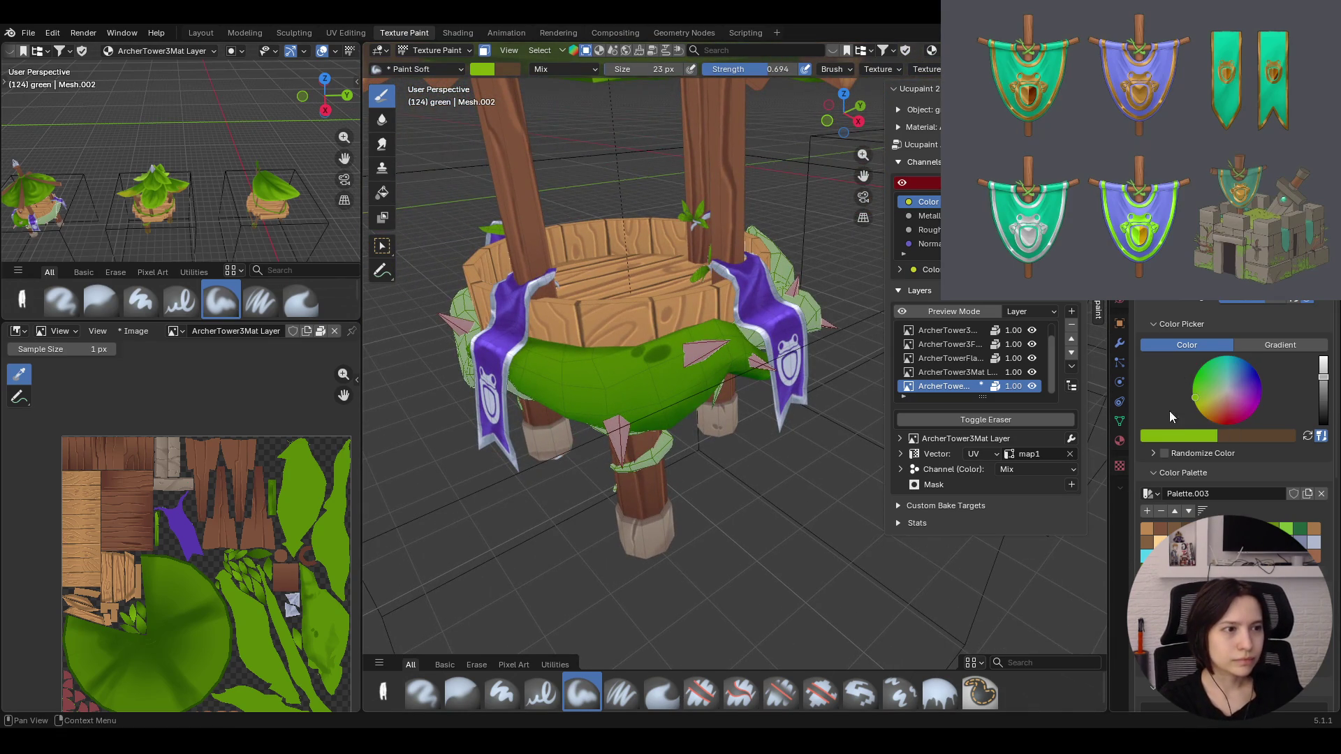
{"action": "left_click_drag", "start_coordinate": [1324, 402], "coordinate": [1323, 385]}
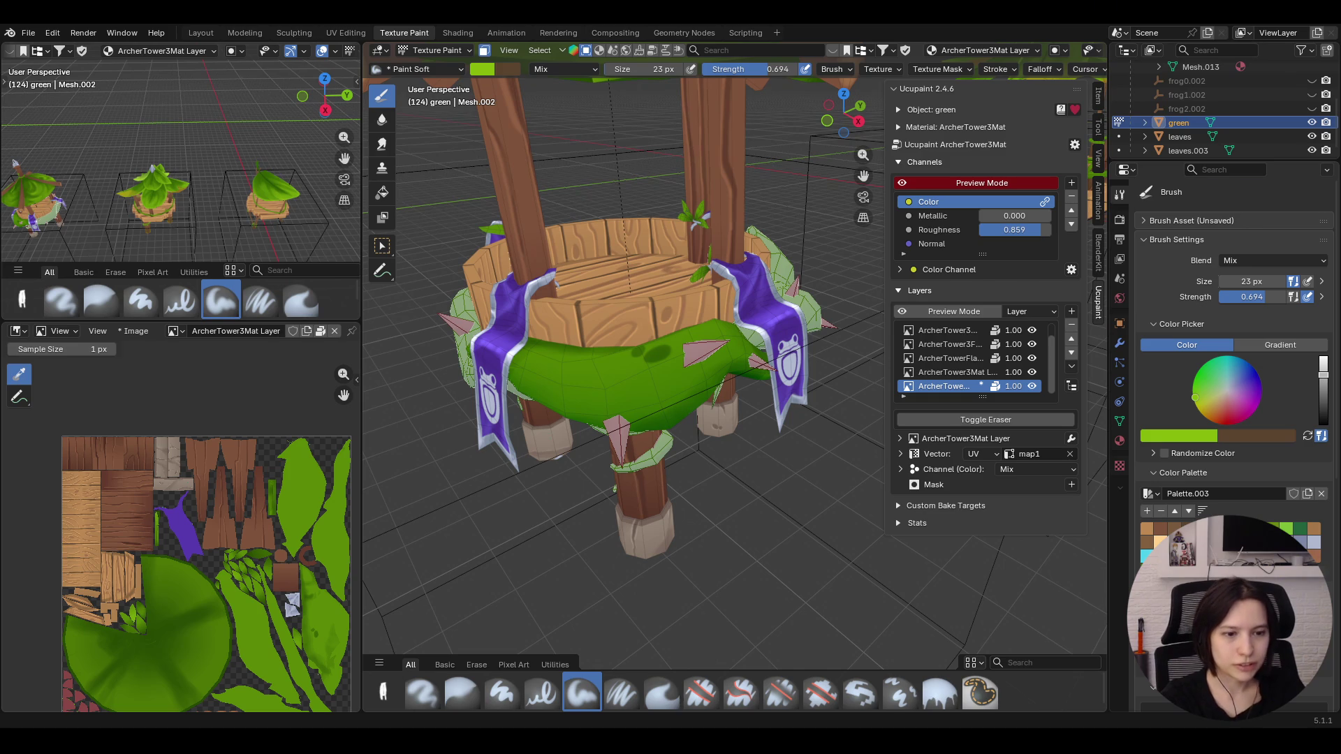
Set the Paint Soft brush to Strength 0.765 and Size 43 px
{"action": "middle_click_drag", "start_coordinate": [629, 450], "coordinate": [689, 458]}
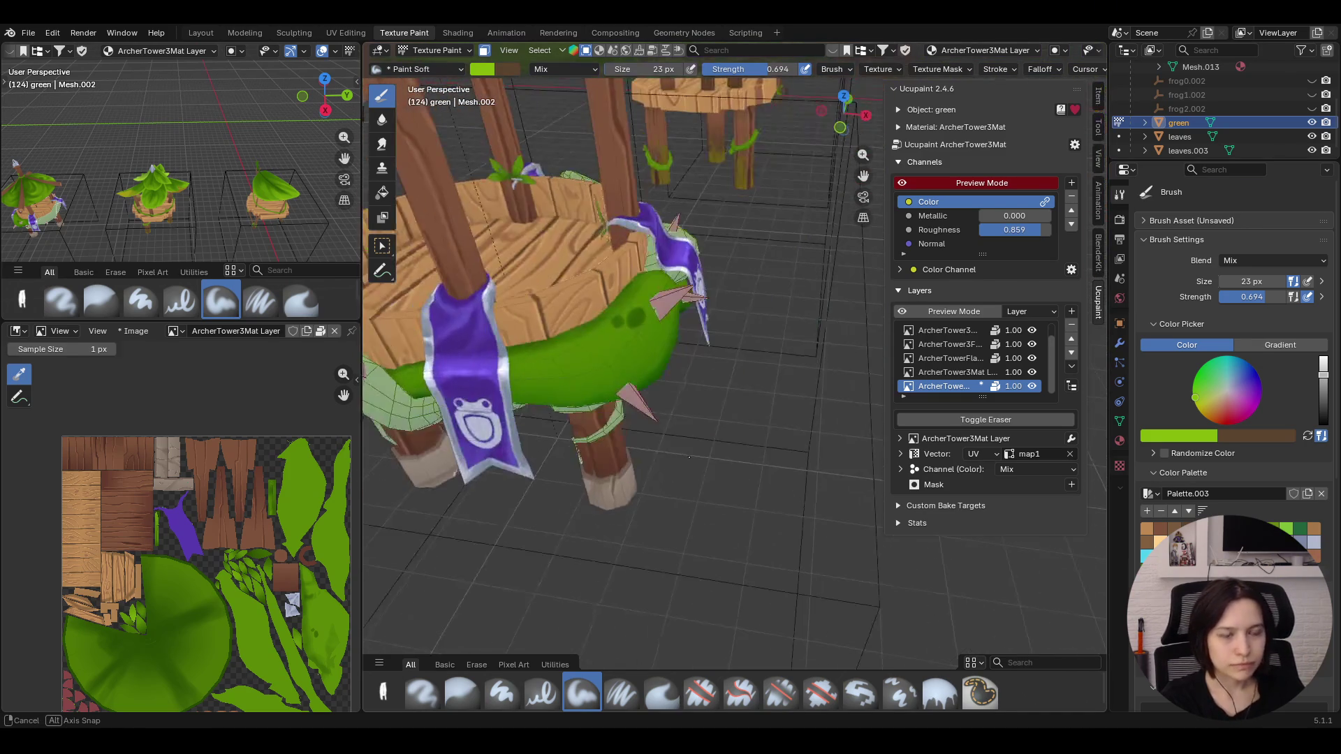
{"action": "left_click_drag", "start_coordinate": [1273, 296], "coordinate": [1284, 297]}
{"action": "left_click_drag", "start_coordinate": [1223, 280], "coordinate": [1253, 282]}
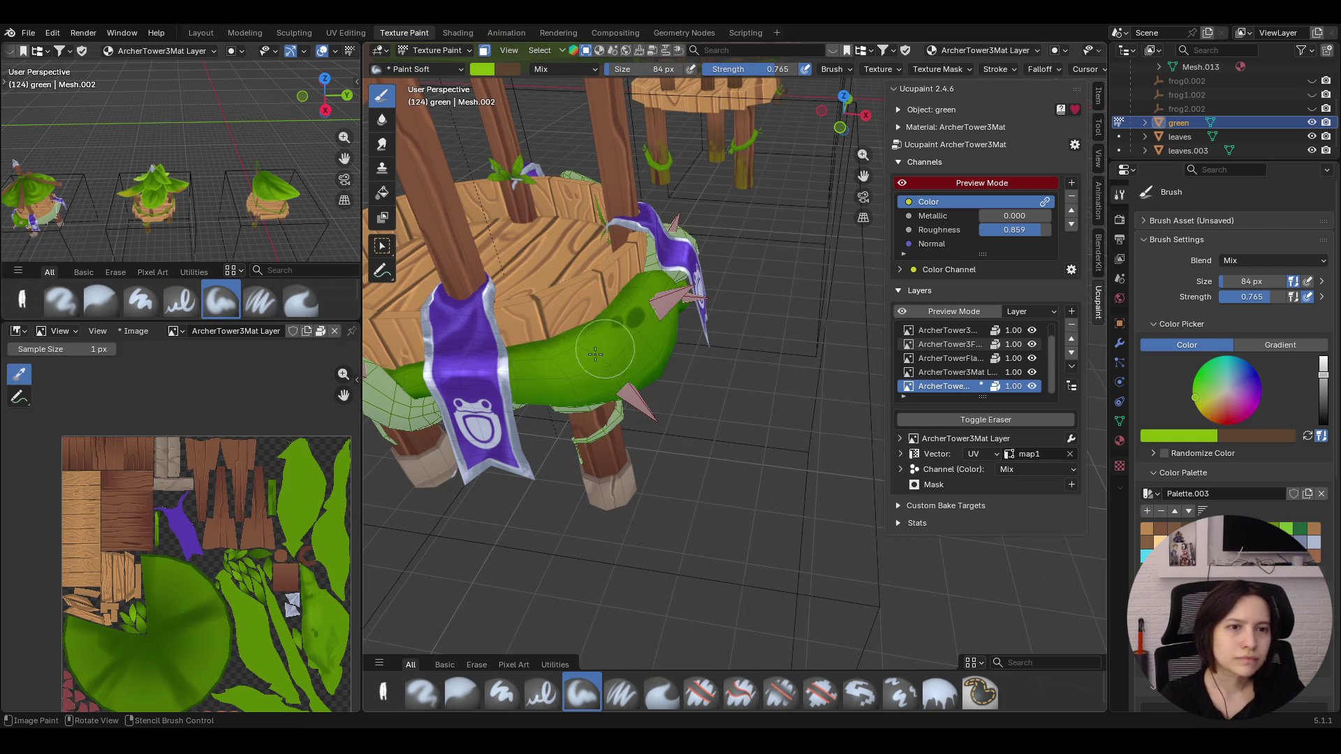
{"action": "mouse_move", "coordinate": [1235, 289]}
{"action": "left_mouse_down"}
{"action": "mouse_move", "coordinate": [1205, 289]}
{"action": "mouse_move", "coordinate": [1220, 281]}
{"action": "left_mouse_up"}
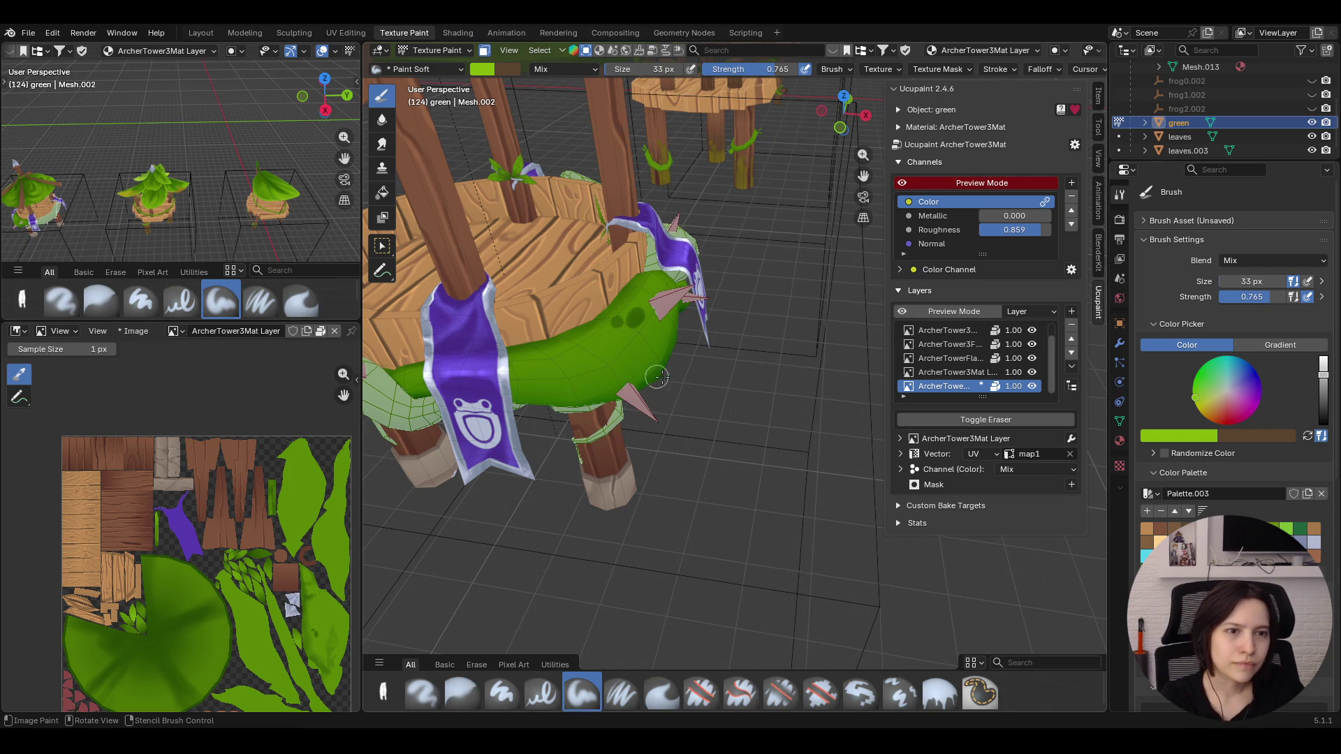
Paint darker green shading strokes across the leafy band at the tower base
{"action": "left_click_drag", "start_coordinate": [523, 360], "coordinate": [636, 338]}
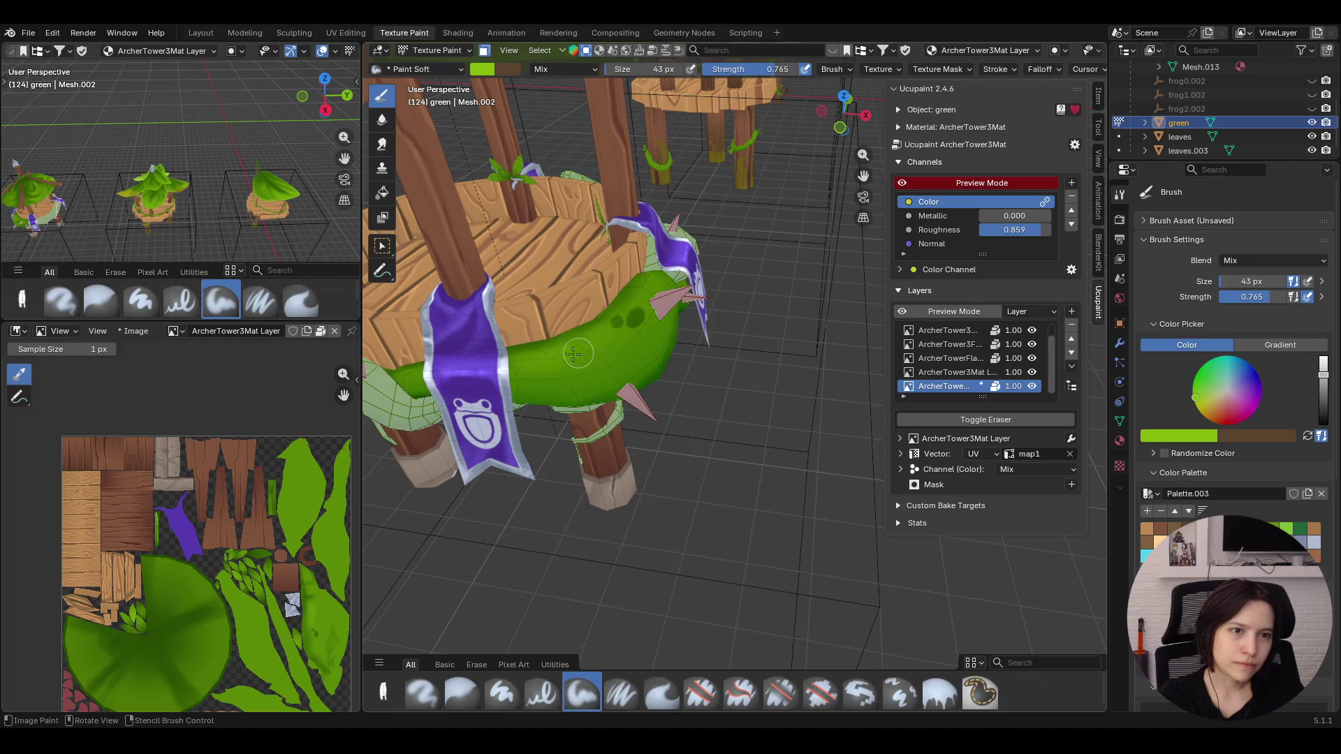
{"action": "left_click_drag", "start_coordinate": [608, 333], "coordinate": [537, 371]}
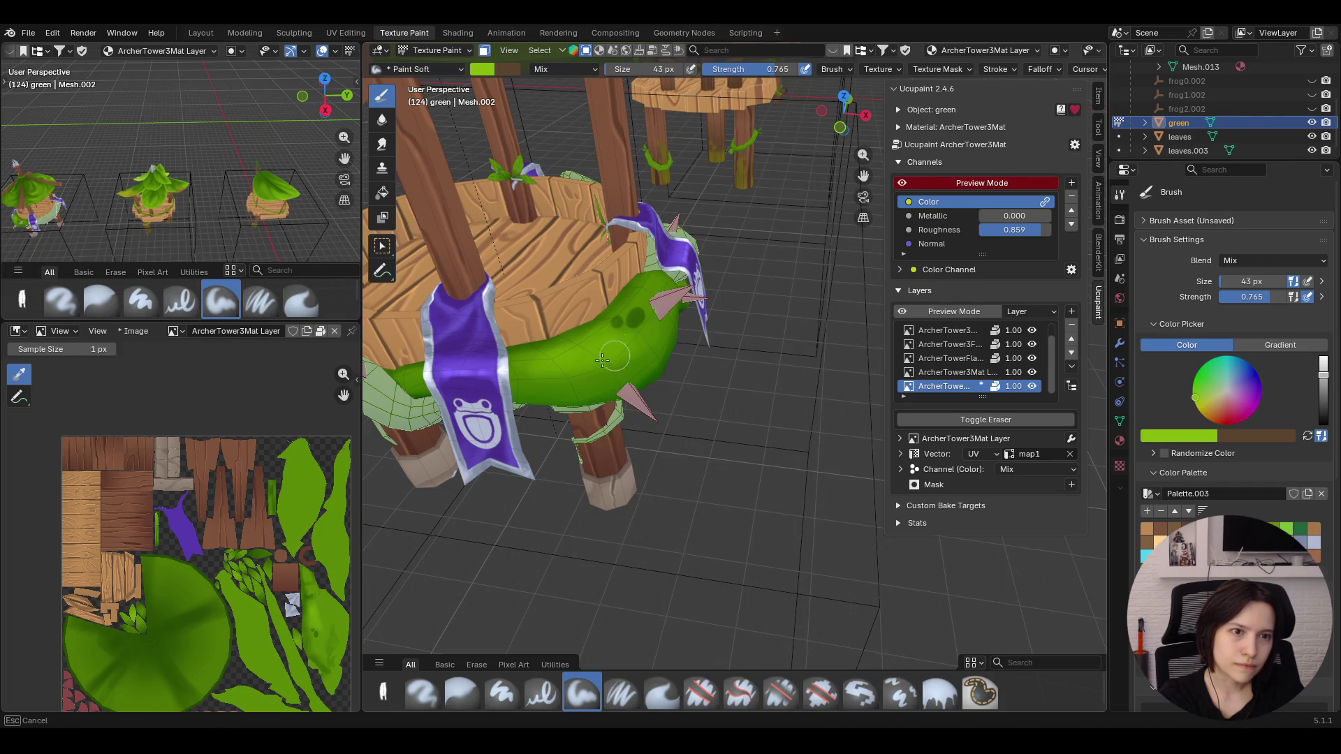
{"action": "left_click_drag", "start_coordinate": [603, 359], "coordinate": [525, 361]}
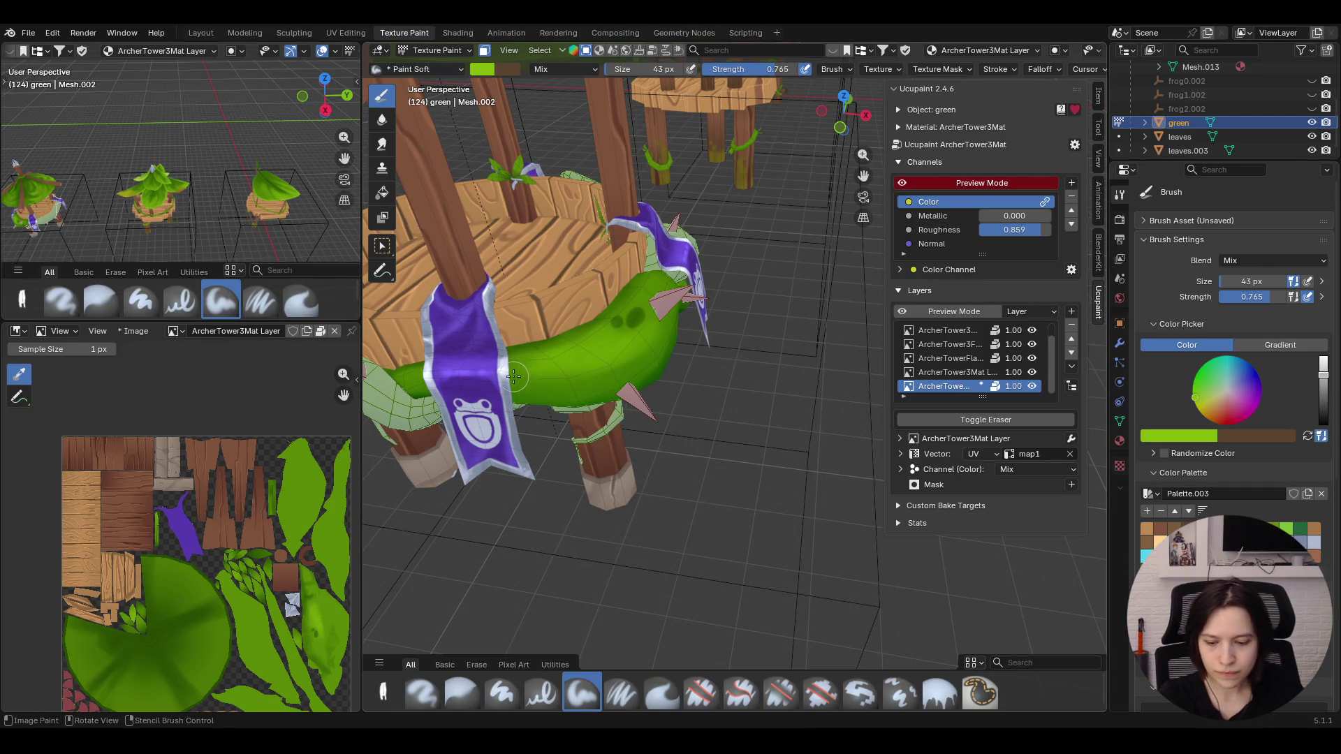
{"action": "left_click_drag", "start_coordinate": [536, 369], "coordinate": [637, 361]}
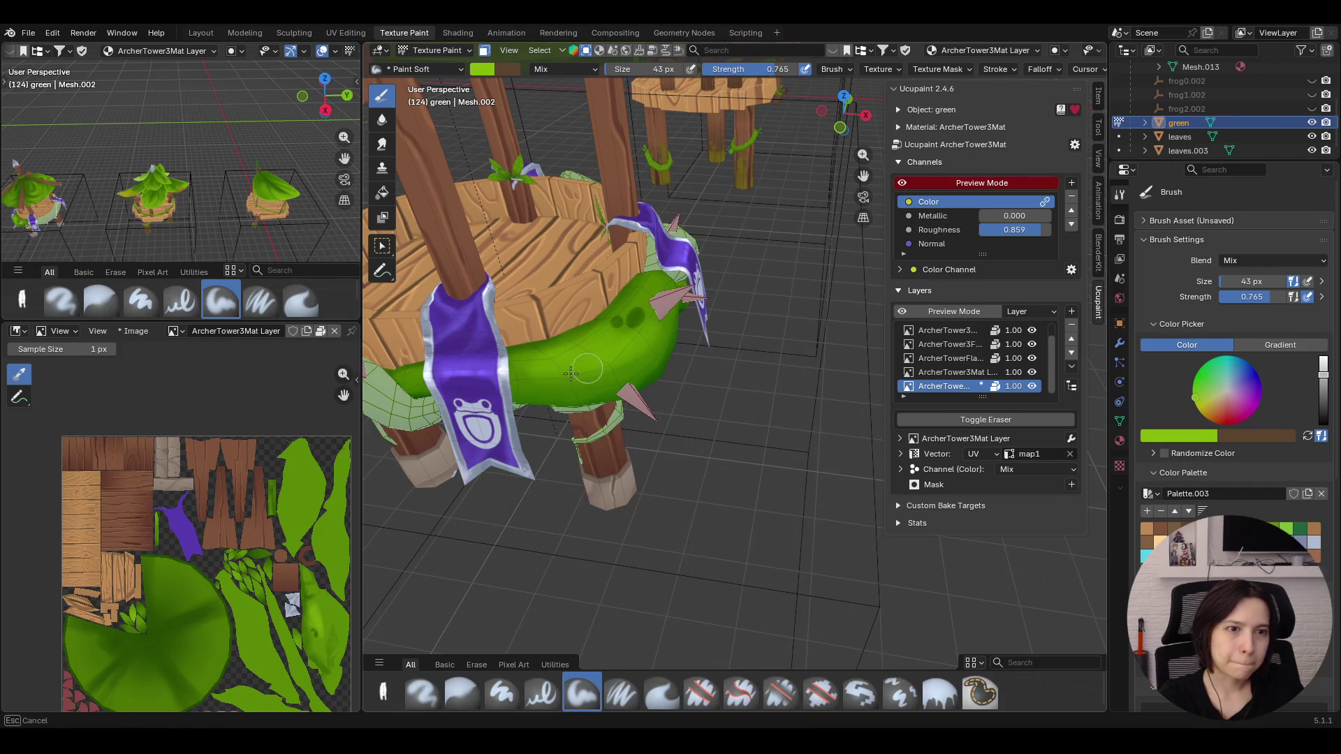
Add more dark green marks on the band from other angles around the tower
{"action": "middle_click_drag", "start_coordinate": [571, 374], "coordinate": [594, 330]}
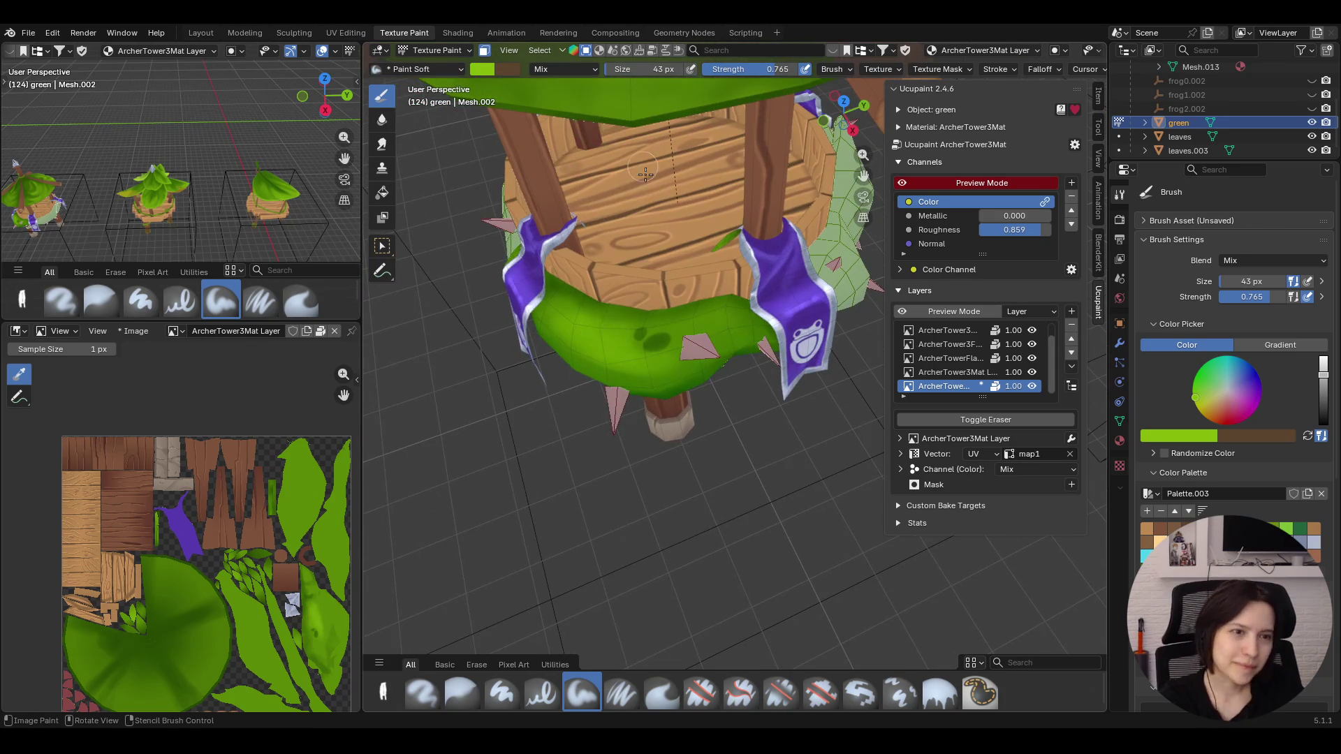
{"action": "left_click_drag", "start_coordinate": [669, 349], "coordinate": [733, 325]}
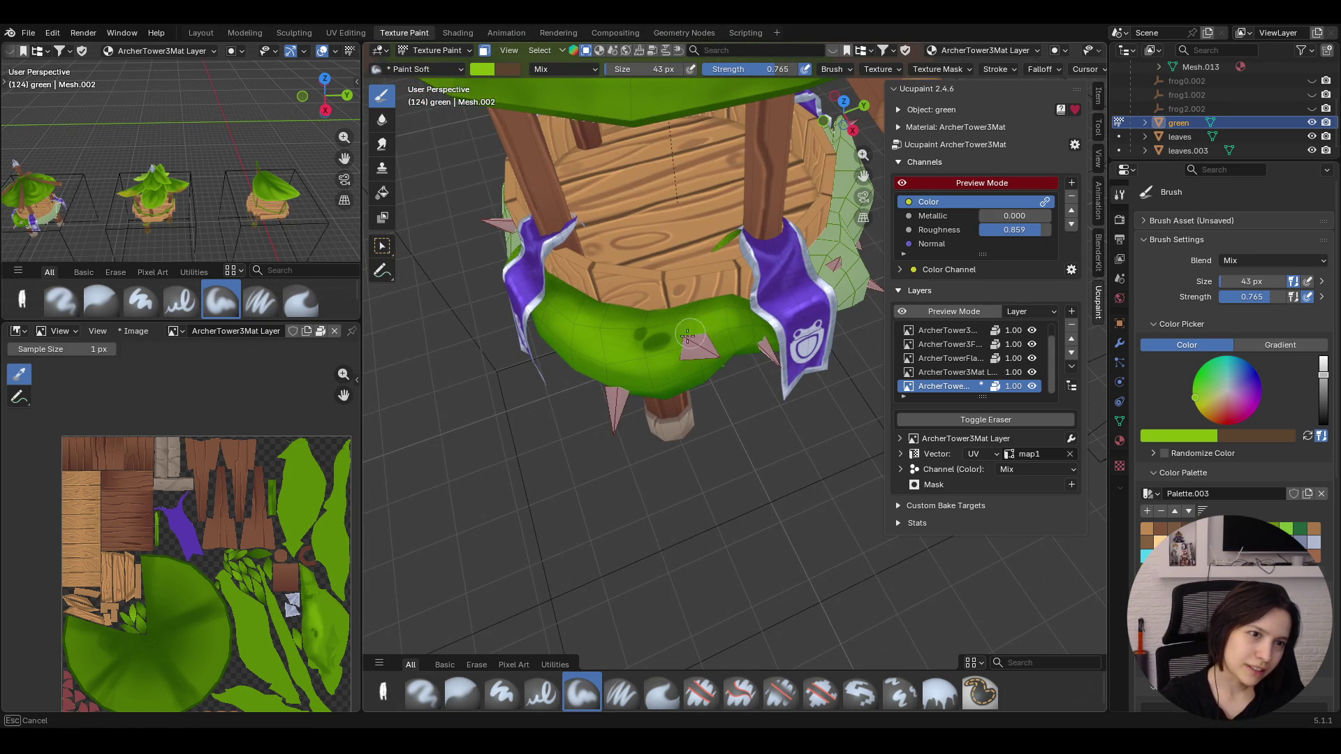
{"action": "left_click_drag", "start_coordinate": [717, 331], "coordinate": [709, 326]}
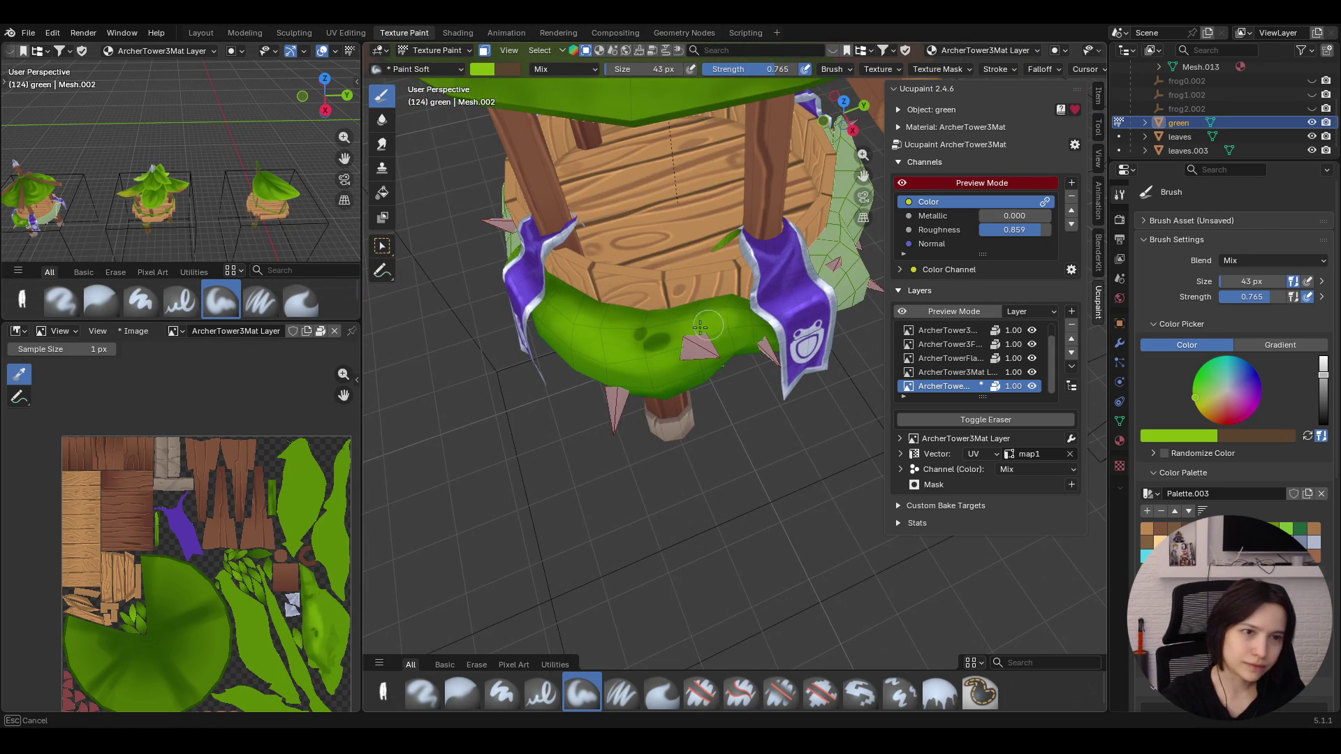
{"action": "left_click_drag", "start_coordinate": [594, 337], "coordinate": [621, 360]}
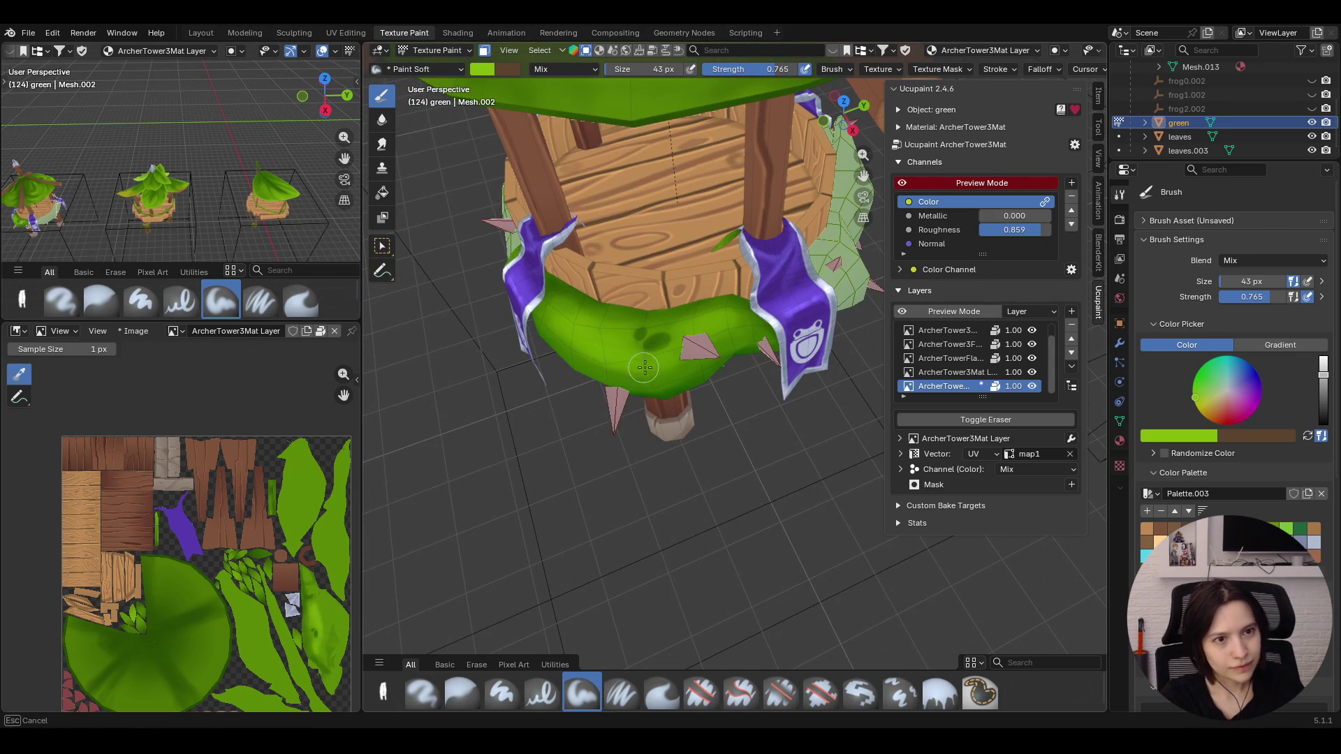
{"action": "left_click_drag", "start_coordinate": [704, 344], "coordinate": [624, 331]}
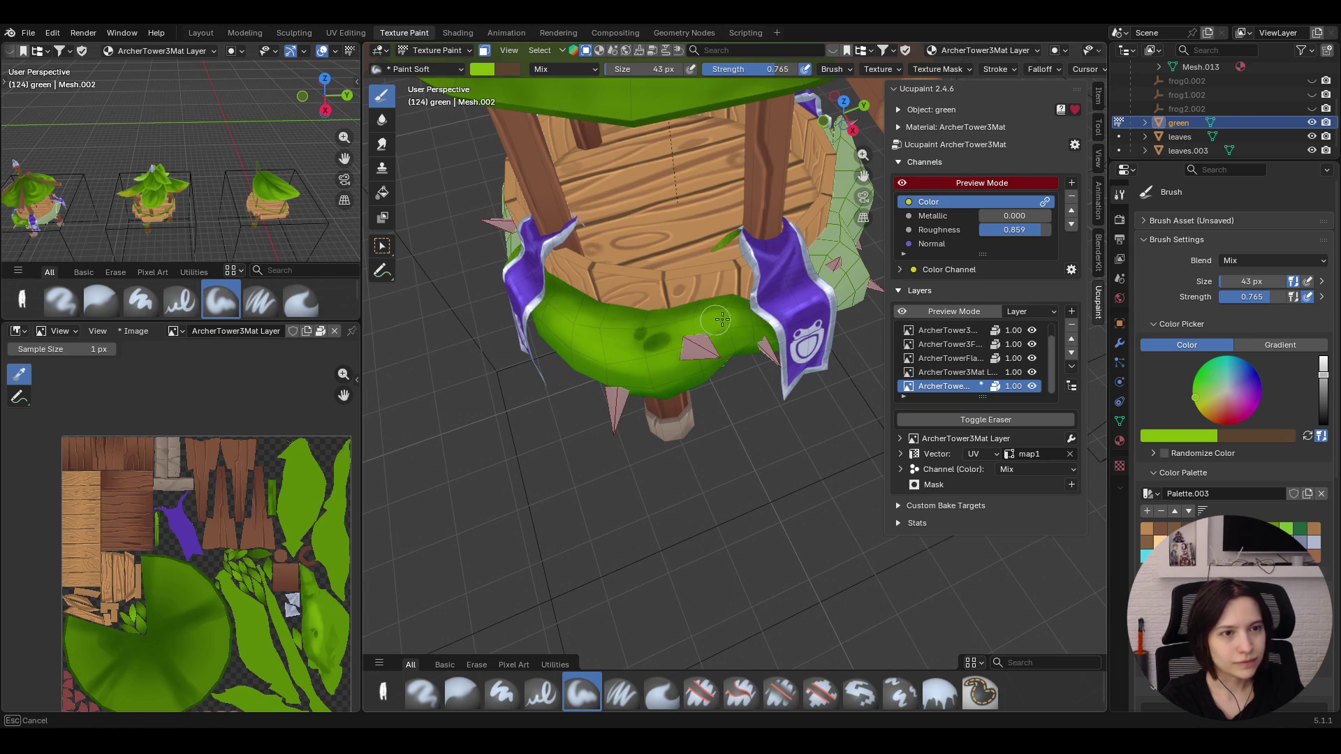
{"action": "mouse_move", "coordinate": [652, 222]}
{"action": "middle_mouse_down"}
{"action": "mouse_move", "coordinate": [712, 148]}
{"action": "mouse_move", "coordinate": [860, 171]}
{"action": "middle_mouse_up"}
{"action": "left_click_drag", "start_coordinate": [711, 583], "coordinate": [722, 557]}
{"action": "mouse_move", "coordinate": [605, 655]}
{"action": "middle_mouse_down"}
{"action": "mouse_move", "coordinate": [863, 176]}
{"action": "mouse_move", "coordinate": [803, 260]}
{"action": "middle_mouse_up"}
Switch to the Paint Soft Pressure brush and dab a dark spot on the green band
{"action": "left_click", "coordinate": [621, 694]}
{"action": "middle_click_drag", "start_coordinate": [754, 367], "coordinate": [712, 530]}
{"action": "scroll", "coordinate": [711, 528], "scroll_direction": "up", "scroll_amount": 3}
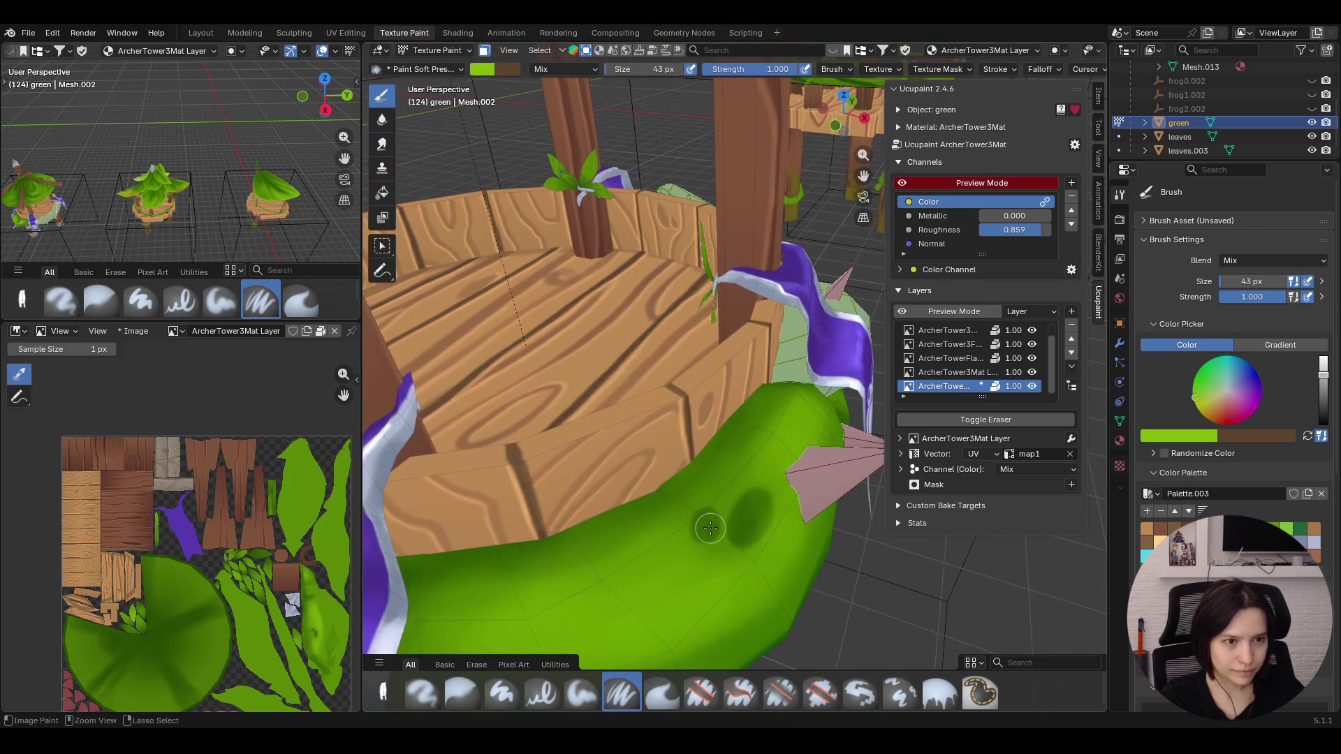
{"action": "left_click_drag", "start_coordinate": [686, 524], "coordinate": [692, 541]}
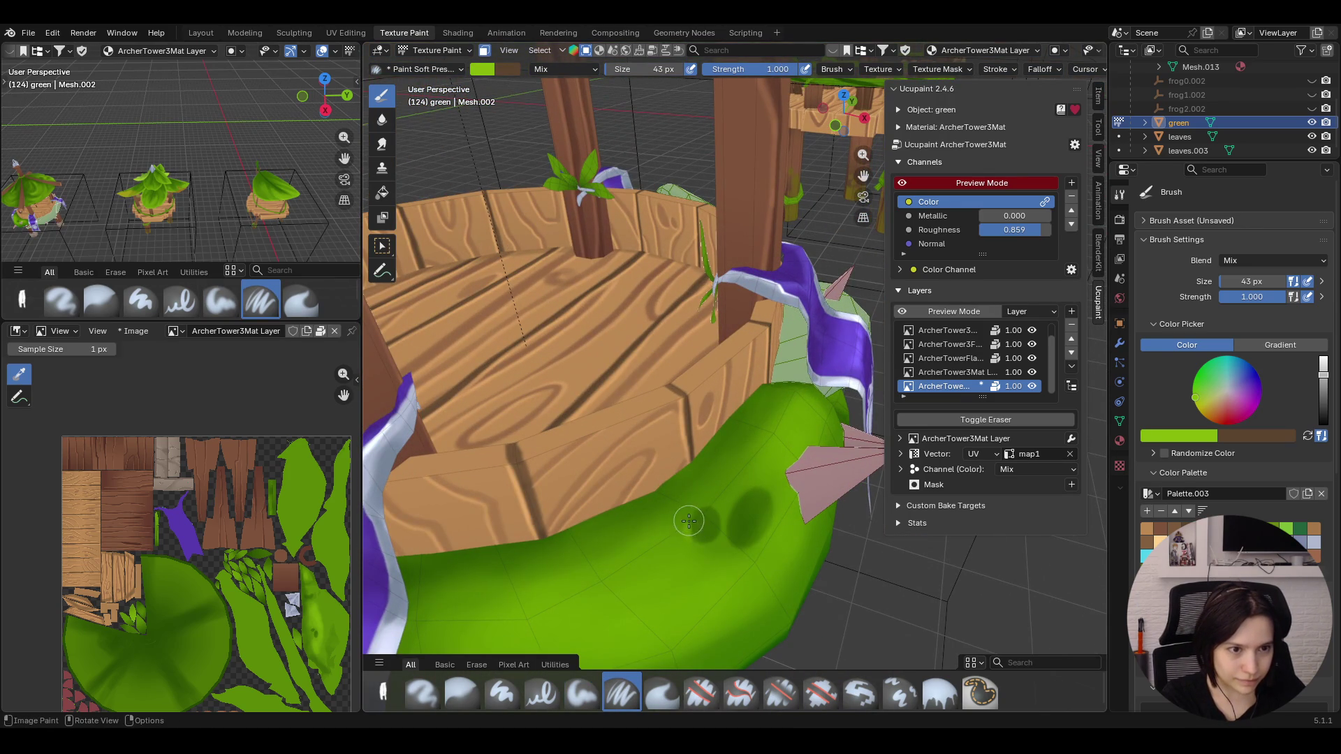
{"action": "left_click_drag", "start_coordinate": [690, 517], "coordinate": [721, 514]}
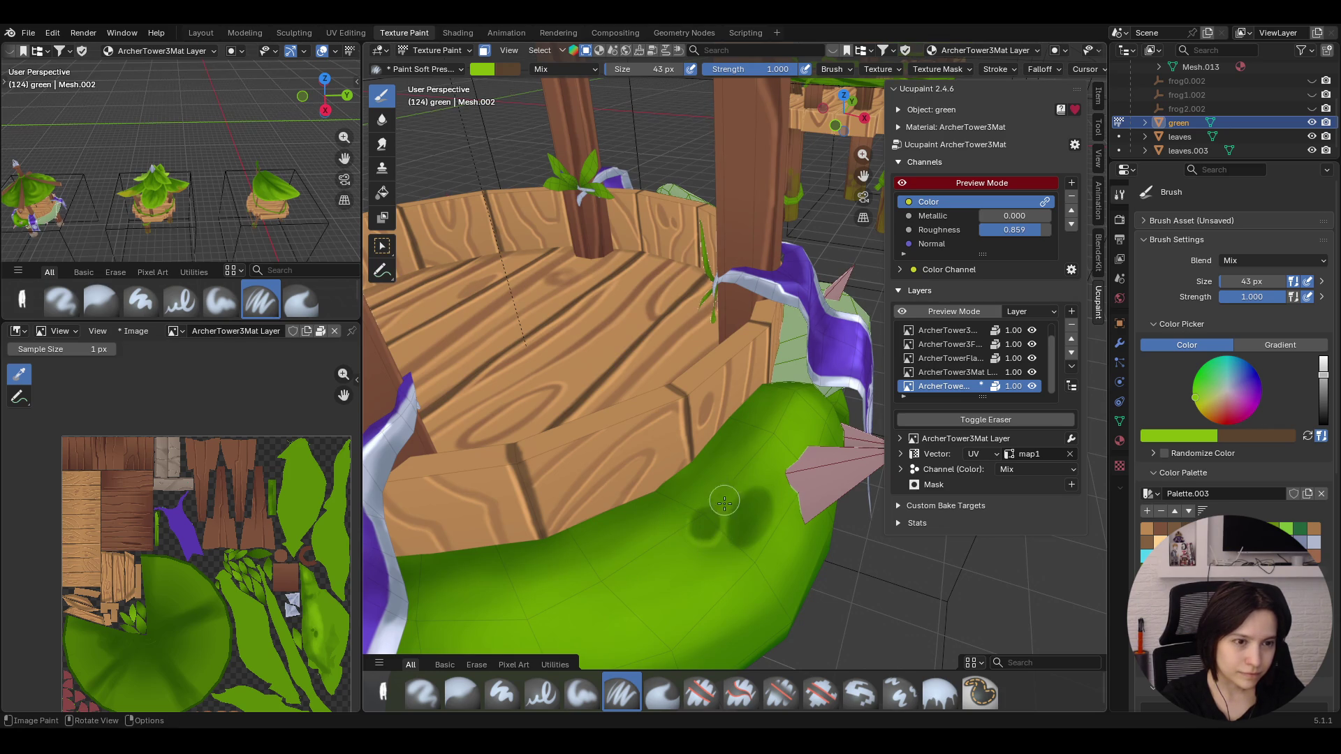
Reduce the brush Size to 12 px
{"action": "double_click", "coordinate": [1254, 282]}
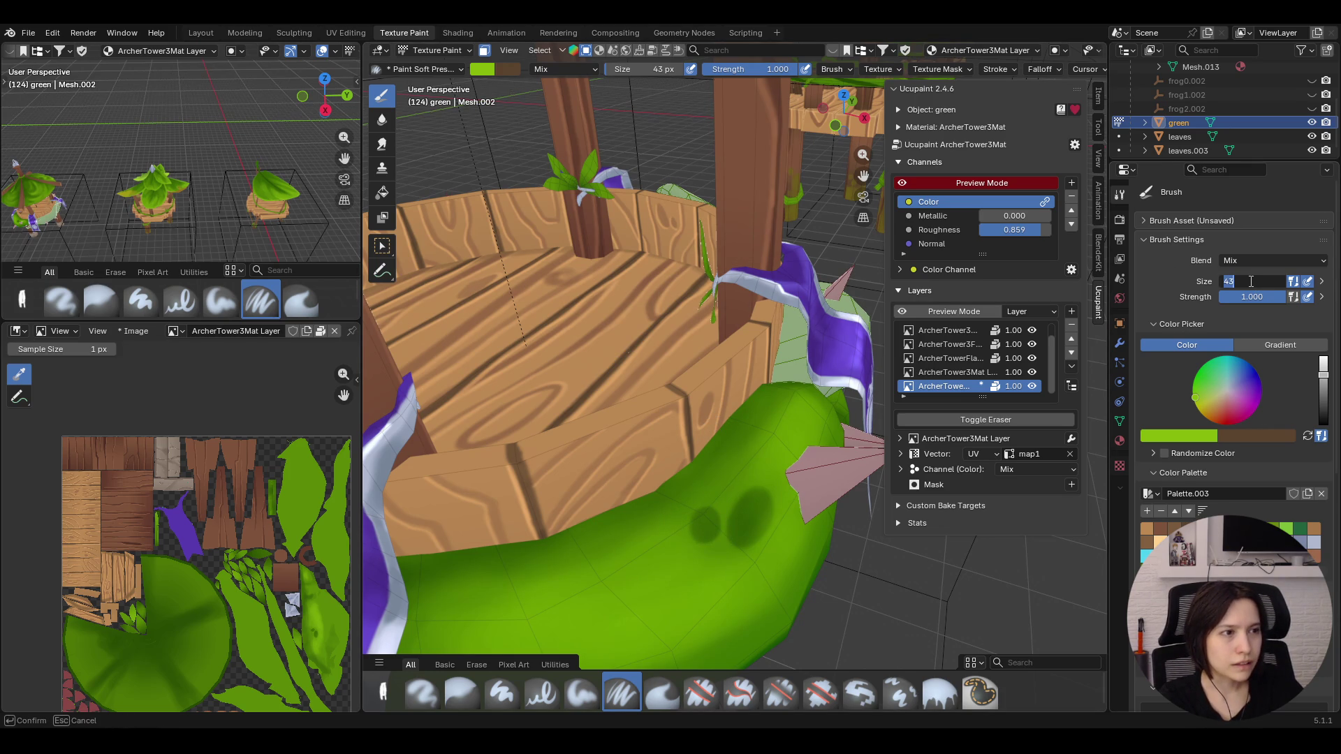
{"action": "type", "text": "2"}
{"action": "key", "text": "Return"}
{"action": "middle_click_drag", "start_coordinate": [733, 420], "coordinate": [670, 398]}
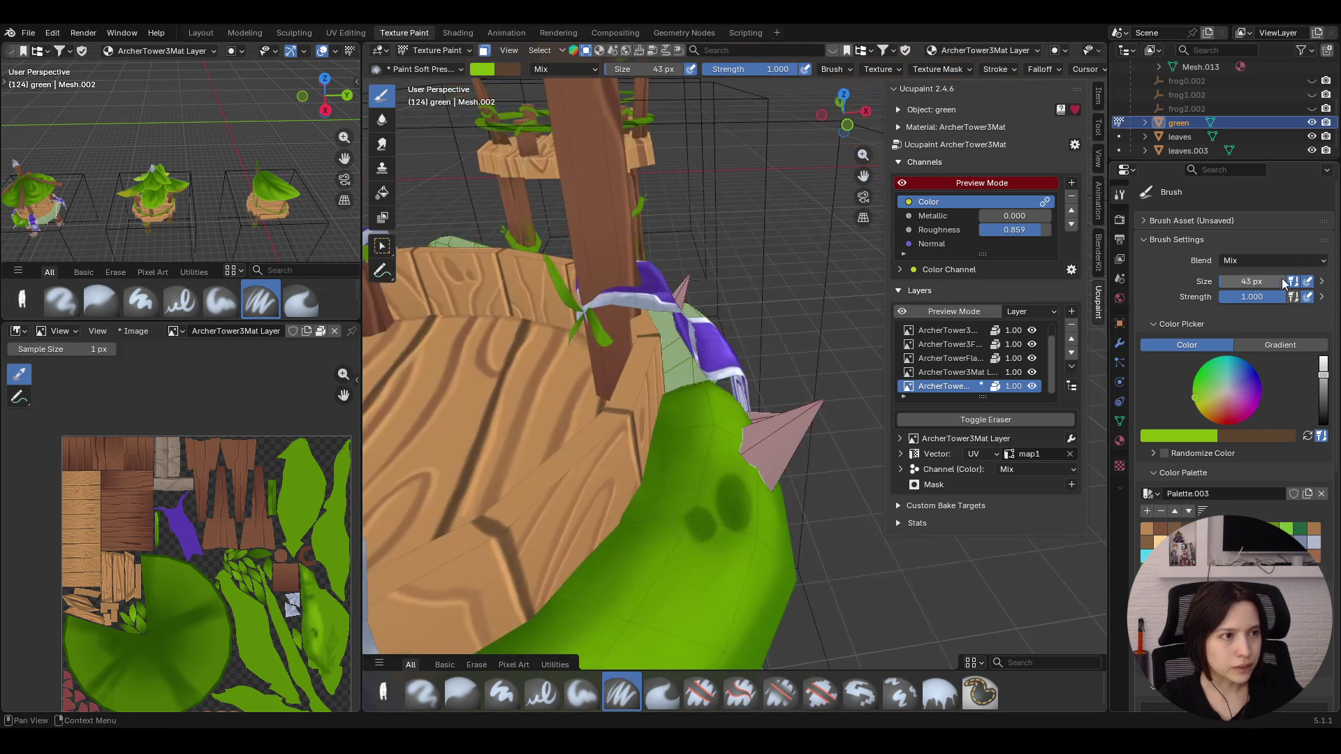
{"action": "left_click_drag", "start_coordinate": [1219, 281], "coordinate": [1219, 281]}
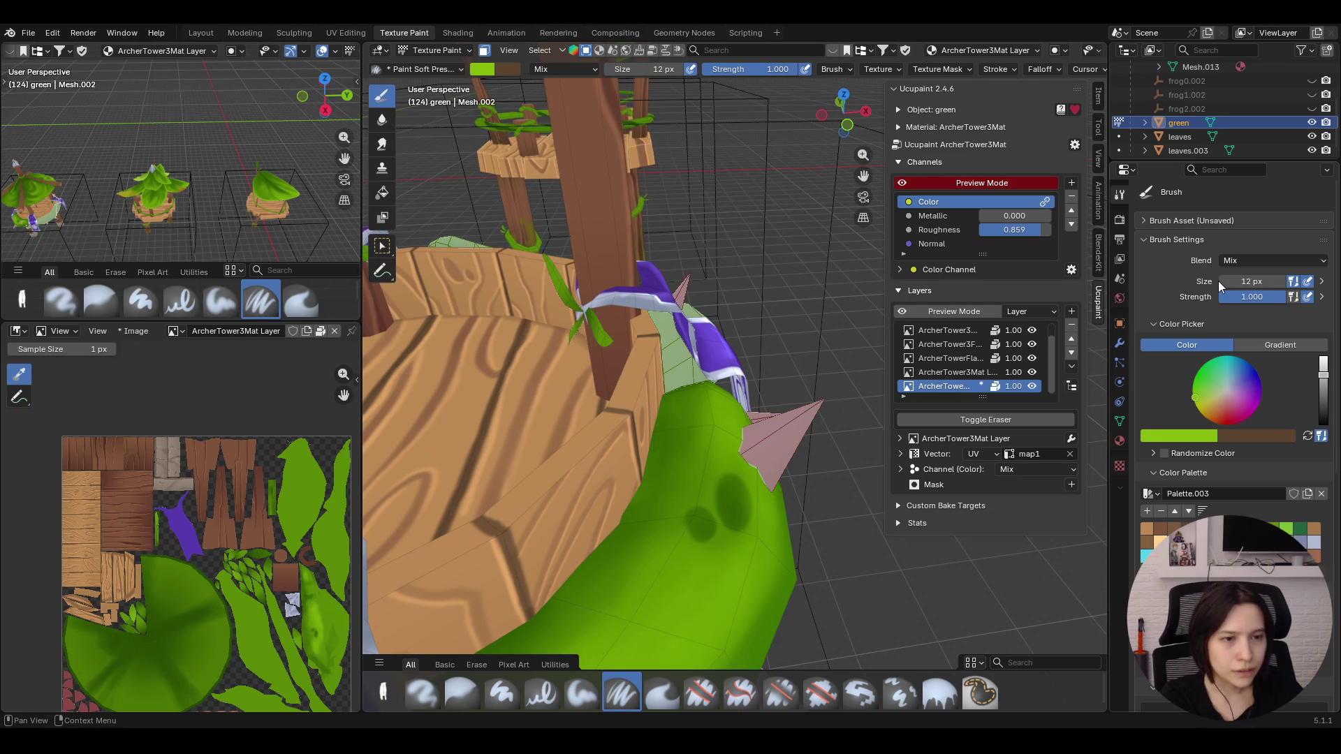
Paint several small dark spots on the green band with the 12 px brush
{"action": "left_click_drag", "start_coordinate": [682, 516], "coordinate": [709, 541]}
{"action": "middle_click_drag", "start_coordinate": [709, 541], "coordinate": [601, 453]}
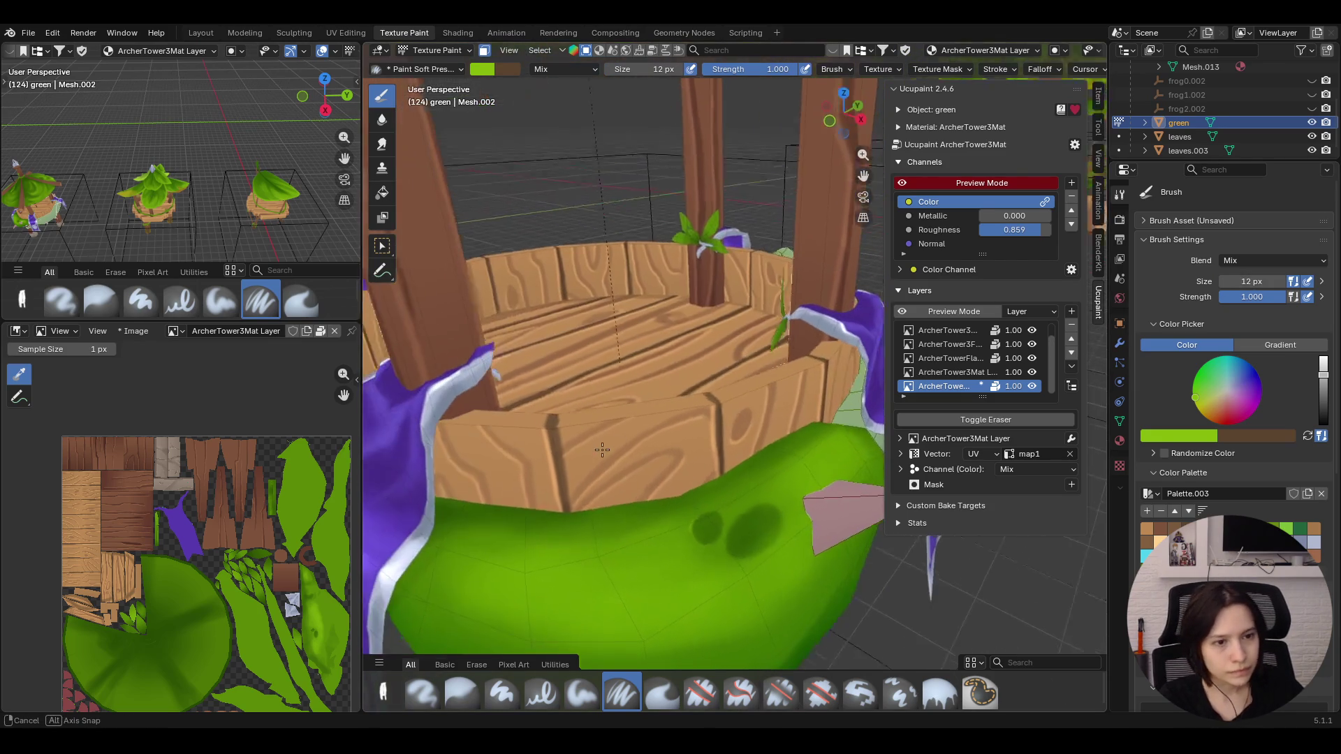
{"action": "left_click", "coordinate": [693, 520]}
{"action": "left_click_drag", "start_coordinate": [693, 536], "coordinate": [698, 544]}
{"action": "mouse_move", "coordinate": [688, 534]}
{"action": "left_mouse_down"}
{"action": "mouse_move", "coordinate": [699, 548]}
{"action": "mouse_move", "coordinate": [749, 507]}
{"action": "mouse_move", "coordinate": [744, 556]}
{"action": "mouse_move", "coordinate": [782, 526]}
{"action": "mouse_move", "coordinate": [764, 552]}
{"action": "left_mouse_up"}
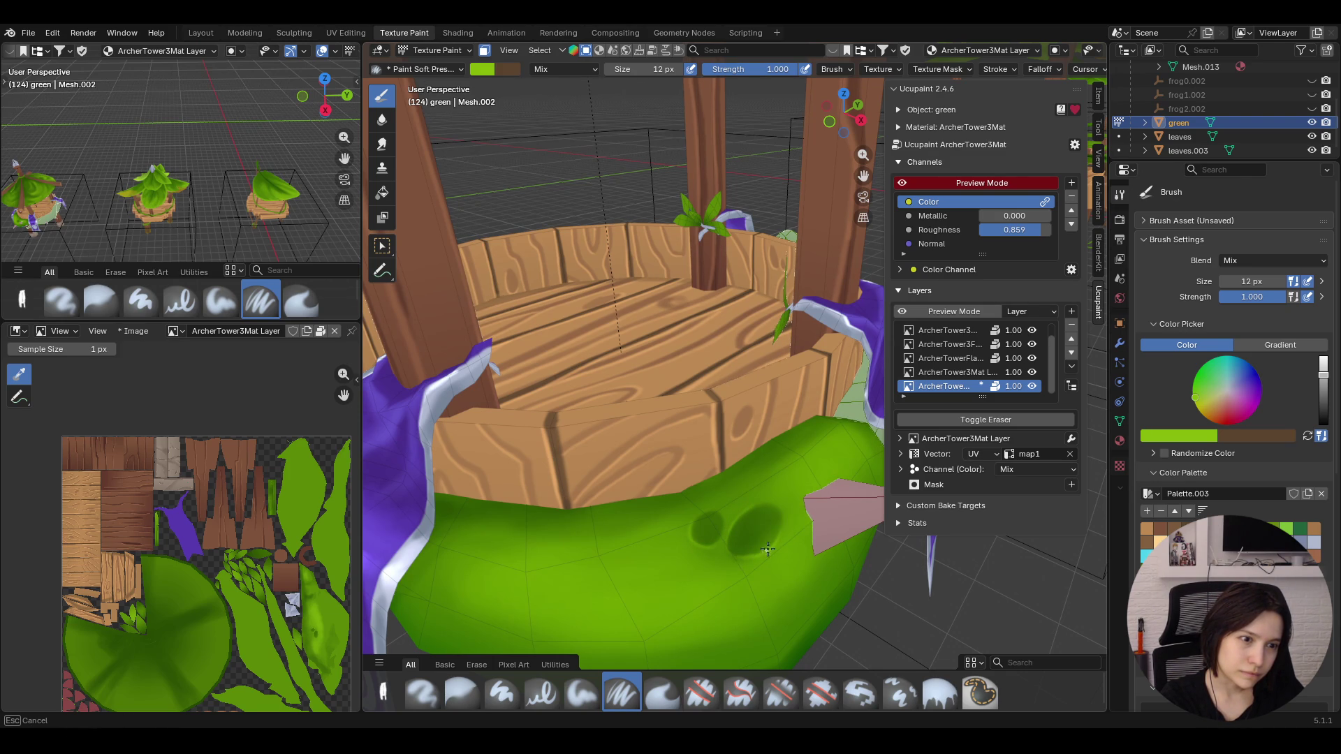
{"action": "scroll", "coordinate": [646, 284], "scroll_direction": "down", "scroll_amount": 10}
{"action": "scroll", "coordinate": [647, 284], "scroll_direction": "up", "scroll_amount": 1}
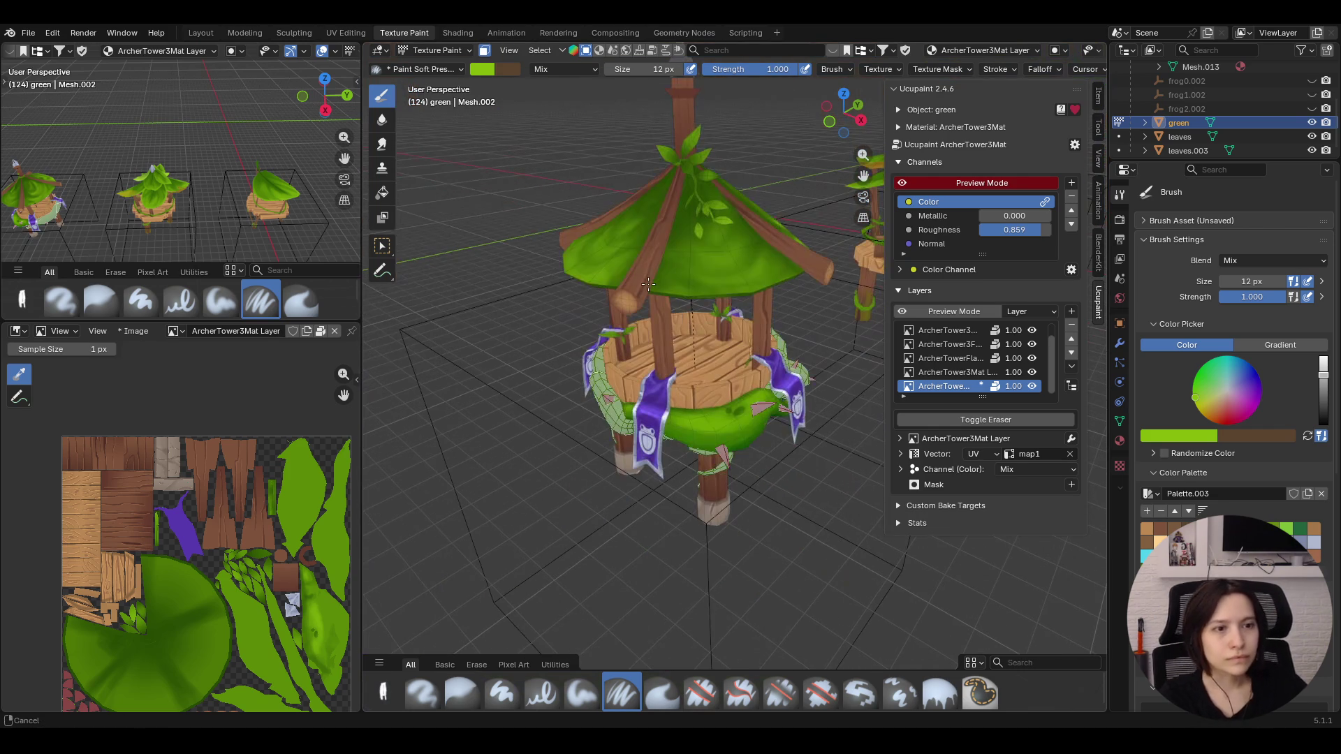
Enable Face Selection Masking and switch to the Blur brush, viewing the wrap from below
{"action": "mouse_move", "coordinate": [649, 284]}
{"action": "middle_mouse_down"}
{"action": "mouse_move", "coordinate": [666, 402]}
{"action": "mouse_move", "coordinate": [622, 375]}
{"action": "mouse_move", "coordinate": [673, 289]}
{"action": "mouse_move", "coordinate": [703, 342]}
{"action": "mouse_move", "coordinate": [591, 308]}
{"action": "middle_mouse_up"}
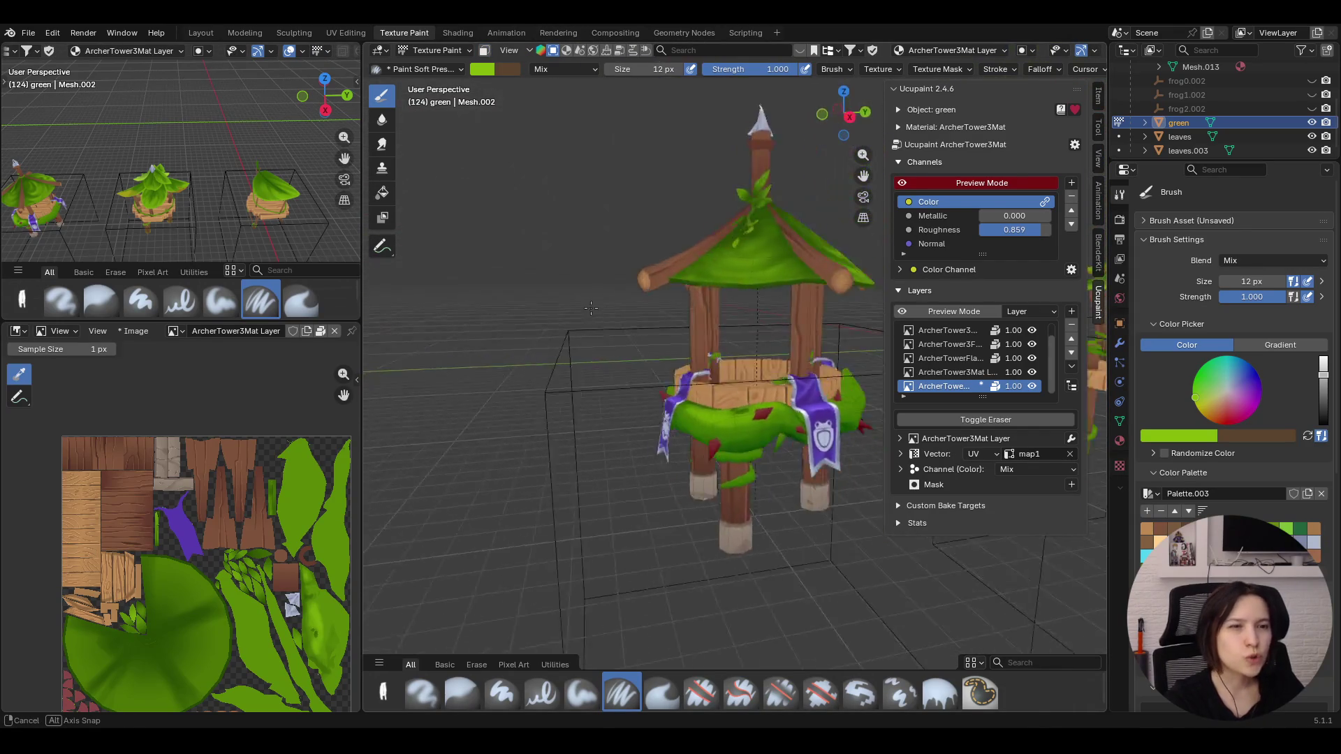
{"action": "middle_click_drag", "start_coordinate": [592, 308], "coordinate": [844, 472]}
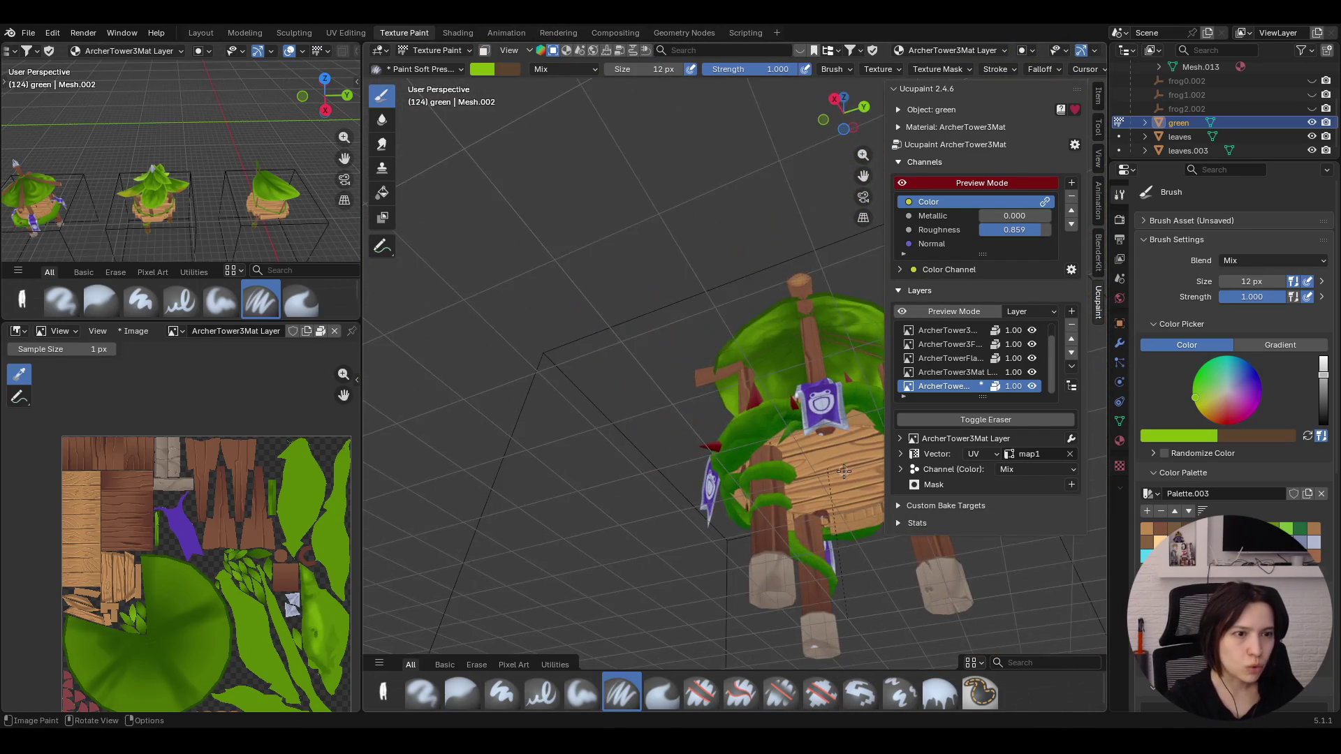
{"action": "scroll", "coordinate": [844, 472], "scroll_direction": "up", "scroll_amount": 2}
{"action": "scroll", "coordinate": [843, 471], "scroll_direction": "up", "scroll_amount": 3}
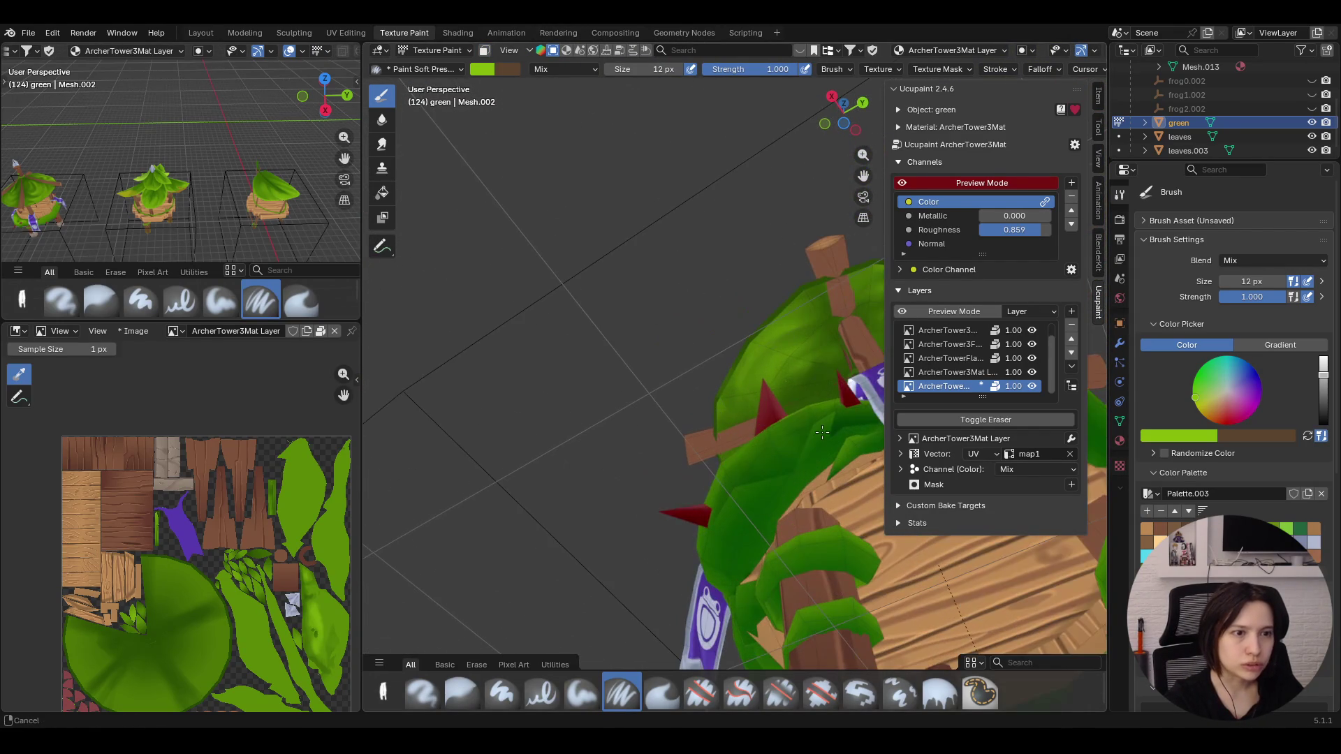
{"action": "left_click", "coordinate": [481, 51]}
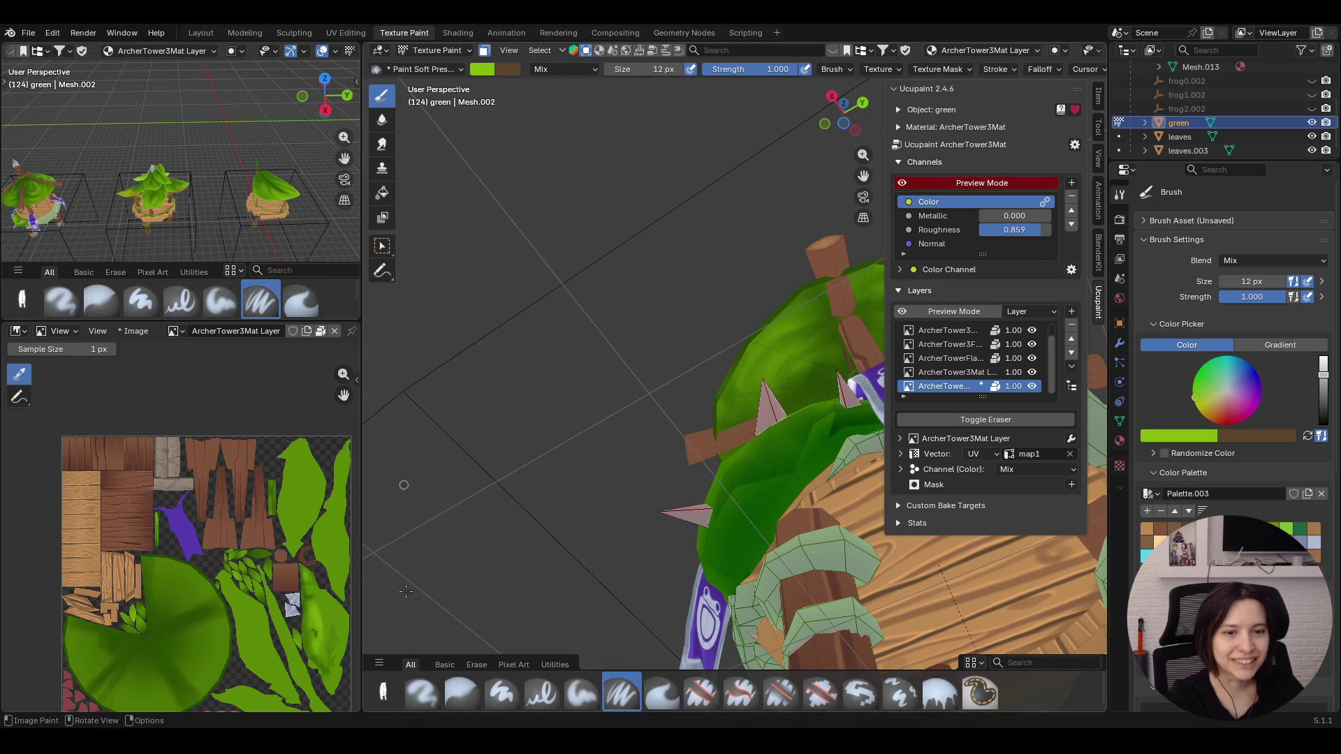
{"action": "left_click", "coordinate": [462, 693]}
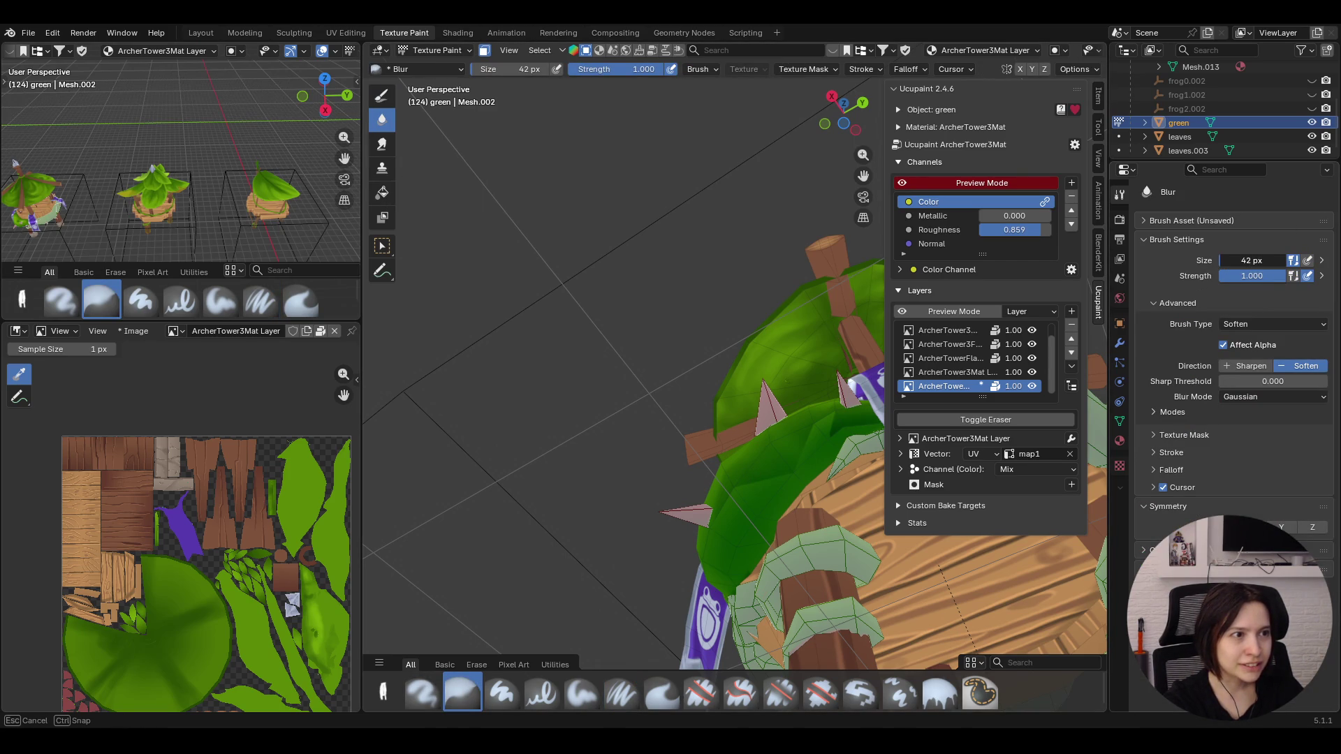
Blur the dark shading on the green wrap with the 42 px Blur brush
{"action": "key", "text": "Return"}
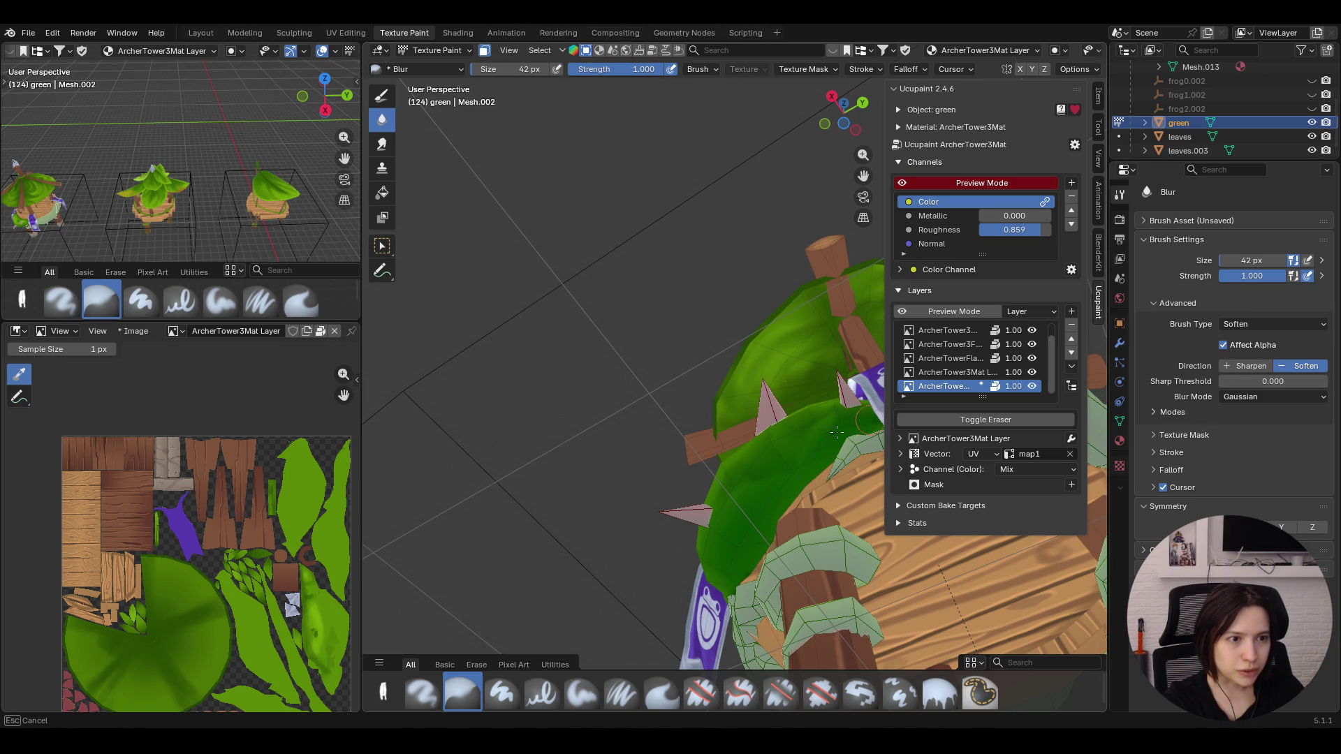
{"action": "left_click_drag", "start_coordinate": [776, 463], "coordinate": [773, 461]}
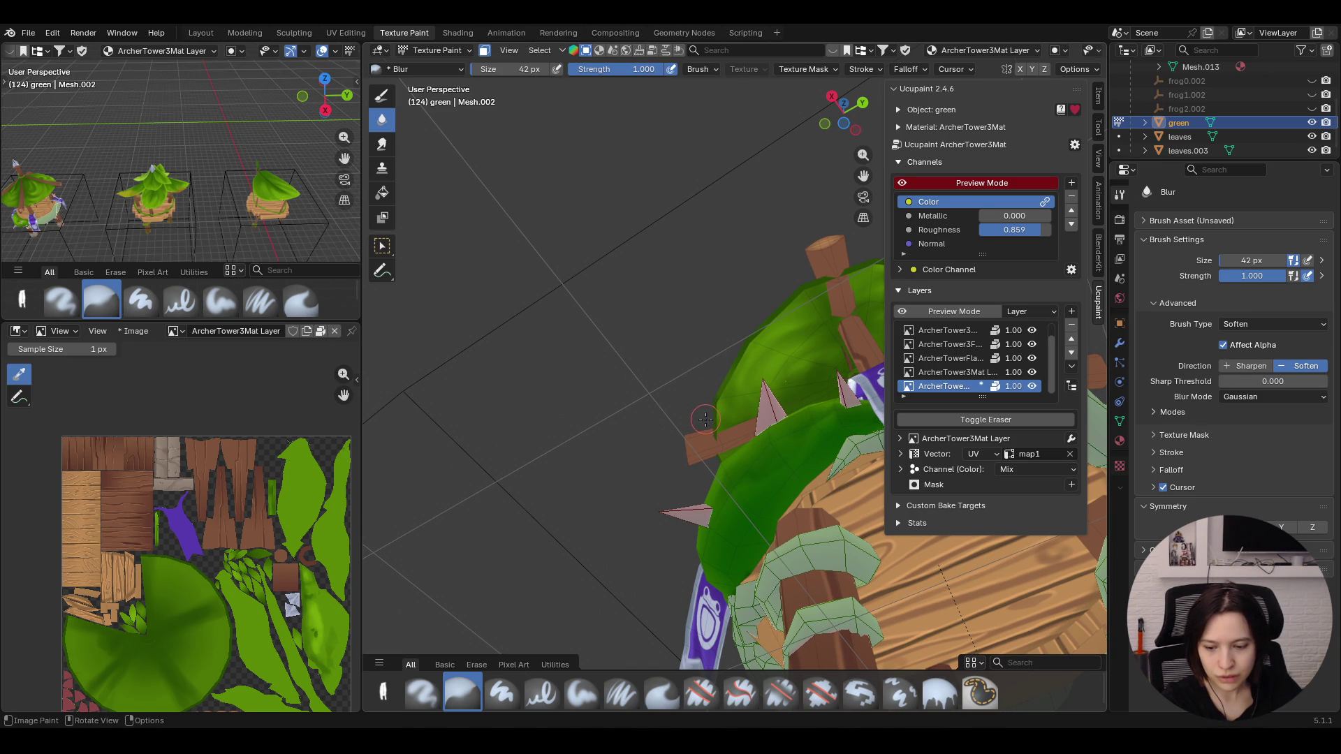
{"action": "mouse_move", "coordinate": [759, 468]}
{"action": "left_mouse_down"}
{"action": "mouse_move", "coordinate": [737, 484]}
{"action": "mouse_move", "coordinate": [767, 474]}
{"action": "mouse_move", "coordinate": [716, 511]}
{"action": "mouse_move", "coordinate": [793, 455]}
{"action": "left_mouse_up"}
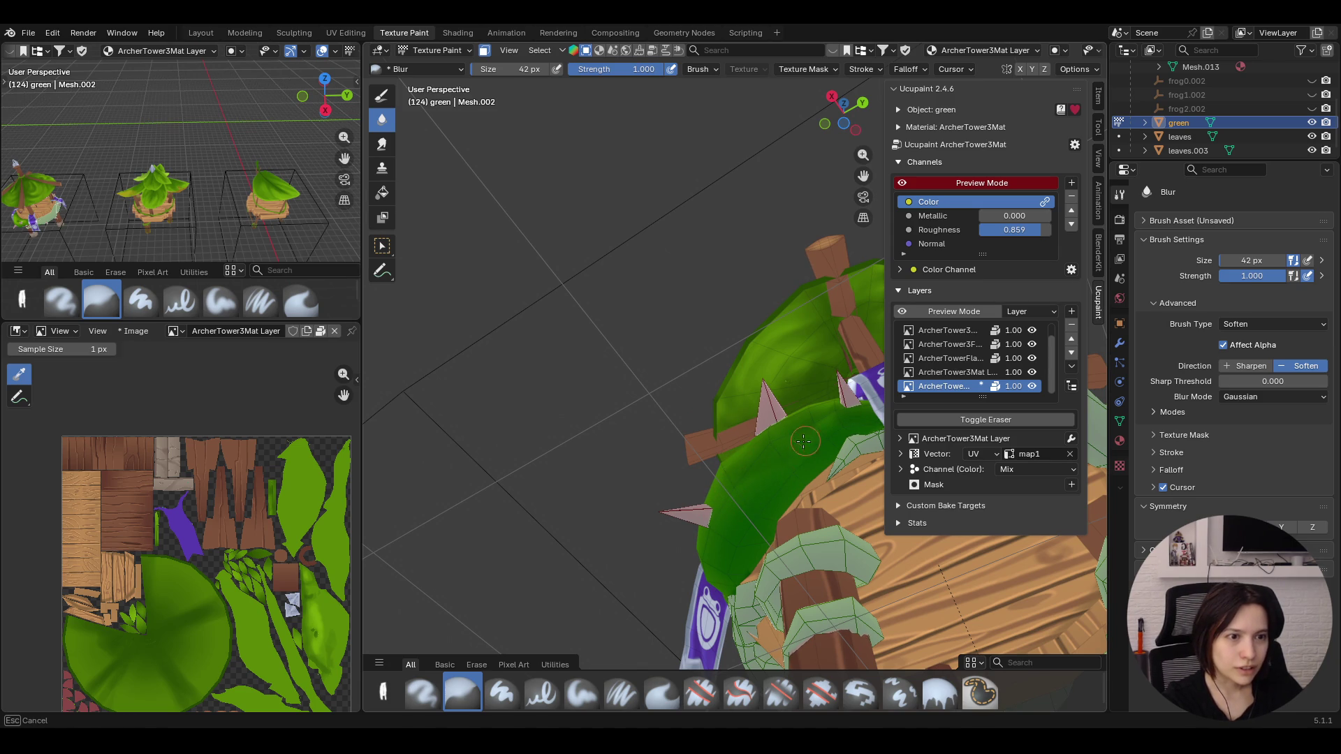
{"action": "mouse_move", "coordinate": [732, 498]}
{"action": "left_mouse_down"}
{"action": "mouse_move", "coordinate": [772, 465]}
{"action": "mouse_move", "coordinate": [743, 501]}
{"action": "left_mouse_up"}
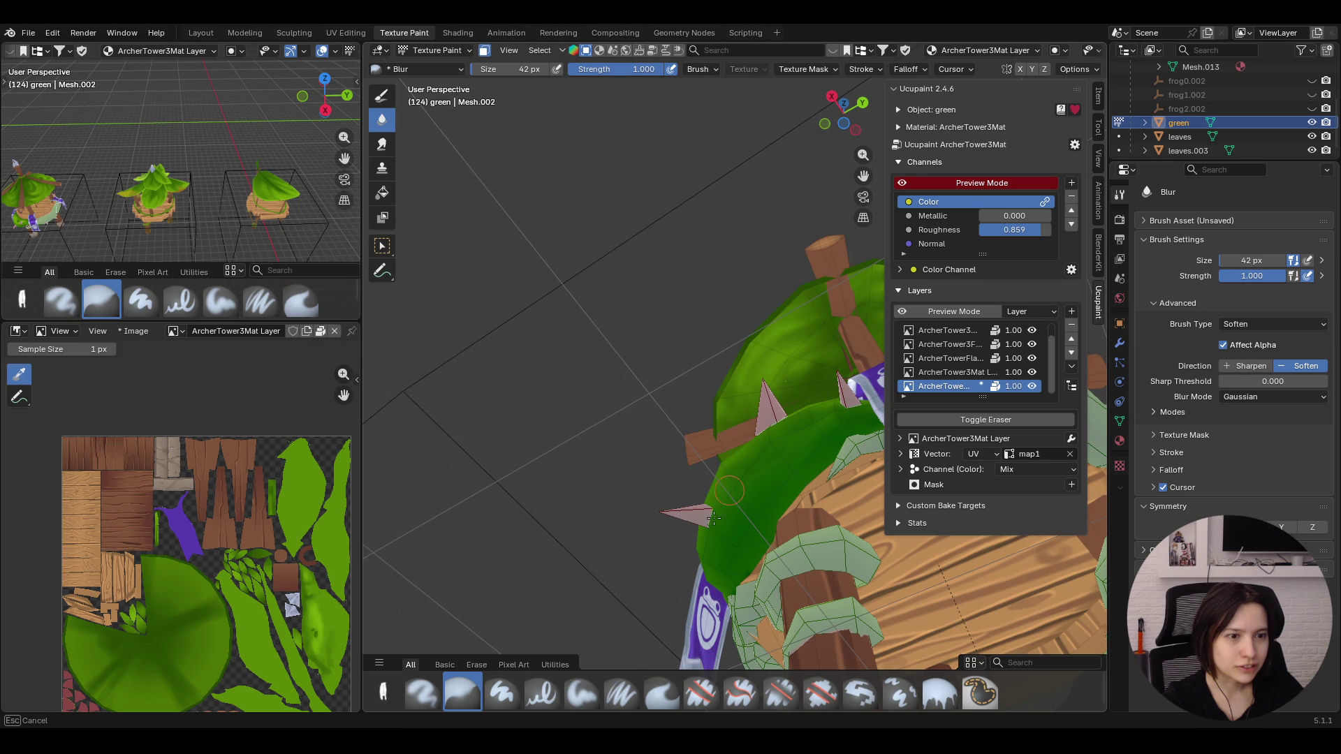
Blur another part of the wrap from the front and review the result
{"action": "left_click_drag", "start_coordinate": [741, 556], "coordinate": [744, 554]}
{"action": "middle_click_drag", "start_coordinate": [744, 554], "coordinate": [844, 557]}
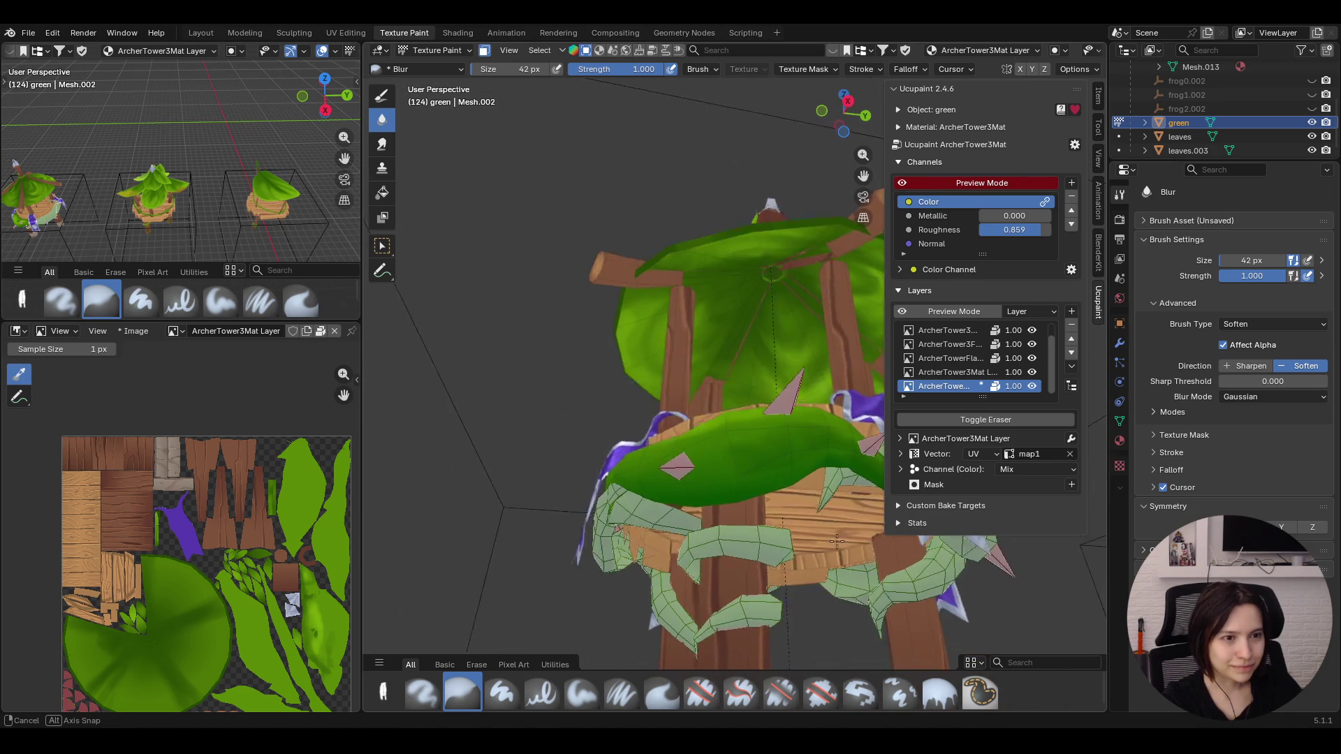
{"action": "left_click_drag", "start_coordinate": [713, 457], "coordinate": [814, 432]}
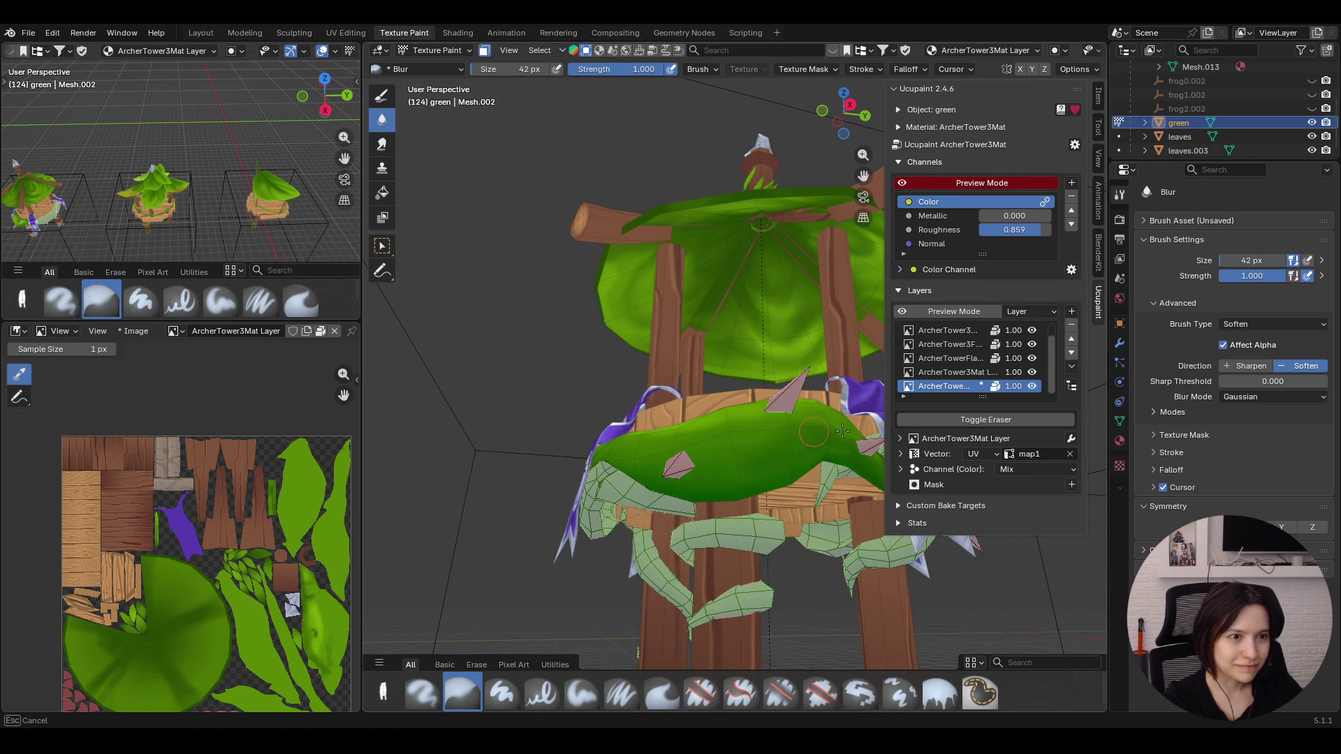
{"action": "left_click_drag", "start_coordinate": [779, 431], "coordinate": [779, 431]}
{"action": "mouse_move", "coordinate": [695, 359]}
{"action": "middle_mouse_down"}
{"action": "mouse_move", "coordinate": [757, 357]}
{"action": "mouse_move", "coordinate": [628, 263]}
{"action": "middle_mouse_up"}
{"action": "scroll", "coordinate": [757, 357], "scroll_direction": "down", "scroll_amount": 4}
{"action": "scroll", "coordinate": [757, 356], "scroll_direction": "up", "scroll_amount": 3}
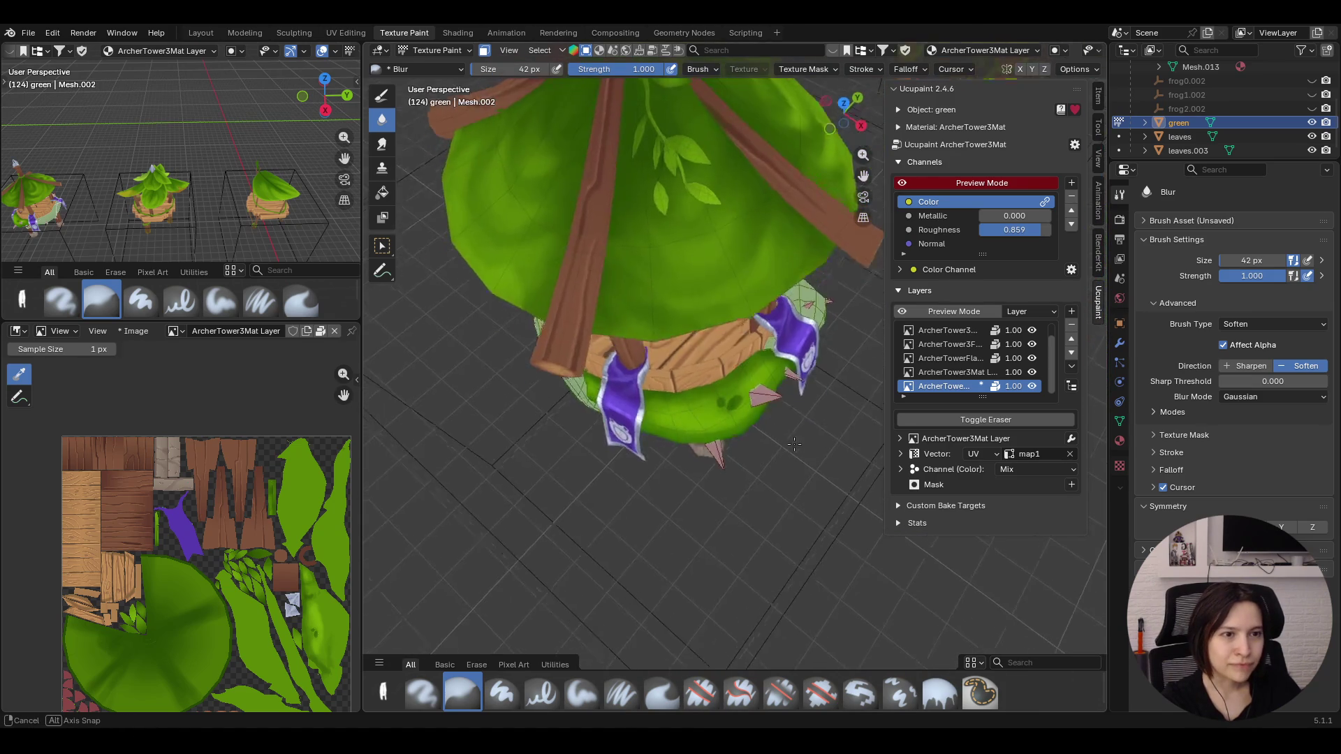
Switch to the Select Box tool and inspect the leafy wrap from all around the tower
{"action": "key", "text": "w"}
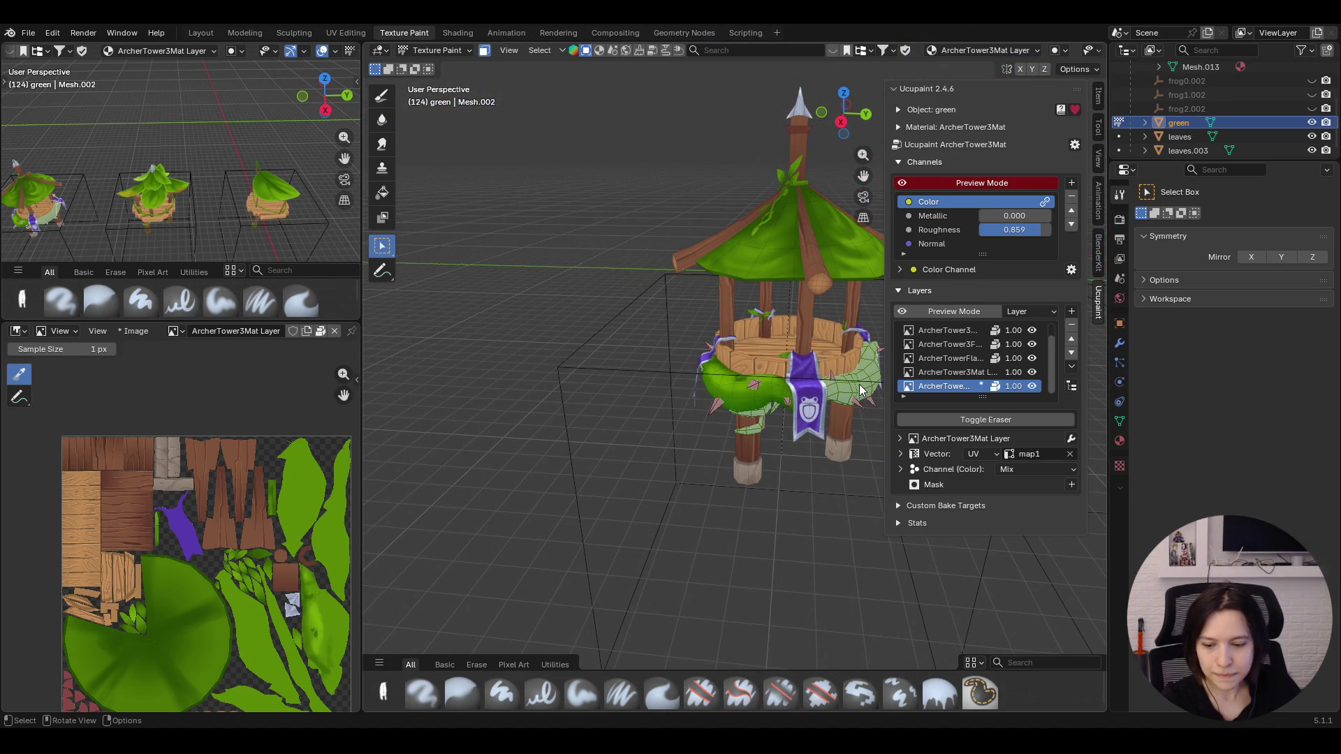
{"action": "mouse_move", "coordinate": [860, 210]}
{"action": "middle_mouse_down"}
{"action": "mouse_move", "coordinate": [701, 452]}
{"action": "mouse_move", "coordinate": [716, 450]}
{"action": "mouse_move", "coordinate": [720, 479]}
{"action": "mouse_move", "coordinate": [704, 491]}
{"action": "middle_mouse_up"}
{"action": "scroll", "coordinate": [704, 492], "scroll_direction": "up", "scroll_amount": 5}
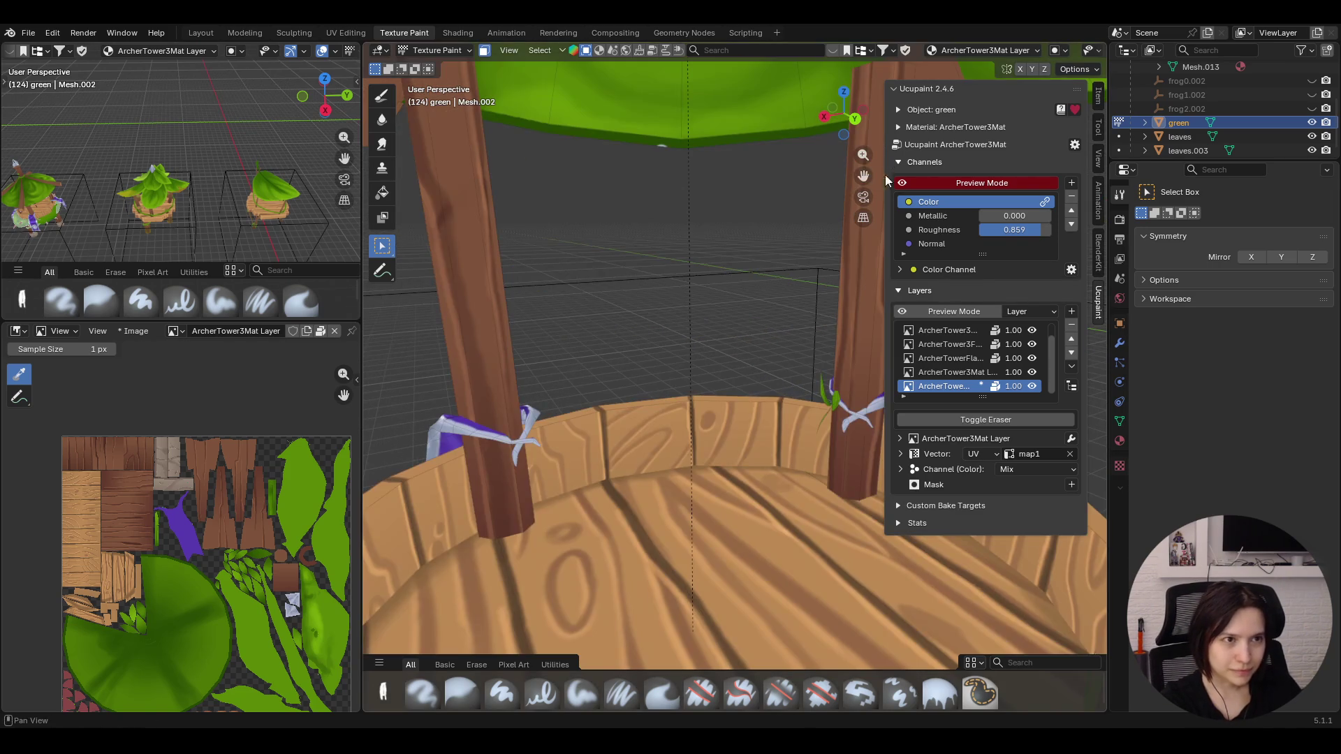
{"action": "scroll", "coordinate": [723, 268], "scroll_direction": "down", "scroll_amount": 5}
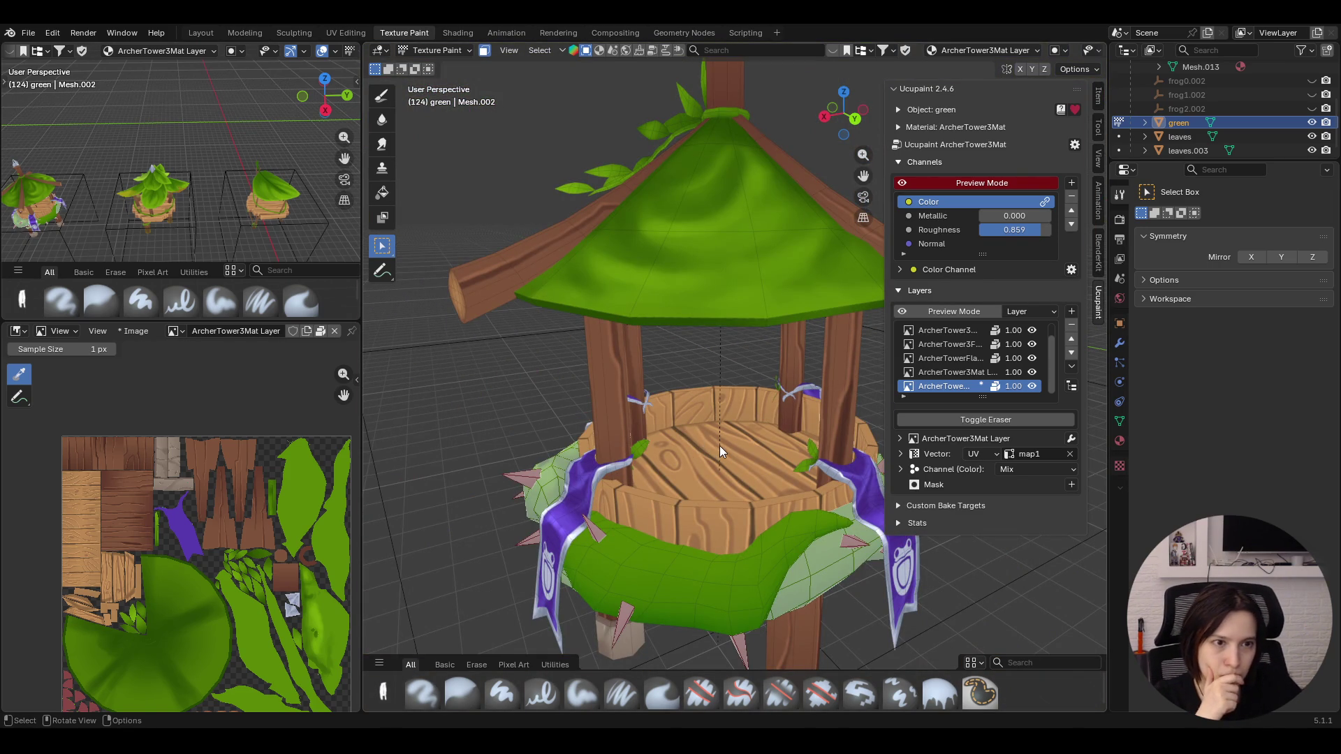
{"action": "middle_click_drag", "start_coordinate": [716, 444], "coordinate": [683, 412]}
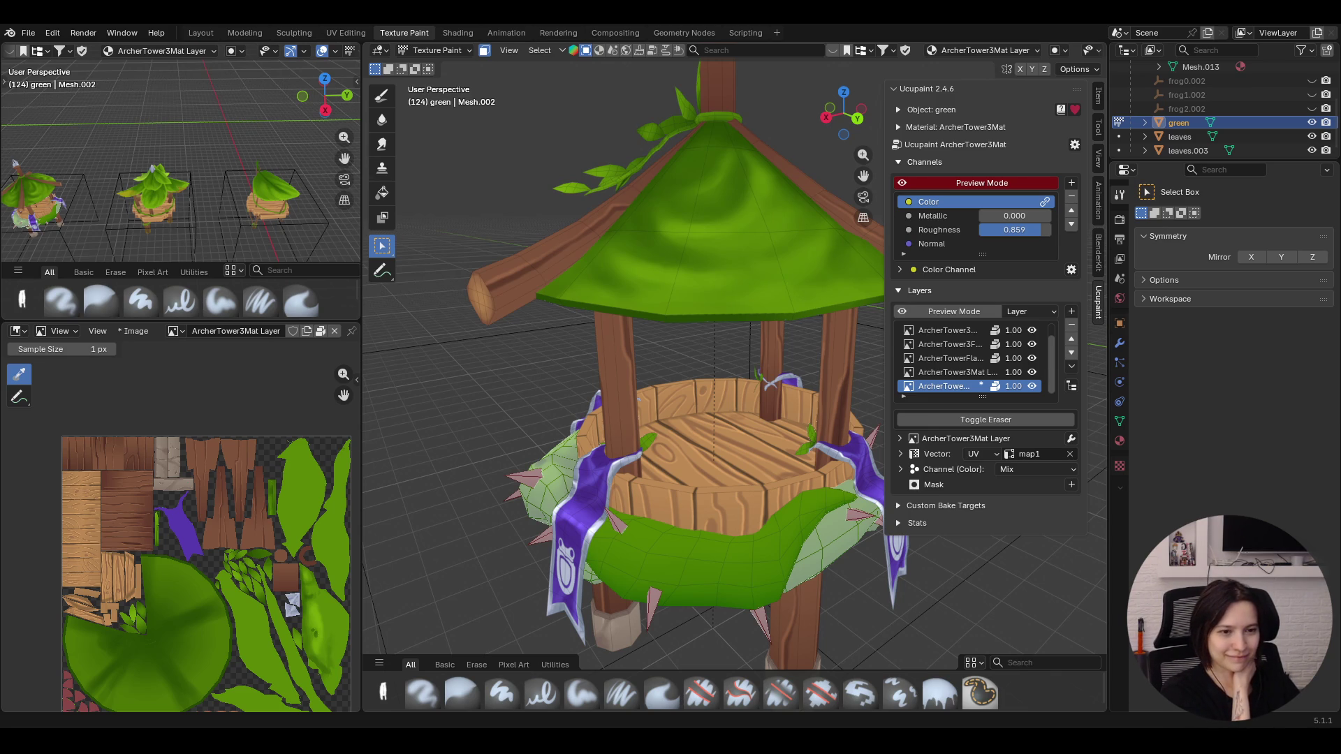
{"action": "mouse_move", "coordinate": [716, 526]}
{"action": "middle_mouse_down"}
{"action": "mouse_move", "coordinate": [817, 549]}
{"action": "mouse_move", "coordinate": [648, 383]}
{"action": "mouse_move", "coordinate": [641, 462]}
{"action": "middle_mouse_up"}
{"action": "scroll", "coordinate": [640, 463], "scroll_direction": "up", "scroll_amount": 2}
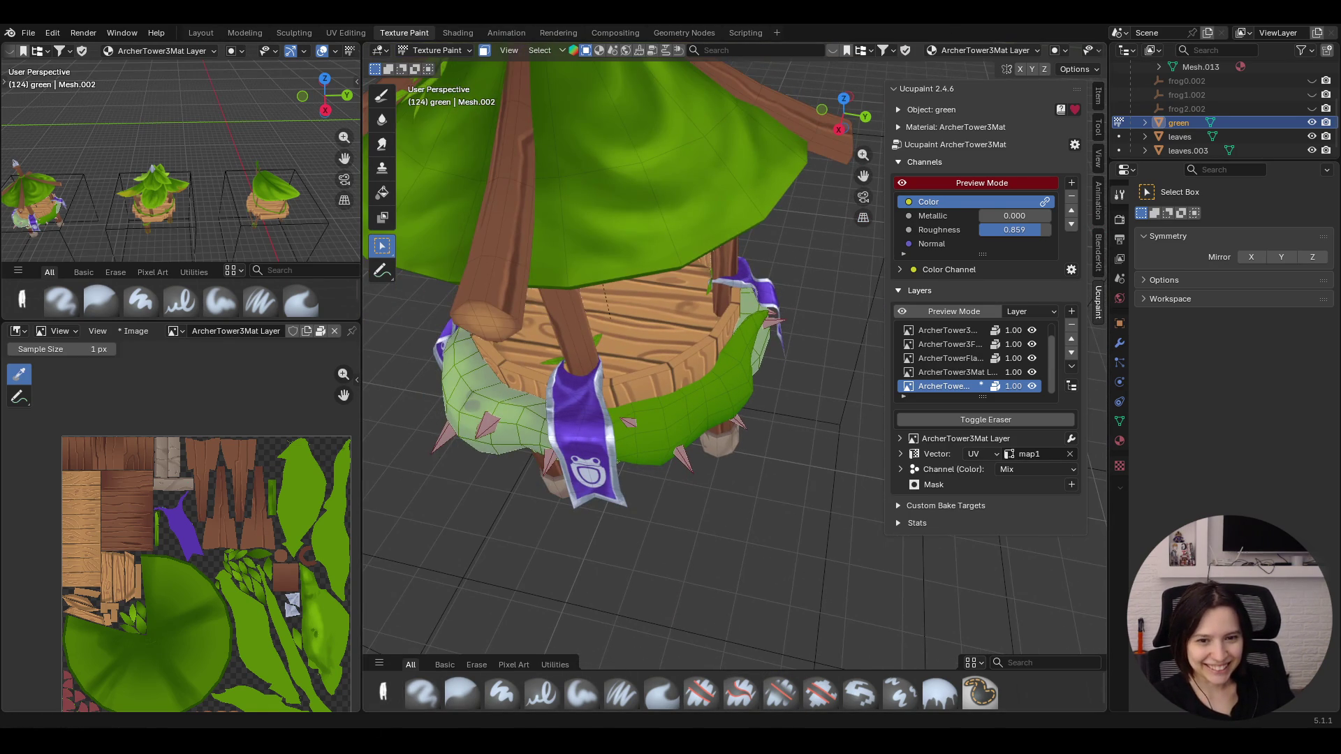
{"action": "mouse_move", "coordinate": [663, 517]}
{"action": "middle_mouse_down"}
{"action": "mouse_move", "coordinate": [658, 543]}
{"action": "mouse_move", "coordinate": [701, 620]}
{"action": "middle_mouse_up"}
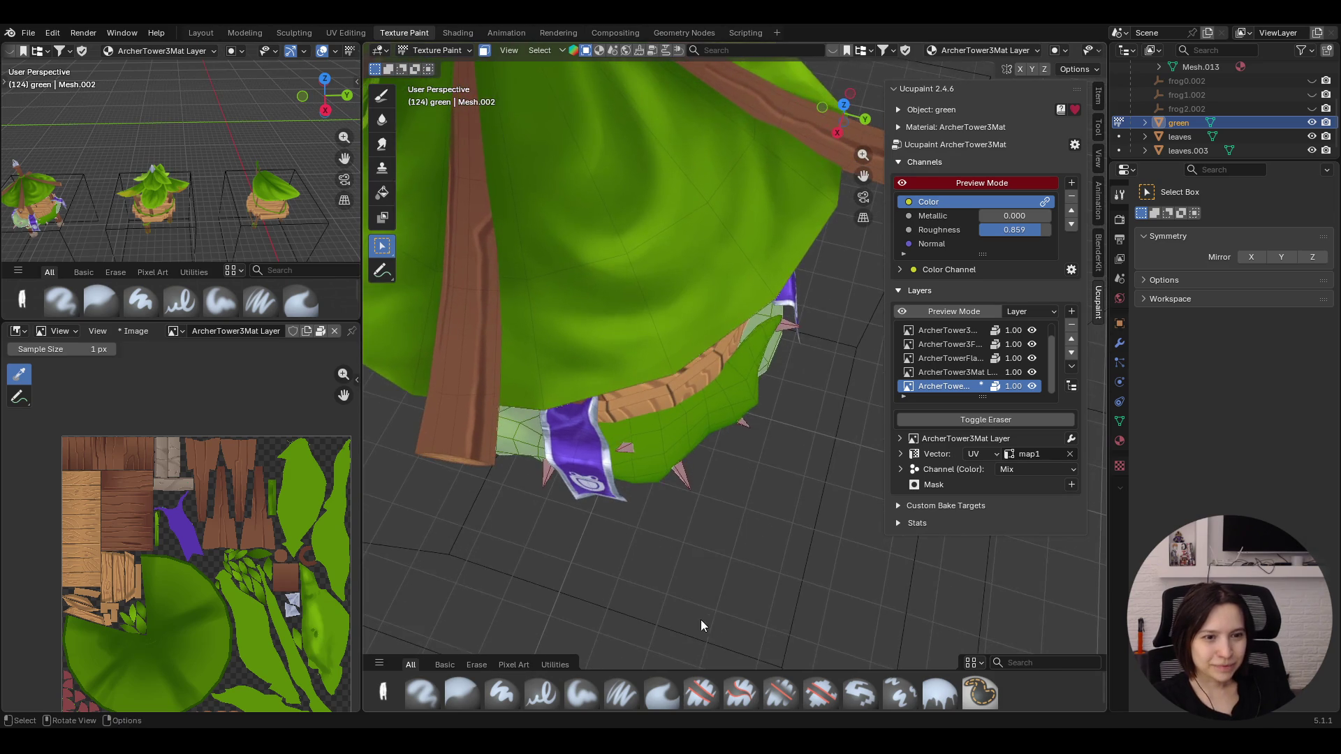
Pick the Paint Soft brush, darken the colour, and shade the wrap near the banner
{"action": "left_click", "coordinate": [579, 695]}
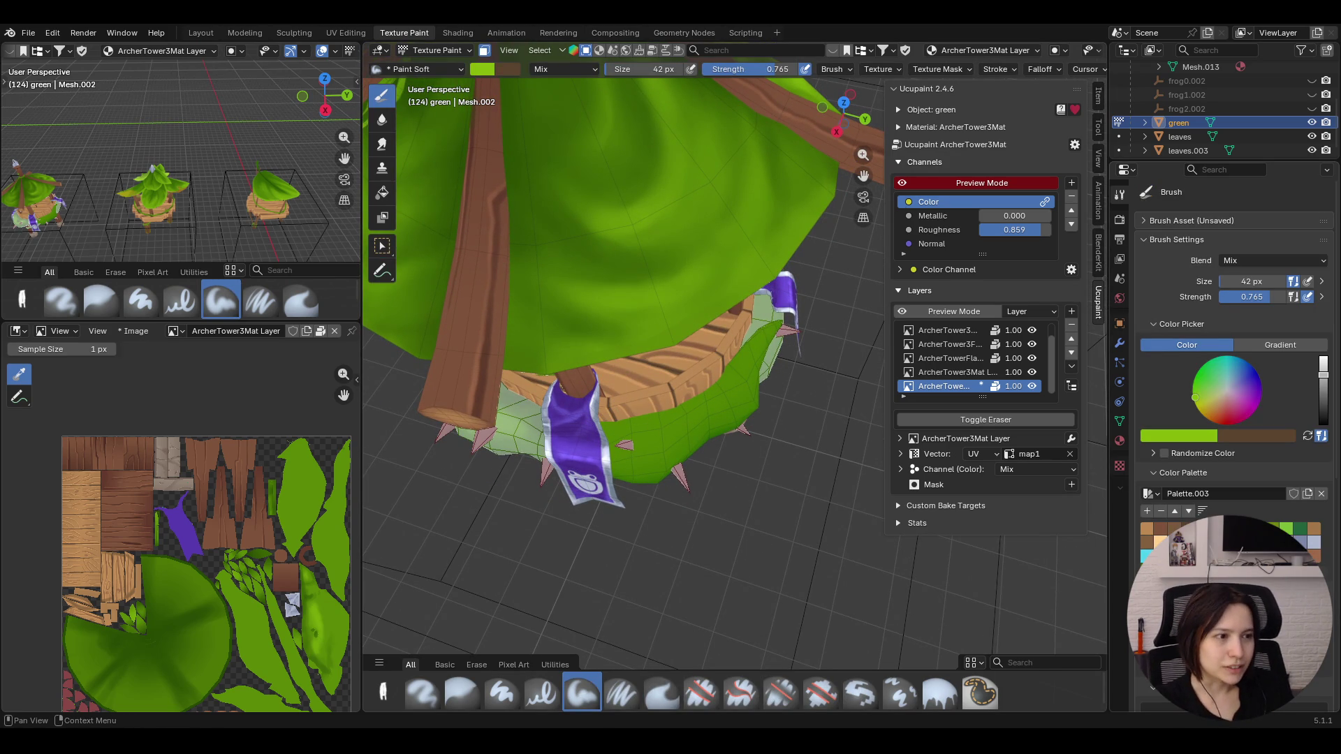
{"action": "left_click_drag", "start_coordinate": [1323, 367], "coordinate": [1324, 404]}
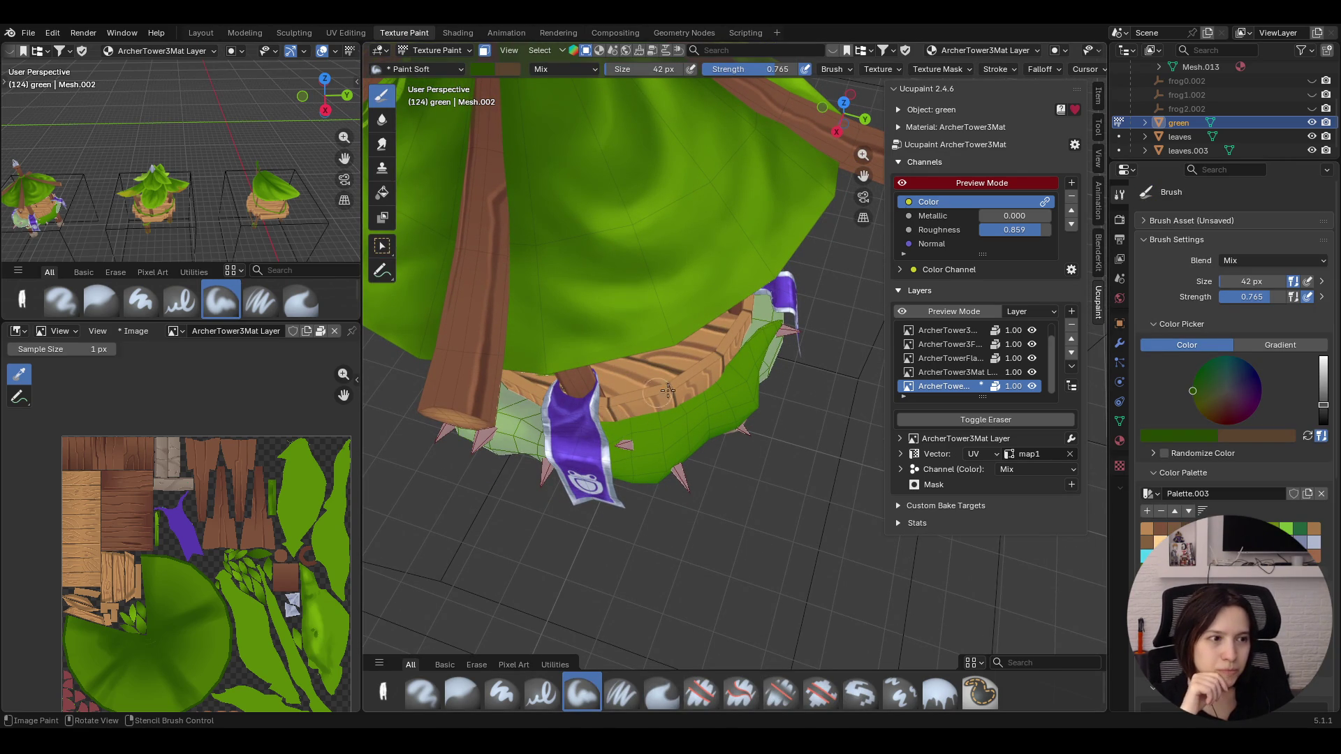
{"action": "left_click_drag", "start_coordinate": [585, 424], "coordinate": [699, 378]}
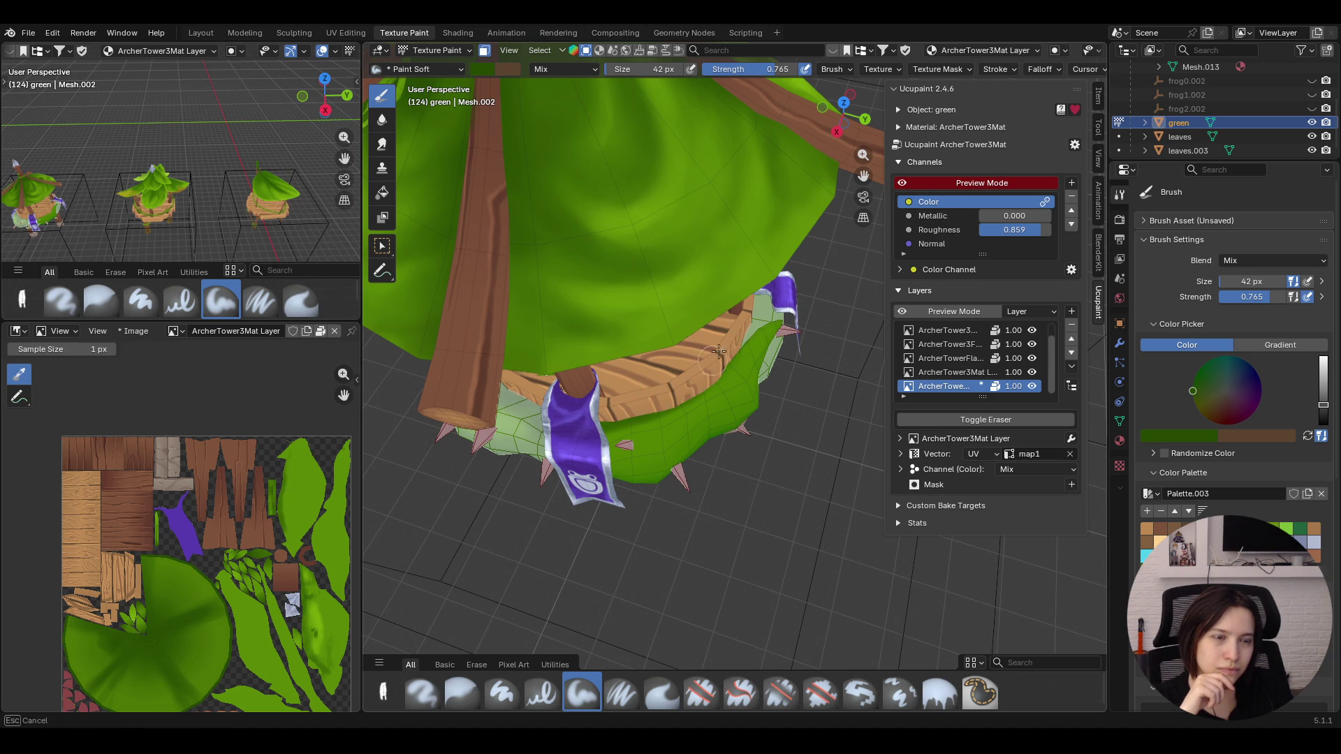
Paint dark shading on the wrap under the platform rim, viewed from below
{"action": "mouse_move", "coordinate": [730, 342]}
{"action": "middle_mouse_down"}
{"action": "mouse_move", "coordinate": [747, 413]}
{"action": "mouse_move", "coordinate": [656, 388]}
{"action": "middle_mouse_up"}
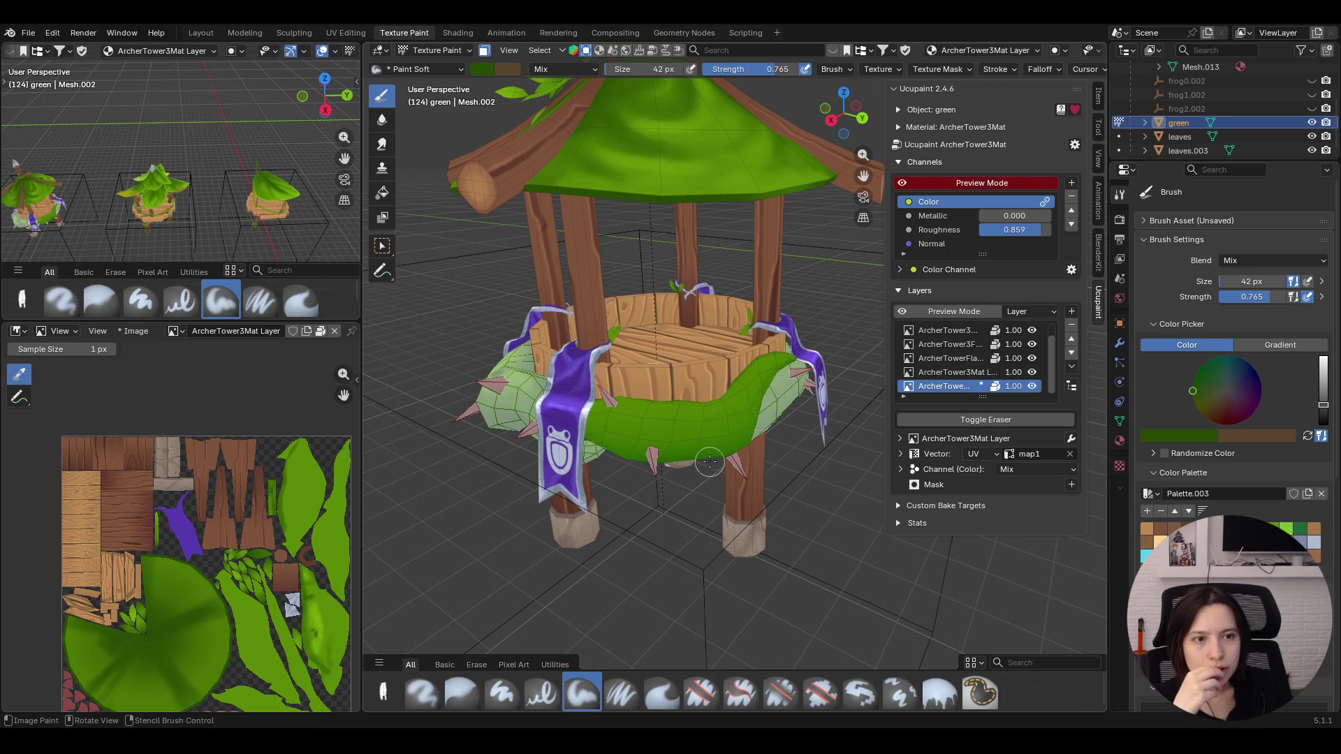
{"action": "middle_click_drag", "start_coordinate": [732, 462], "coordinate": [736, 500]}
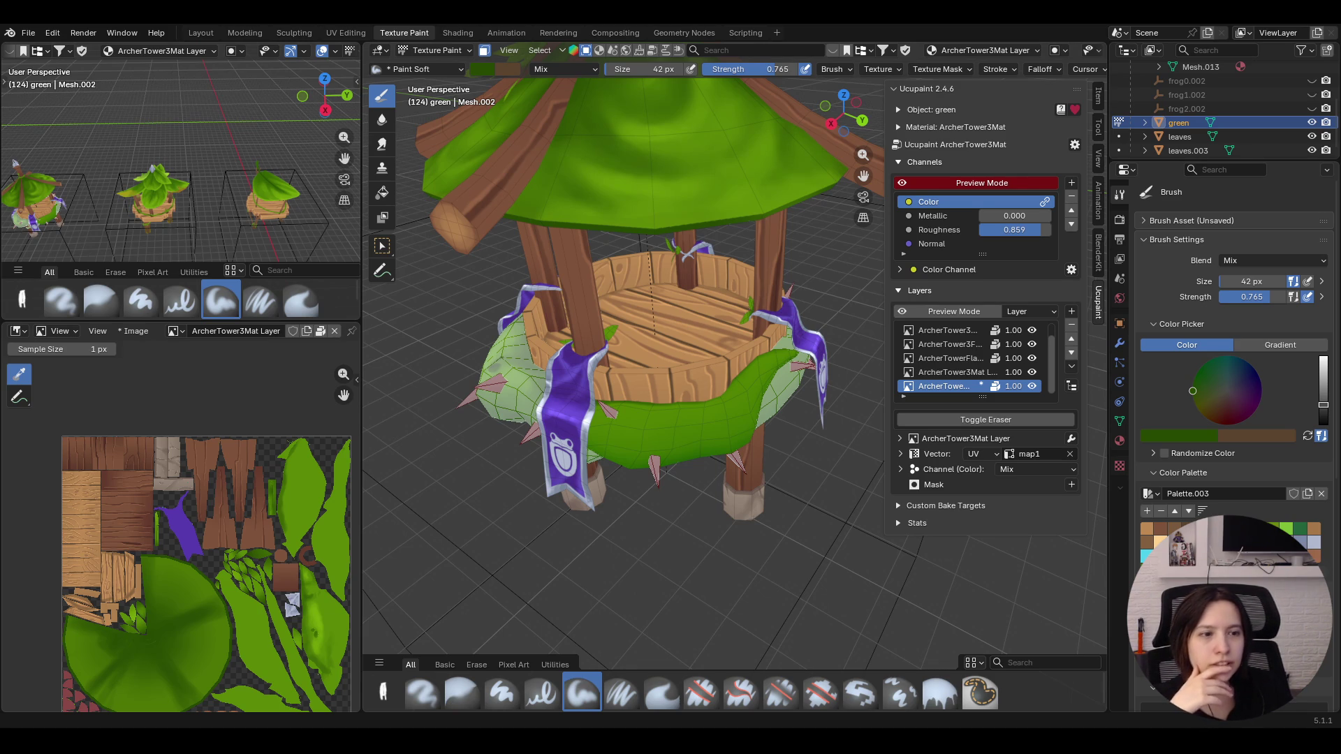
{"action": "middle_click_drag", "start_coordinate": [727, 486], "coordinate": [728, 486]}
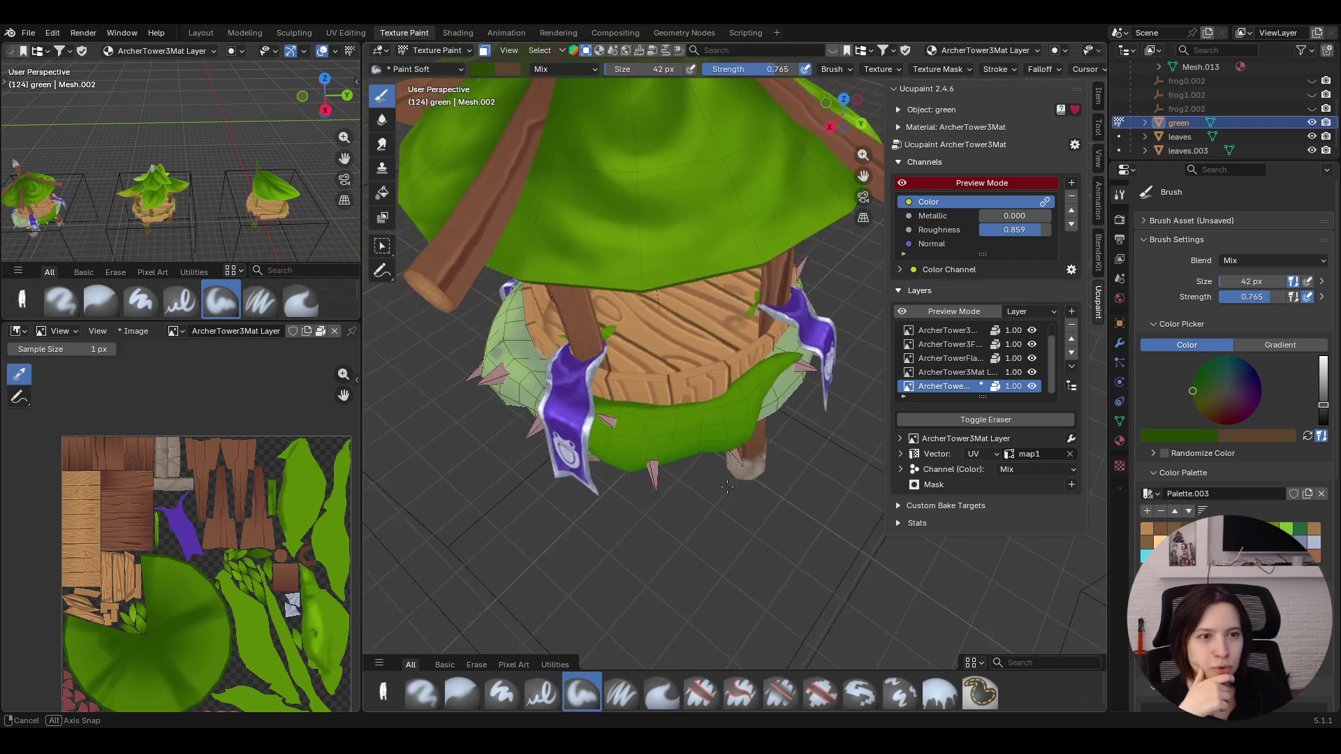
{"action": "middle_click_drag", "start_coordinate": [728, 485], "coordinate": [726, 507]}
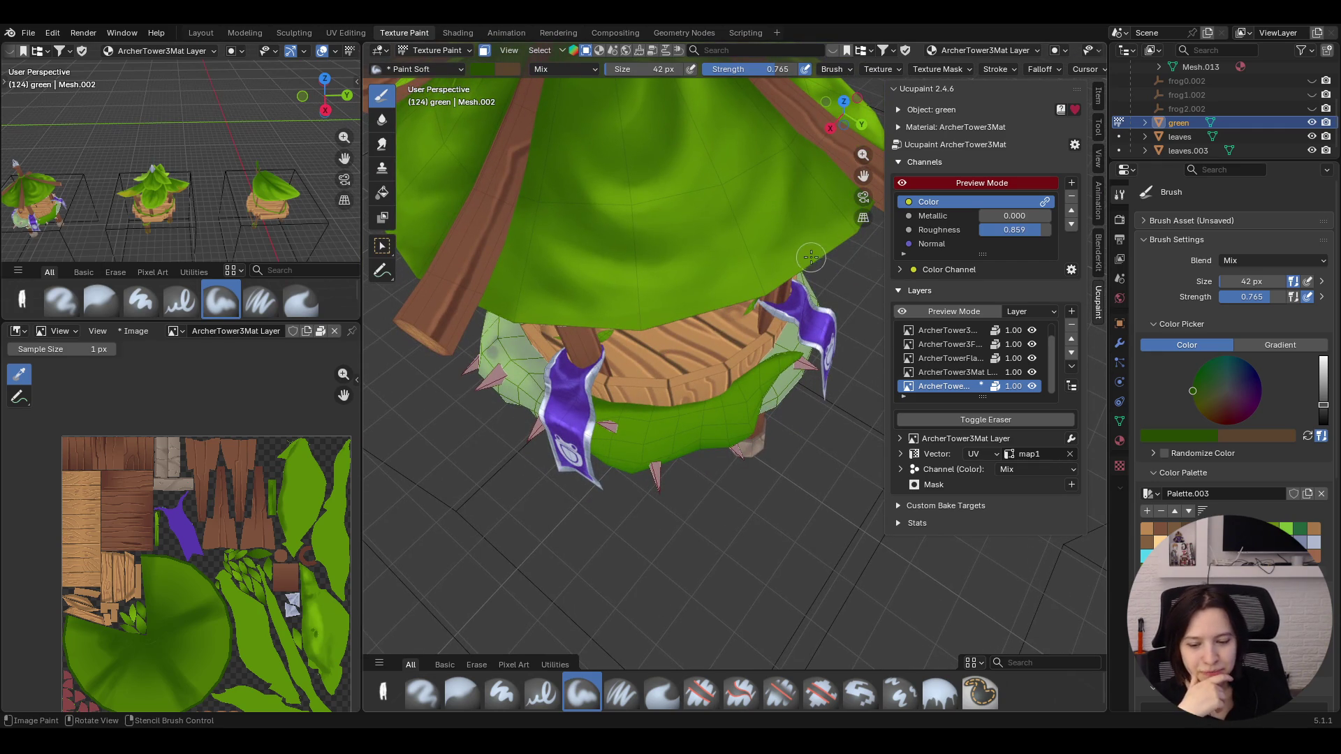
{"action": "left_click_drag", "start_coordinate": [752, 357], "coordinate": [629, 396]}
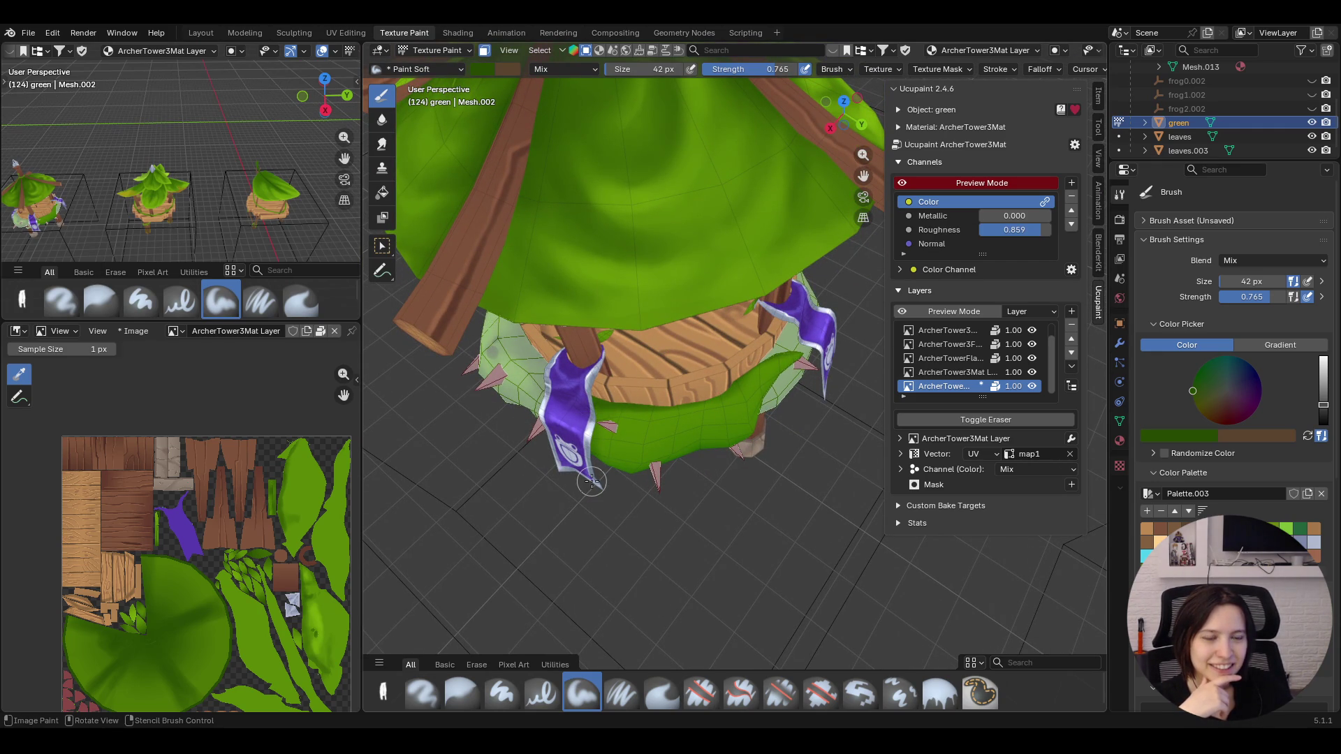
{"action": "scroll", "coordinate": [598, 394], "scroll_direction": "down", "scroll_amount": 5}
Add further dark shading strokes along the green wrap from a lower, closer view
{"action": "middle_click_drag", "start_coordinate": [597, 394], "coordinate": [608, 359]}
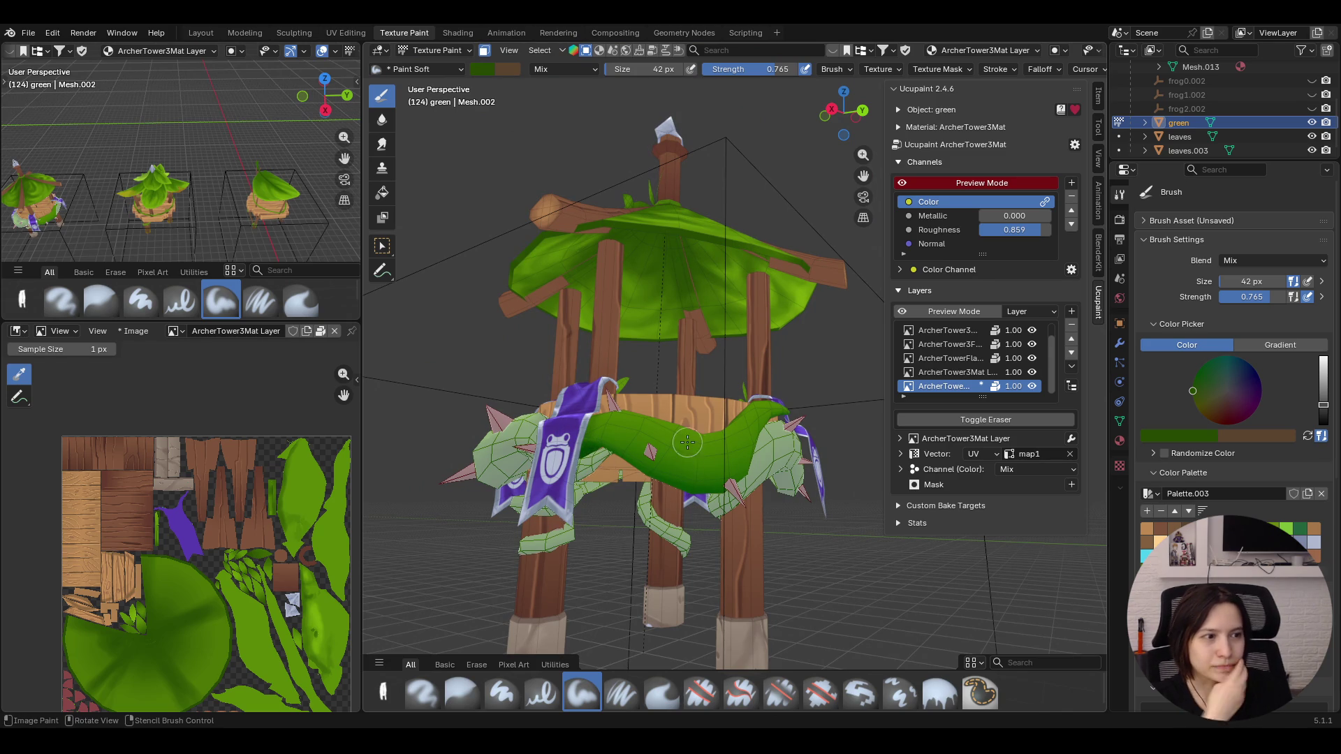
{"action": "mouse_move", "coordinate": [689, 468]}
{"action": "middle_mouse_down"}
{"action": "mouse_move", "coordinate": [694, 415]}
{"action": "mouse_move", "coordinate": [643, 396]}
{"action": "middle_mouse_up"}
{"action": "left_click_drag", "start_coordinate": [749, 387], "coordinate": [652, 490]}
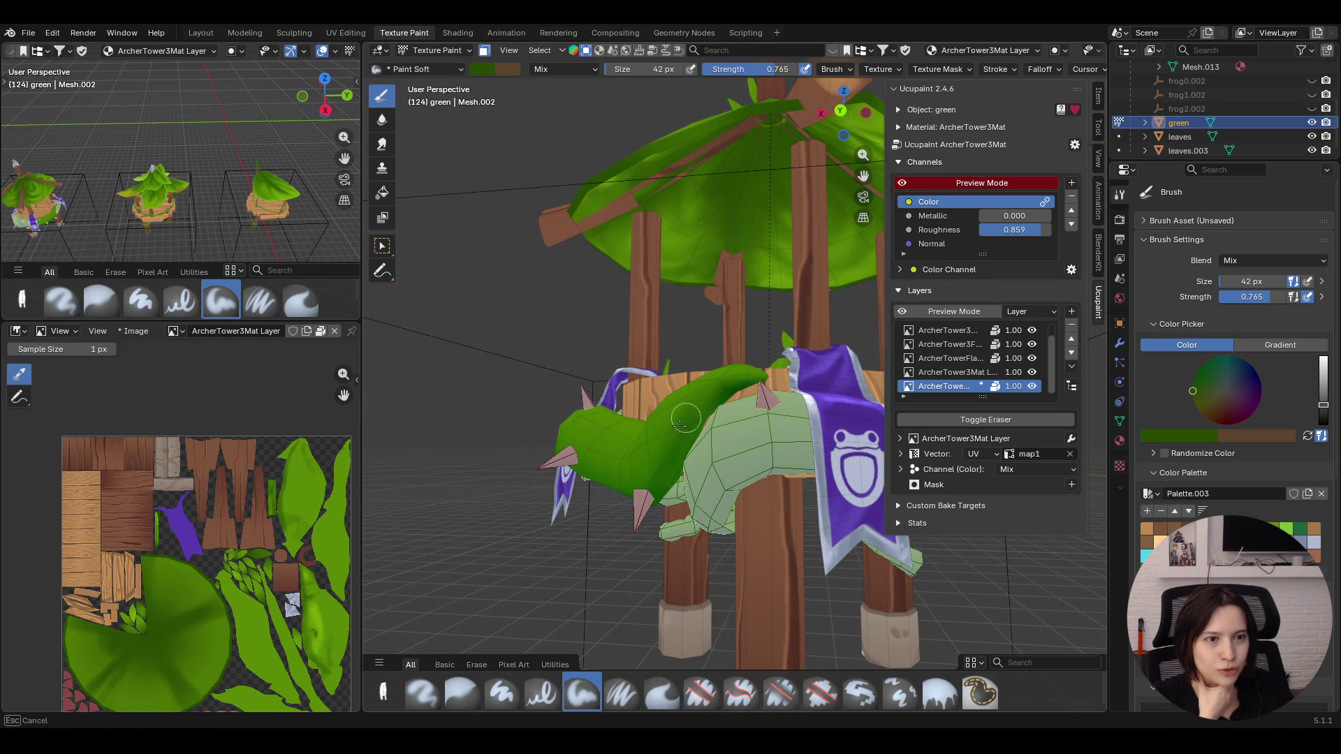
{"action": "left_click_drag", "start_coordinate": [713, 396], "coordinate": [682, 430]}
{"action": "middle_click_drag", "start_coordinate": [689, 410], "coordinate": [713, 429]}
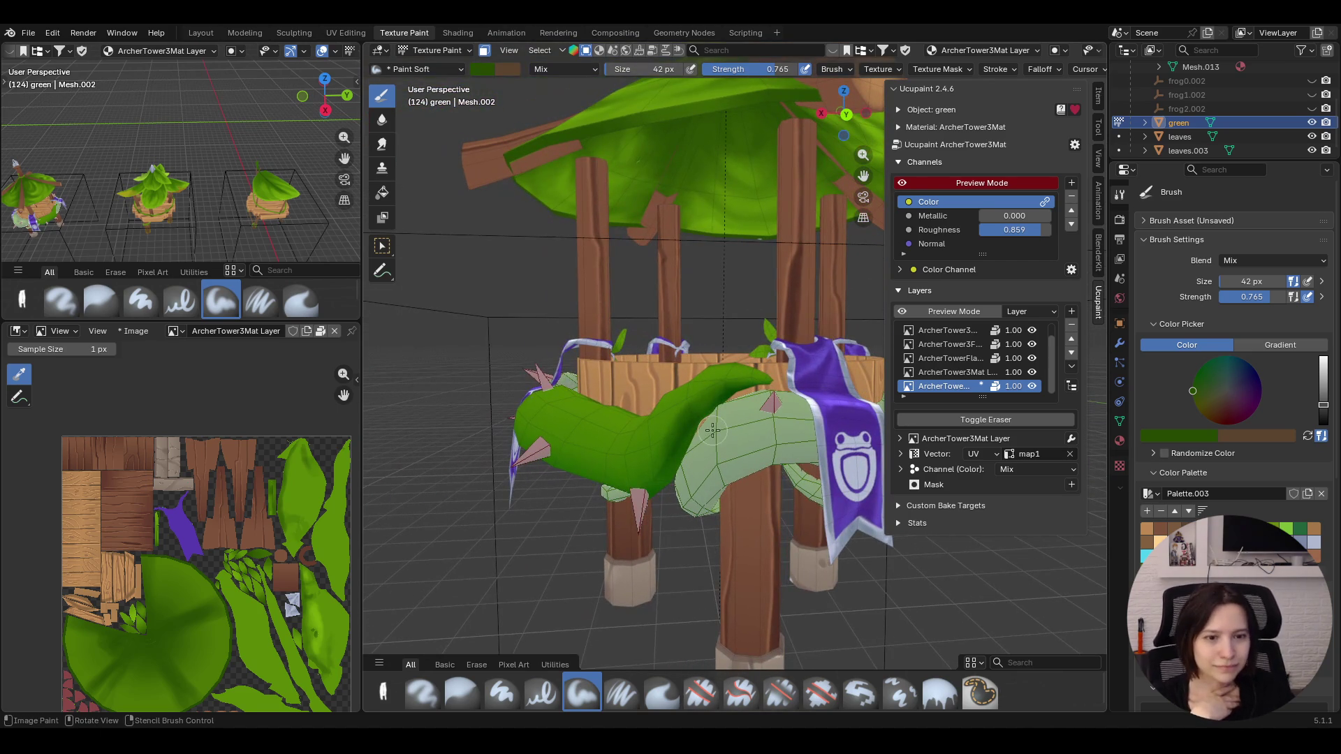
{"action": "left_click", "coordinate": [462, 692]}
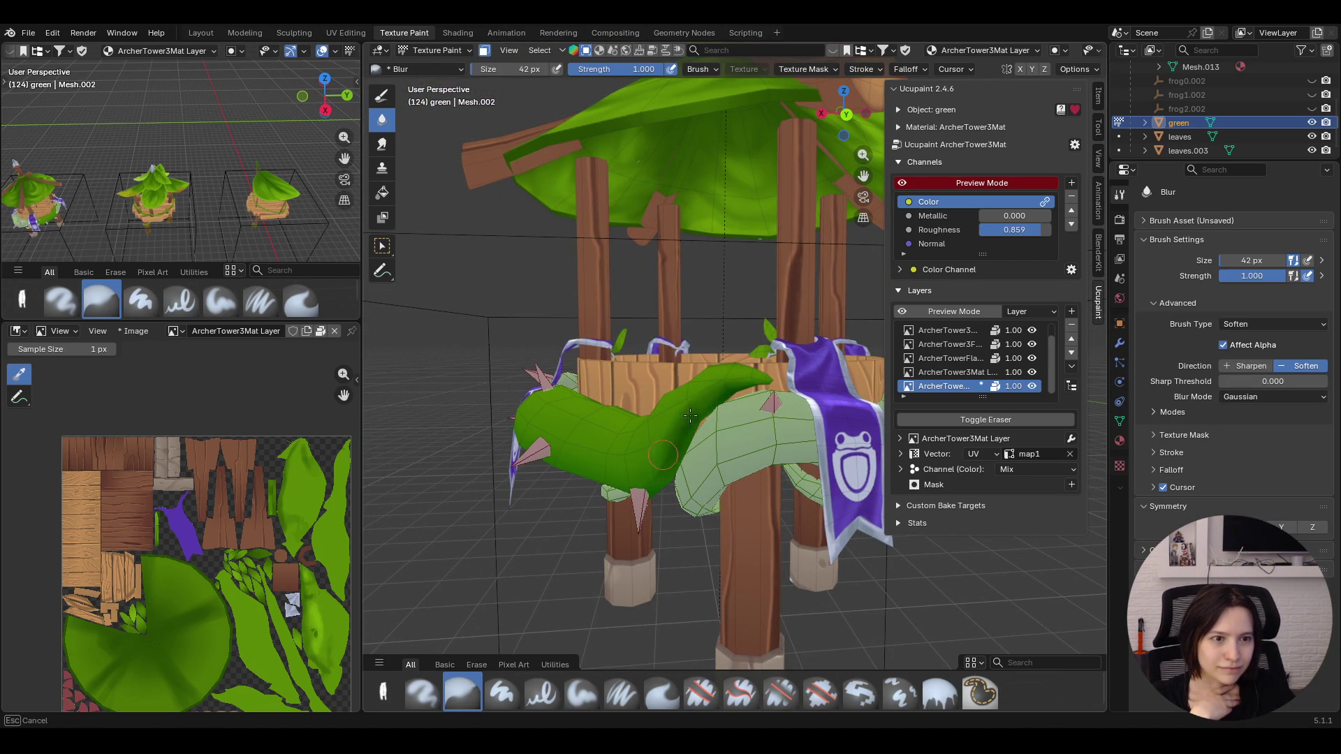
Blur the new dark shading on the wrap, then return to the Paint Soft brush
{"action": "left_click_drag", "start_coordinate": [643, 468], "coordinate": [656, 470]}
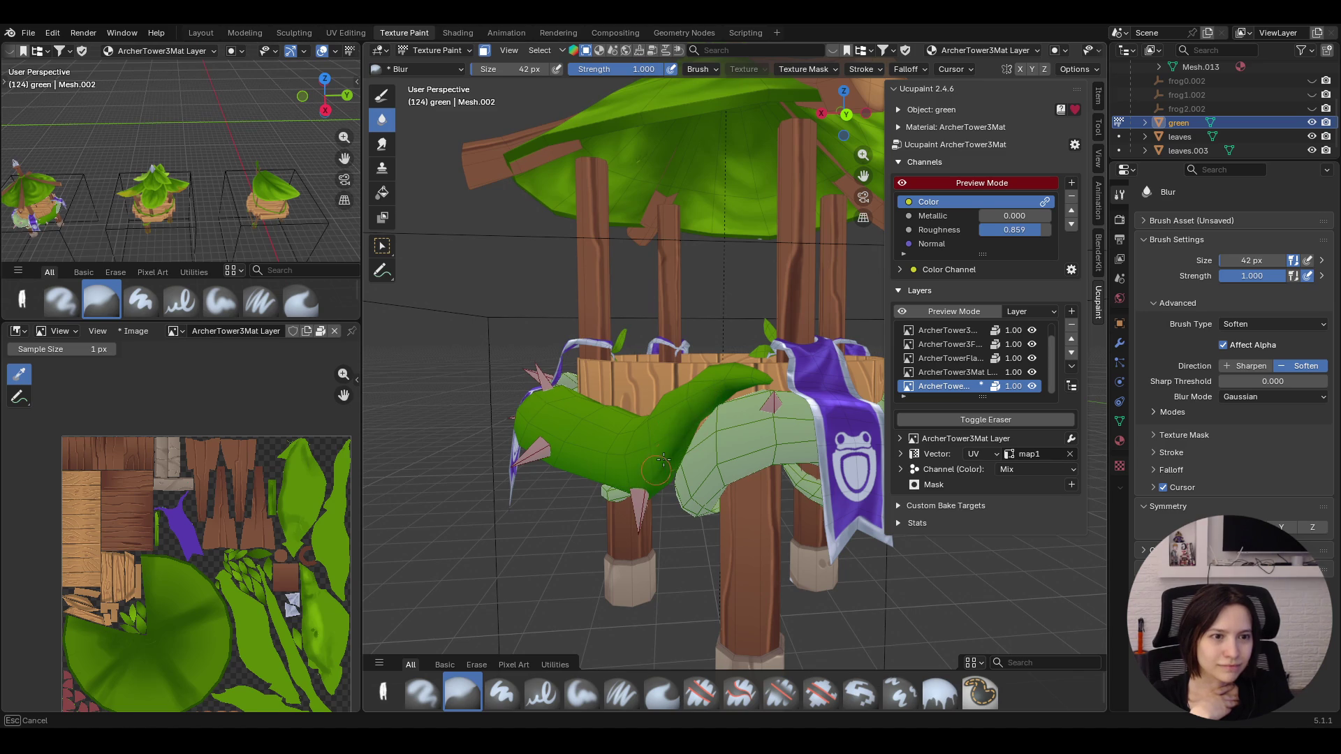
{"action": "middle_click_drag", "start_coordinate": [694, 417], "coordinate": [668, 462]}
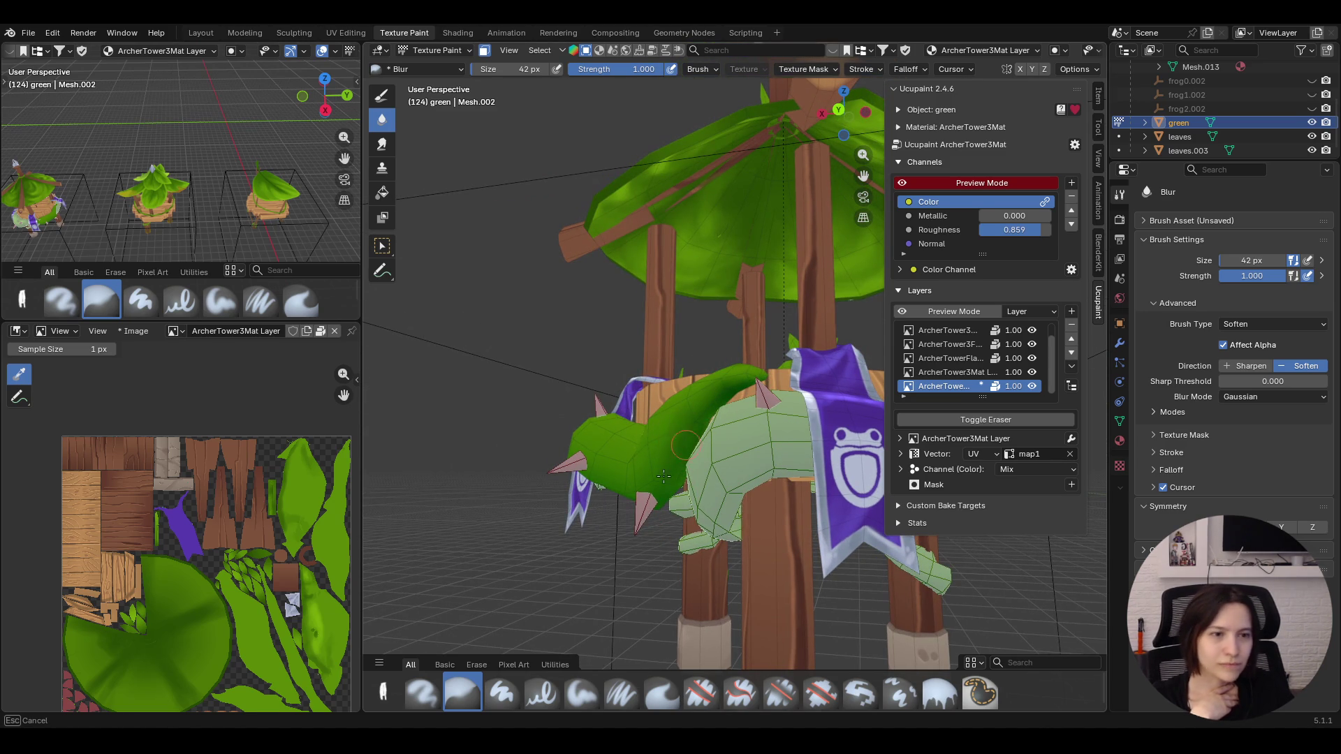
{"action": "middle_click_drag", "start_coordinate": [686, 443], "coordinate": [908, 150]}
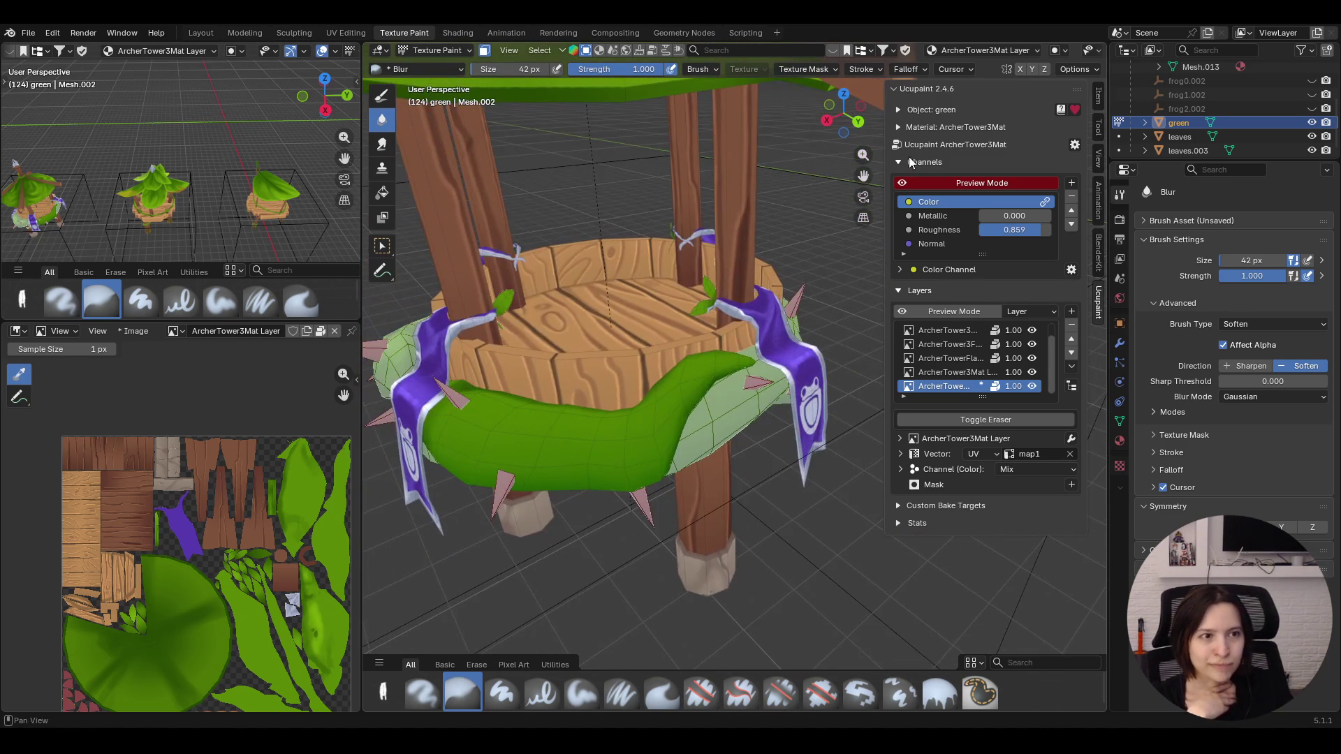
{"action": "left_click_drag", "start_coordinate": [863, 174], "coordinate": [957, 154]}
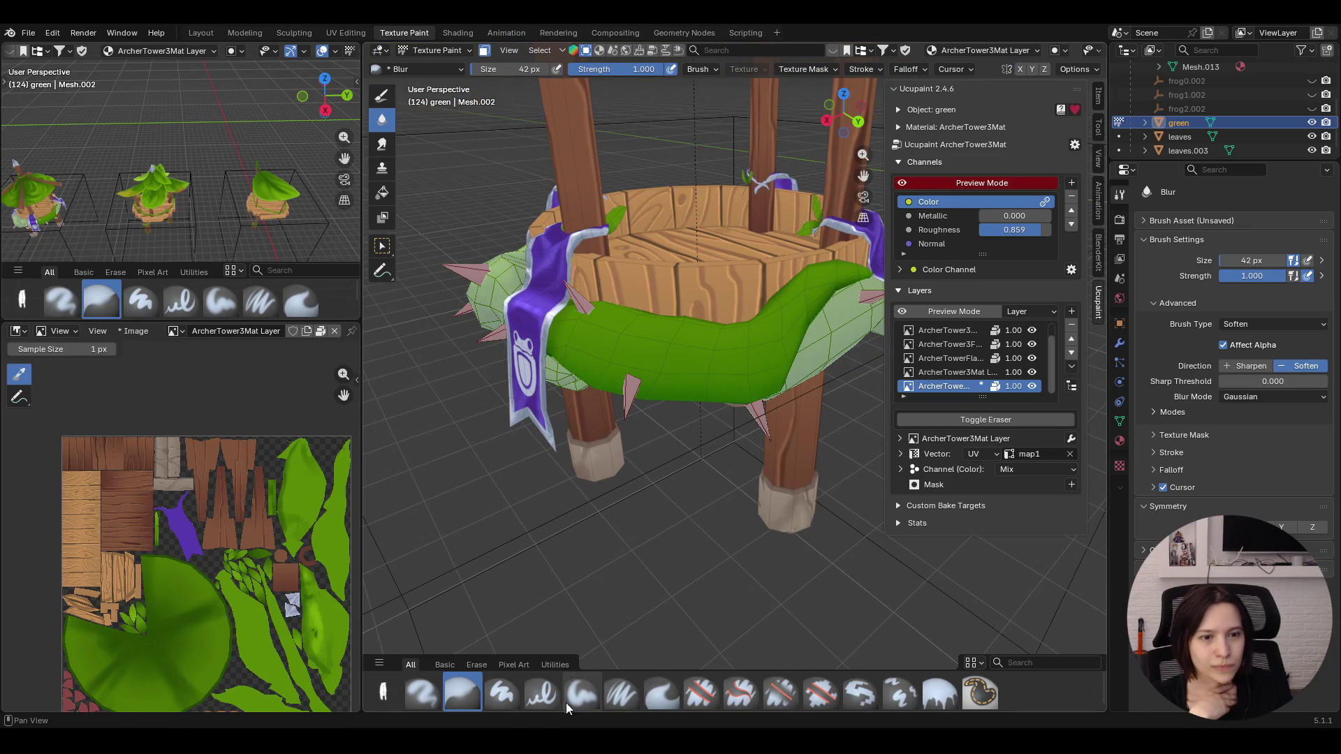
{"action": "left_click", "coordinate": [582, 695]}
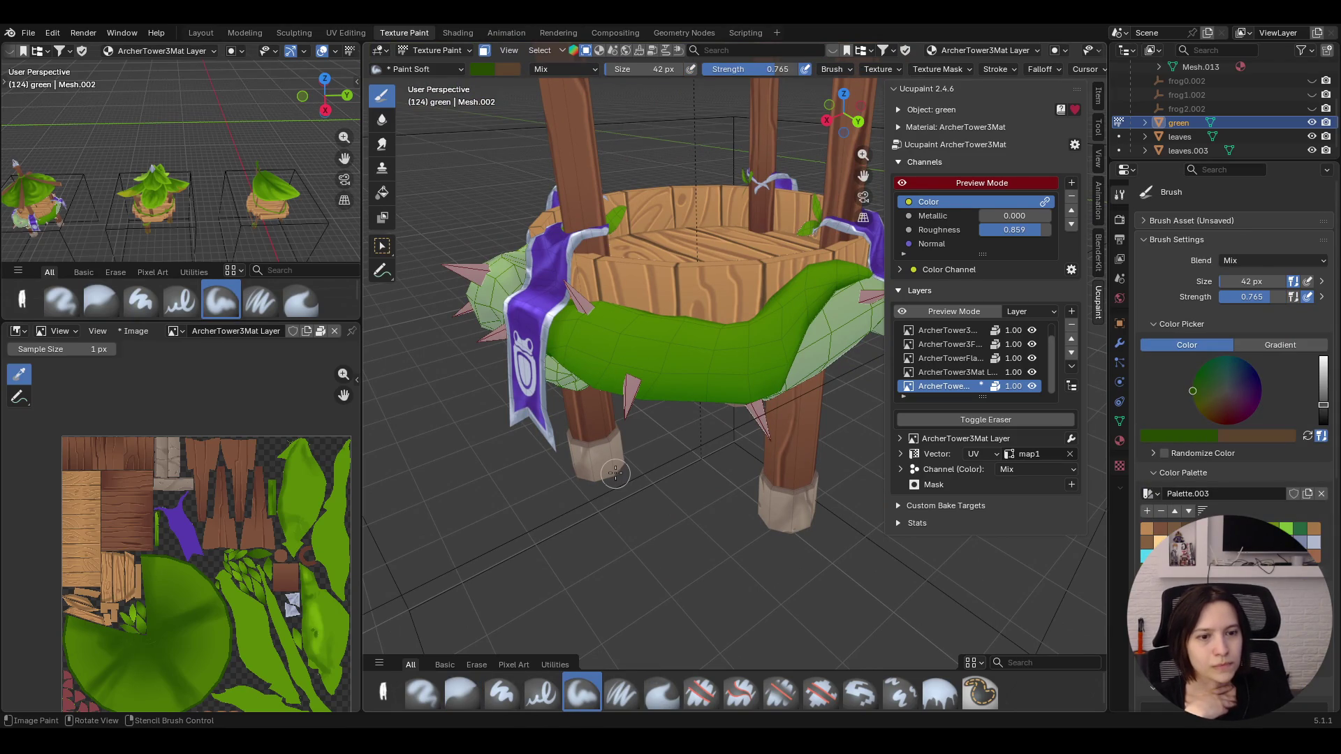
Set the Paint Soft brush Size to 24 px
{"action": "left_click_drag", "start_coordinate": [1222, 281], "coordinate": [1243, 281]}
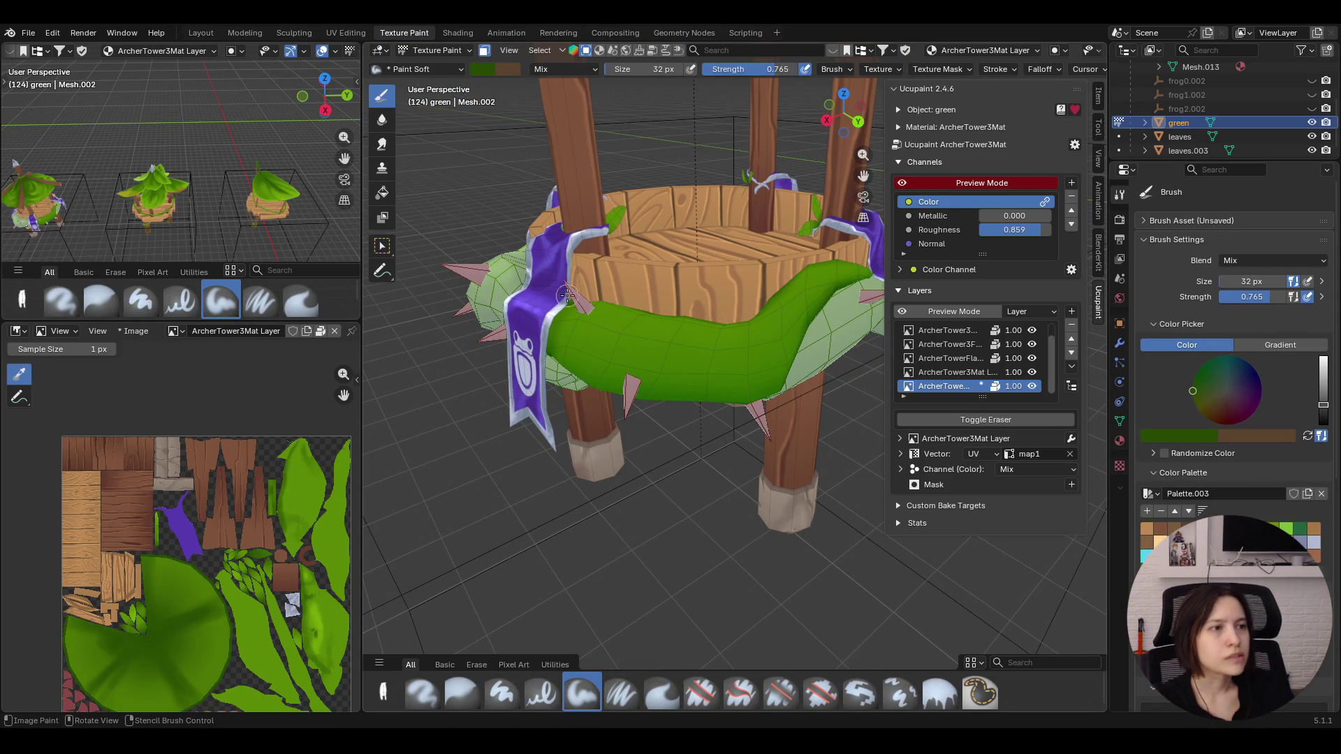
{"action": "left_click", "coordinate": [1231, 280]}
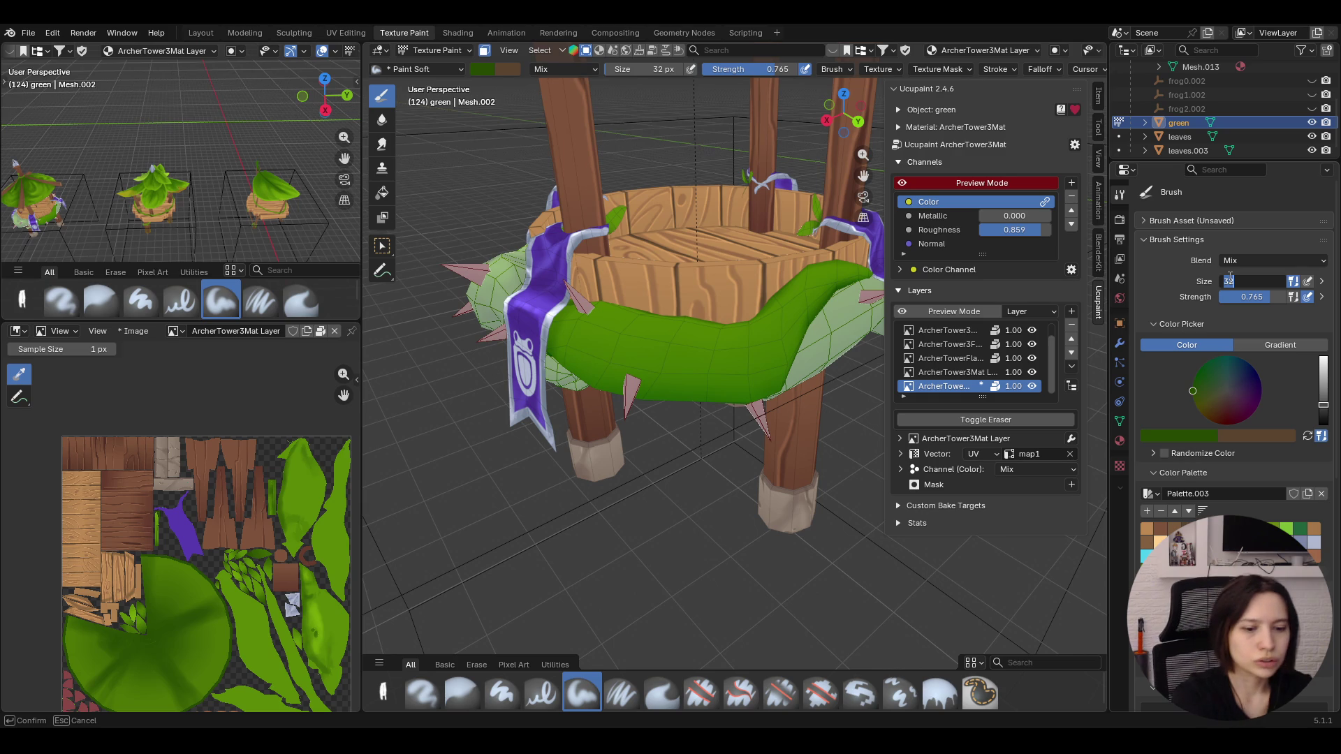
{"action": "type", "text": "24"}
{"action": "key", "text": "Return"}
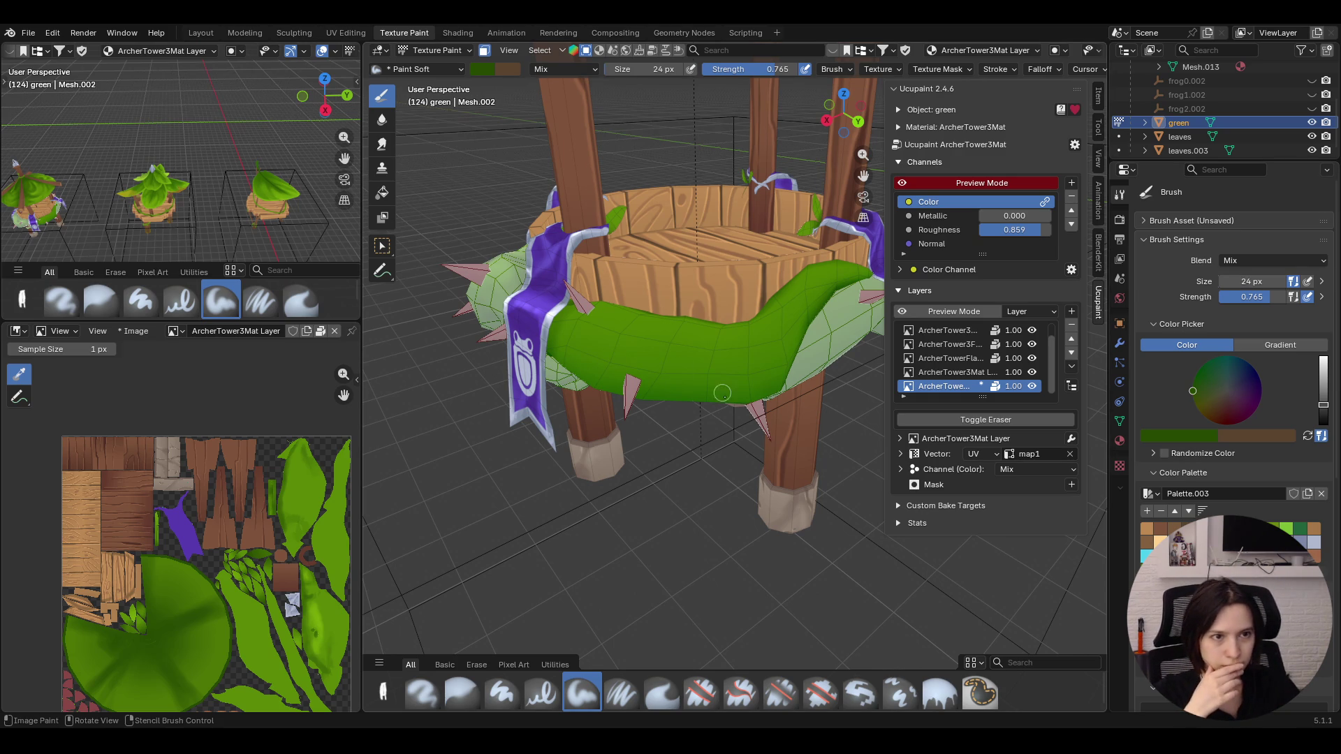
Paint dark green spots onto the leafy band from several angles
{"action": "left_click_drag", "start_coordinate": [738, 380], "coordinate": [741, 383]}
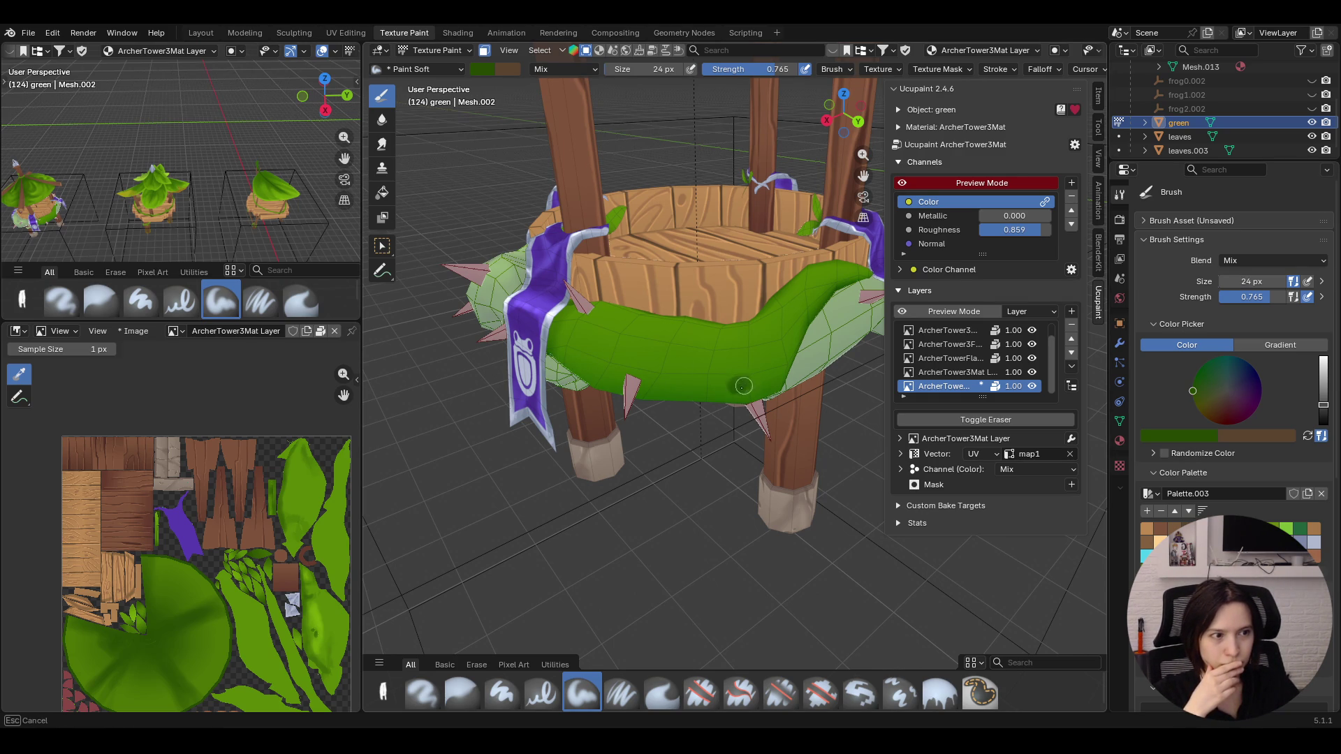
{"action": "mouse_move", "coordinate": [743, 386]}
{"action": "middle_mouse_down"}
{"action": "mouse_move", "coordinate": [710, 124]}
{"action": "mouse_move", "coordinate": [691, 180]}
{"action": "middle_mouse_up"}
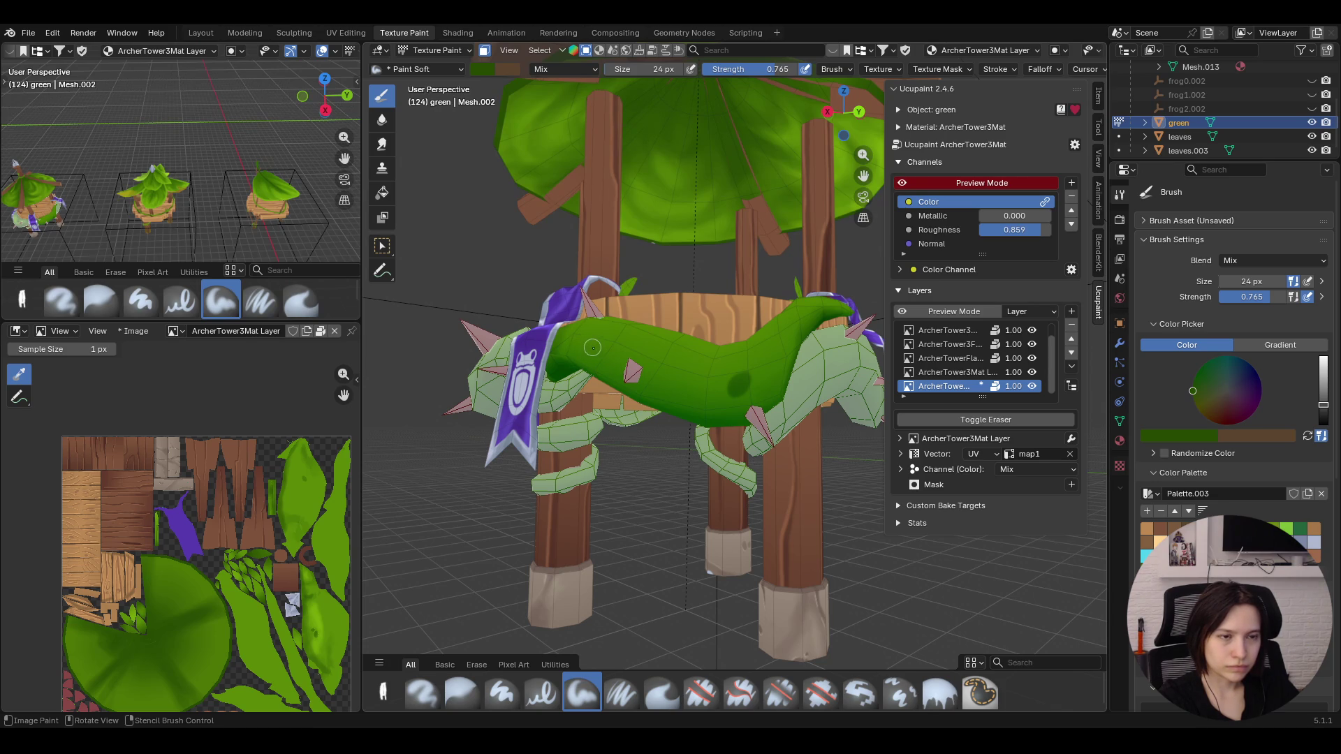
{"action": "left_click_drag", "start_coordinate": [593, 347], "coordinate": [589, 350]}
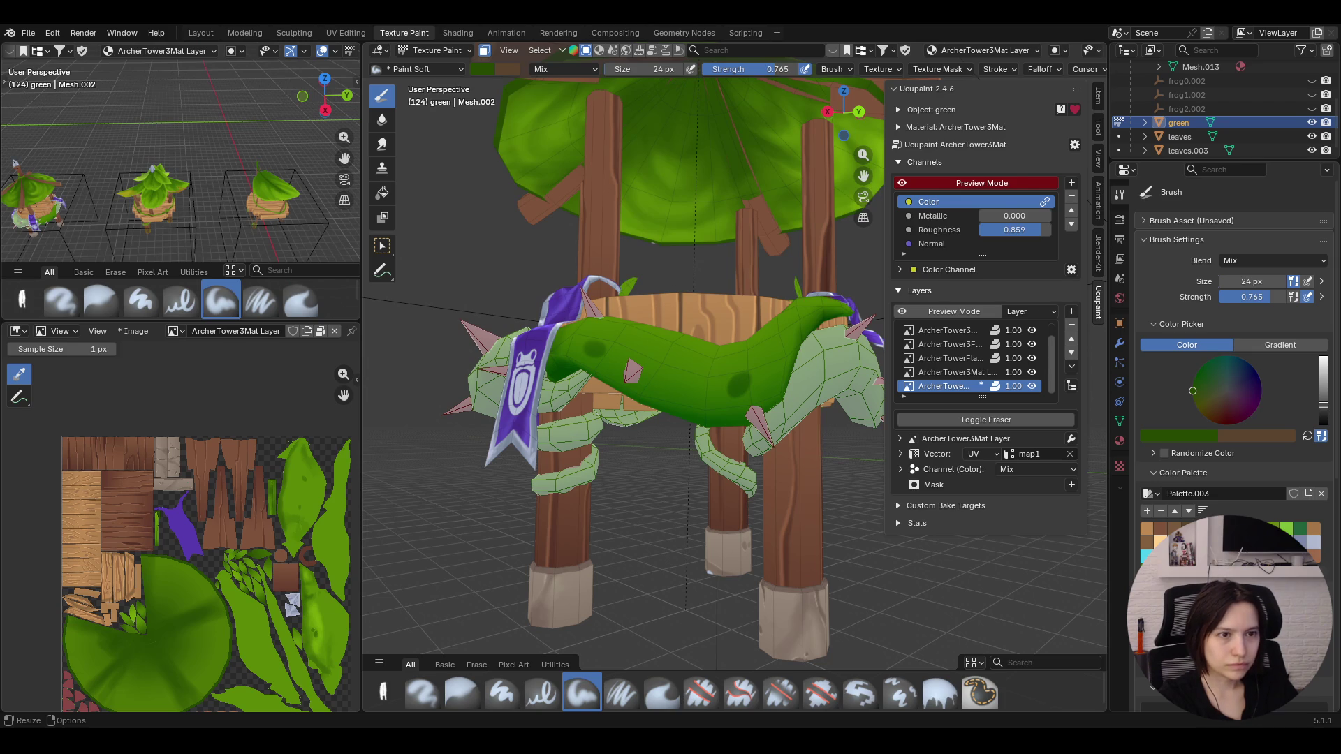
{"action": "middle_click_drag", "start_coordinate": [733, 357], "coordinate": [811, 358]}
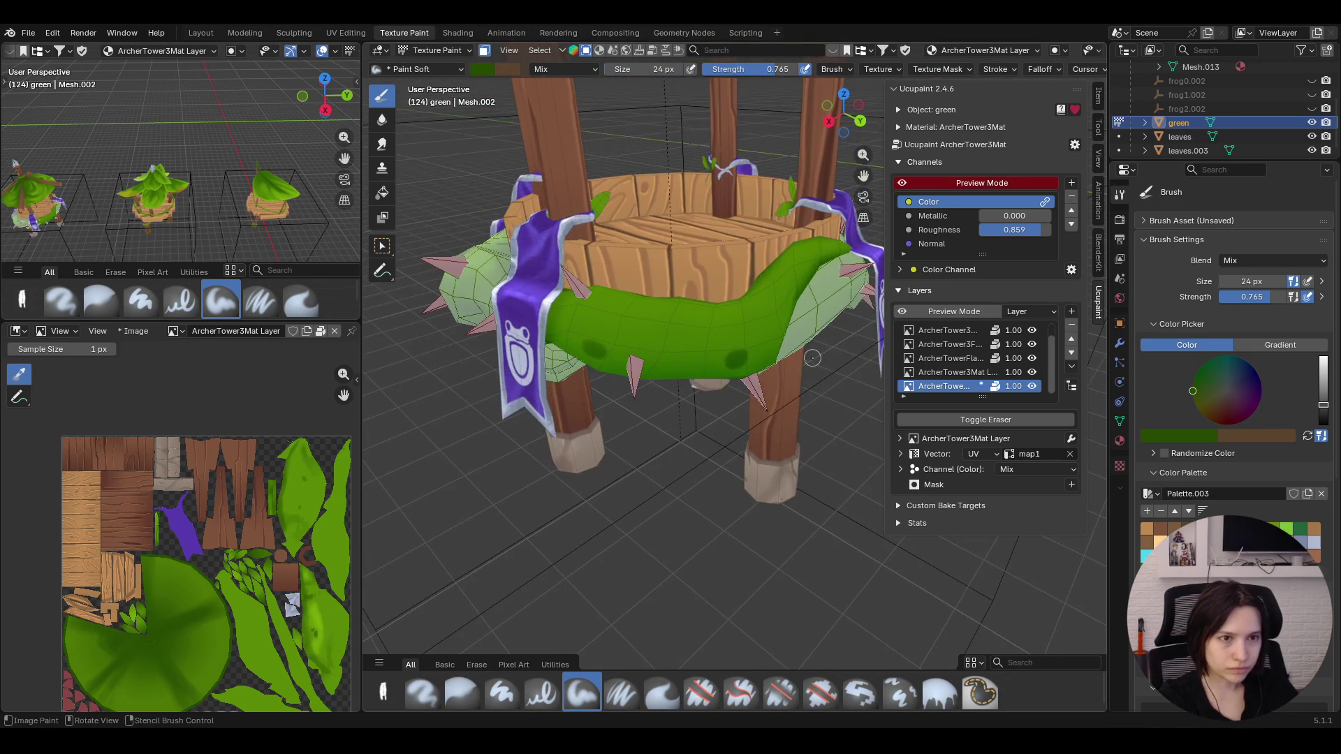
{"action": "left_click_drag", "start_coordinate": [713, 362], "coordinate": [715, 359]}
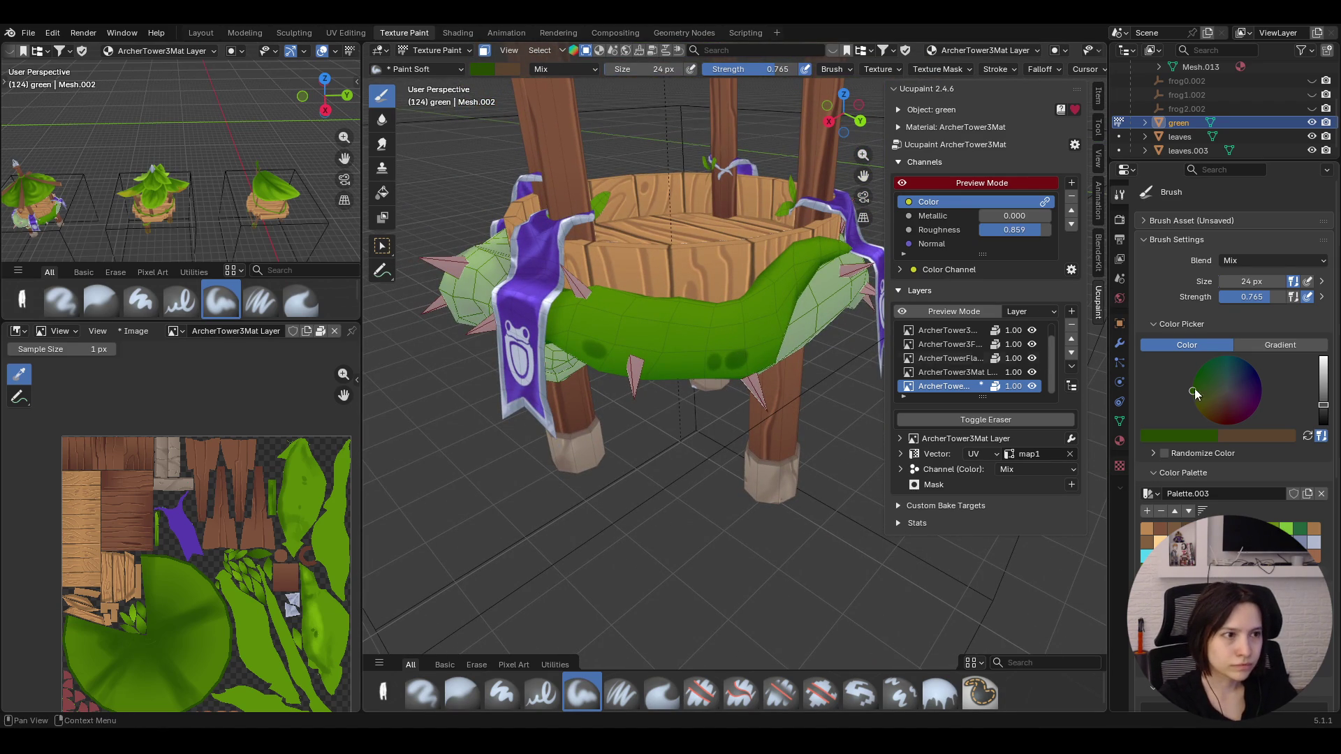
Shrink the brush to 4 px and paint fine dark detail on the band
{"action": "left_click_drag", "start_coordinate": [1269, 278], "coordinate": [1219, 281]}
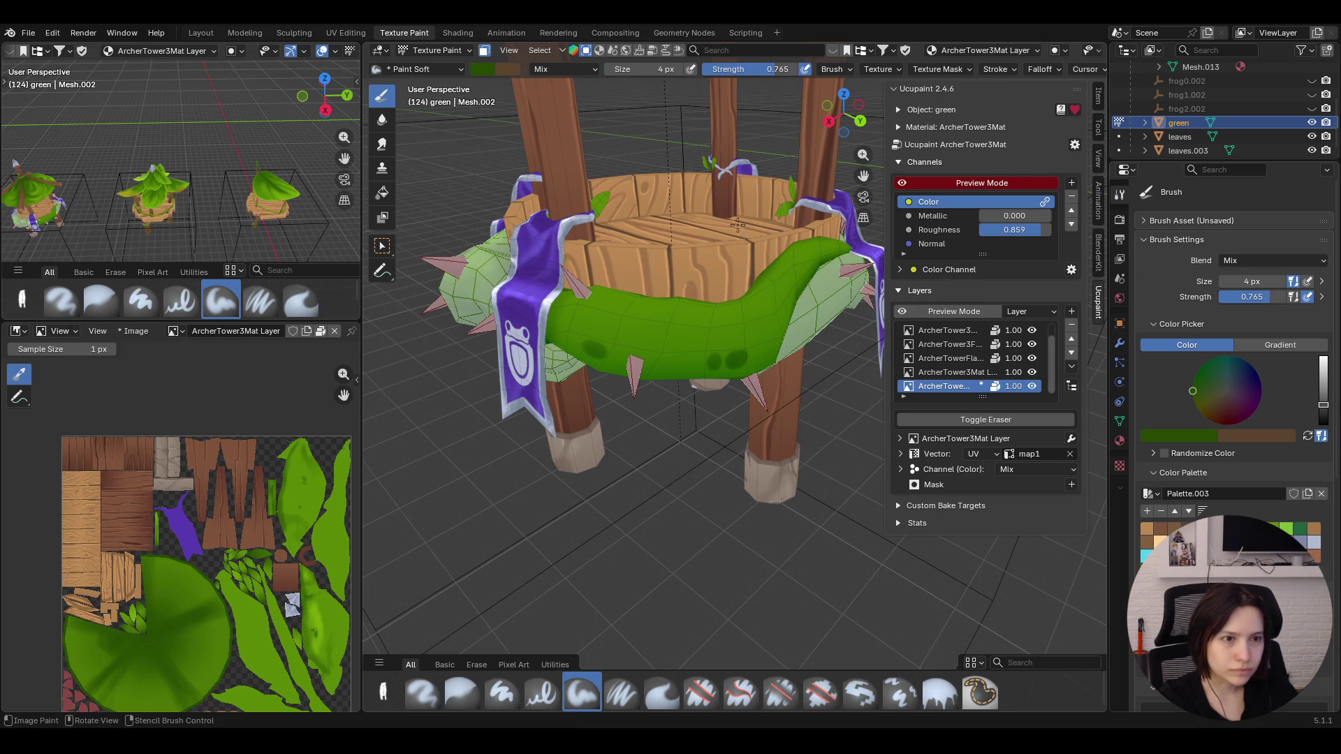
{"action": "left_click_drag", "start_coordinate": [722, 342], "coordinate": [739, 318]}
{"action": "middle_click_drag", "start_coordinate": [742, 322], "coordinate": [759, 336]}
{"action": "scroll", "coordinate": [760, 336], "scroll_direction": "up", "scroll_amount": 5}
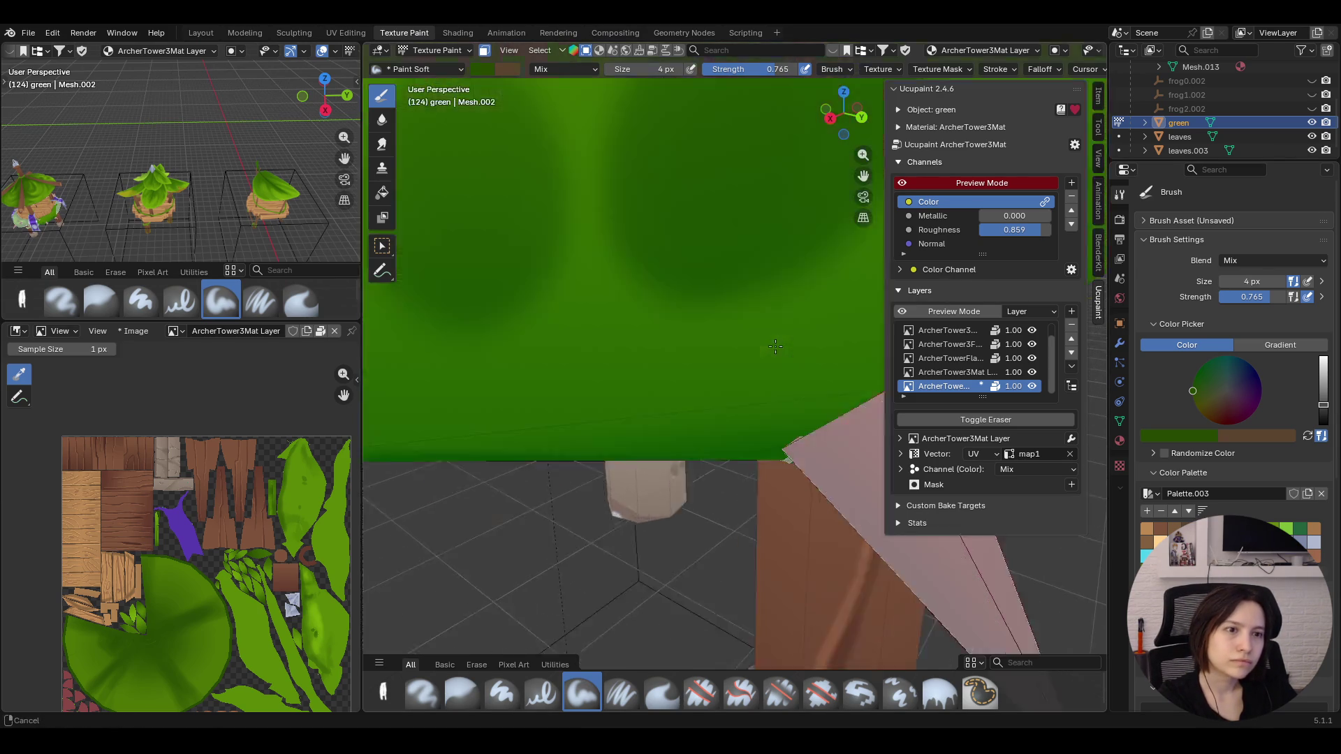
{"action": "scroll", "coordinate": [776, 350], "scroll_direction": "down", "scroll_amount": 4}
Paint dark blotches on the band, setting the brush Size to 13 px partway
{"action": "left_click_drag", "start_coordinate": [720, 328], "coordinate": [726, 324]}
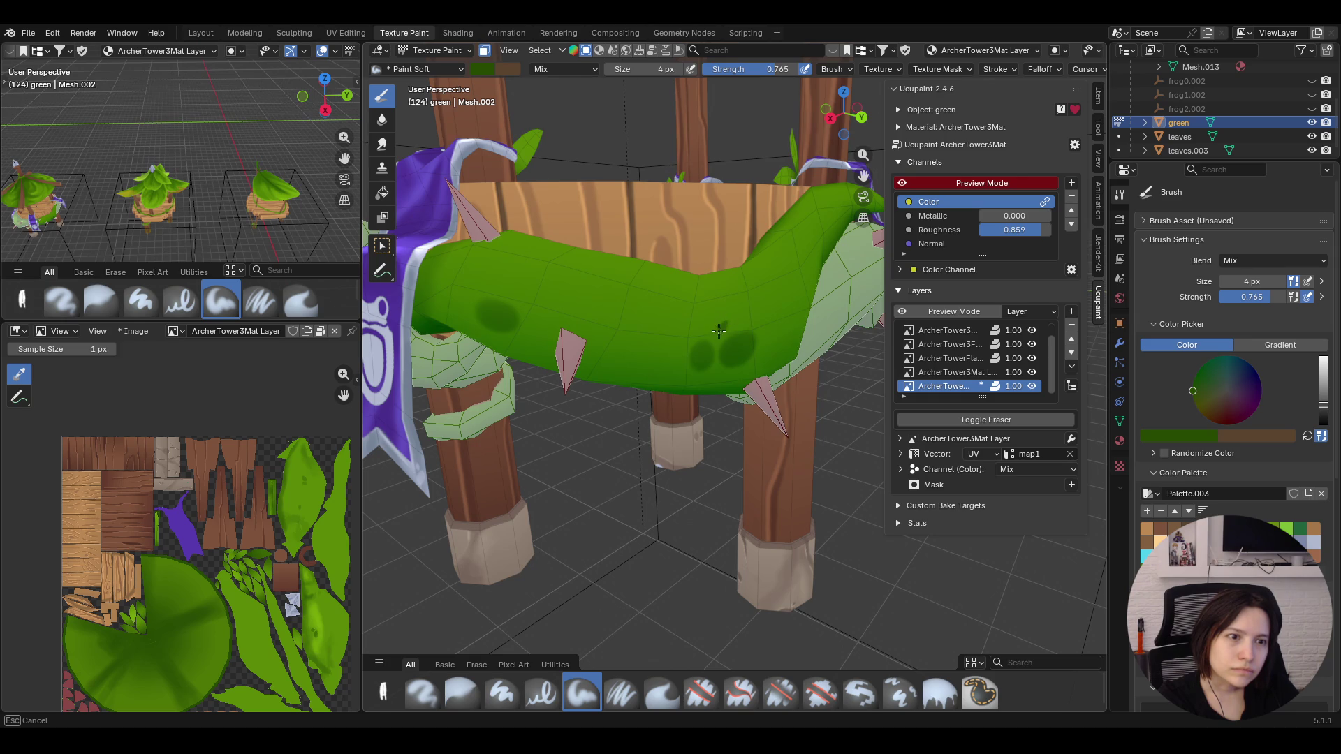
{"action": "left_click_drag", "start_coordinate": [726, 323], "coordinate": [727, 325]}
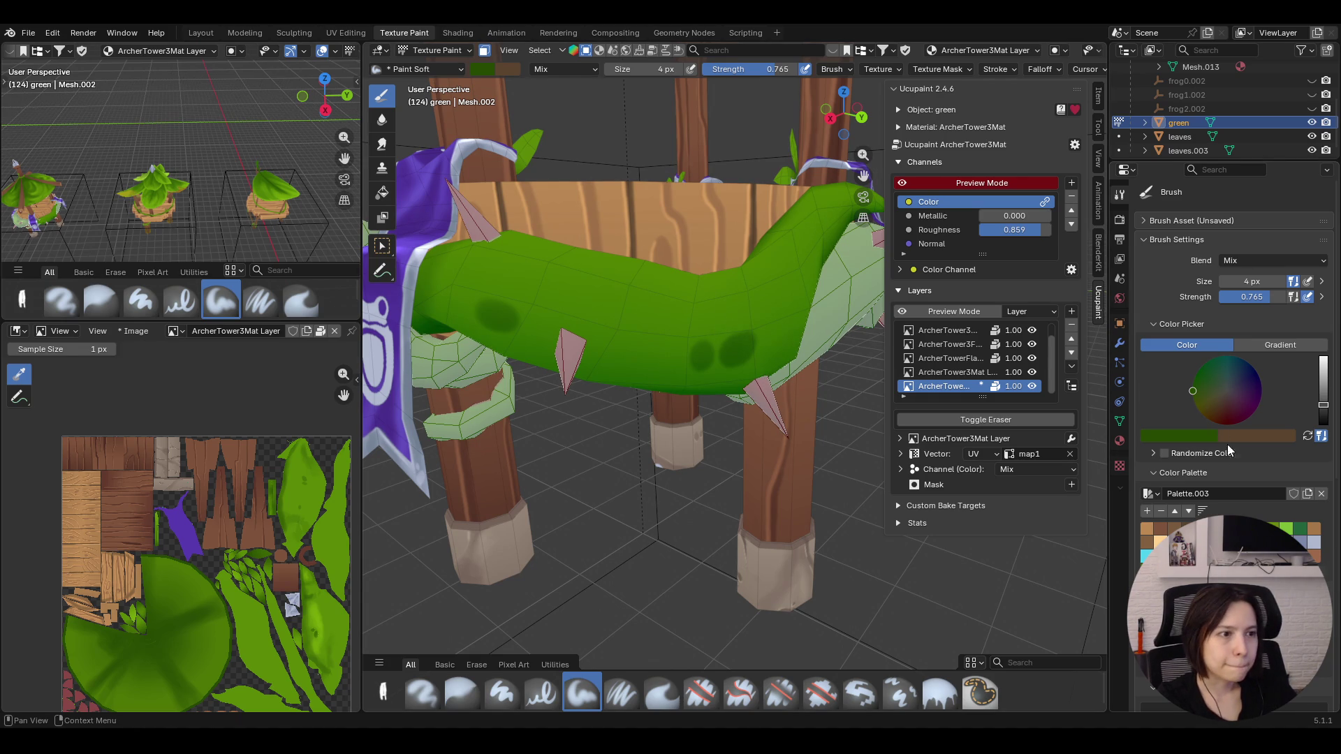
{"action": "left_click", "coordinate": [1220, 282]}
{"action": "type", "text": "13"}
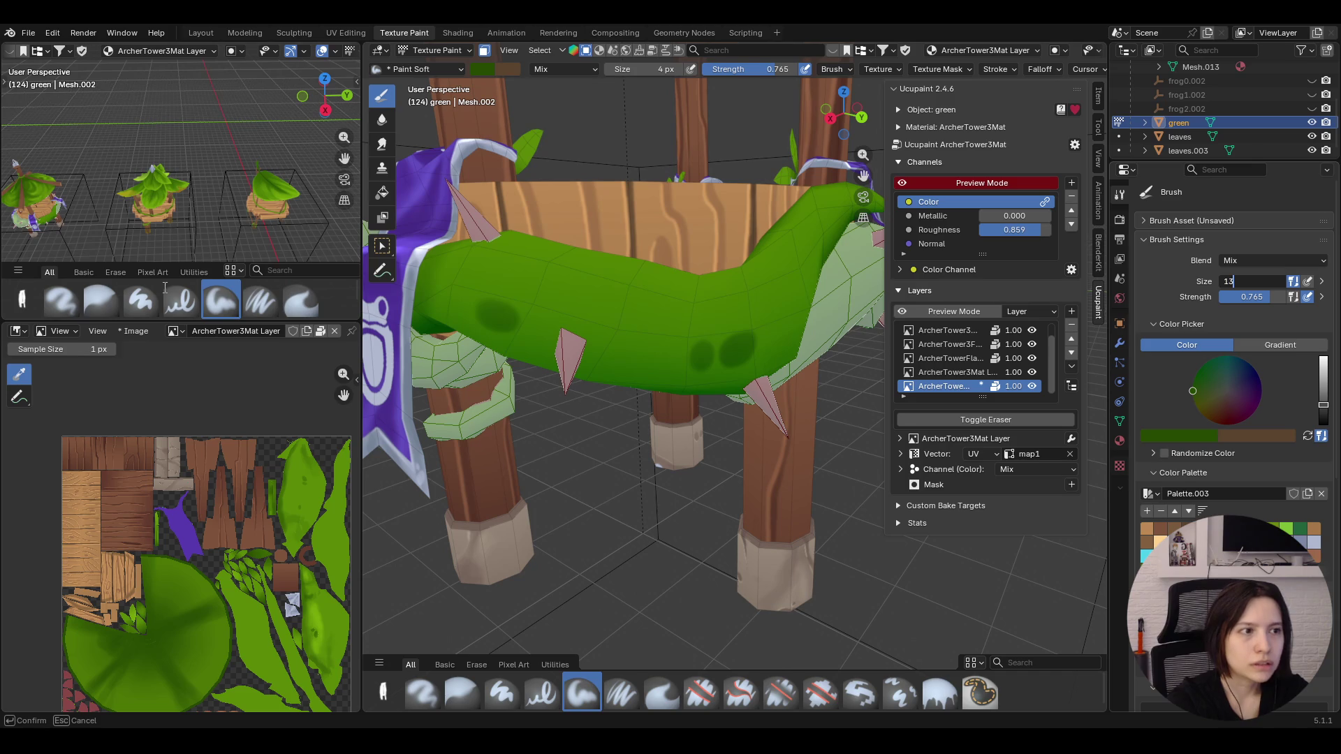
{"action": "key", "text": "Return"}
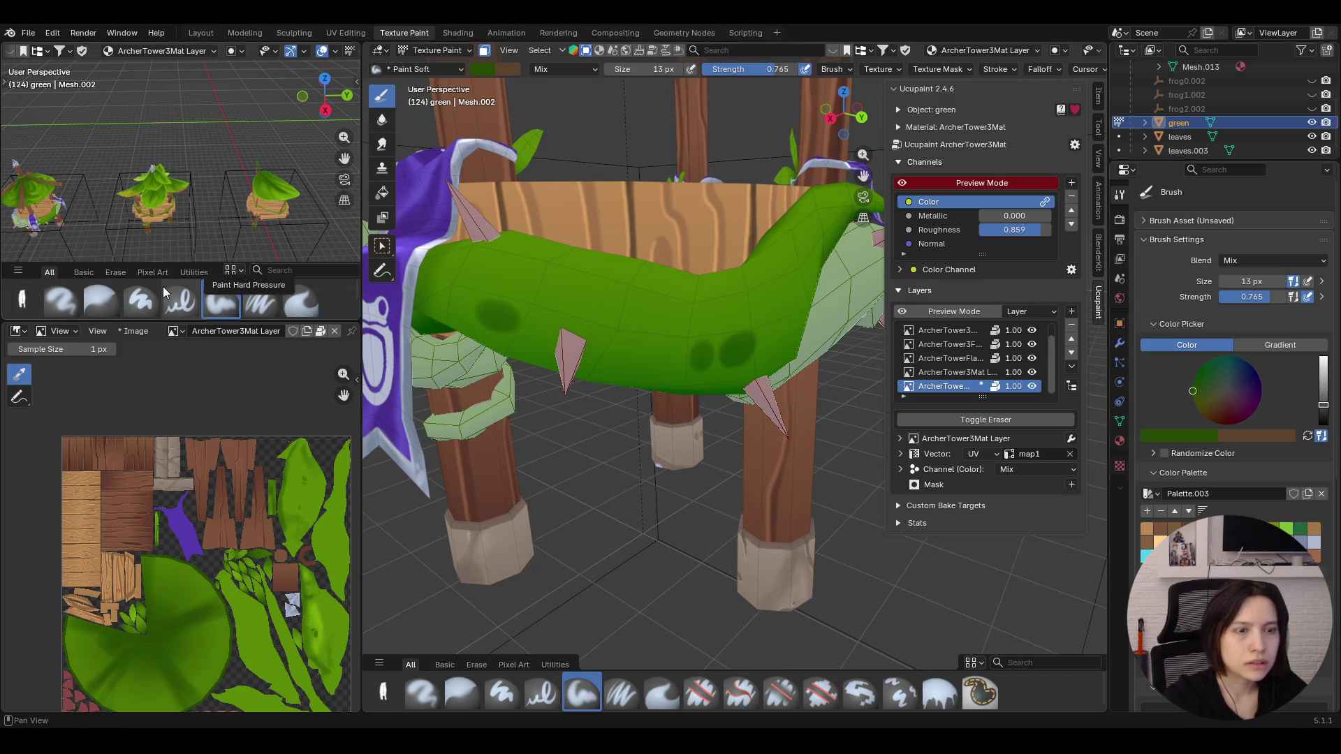
{"action": "left_click_drag", "start_coordinate": [709, 338], "coordinate": [700, 354]}
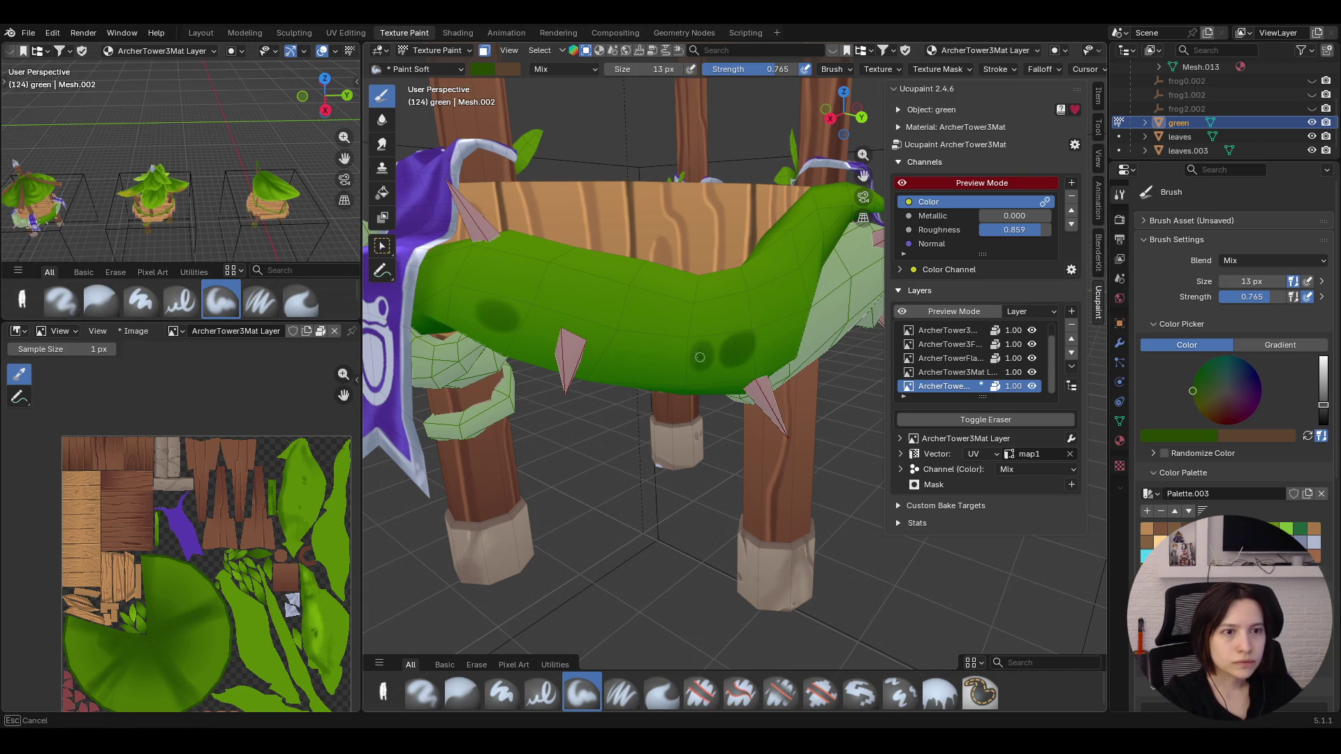
{"action": "mouse_move", "coordinate": [699, 364]}
{"action": "left_mouse_down"}
{"action": "mouse_move", "coordinate": [718, 375]}
{"action": "mouse_move", "coordinate": [711, 337]}
{"action": "mouse_move", "coordinate": [720, 356]}
{"action": "left_mouse_up"}
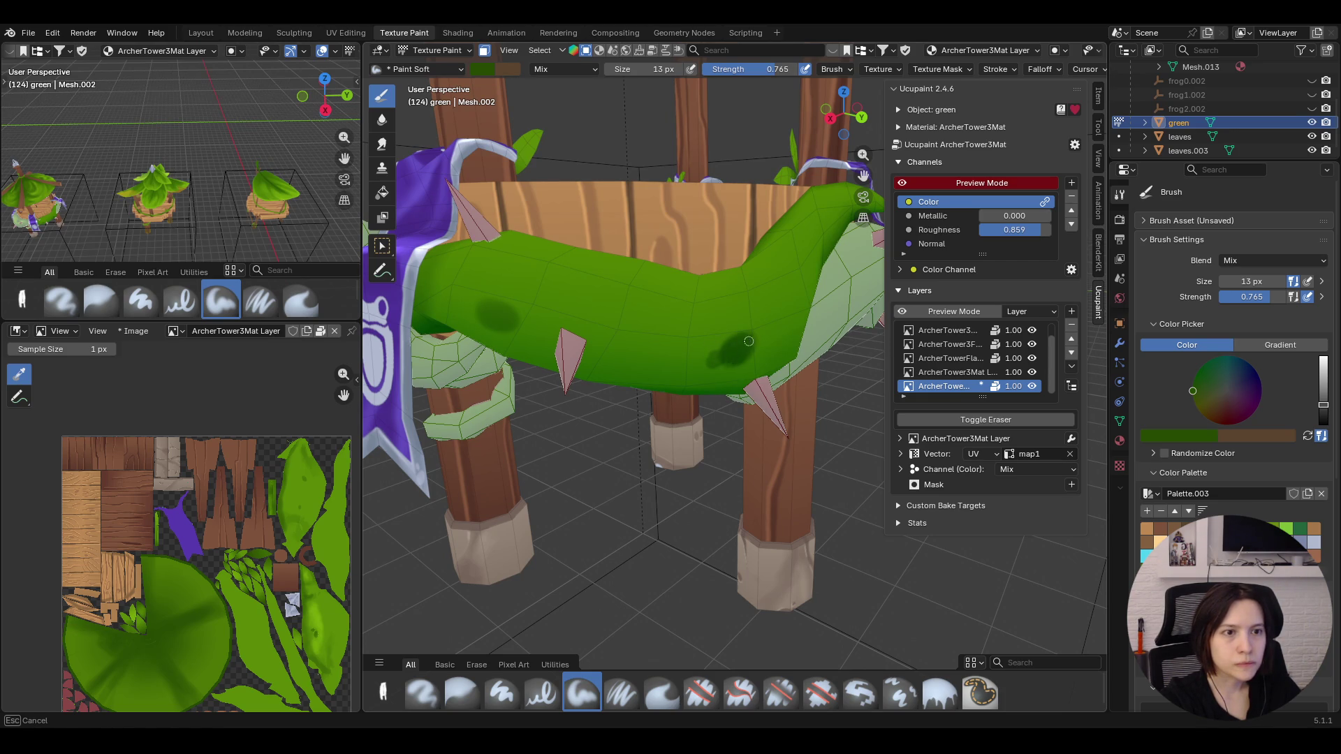
{"action": "left_click_drag", "start_coordinate": [719, 358], "coordinate": [720, 358]}
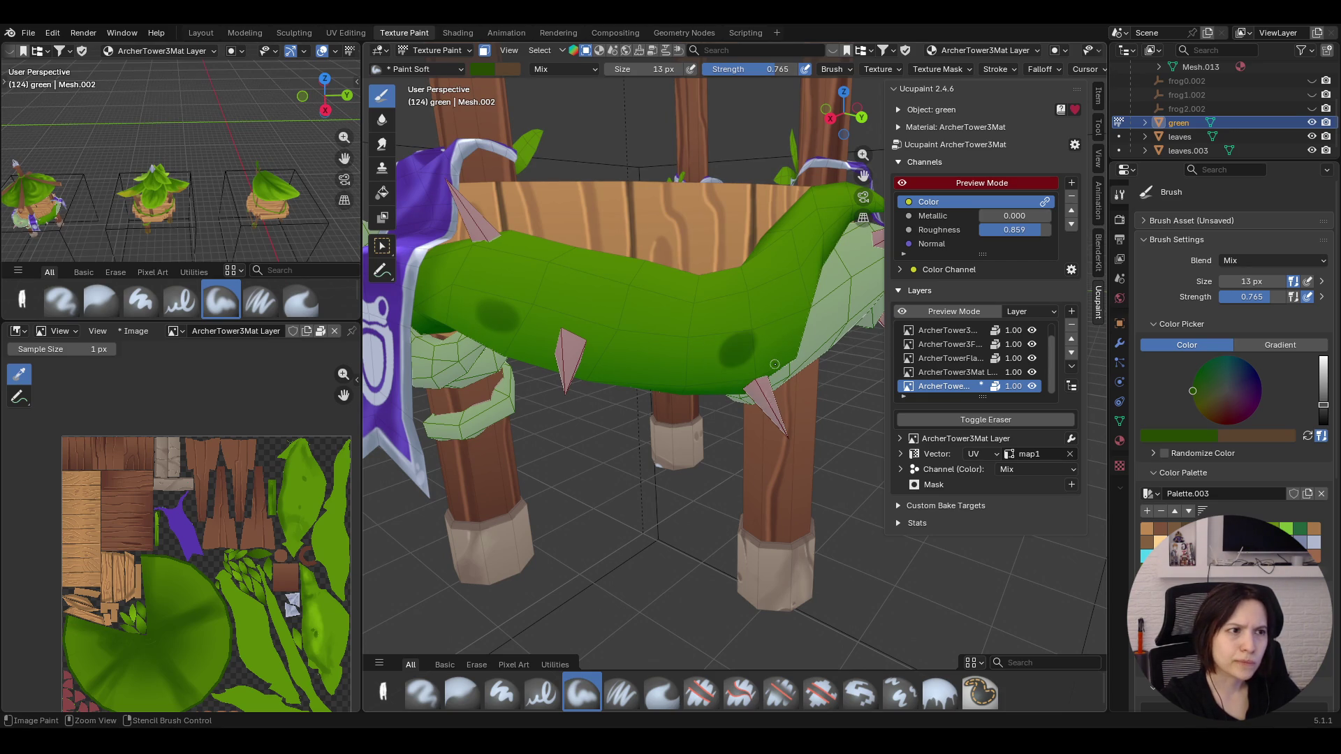
Raise brush Strength to 1.000 and sample the band's green with the eyedropper
{"action": "left_click_drag", "start_coordinate": [1252, 296], "coordinate": [1292, 301]}
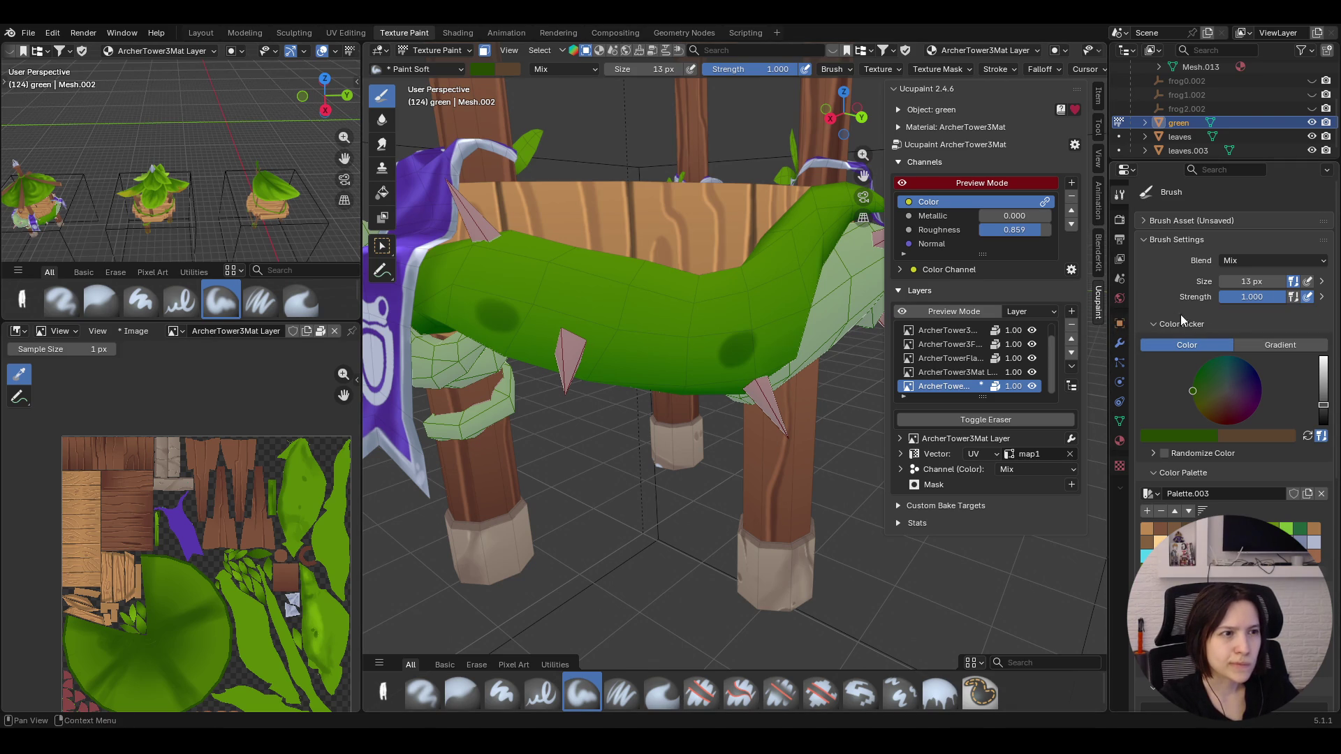
{"action": "left_click", "coordinate": [1193, 440]}
{"action": "left_click", "coordinate": [1210, 410]}
{"action": "left_click", "coordinate": [748, 353]}
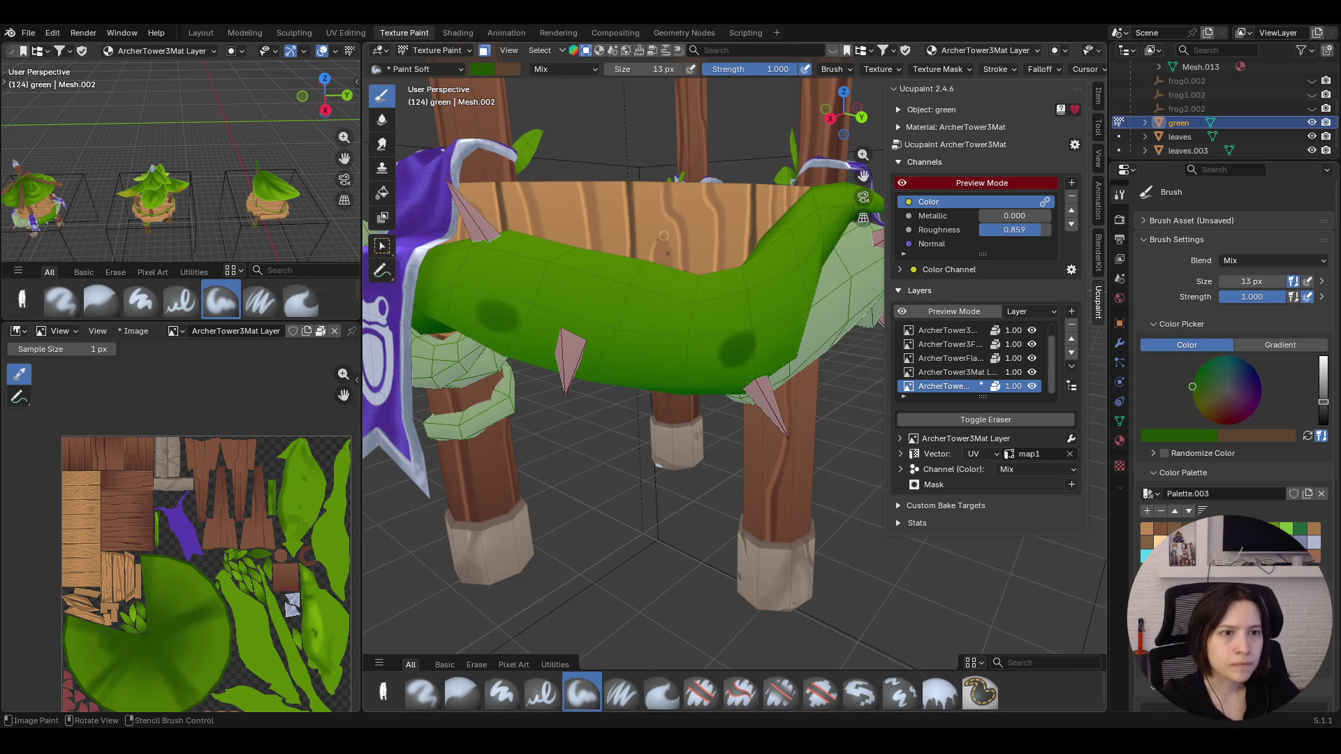
Paint over the band with the sampled green, undoing an unwanted dark stroke
{"action": "left_click_drag", "start_coordinate": [723, 365], "coordinate": [736, 347]}
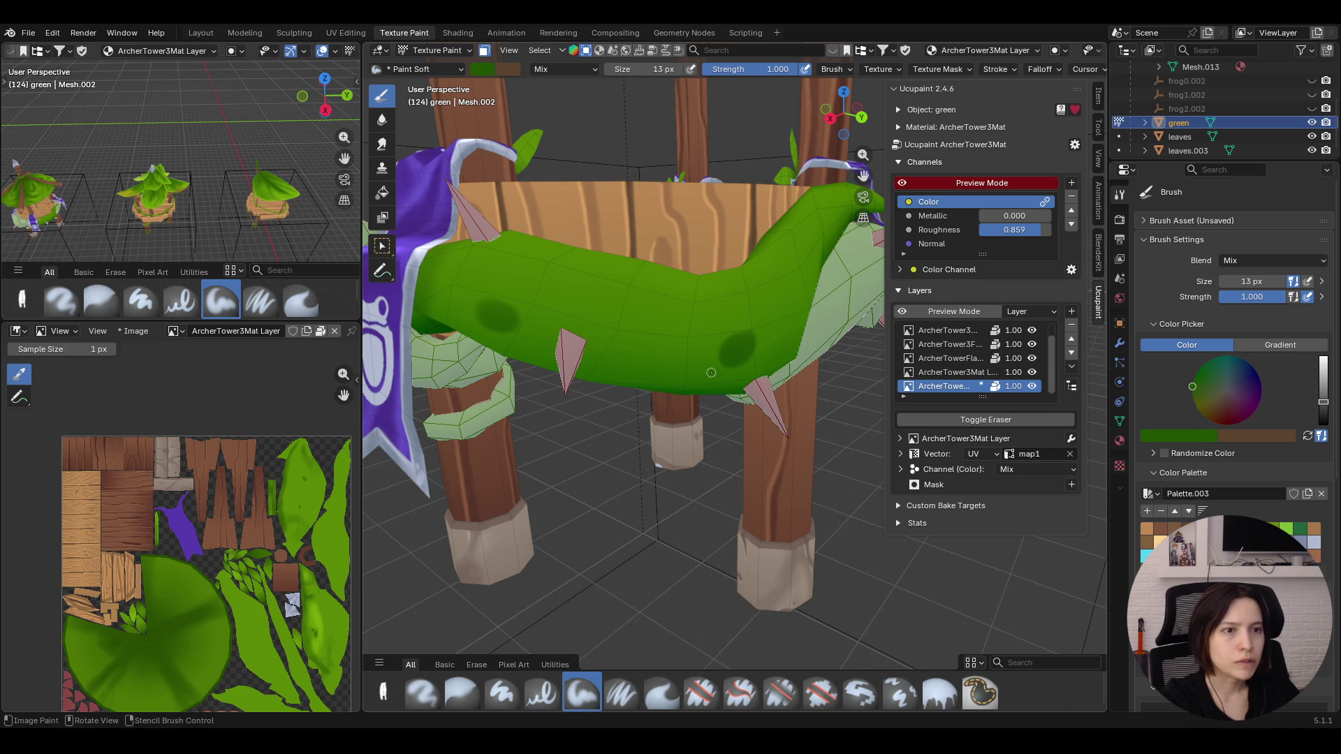
{"action": "key", "text": "s"}
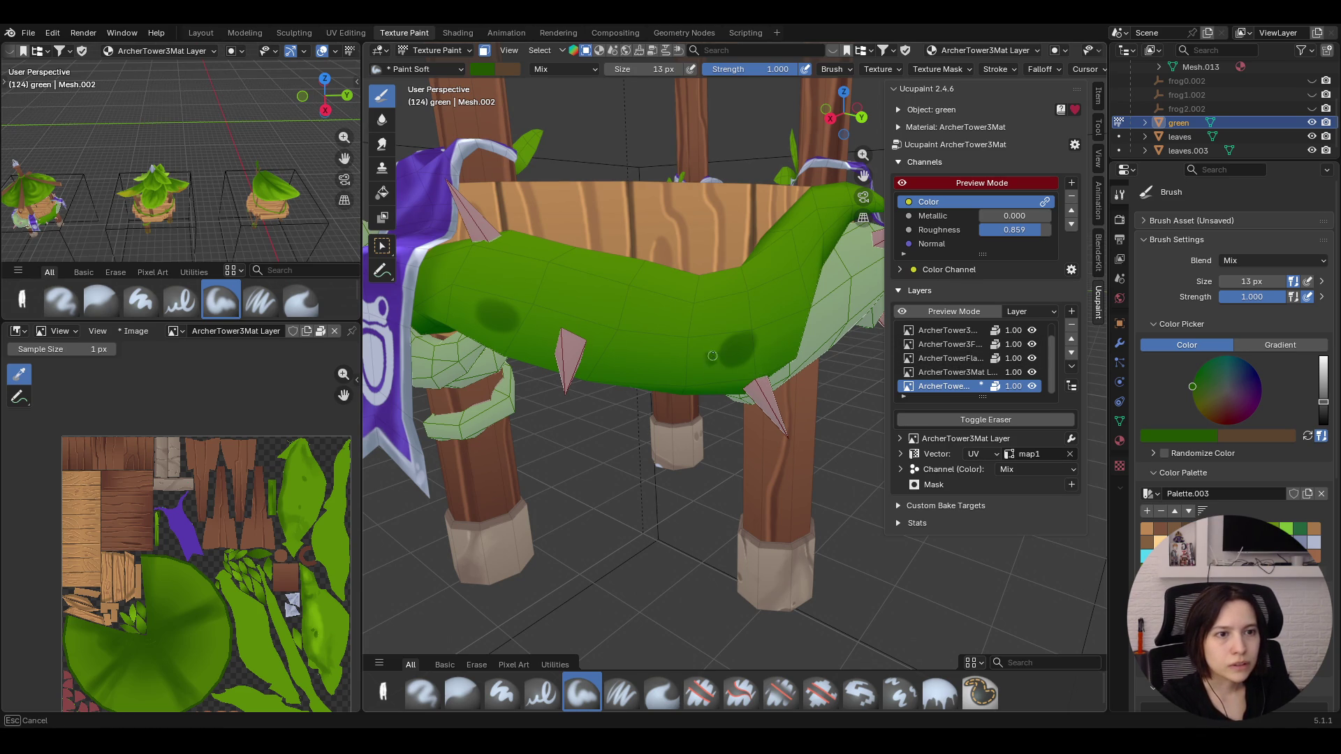
{"action": "left_click_drag", "start_coordinate": [711, 357], "coordinate": [670, 310]}
{"action": "key", "text": "Escape"}
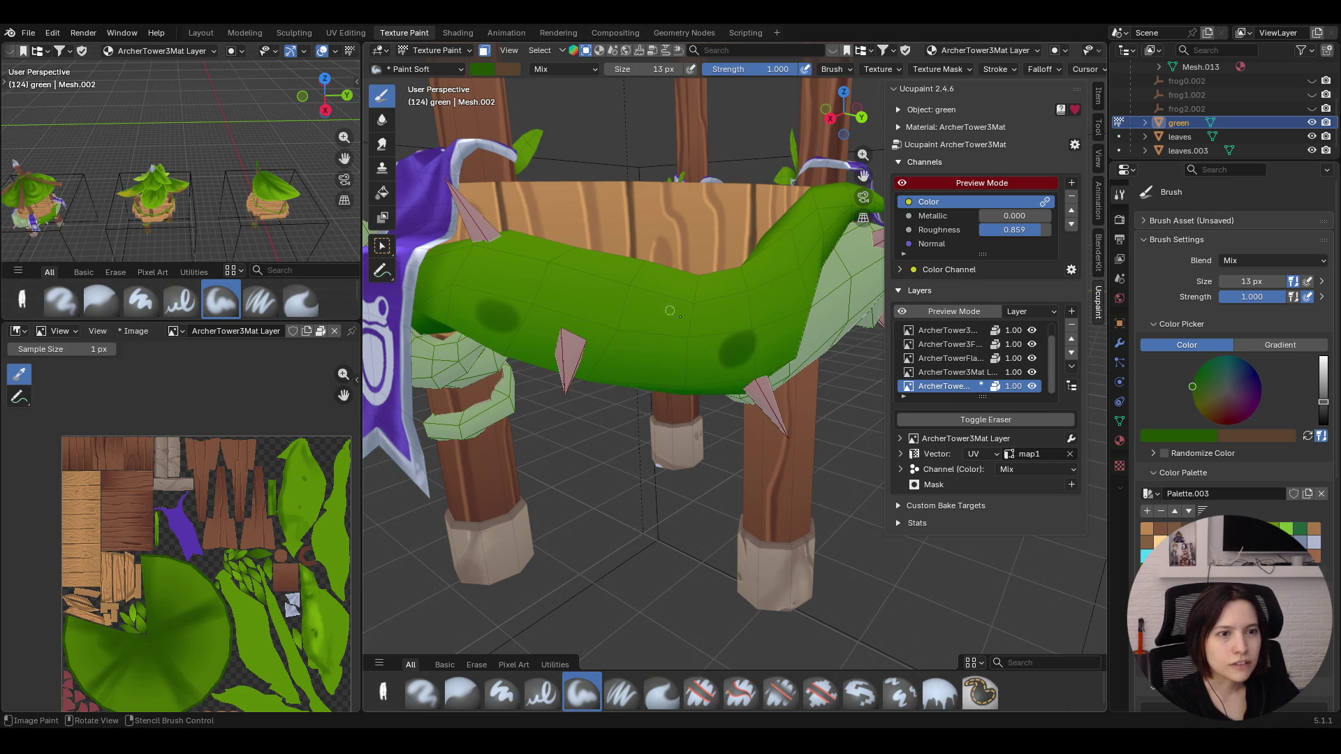
{"action": "key", "text": "s"}
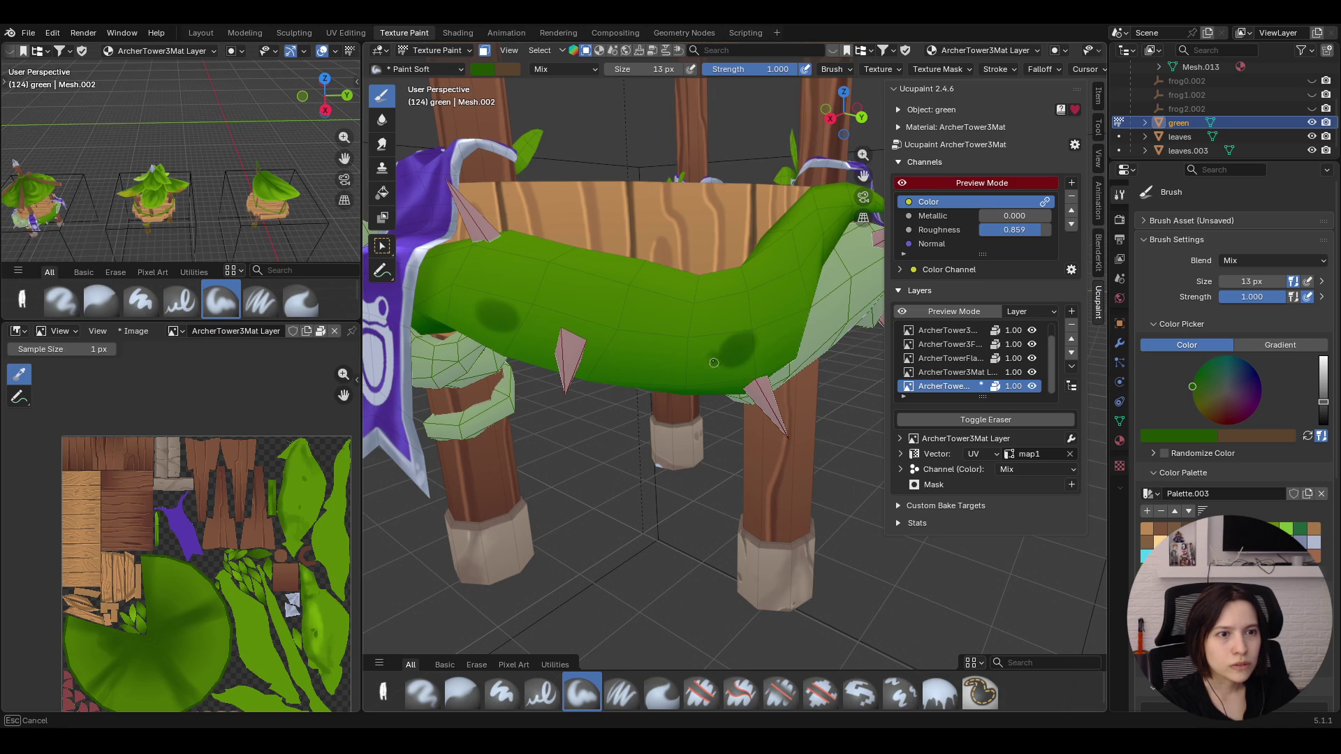
Orbit to a front view of the tower and make the paint colour bright green
{"action": "mouse_move", "coordinate": [708, 415]}
{"action": "middle_mouse_down"}
{"action": "mouse_move", "coordinate": [690, 250]}
{"action": "mouse_move", "coordinate": [680, 296]}
{"action": "mouse_move", "coordinate": [850, 176]}
{"action": "middle_mouse_up"}
{"action": "mouse_move", "coordinate": [862, 176]}
{"action": "left_mouse_down"}
{"action": "mouse_move", "coordinate": [796, 262]}
{"action": "mouse_move", "coordinate": [757, 164]}
{"action": "left_mouse_up"}
{"action": "left_click_drag", "start_coordinate": [862, 174], "coordinate": [796, 241]}
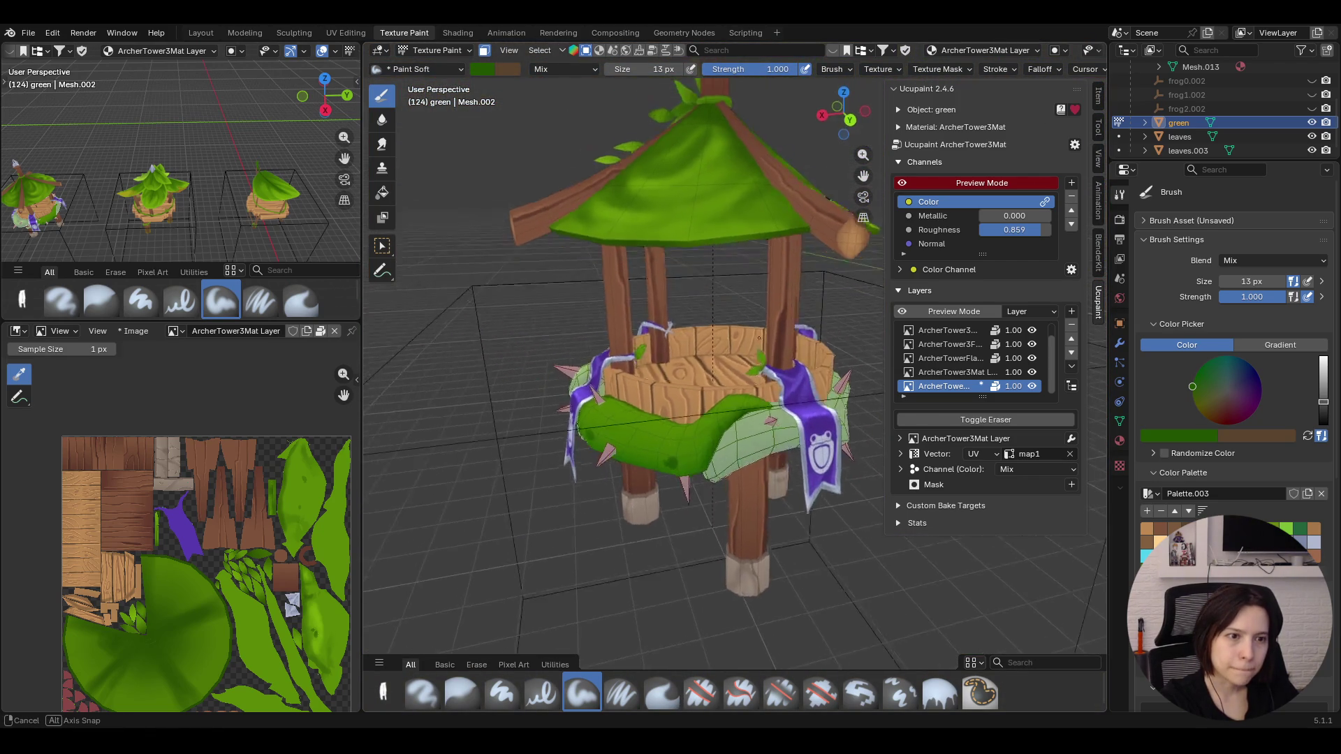
{"action": "middle_click_drag", "start_coordinate": [797, 241], "coordinate": [862, 174]}
{"action": "key", "text": "s"}
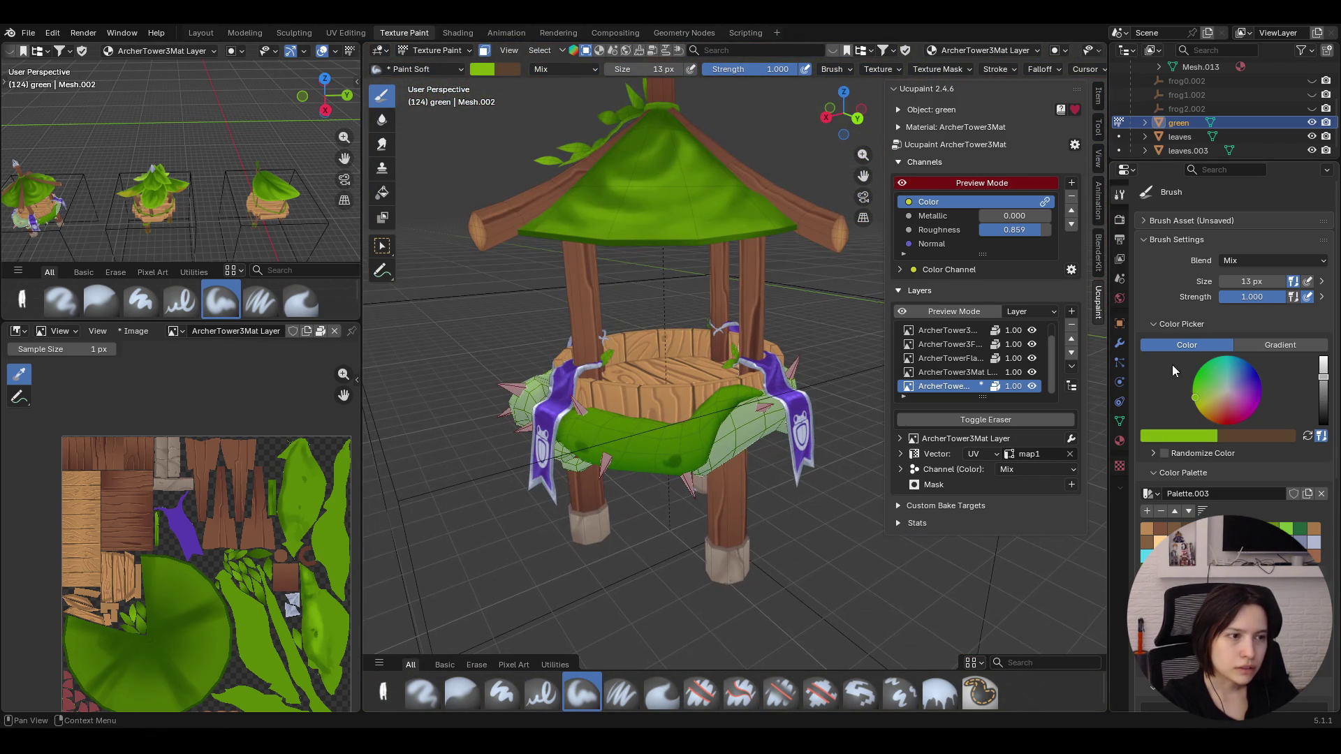
Enlarge the brush to 44 px and paint bright green highlights along the leafy band
{"action": "left_click_drag", "start_coordinate": [1226, 284], "coordinate": [1291, 284]}
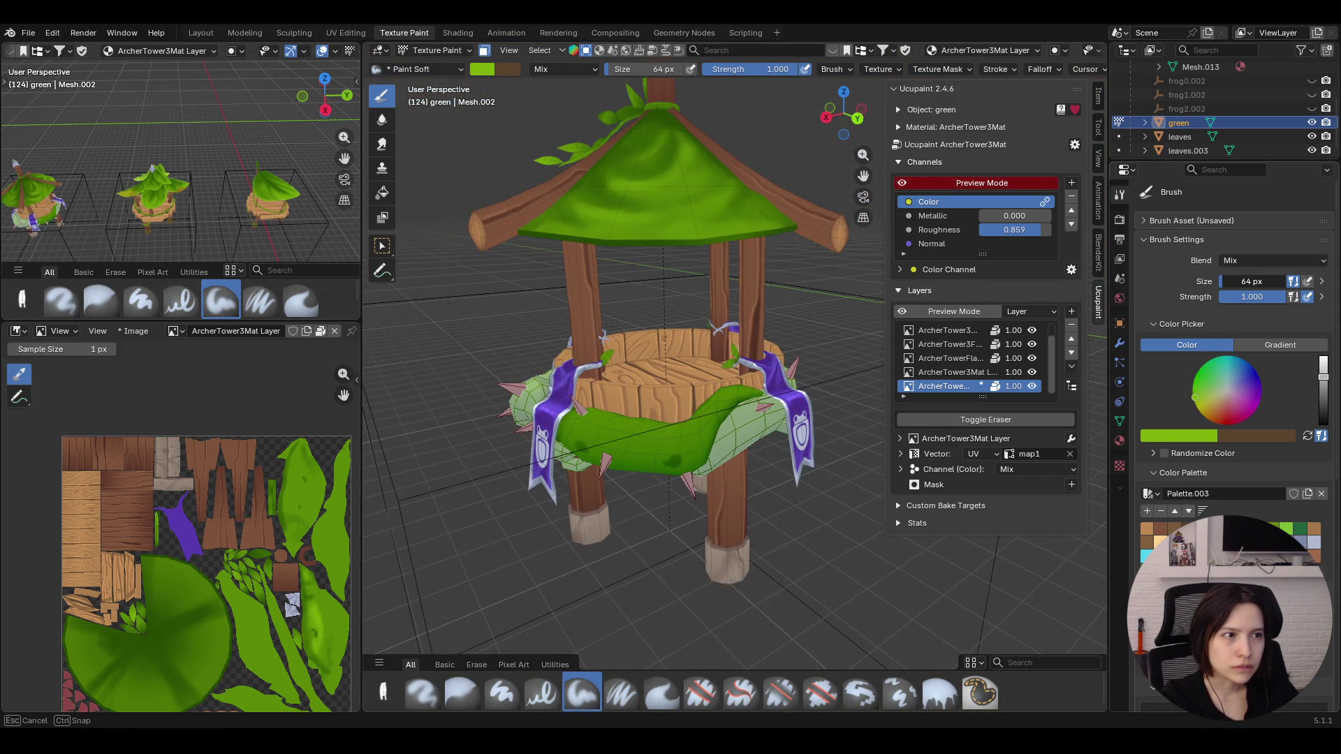
{"action": "scroll", "coordinate": [720, 402], "scroll_direction": "up", "scroll_amount": 3}
{"action": "middle_click_drag", "start_coordinate": [719, 345], "coordinate": [719, 401]}
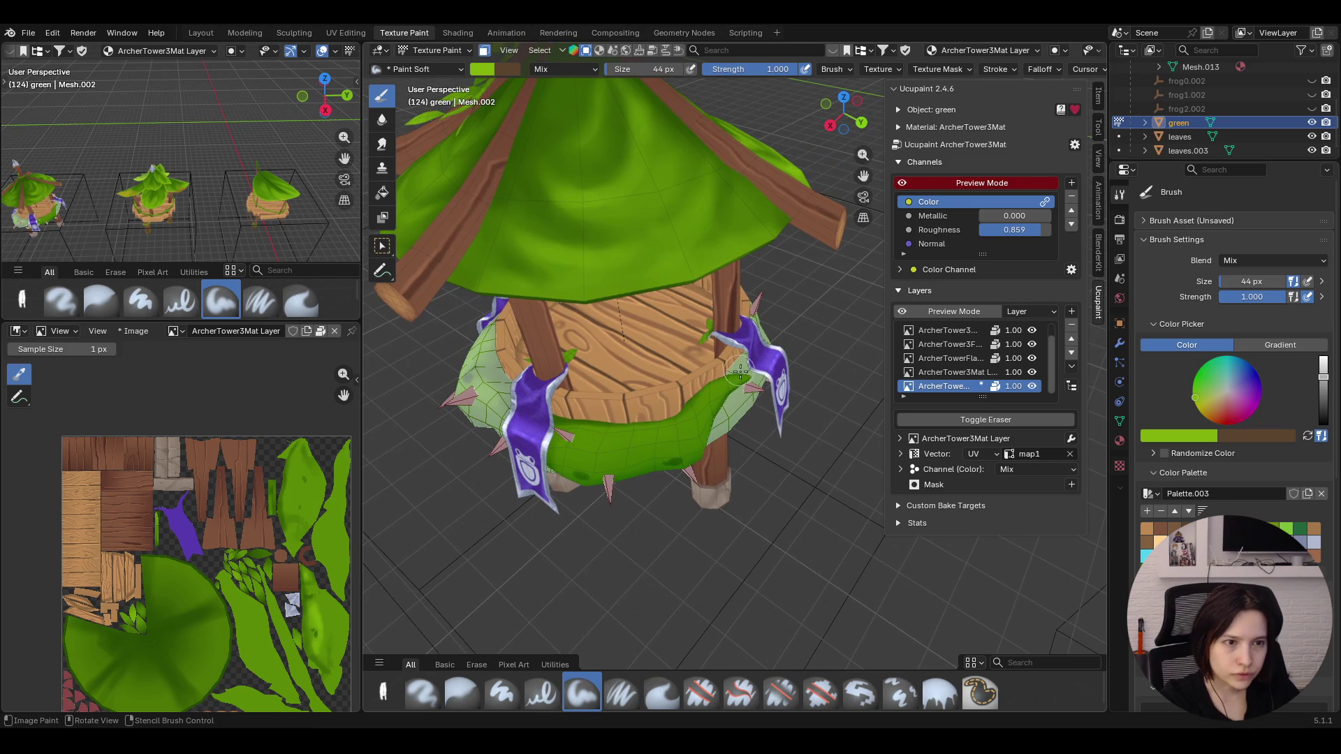
{"action": "left_click_drag", "start_coordinate": [719, 401], "coordinate": [611, 449]}
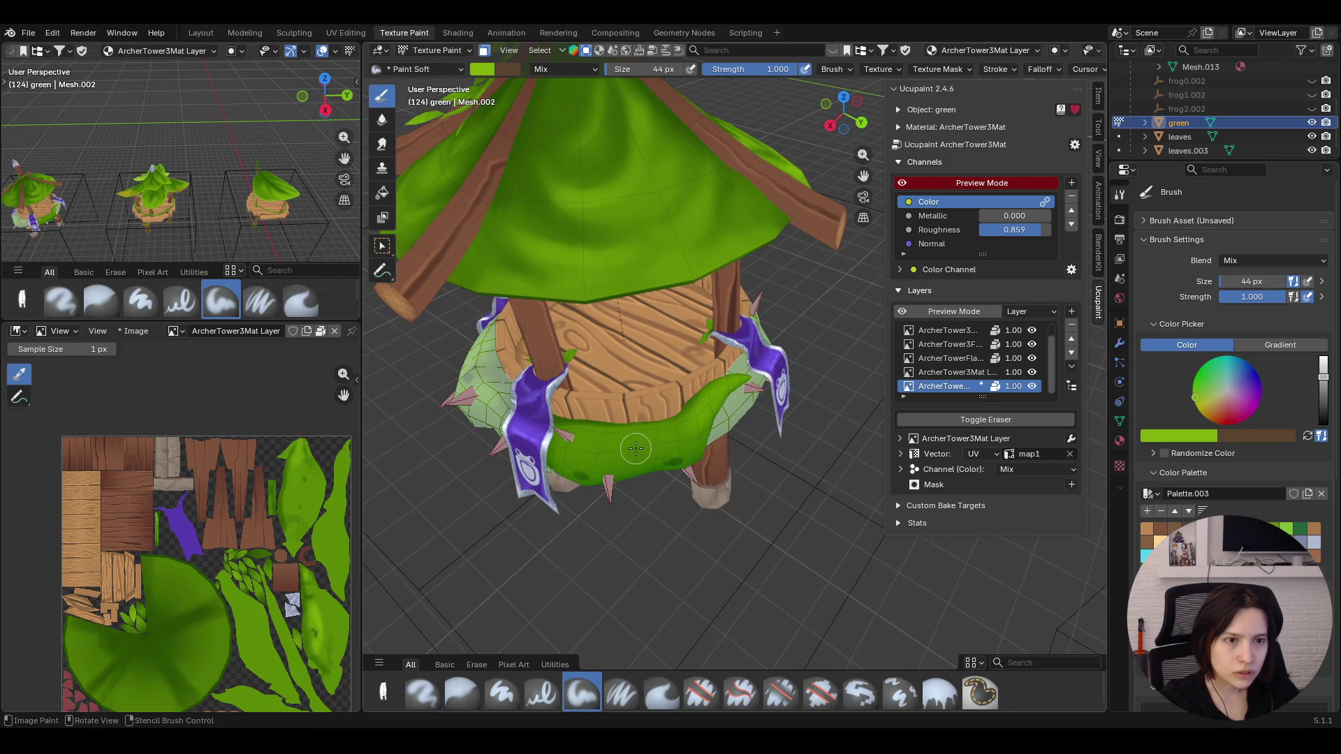
{"action": "mouse_move", "coordinate": [611, 449]}
{"action": "left_mouse_down"}
{"action": "mouse_move", "coordinate": [552, 449]}
{"action": "mouse_move", "coordinate": [645, 440]}
{"action": "left_mouse_up"}
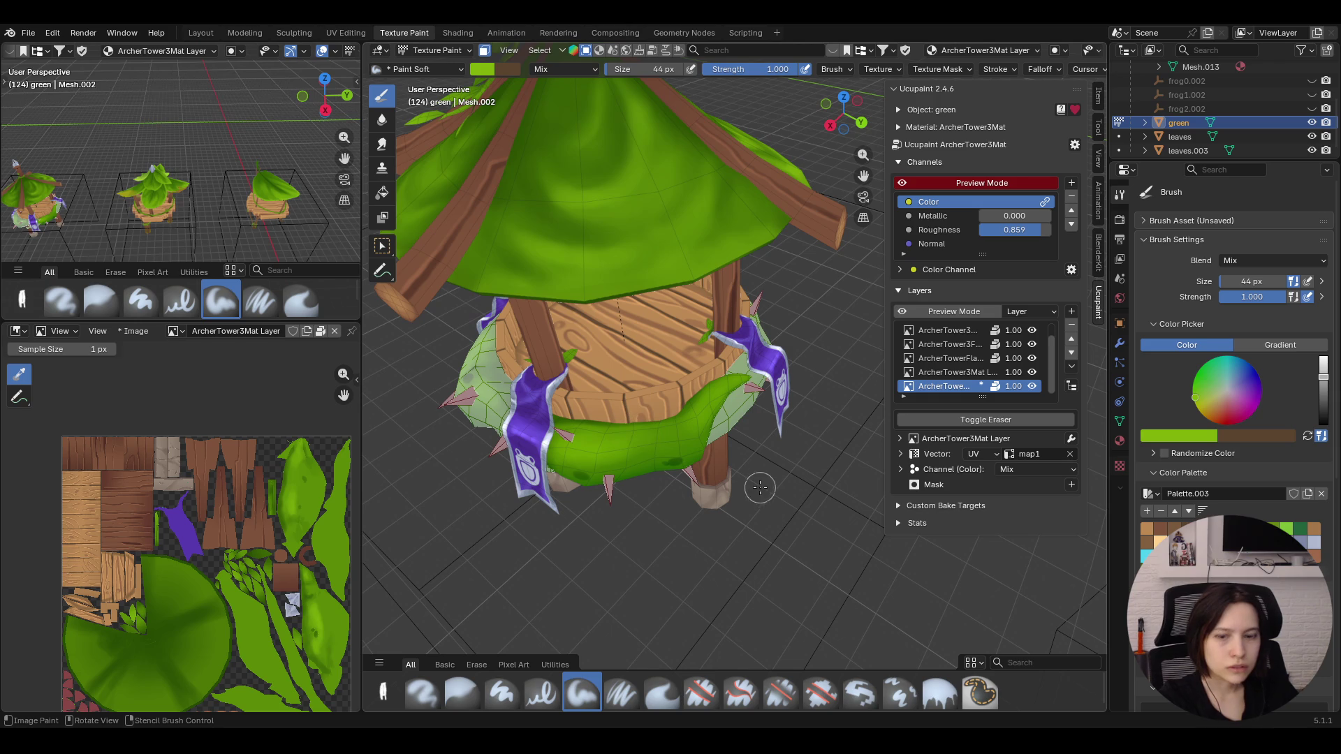
Paint bright green onto the leaves near the banner, then take the Blur brush
{"action": "mouse_move", "coordinate": [645, 440]}
{"action": "middle_mouse_down"}
{"action": "mouse_move", "coordinate": [741, 430]}
{"action": "mouse_move", "coordinate": [707, 400]}
{"action": "mouse_move", "coordinate": [712, 462]}
{"action": "mouse_move", "coordinate": [778, 418]}
{"action": "mouse_move", "coordinate": [696, 363]}
{"action": "middle_mouse_up"}
{"action": "left_click_drag", "start_coordinate": [695, 364], "coordinate": [611, 431]}
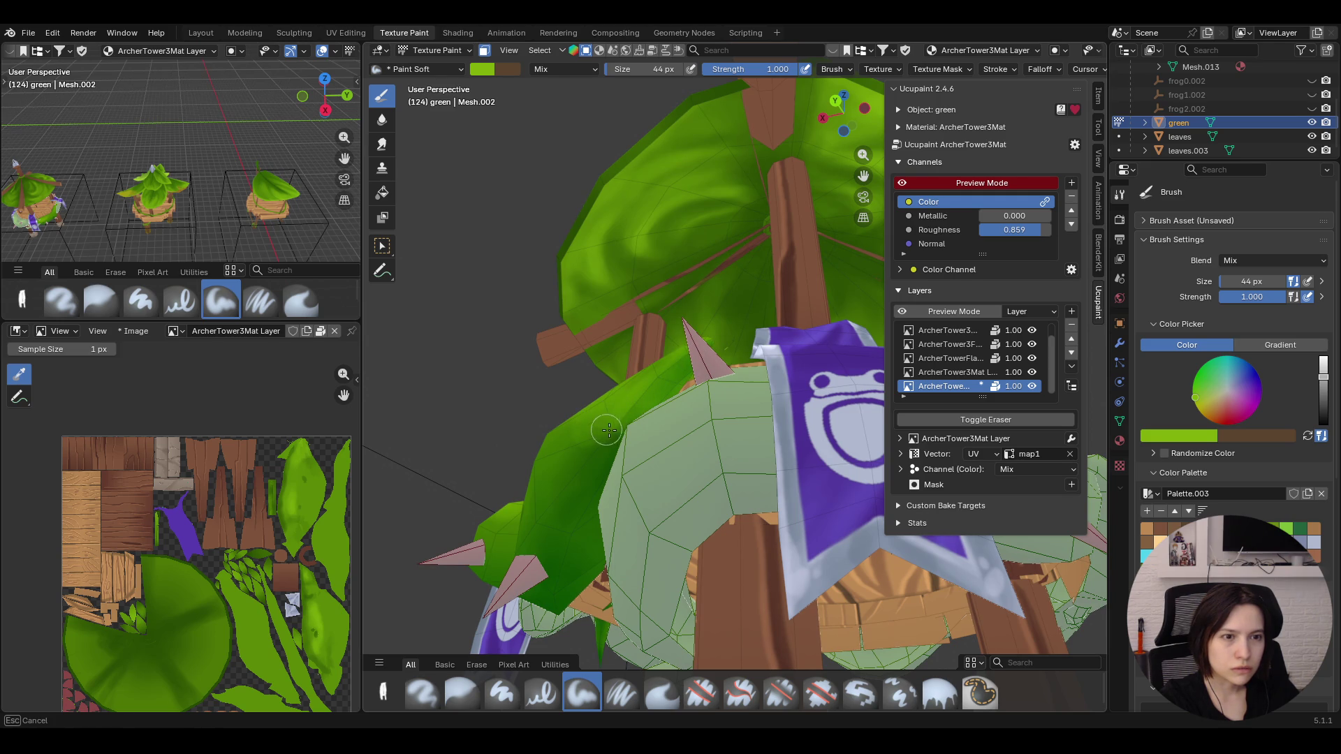
{"action": "mouse_move", "coordinate": [647, 399]}
{"action": "middle_mouse_down"}
{"action": "mouse_move", "coordinate": [595, 510]}
{"action": "mouse_move", "coordinate": [436, 559]}
{"action": "middle_mouse_up"}
{"action": "left_click_drag", "start_coordinate": [560, 398], "coordinate": [607, 405]}
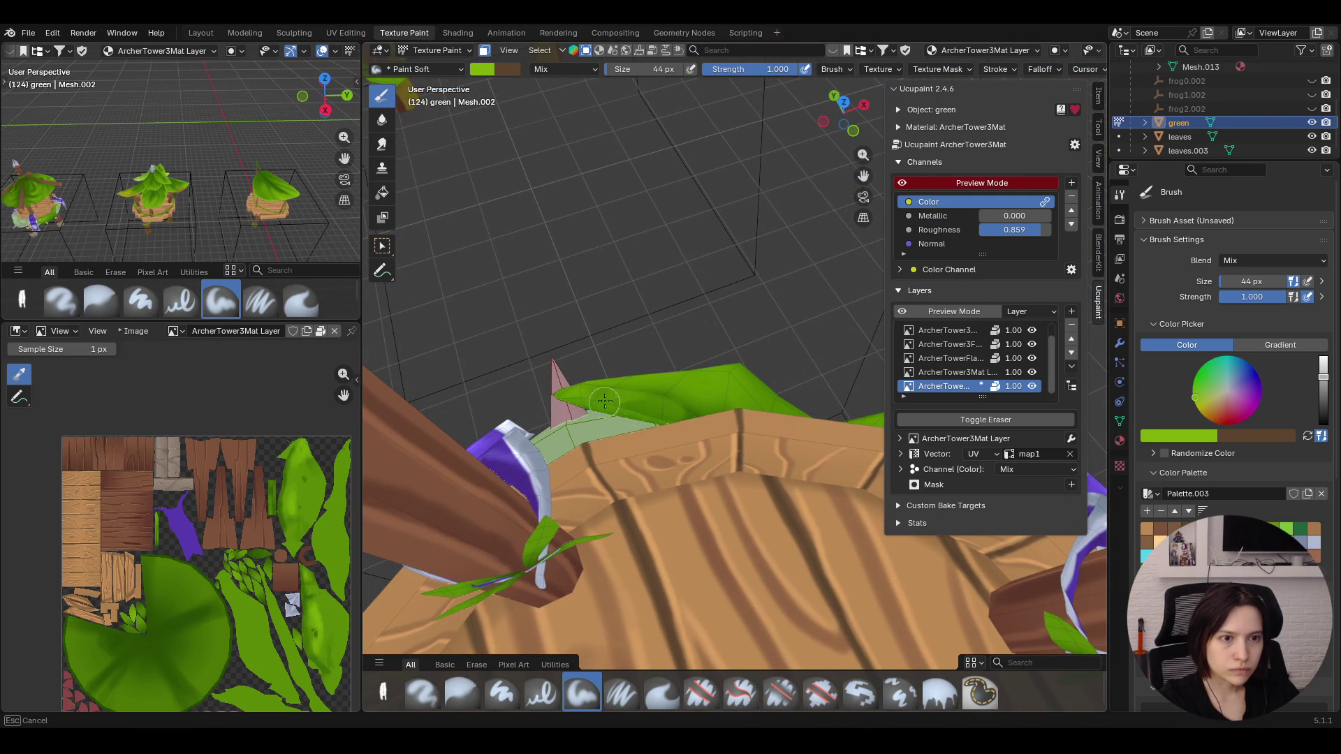
{"action": "mouse_move", "coordinate": [674, 299]}
{"action": "middle_mouse_down"}
{"action": "mouse_move", "coordinate": [1084, 334]}
{"action": "mouse_move", "coordinate": [865, 178]}
{"action": "mouse_move", "coordinate": [788, 391]}
{"action": "middle_mouse_up"}
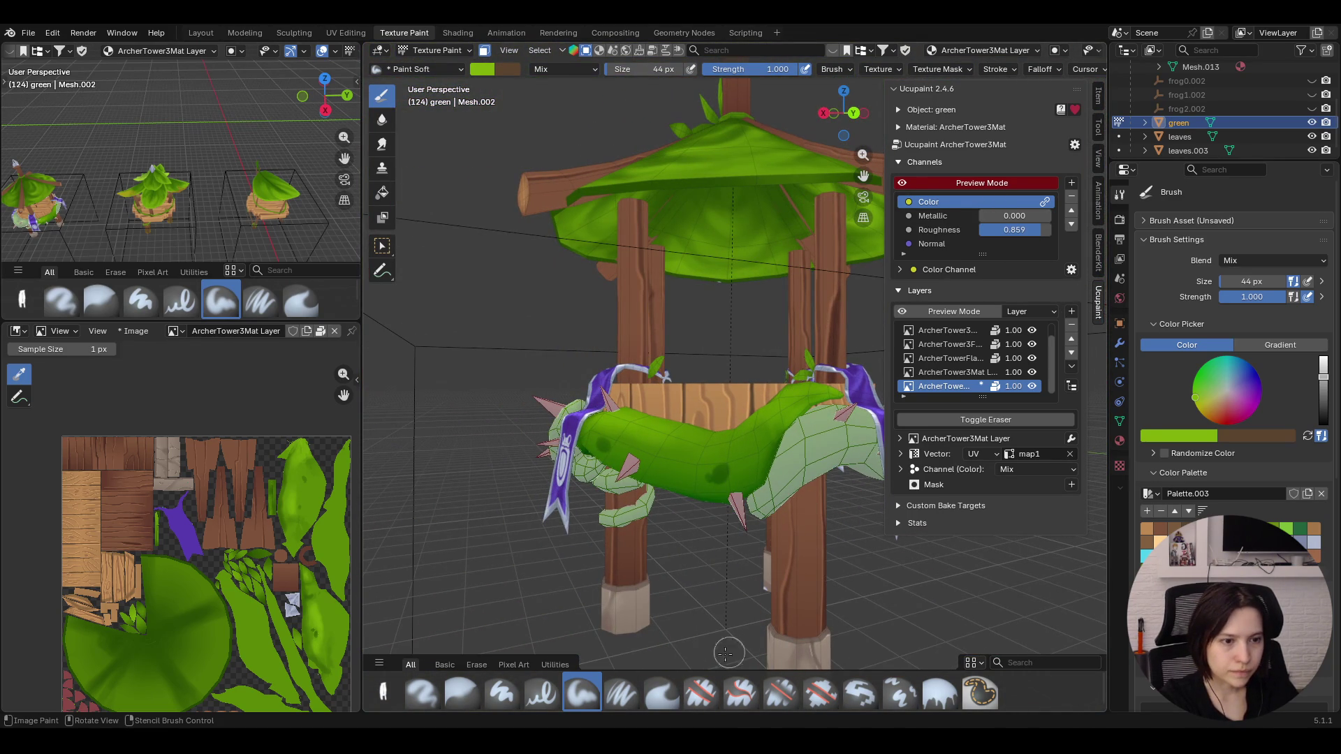
{"action": "left_click", "coordinate": [461, 693]}
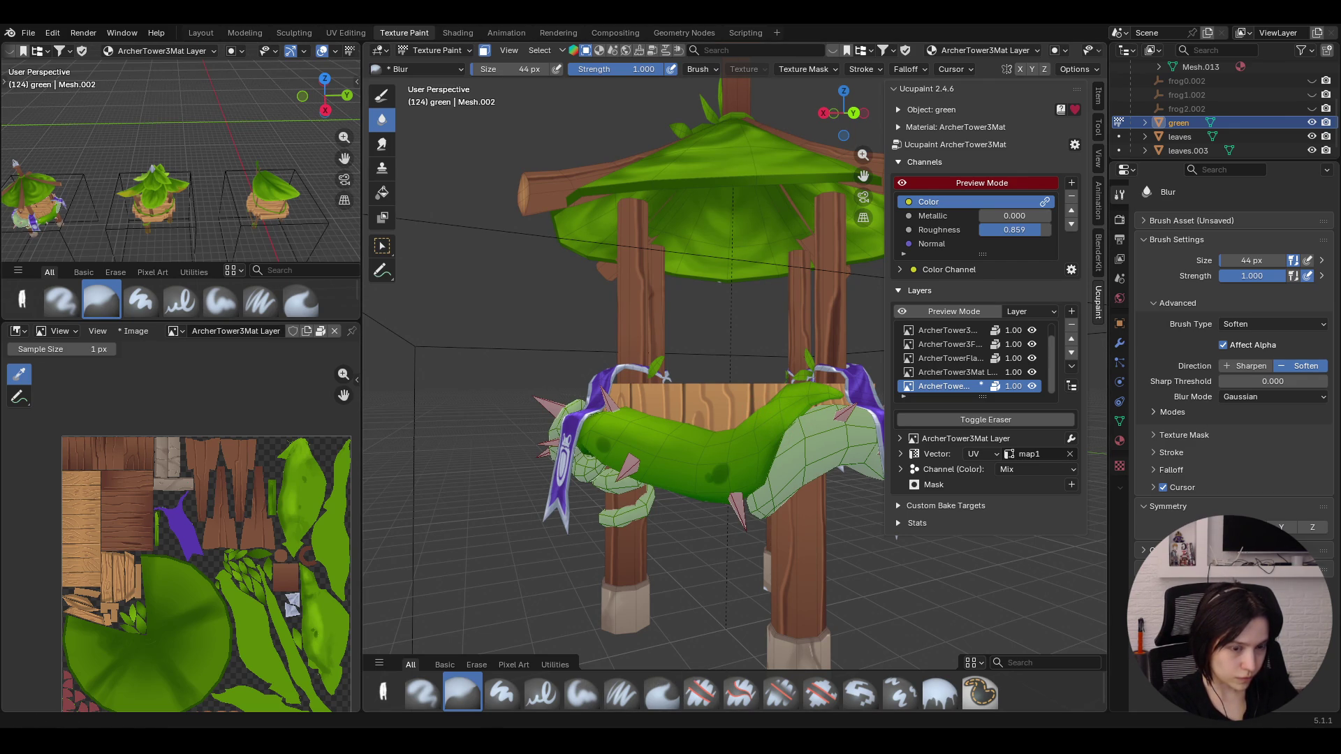
{"action": "scroll", "coordinate": [734, 477], "scroll_direction": "up", "scroll_amount": 3}
{"action": "scroll", "coordinate": [753, 482], "scroll_direction": "down", "scroll_amount": 3}
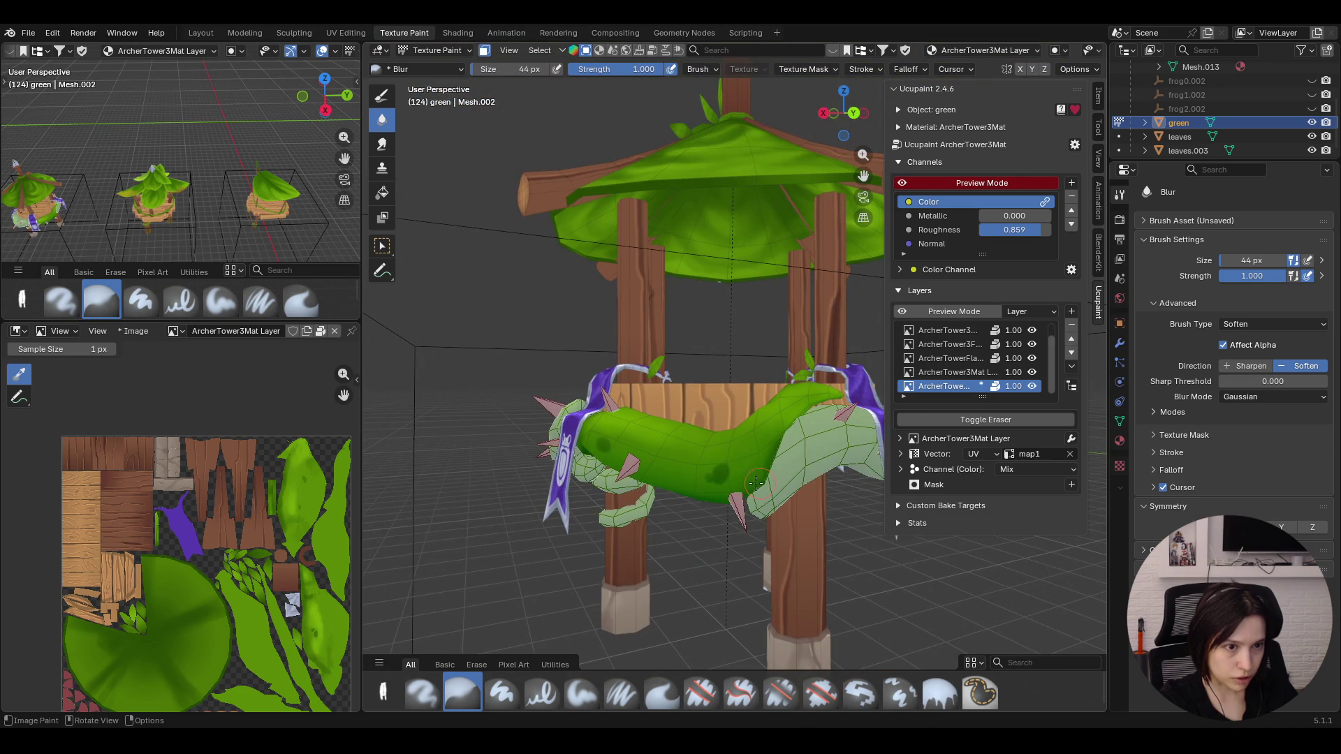
Orbit the tower and select the Paint Soft brush in place of Blur
{"action": "mouse_move", "coordinate": [716, 478]}
{"action": "middle_mouse_down"}
{"action": "mouse_move", "coordinate": [692, 561]}
{"action": "mouse_move", "coordinate": [733, 523]}
{"action": "mouse_move", "coordinate": [782, 511]}
{"action": "mouse_move", "coordinate": [776, 529]}
{"action": "middle_mouse_up"}
{"action": "scroll", "coordinate": [733, 524], "scroll_direction": "up", "scroll_amount": 5}
{"action": "scroll", "coordinate": [754, 518], "scroll_direction": "down", "scroll_amount": 5}
{"action": "scroll", "coordinate": [775, 529], "scroll_direction": "up", "scroll_amount": 3}
{"action": "scroll", "coordinate": [775, 529], "scroll_direction": "up", "scroll_amount": 2}
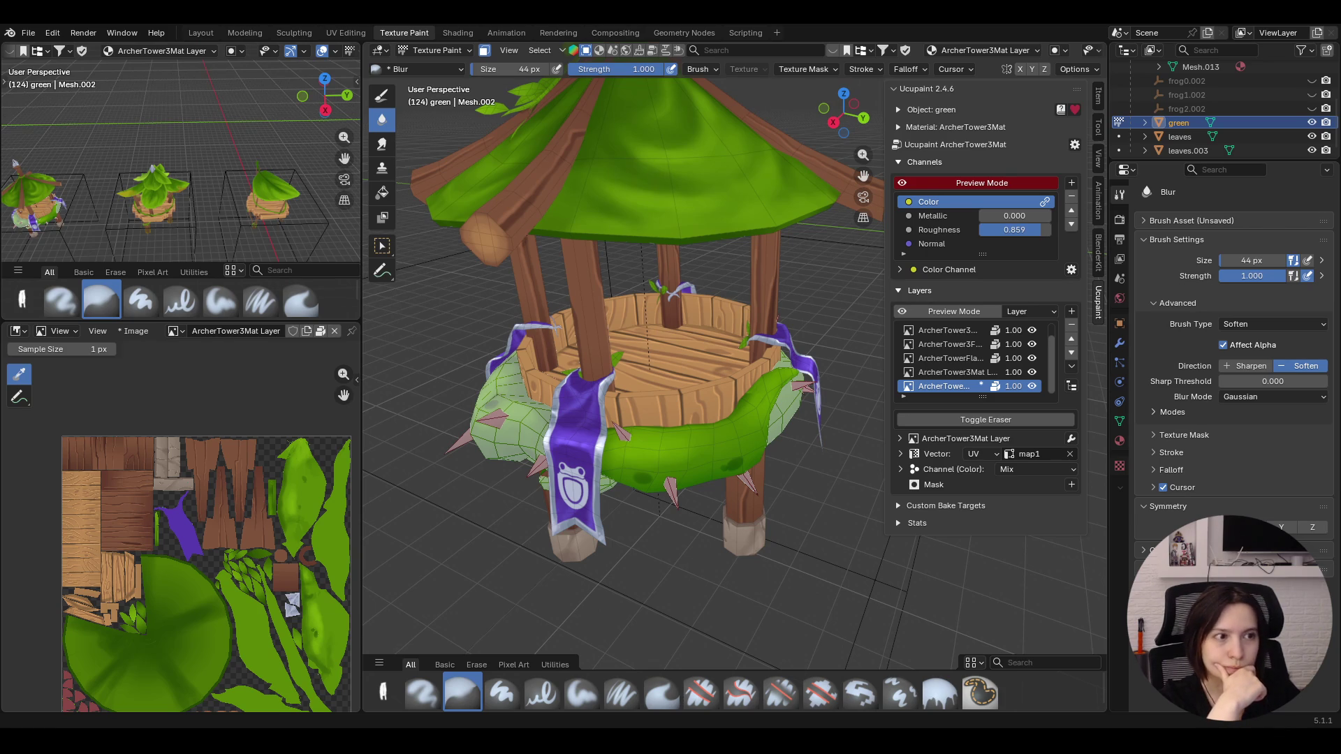
{"action": "middle_click_drag", "start_coordinate": [692, 492], "coordinate": [819, 569]}
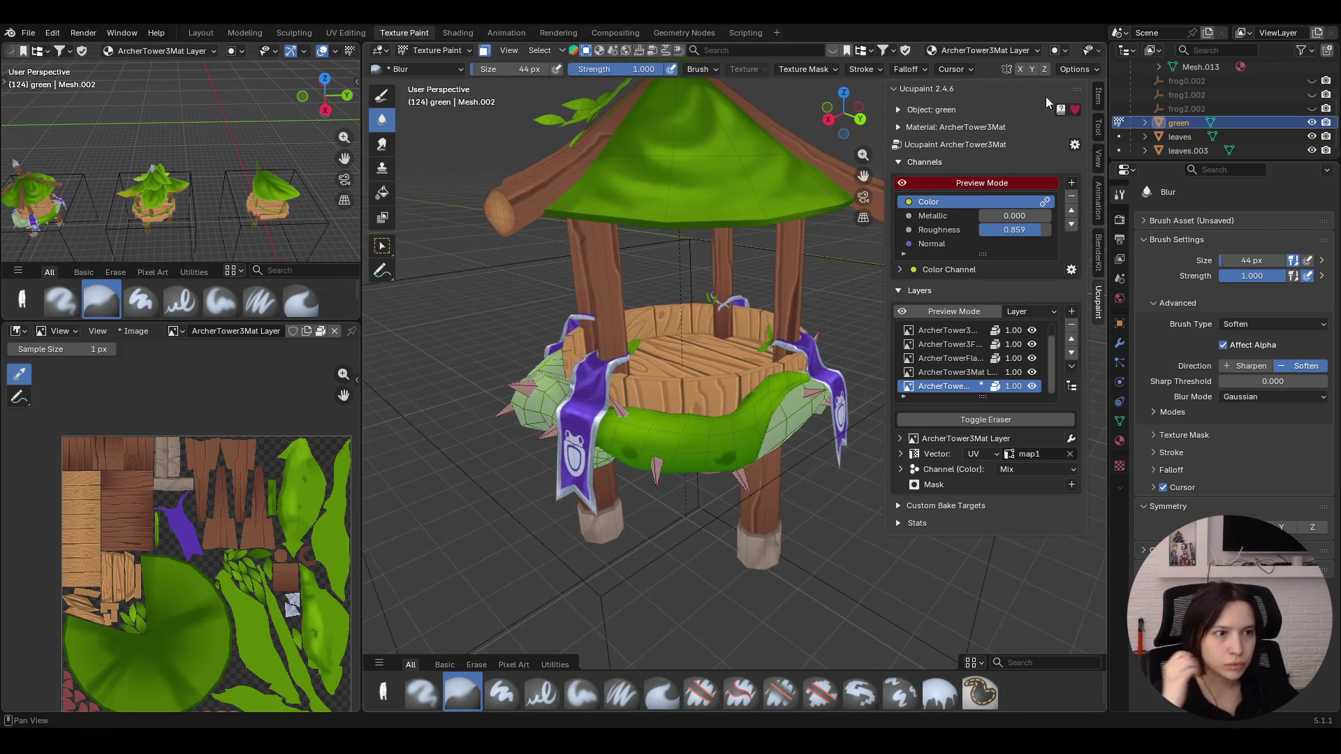
{"action": "left_click", "coordinate": [584, 693]}
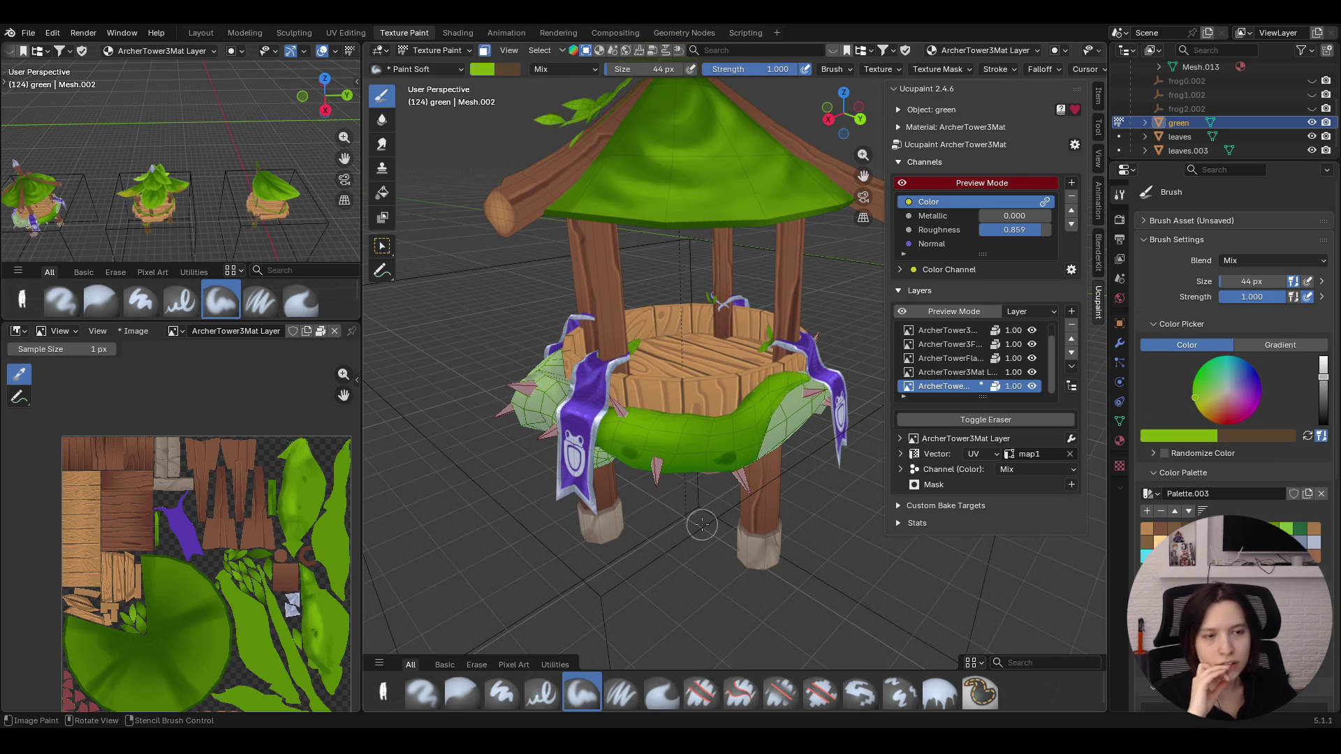
{"action": "scroll", "coordinate": [694, 524], "scroll_direction": "up", "scroll_amount": 4}
{"action": "scroll", "coordinate": [722, 544], "scroll_direction": "up", "scroll_amount": 3}
{"action": "scroll", "coordinate": [722, 543], "scroll_direction": "up", "scroll_amount": 2}
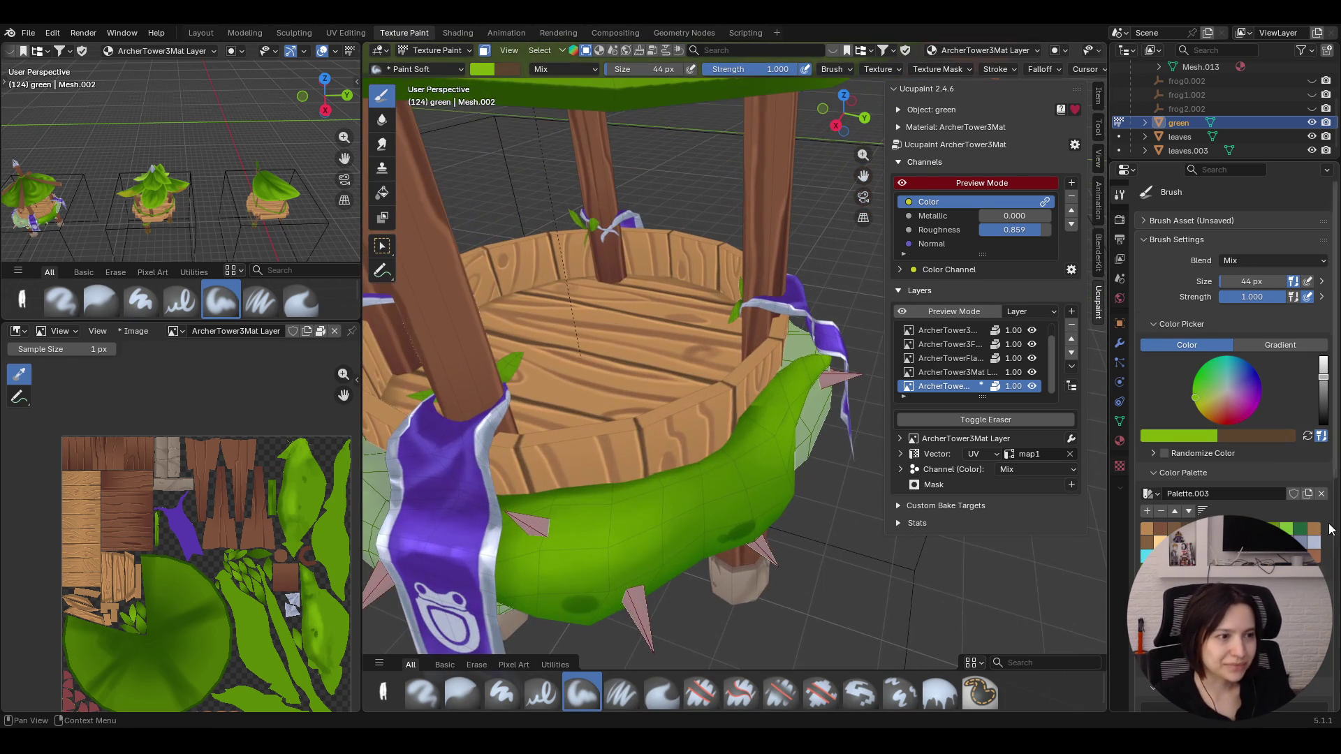
Set the soft brush size to exactly 23 px
{"action": "mouse_move", "coordinate": [722, 544]}
{"action": "middle_mouse_down"}
{"action": "mouse_move", "coordinate": [757, 488]}
{"action": "mouse_move", "coordinate": [771, 429]}
{"action": "middle_mouse_up"}
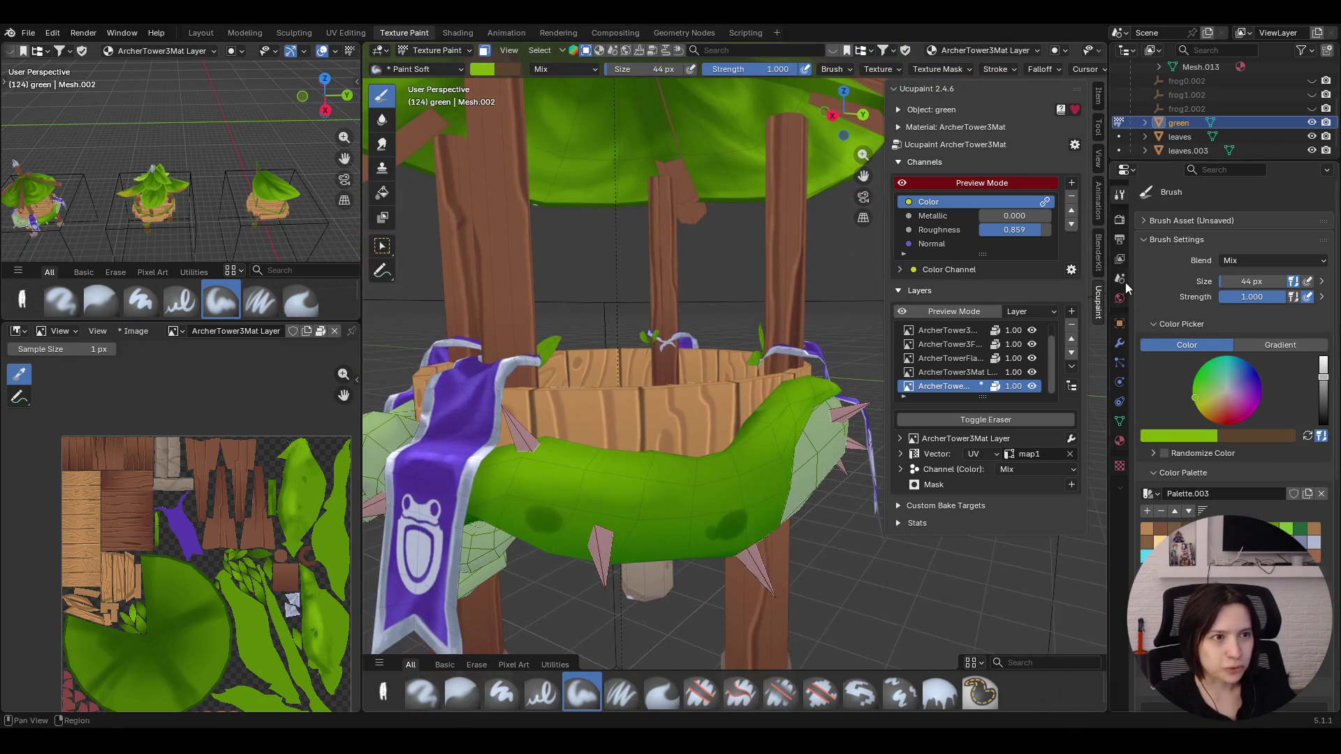
{"action": "left_click_drag", "start_coordinate": [1242, 293], "coordinate": [1242, 281]}
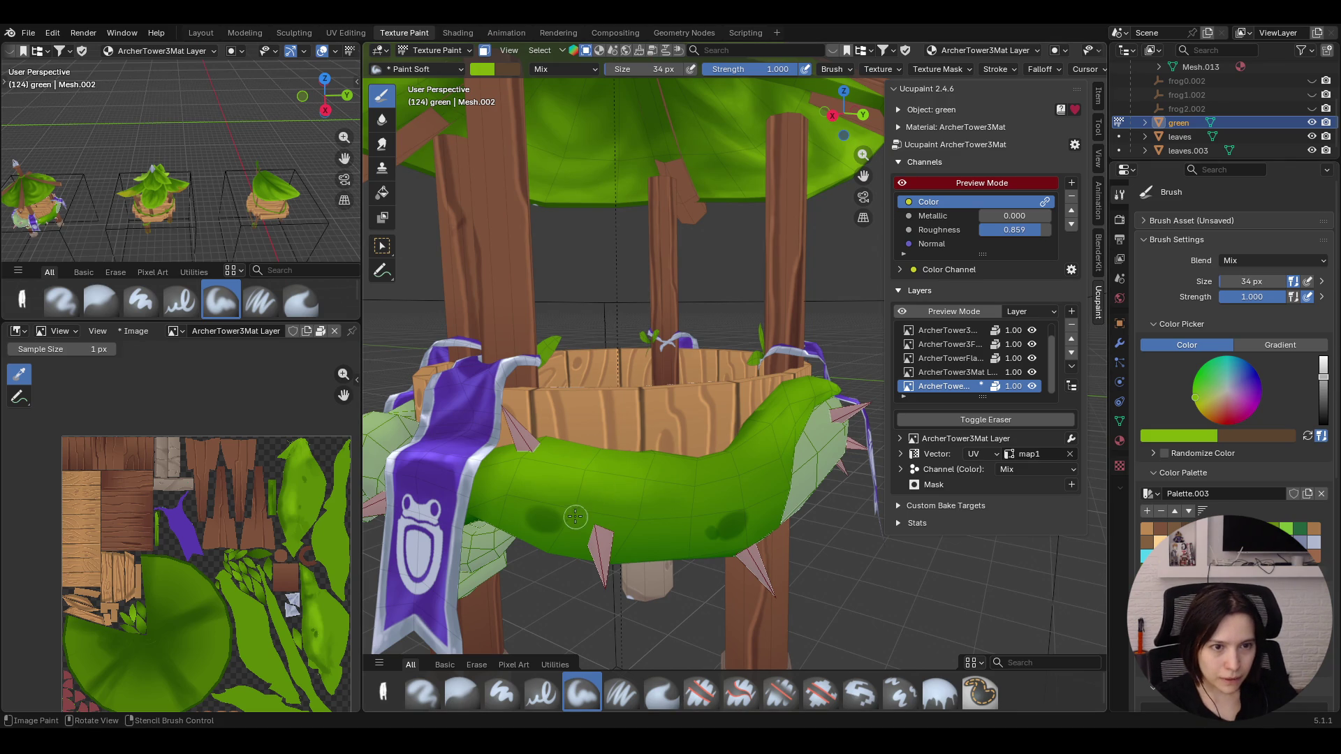
{"action": "double_click", "coordinate": [1248, 281]}
{"action": "type", "text": "23"}
{"action": "key", "text": "Return"}
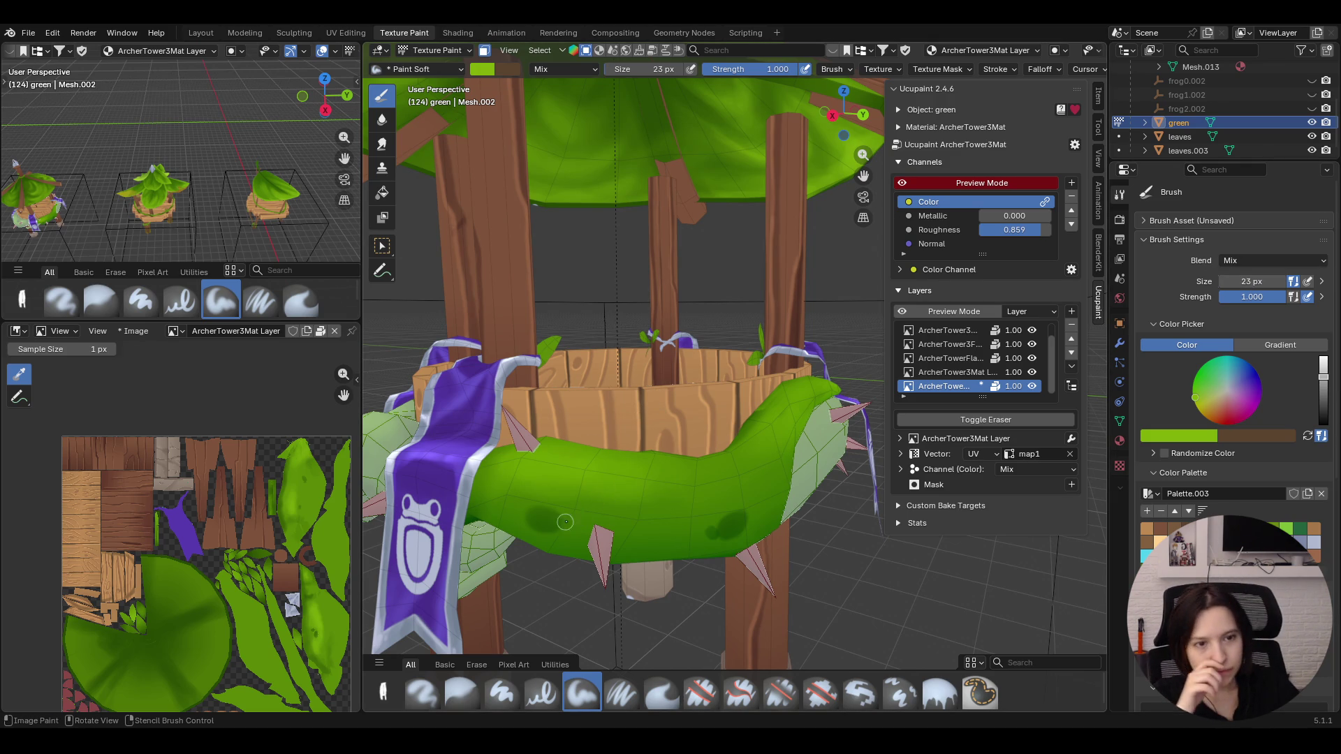
Dab bright green over the shaded wrap from several angles, then pick the Paint Soft Pressure brush
{"action": "left_click_drag", "start_coordinate": [572, 514], "coordinate": [570, 506]}
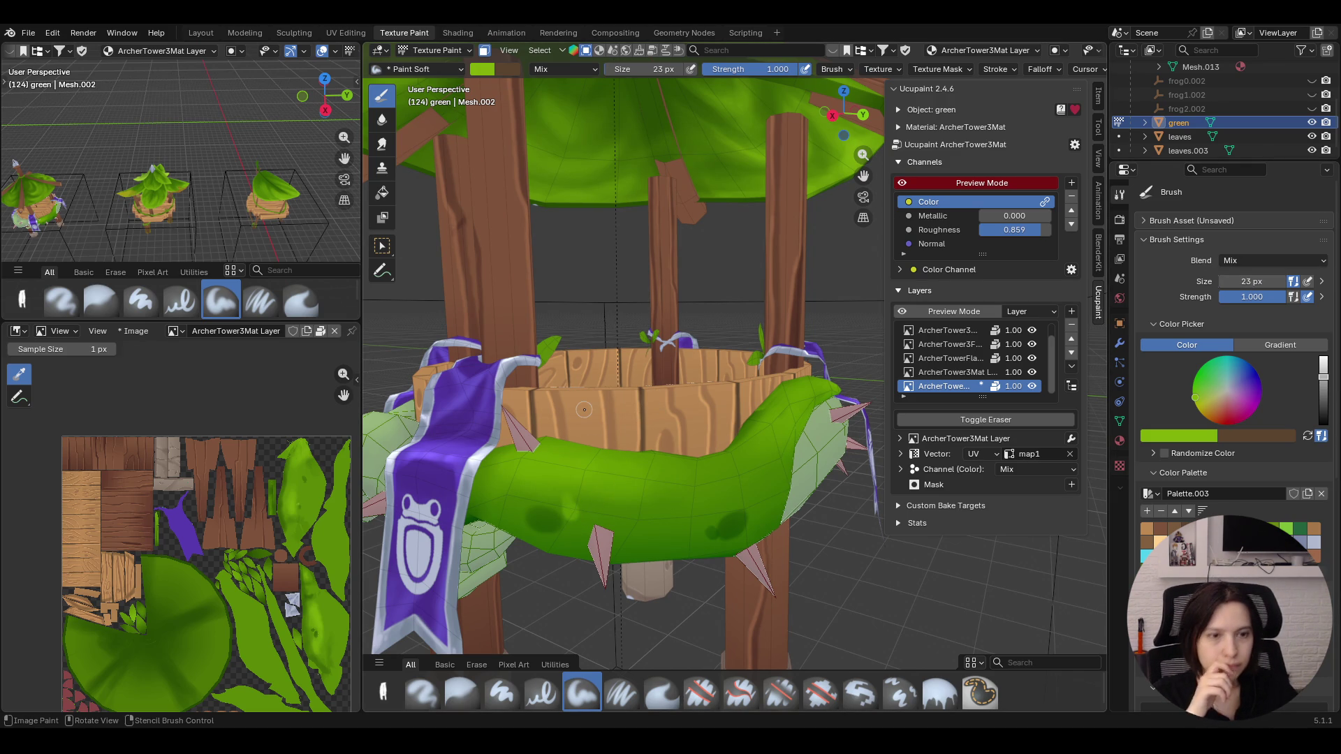
{"action": "middle_click_drag", "start_coordinate": [570, 514], "coordinate": [559, 449]}
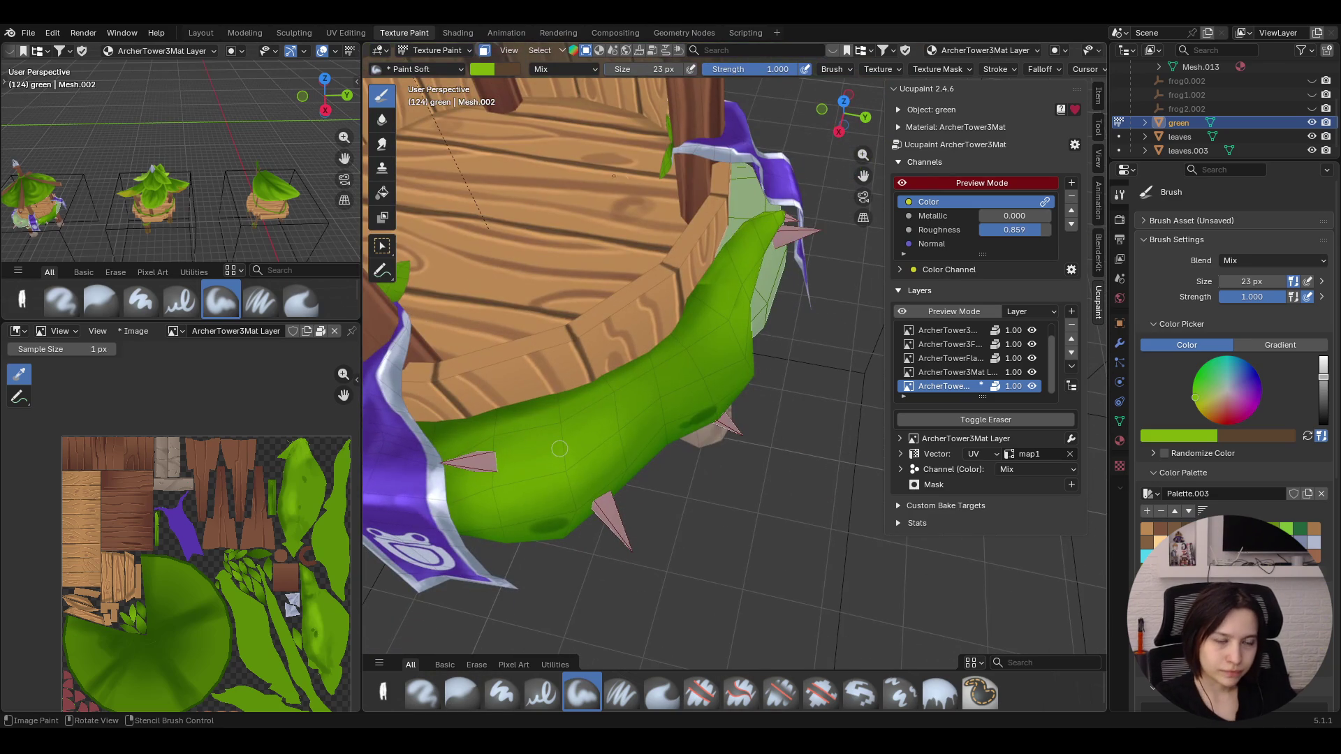
{"action": "mouse_move", "coordinate": [645, 368]}
{"action": "left_mouse_down"}
{"action": "mouse_move", "coordinate": [607, 394]}
{"action": "mouse_move", "coordinate": [672, 415]}
{"action": "mouse_move", "coordinate": [622, 404]}
{"action": "left_mouse_up"}
{"action": "left_click_drag", "start_coordinate": [512, 445], "coordinate": [515, 447]}
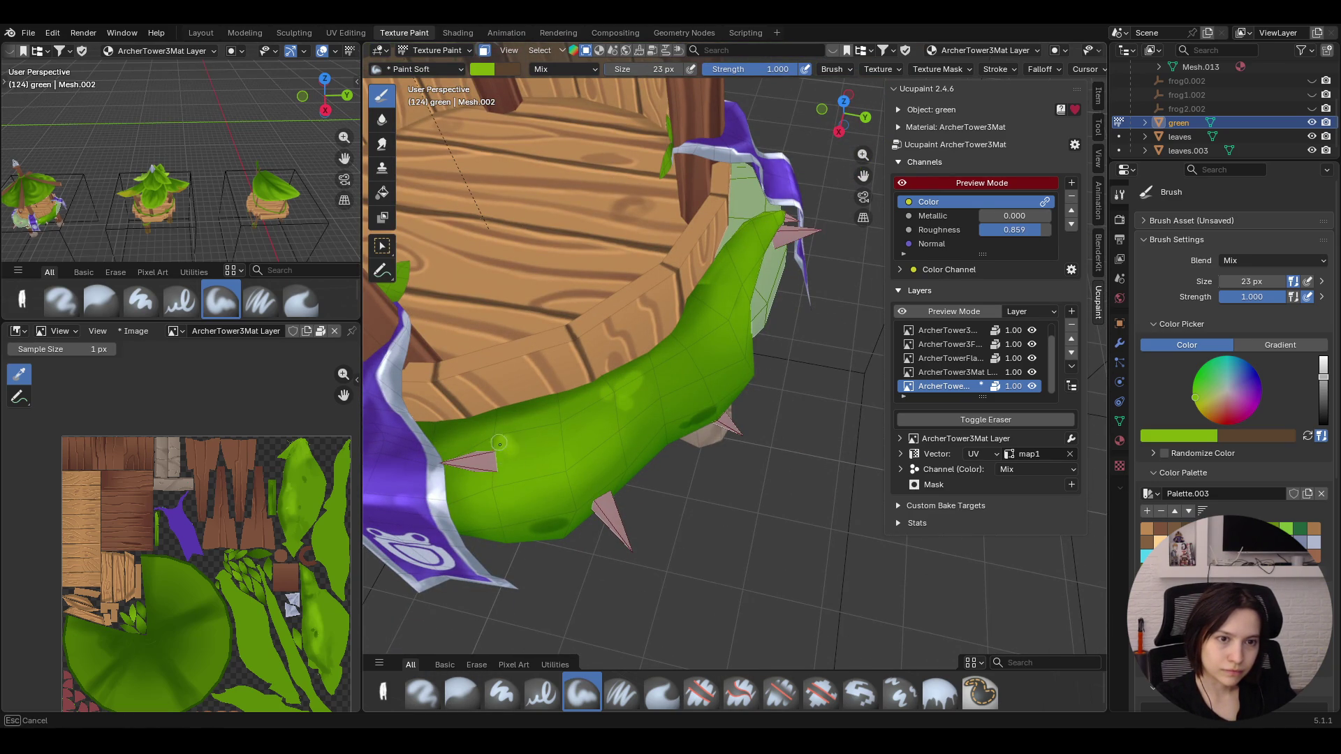
{"action": "mouse_move", "coordinate": [499, 444]}
{"action": "middle_mouse_down"}
{"action": "mouse_move", "coordinate": [492, 335]}
{"action": "mouse_move", "coordinate": [478, 313]}
{"action": "middle_mouse_up"}
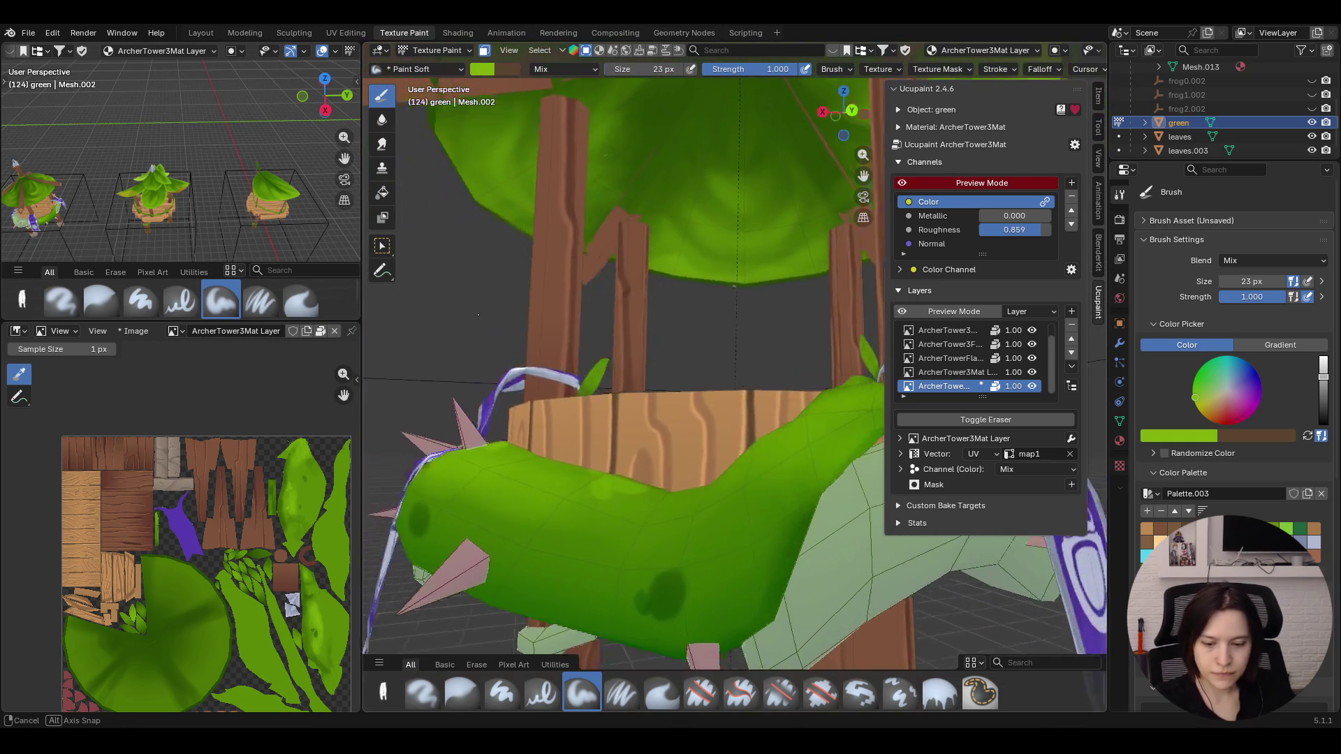
{"action": "middle_click_drag", "start_coordinate": [478, 314], "coordinate": [445, 313]}
{"action": "left_click_drag", "start_coordinate": [824, 414], "coordinate": [804, 425]}
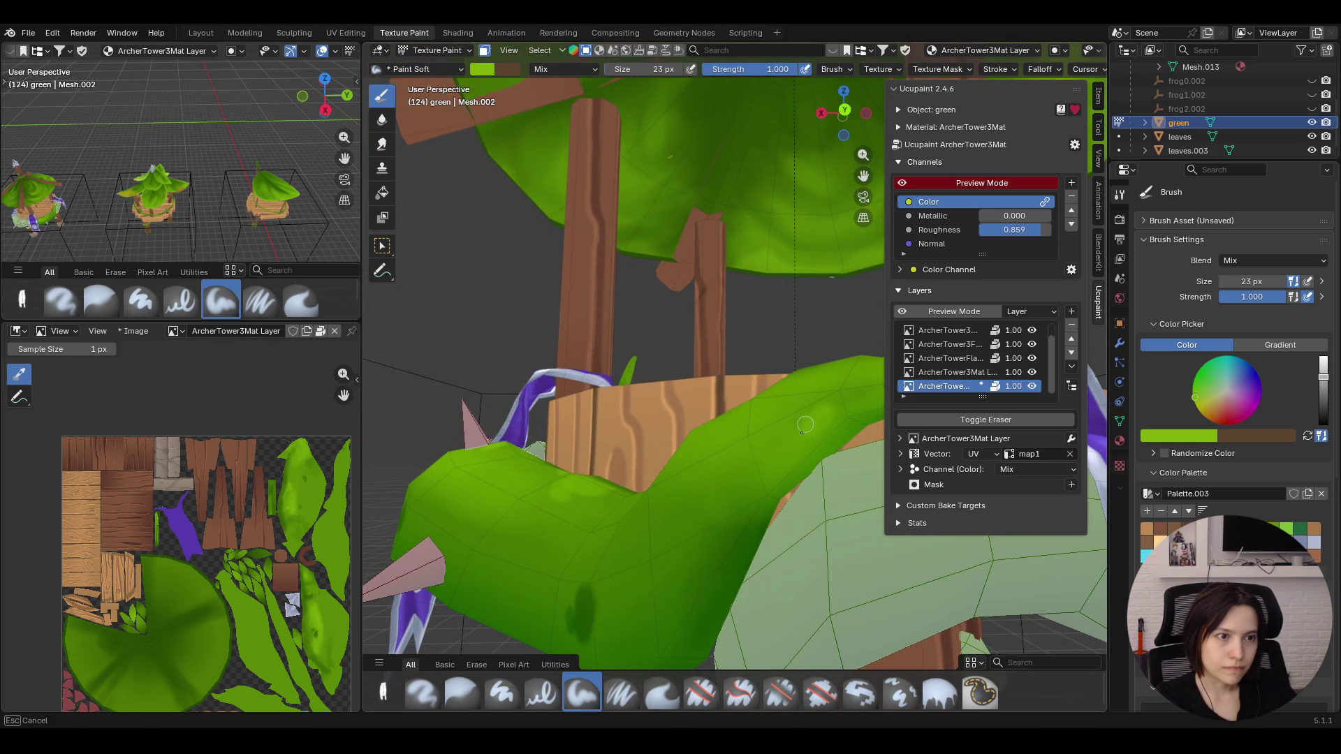
{"action": "scroll", "coordinate": [817, 426], "scroll_direction": "down", "scroll_amount": 6}
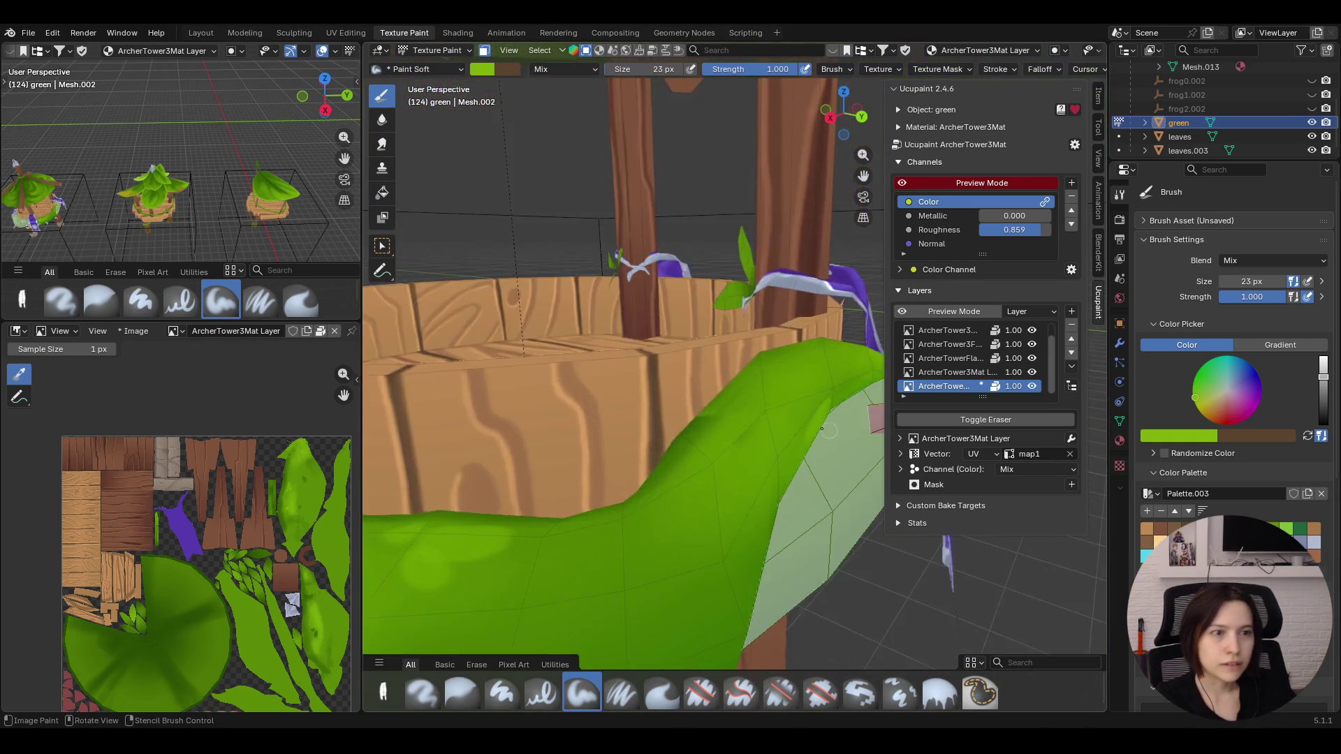
{"action": "scroll", "coordinate": [818, 427], "scroll_direction": "up", "scroll_amount": 2}
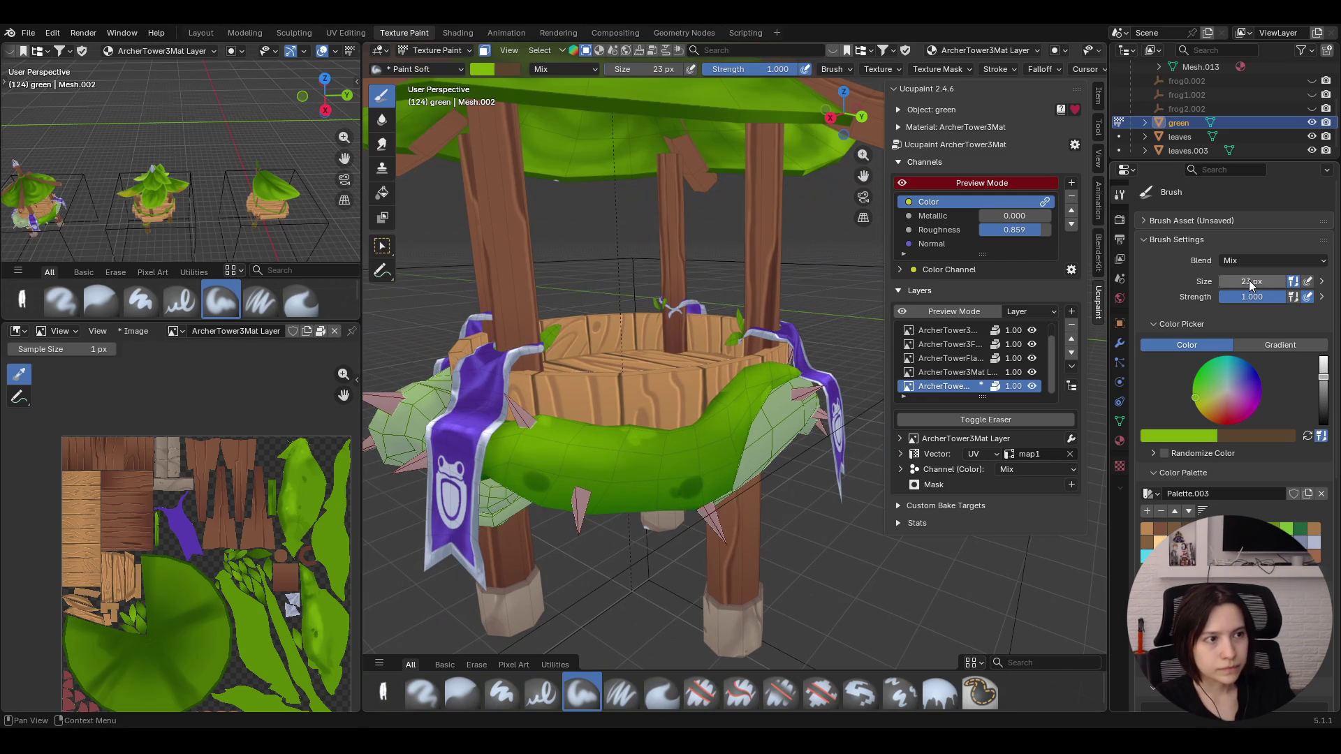
{"action": "left_click", "coordinate": [622, 693]}
{"action": "left_click_drag", "start_coordinate": [863, 175], "coordinate": [862, 106]}
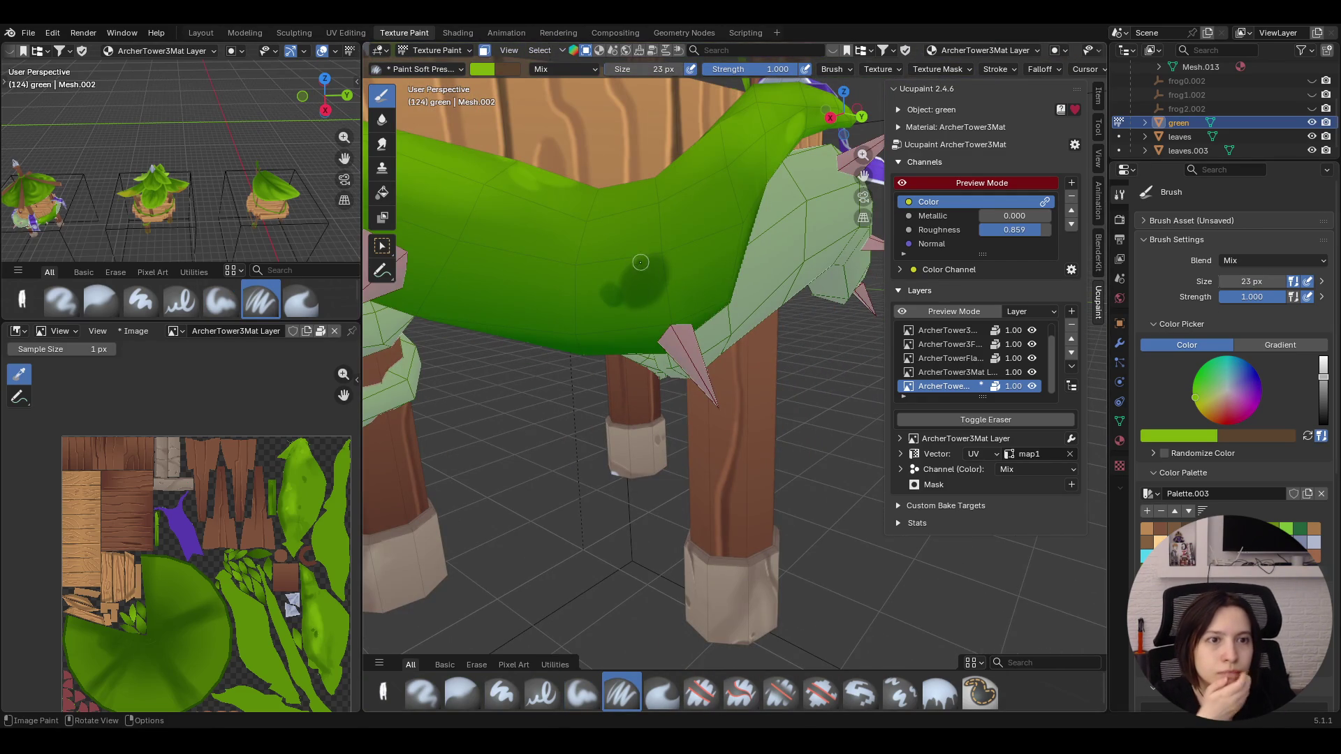
Paint pressure-sensitive green strokes over the dark patch edges on the wrap
{"action": "left_click_drag", "start_coordinate": [633, 260], "coordinate": [604, 304]}
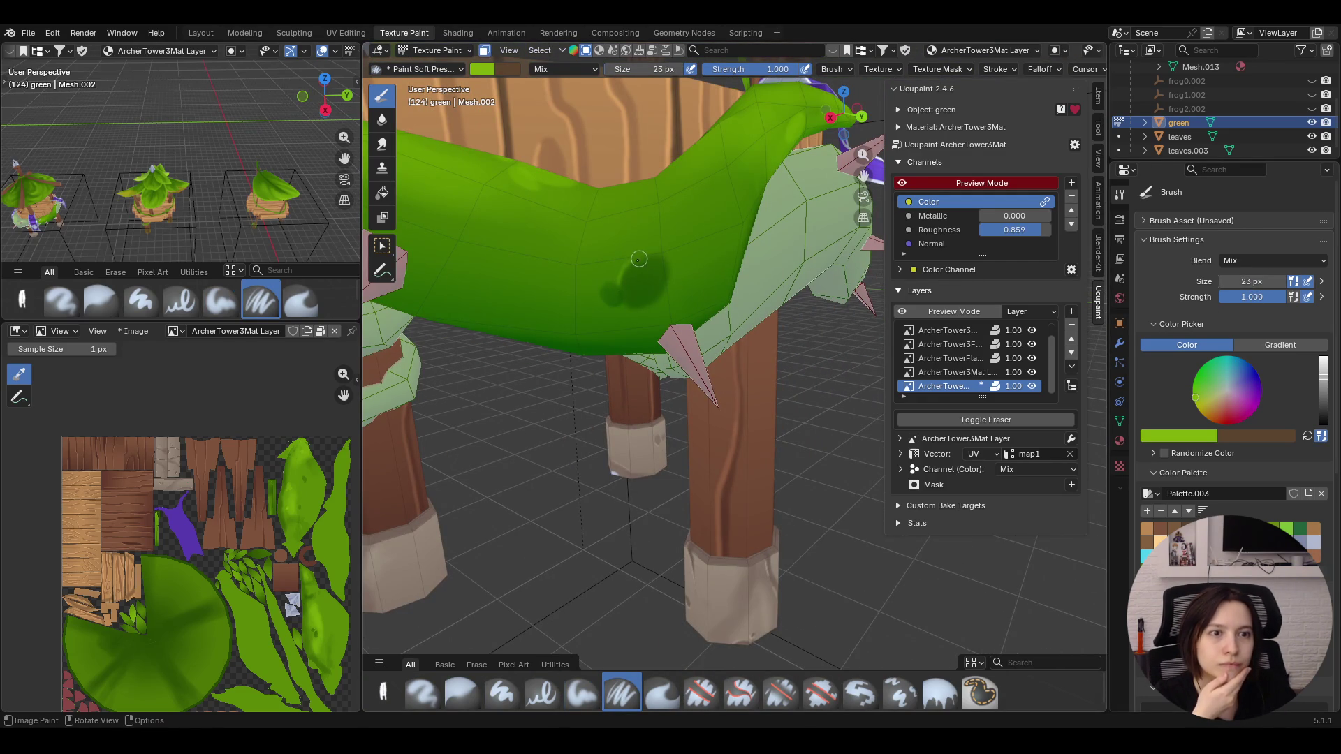
{"action": "mouse_move", "coordinate": [601, 283]}
{"action": "left_mouse_down"}
{"action": "mouse_move", "coordinate": [616, 305]}
{"action": "mouse_move", "coordinate": [656, 298]}
{"action": "left_mouse_up"}
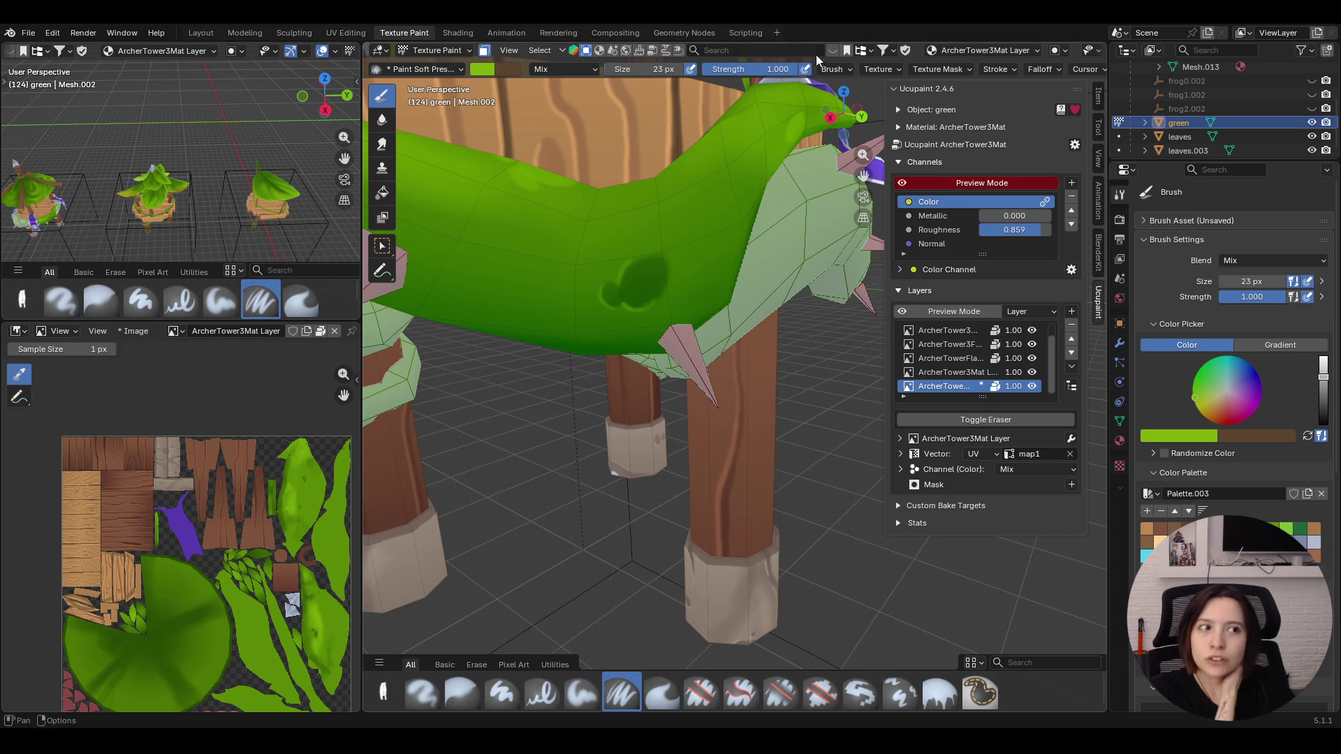
{"action": "left_click_drag", "start_coordinate": [864, 175], "coordinate": [863, 175]}
{"action": "left_click_drag", "start_coordinate": [562, 440], "coordinate": [579, 472]}
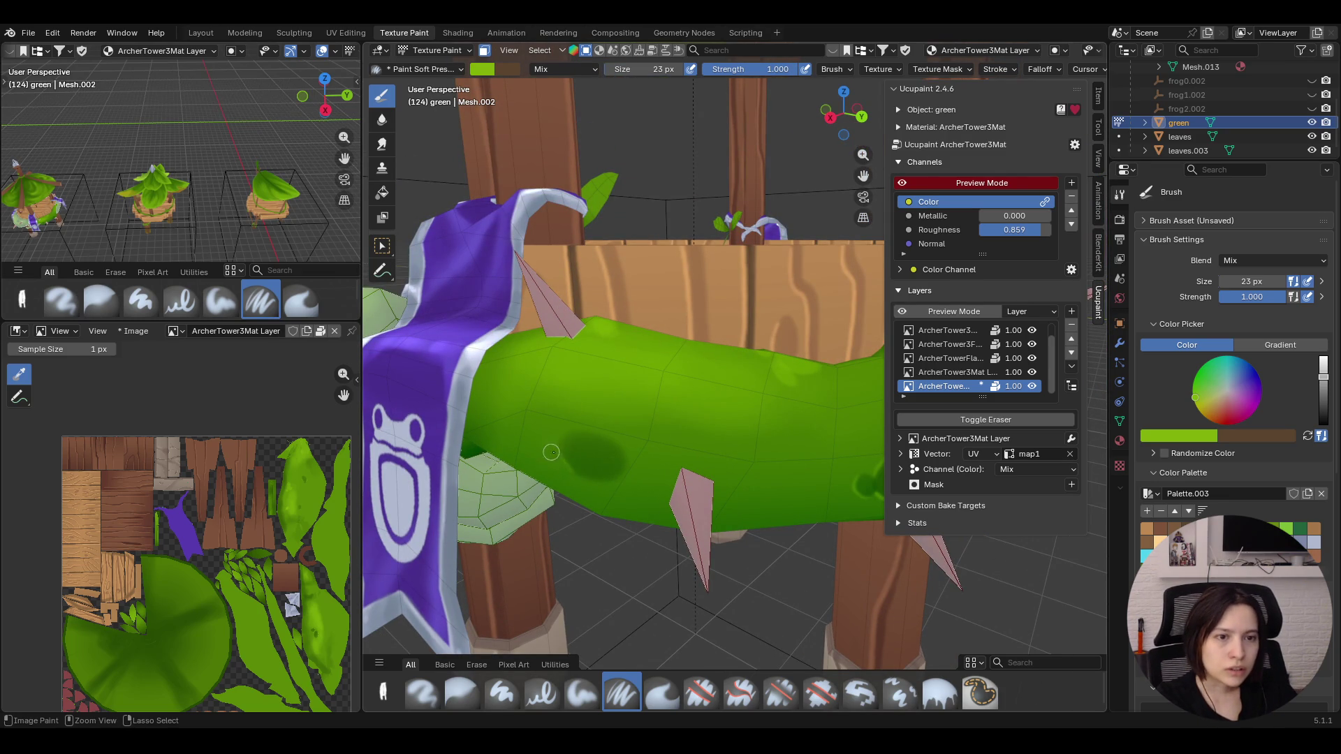
{"action": "mouse_move", "coordinate": [562, 442]}
{"action": "left_mouse_down"}
{"action": "mouse_move", "coordinate": [557, 459]}
{"action": "mouse_move", "coordinate": [630, 467]}
{"action": "mouse_move", "coordinate": [569, 471]}
{"action": "left_mouse_up"}
{"action": "left_click", "coordinate": [561, 455]}
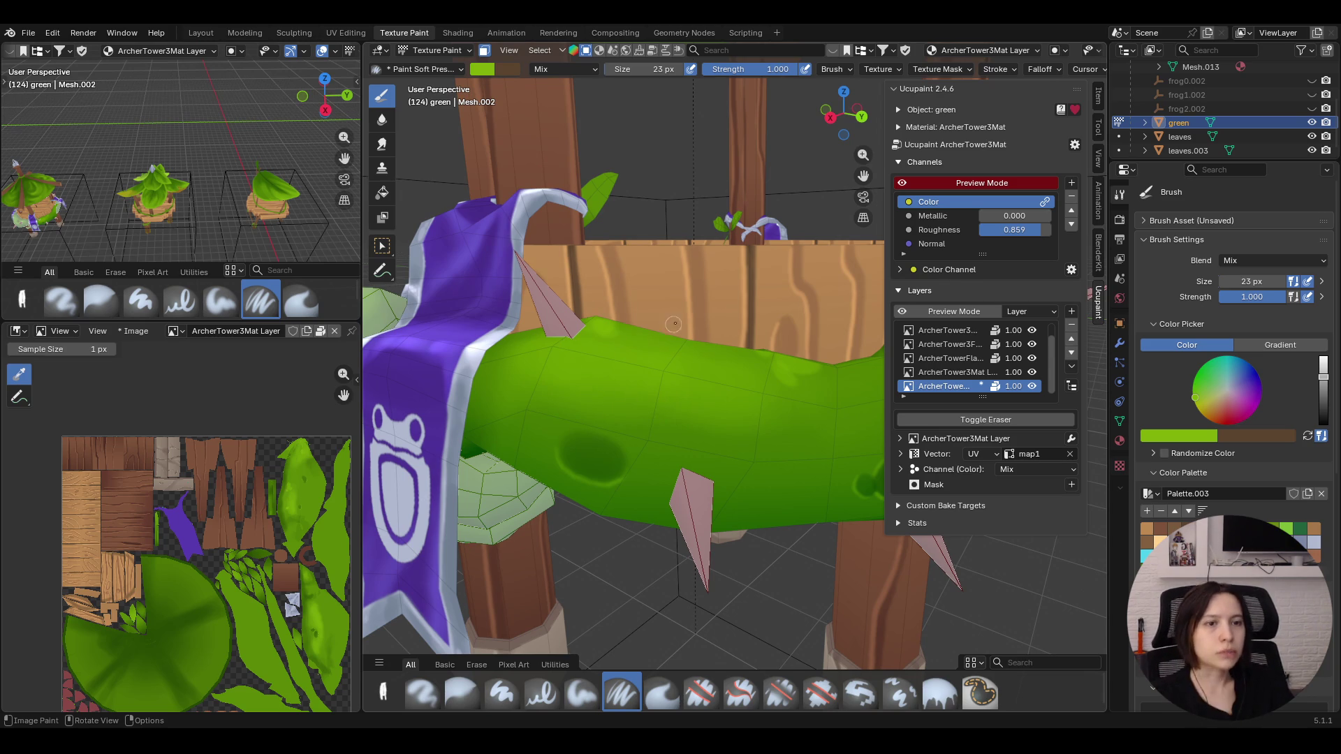
Zoom and orbit around the tower to review the wrap from all sides
{"action": "middle_click_drag", "start_coordinate": [569, 346], "coordinate": [568, 440], "text": "ctrl"}
{"action": "middle_click_drag", "start_coordinate": [679, 419], "coordinate": [679, 299], "text": "ctrl"}
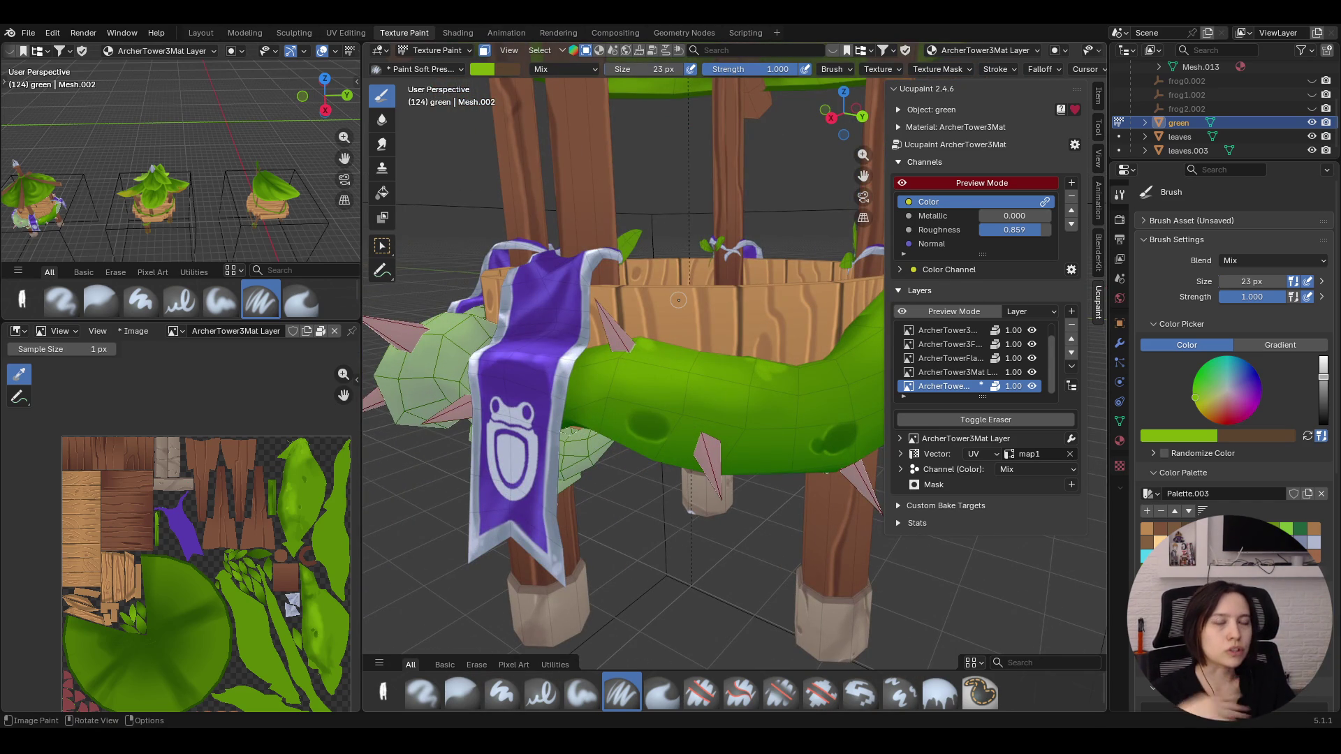
{"action": "middle_click_drag", "start_coordinate": [797, 341], "coordinate": [878, 74]}
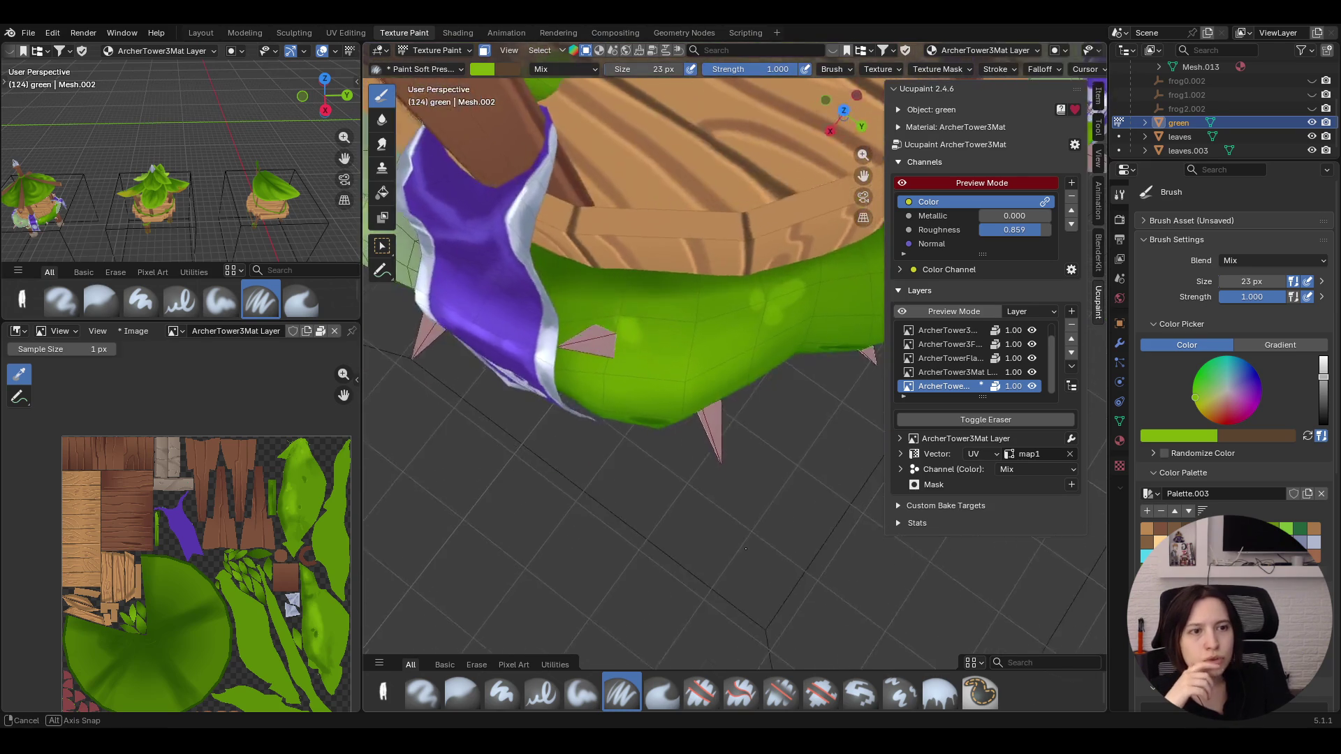
{"action": "mouse_move", "coordinate": [862, 180]}
{"action": "middle_mouse_down"}
{"action": "mouse_move", "coordinate": [671, 189]}
{"action": "mouse_move", "coordinate": [479, 244]}
{"action": "middle_mouse_up"}
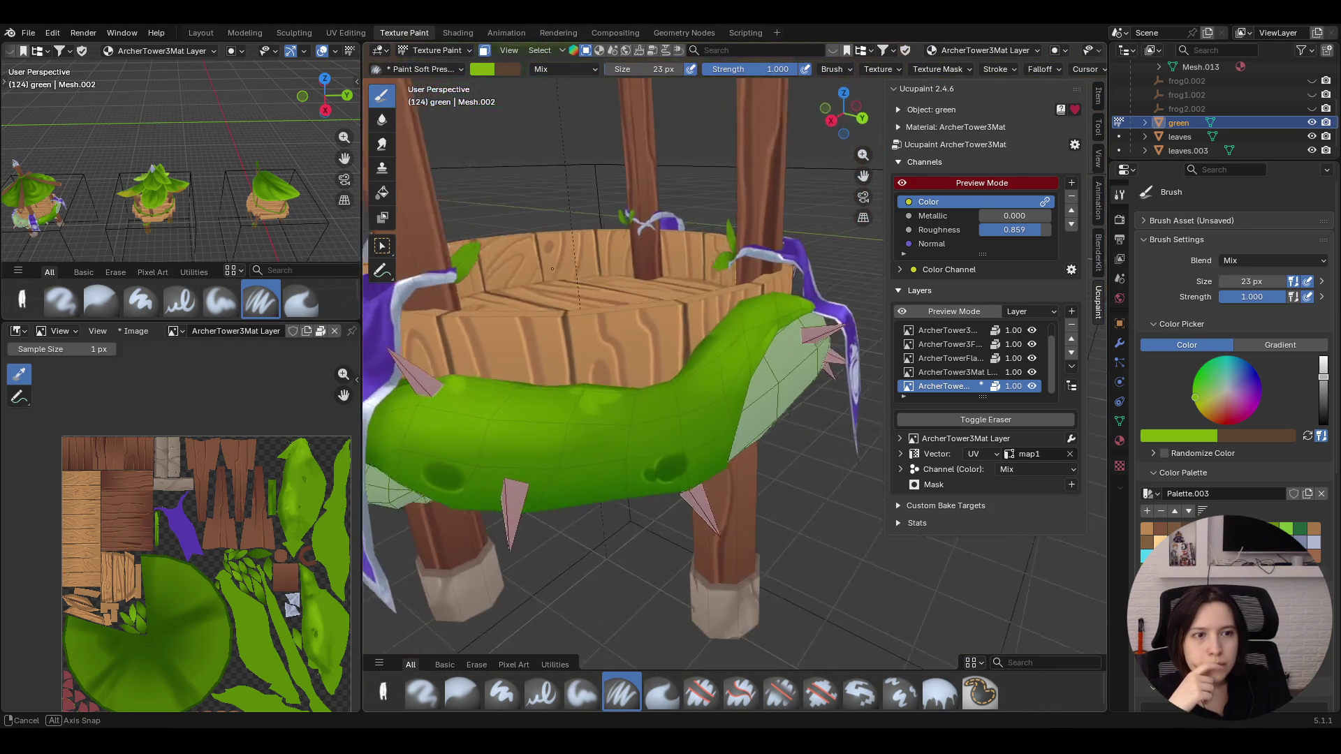
{"action": "middle_click_drag", "start_coordinate": [479, 245], "coordinate": [546, 252]}
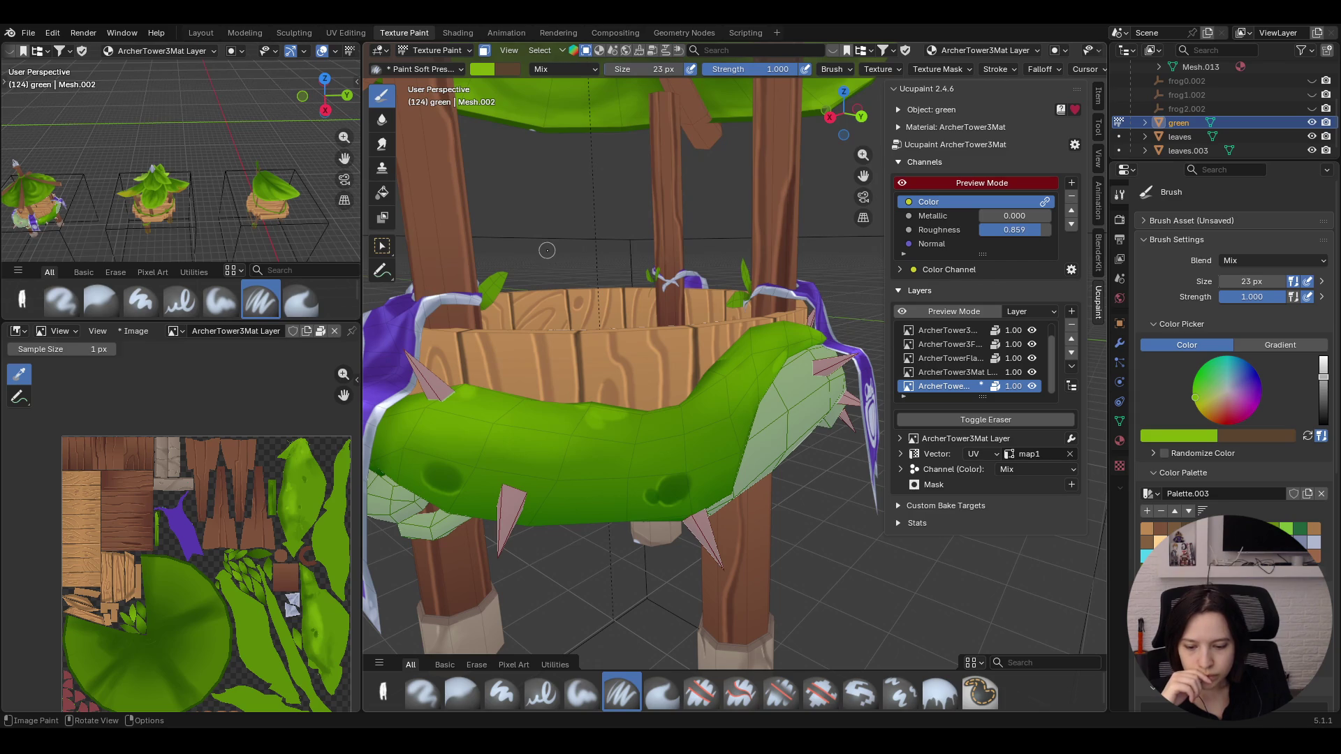
{"action": "mouse_move", "coordinate": [546, 249]}
{"action": "middle_mouse_down"}
{"action": "mouse_move", "coordinate": [631, 269]}
{"action": "mouse_move", "coordinate": [711, 363]}
{"action": "middle_mouse_up"}
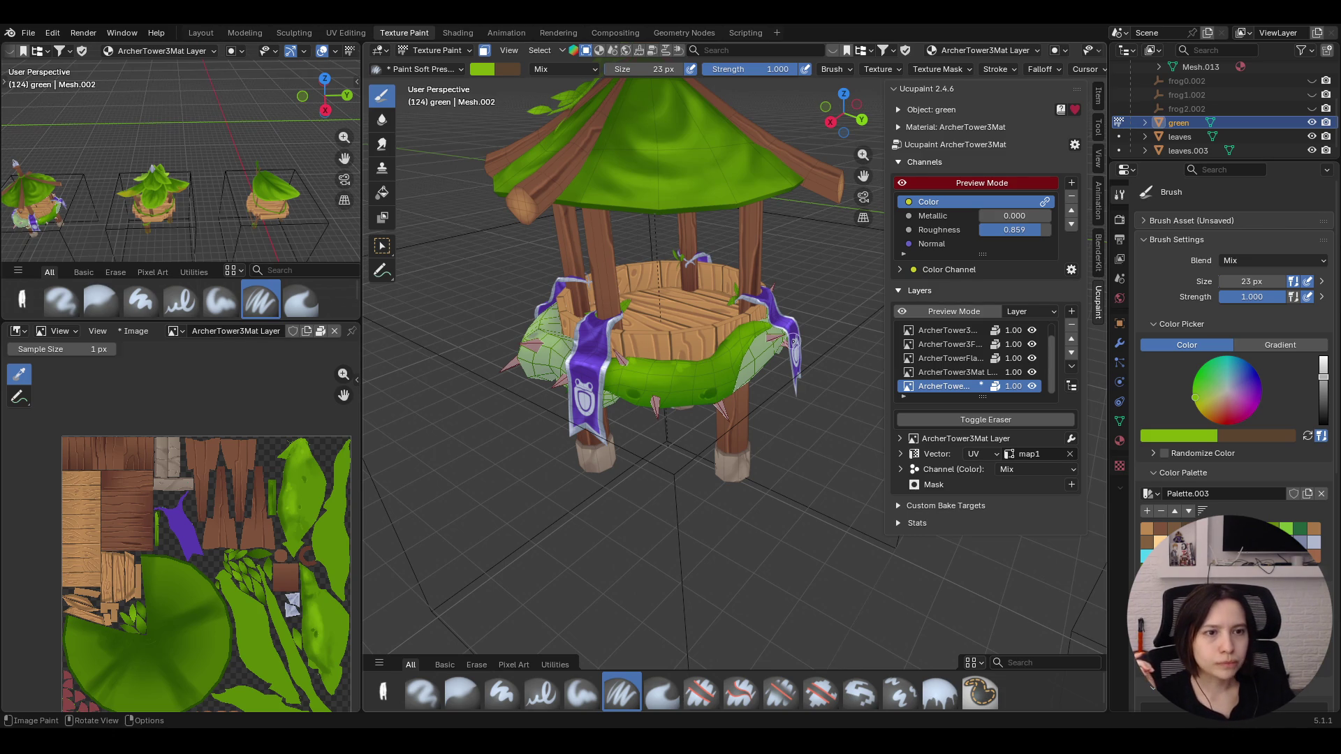
Disable face-selection masking with M and orbit in close to the tower base
{"action": "key", "text": "m"}
{"action": "mouse_move", "coordinate": [504, 92]}
{"action": "middle_mouse_down"}
{"action": "mouse_move", "coordinate": [629, 169]}
{"action": "mouse_move", "coordinate": [495, 215]}
{"action": "middle_mouse_up"}
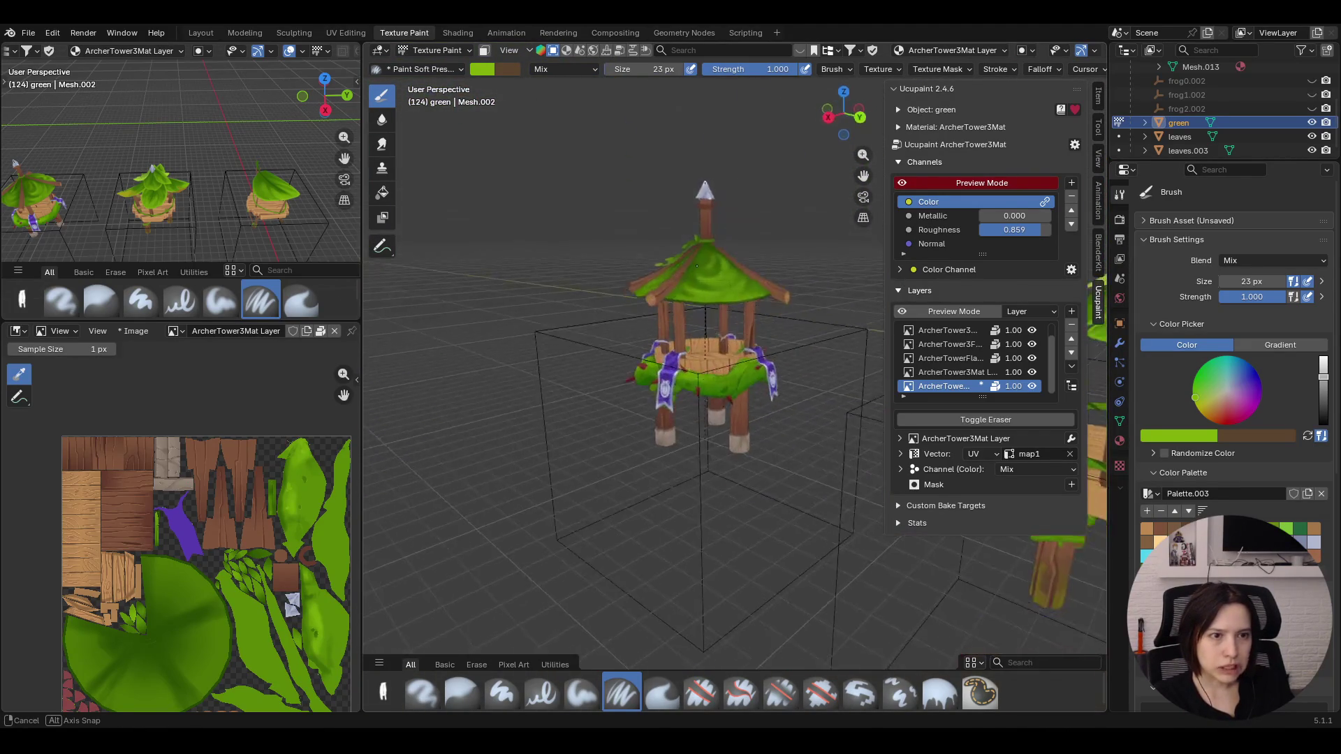
{"action": "middle_click_drag", "start_coordinate": [494, 215], "coordinate": [691, 297]}
{"action": "middle_click_drag", "start_coordinate": [862, 176], "coordinate": [608, 372]}
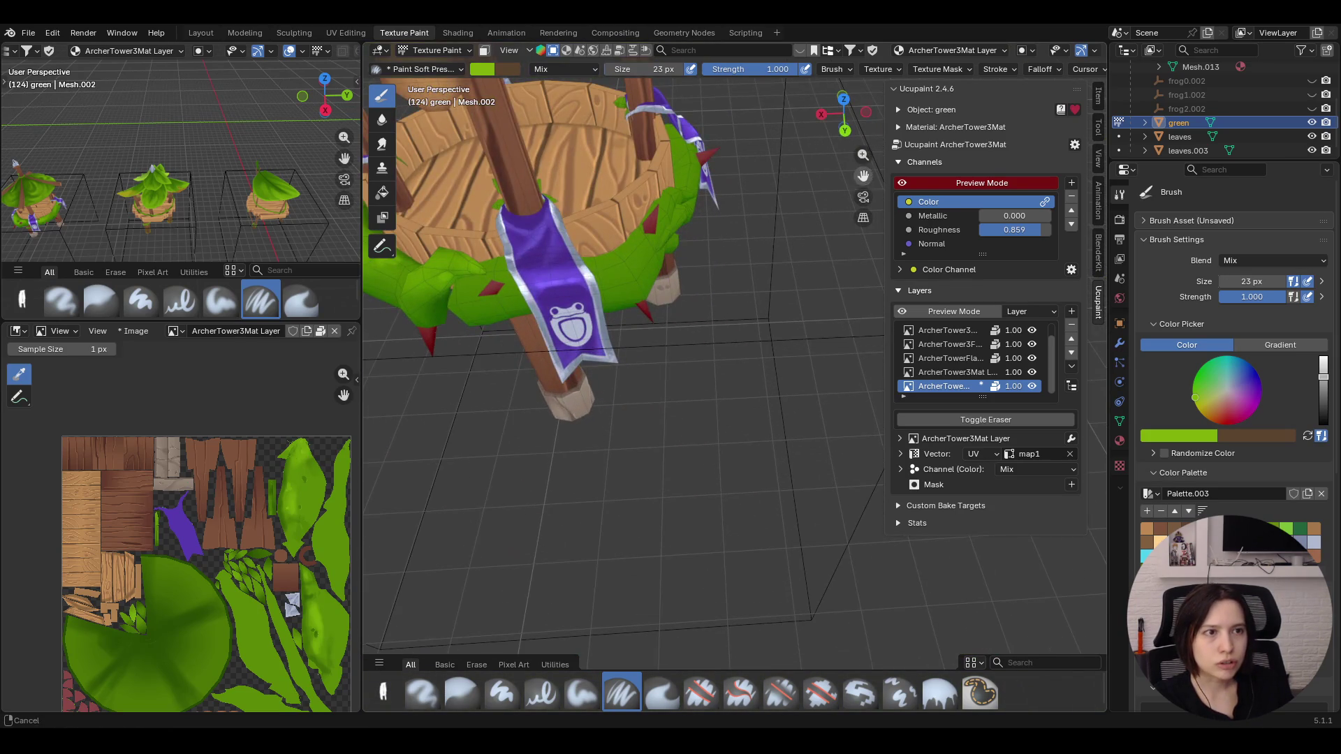
Enable face-selection masking and select the green ring's linked faces with Ctrl+L
{"action": "mouse_move", "coordinate": [608, 369]}
{"action": "middle_mouse_down"}
{"action": "mouse_move", "coordinate": [723, 231]}
{"action": "mouse_move", "coordinate": [357, 209]}
{"action": "middle_mouse_up"}
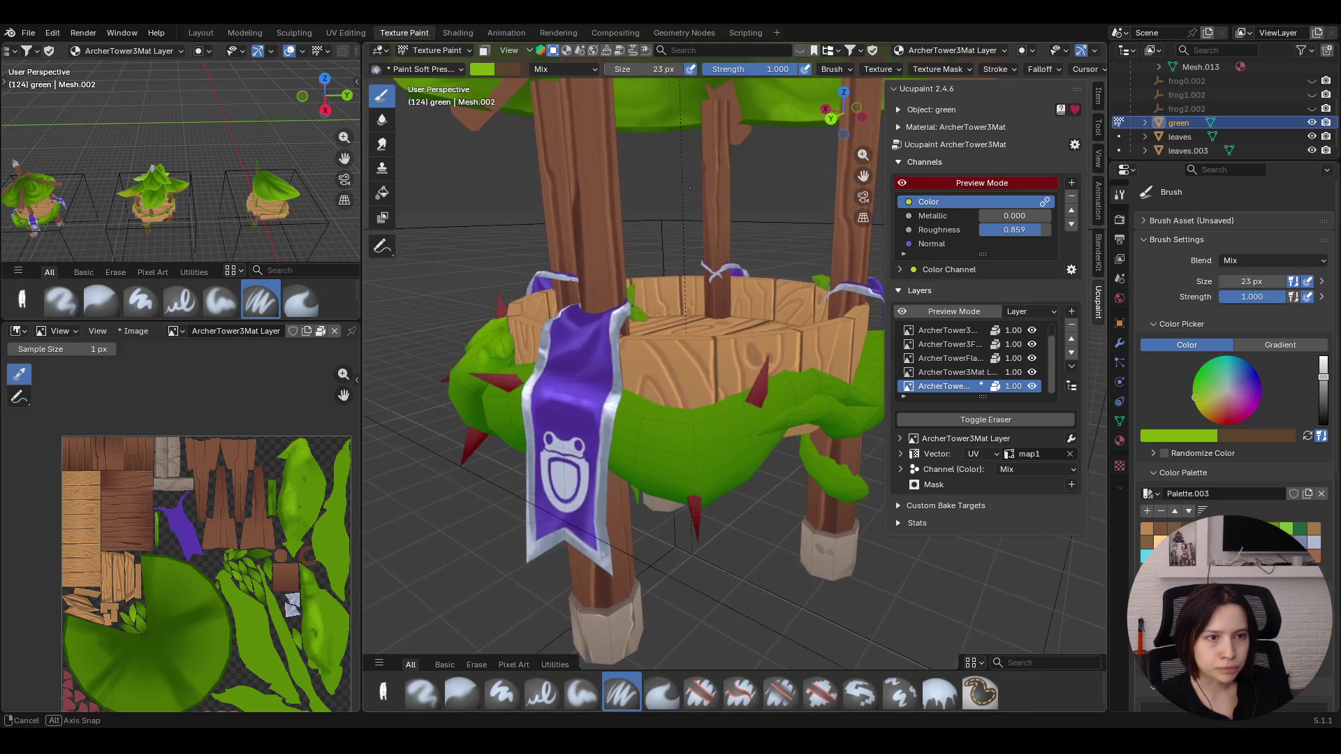
{"action": "left_click", "coordinate": [483, 51]}
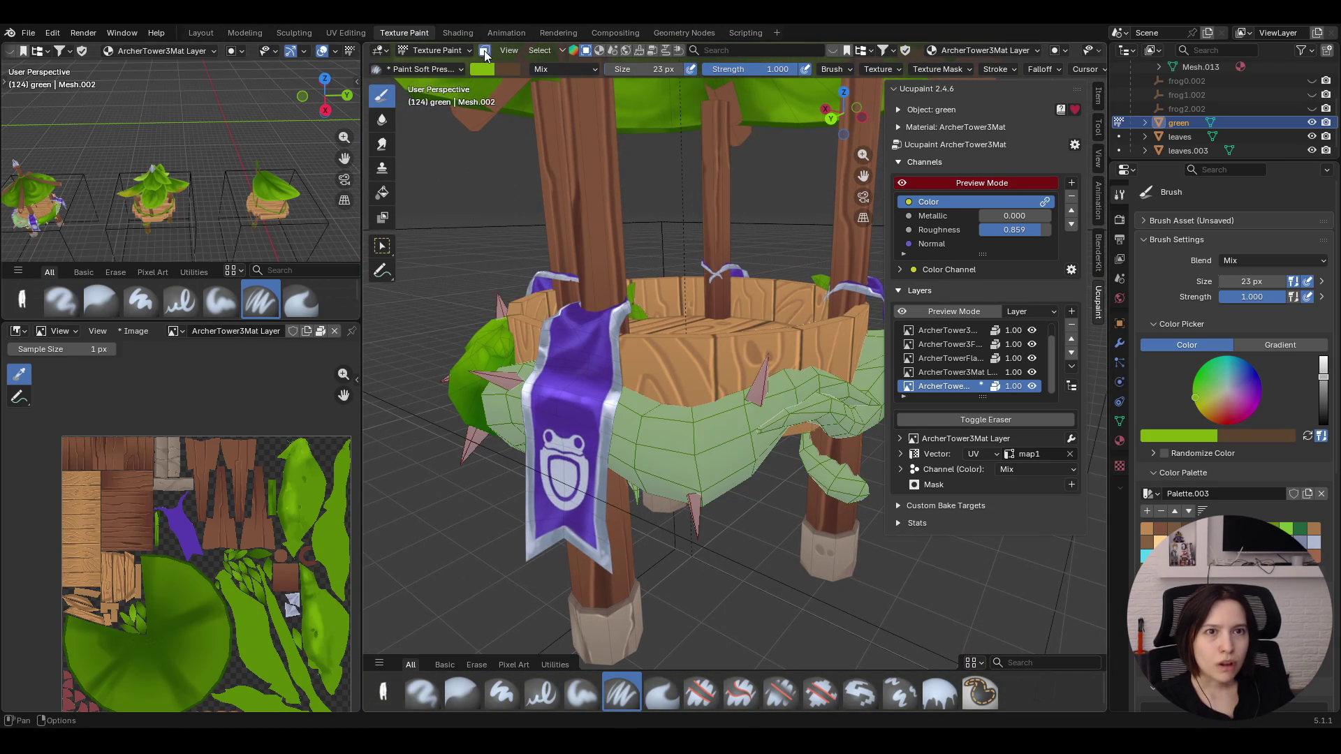
{"action": "left_click", "coordinate": [382, 245]}
{"action": "left_click", "coordinate": [674, 421]}
{"action": "key", "text": "l"}
{"action": "mouse_move", "coordinate": [469, 348]}
{"action": "middle_mouse_down"}
{"action": "mouse_move", "coordinate": [561, 354]}
{"action": "mouse_move", "coordinate": [584, 642]}
{"action": "middle_mouse_up"}
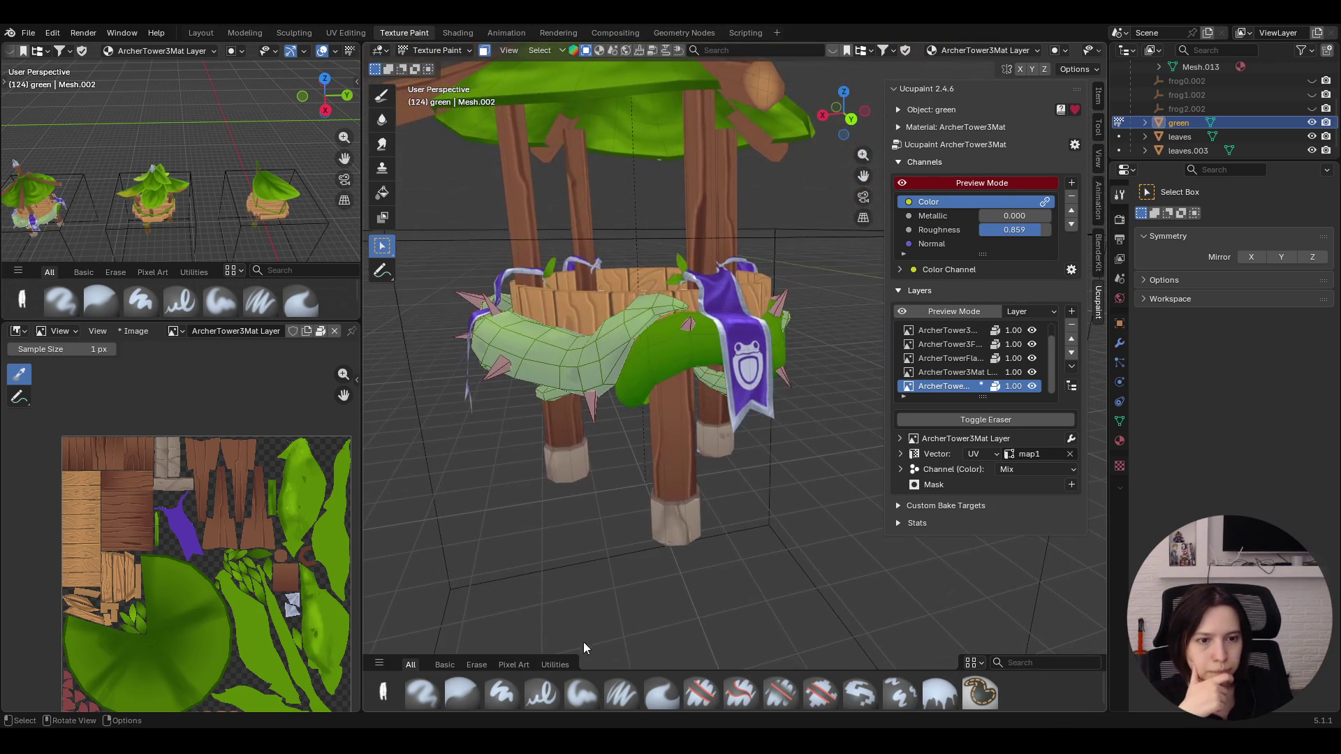
Pick the Paint Soft brush with a dark green colour and paint along the ring
{"action": "left_click", "coordinate": [583, 692]}
{"action": "left_click_drag", "start_coordinate": [863, 176], "coordinate": [864, 283]}
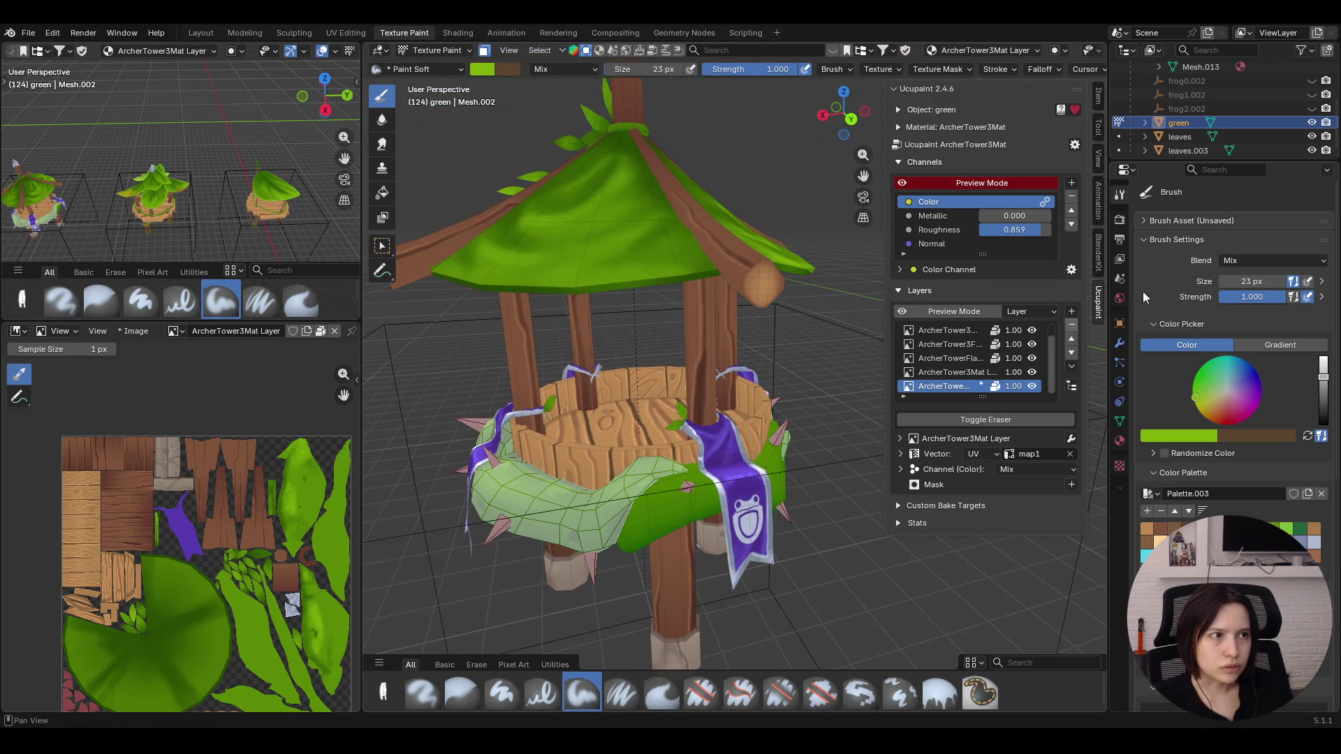
{"action": "key", "text": "s"}
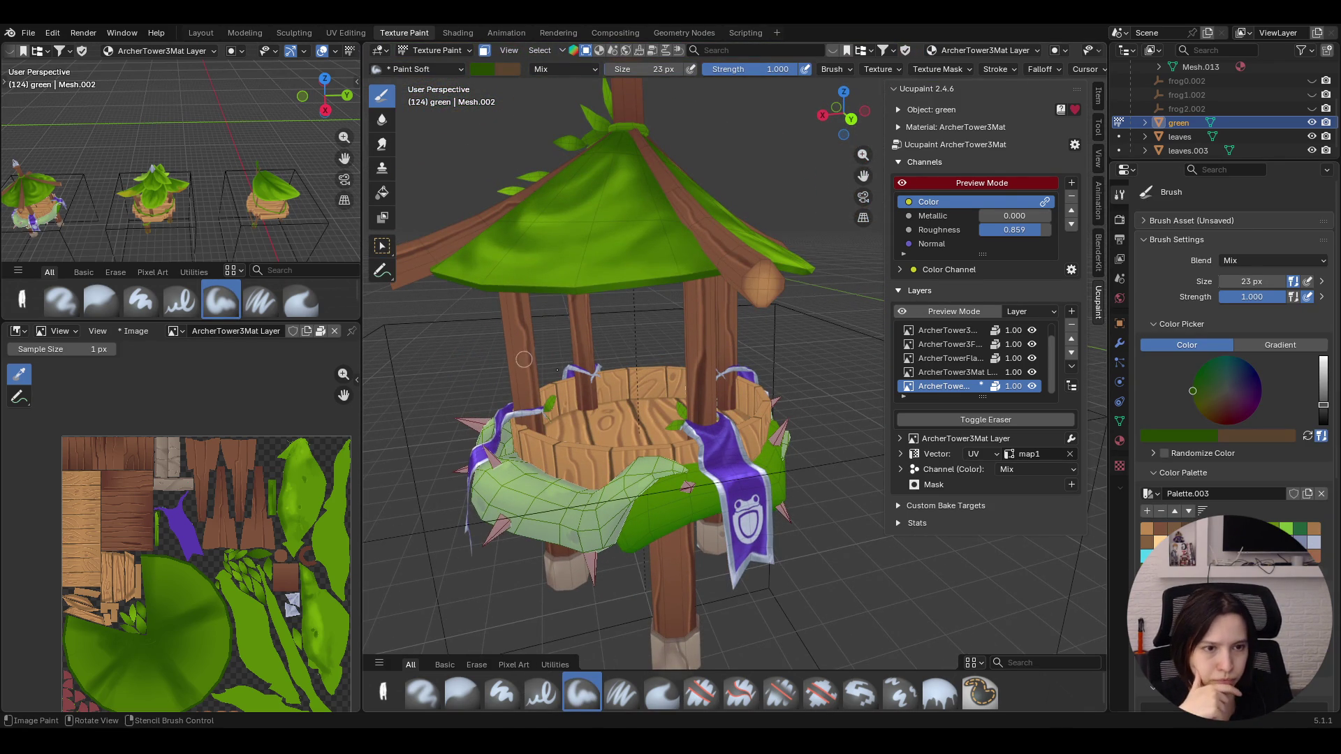
{"action": "left_click_drag", "start_coordinate": [681, 473], "coordinate": [654, 480]}
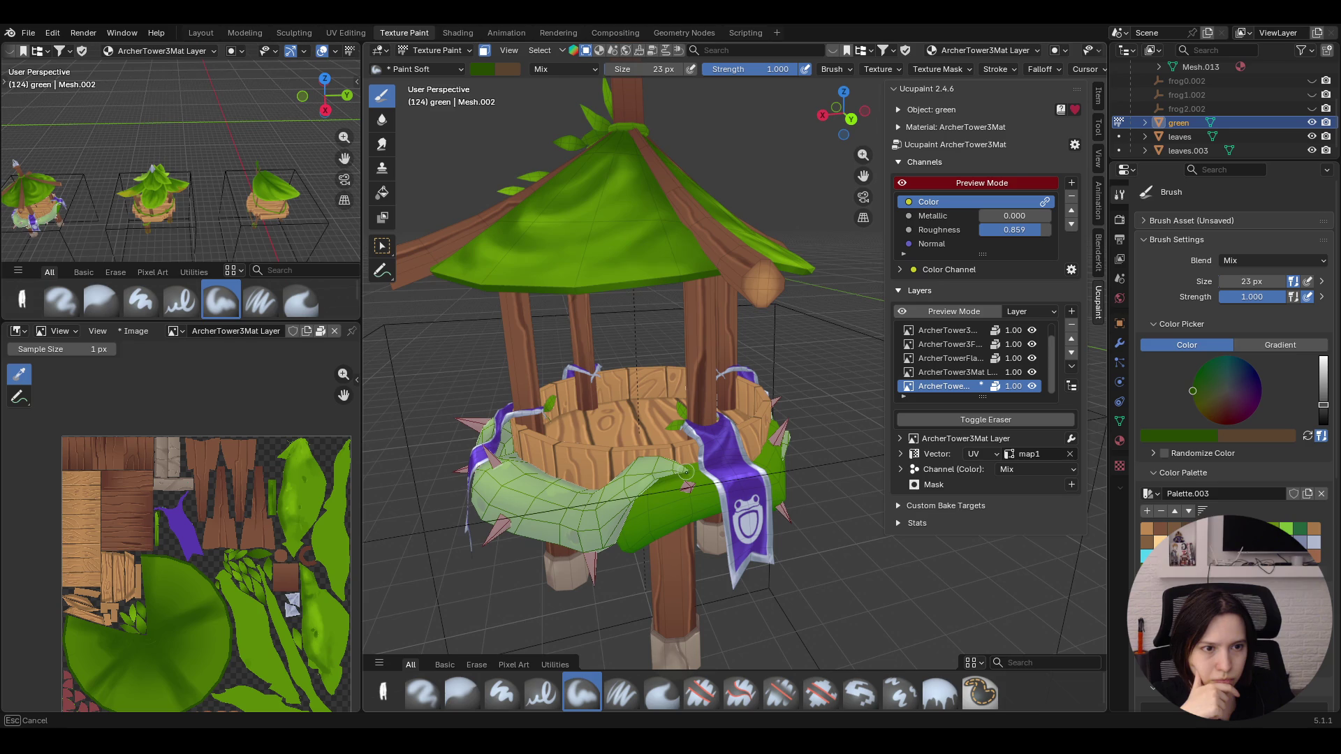
{"action": "mouse_move", "coordinate": [650, 487]}
{"action": "left_mouse_down"}
{"action": "mouse_move", "coordinate": [624, 551]}
{"action": "mouse_move", "coordinate": [647, 499]}
{"action": "mouse_move", "coordinate": [639, 537]}
{"action": "left_mouse_up"}
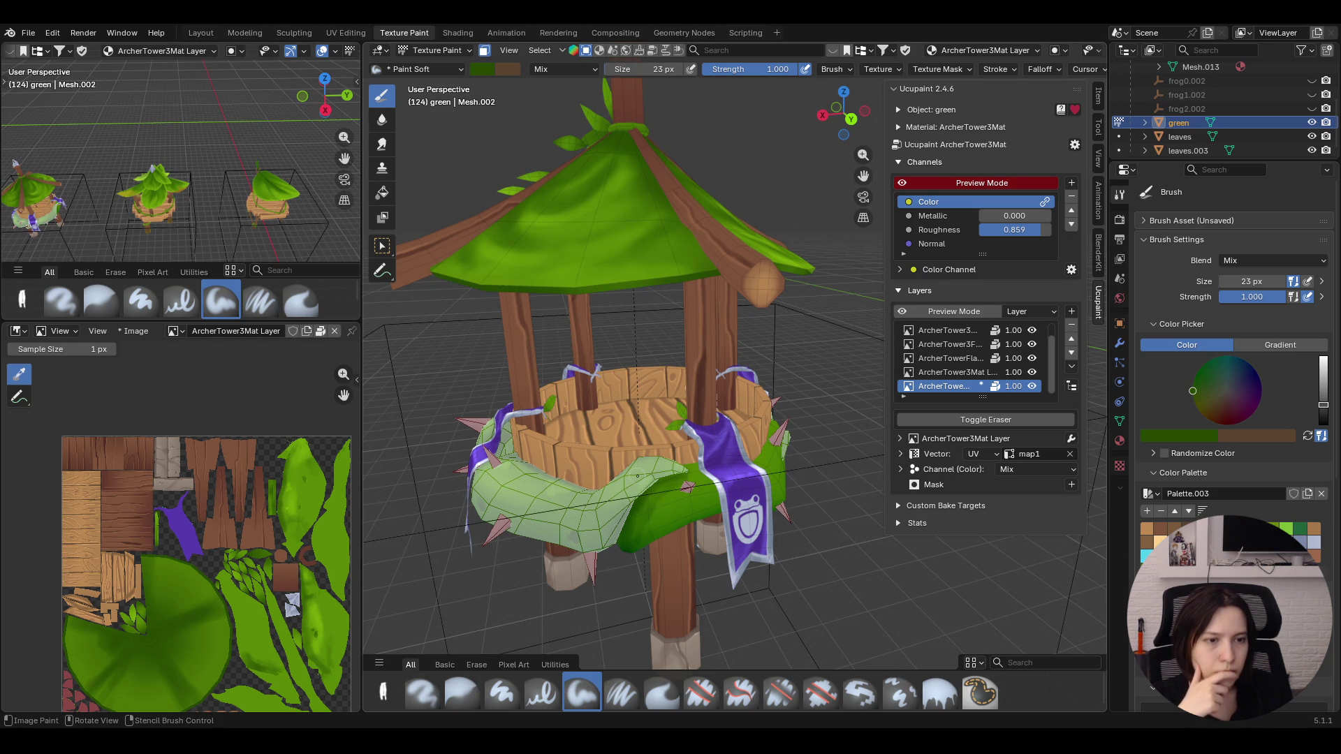
{"action": "middle_click_drag", "start_coordinate": [638, 474], "coordinate": [630, 462]}
{"action": "scroll", "coordinate": [629, 463], "scroll_direction": "up", "scroll_amount": 3}
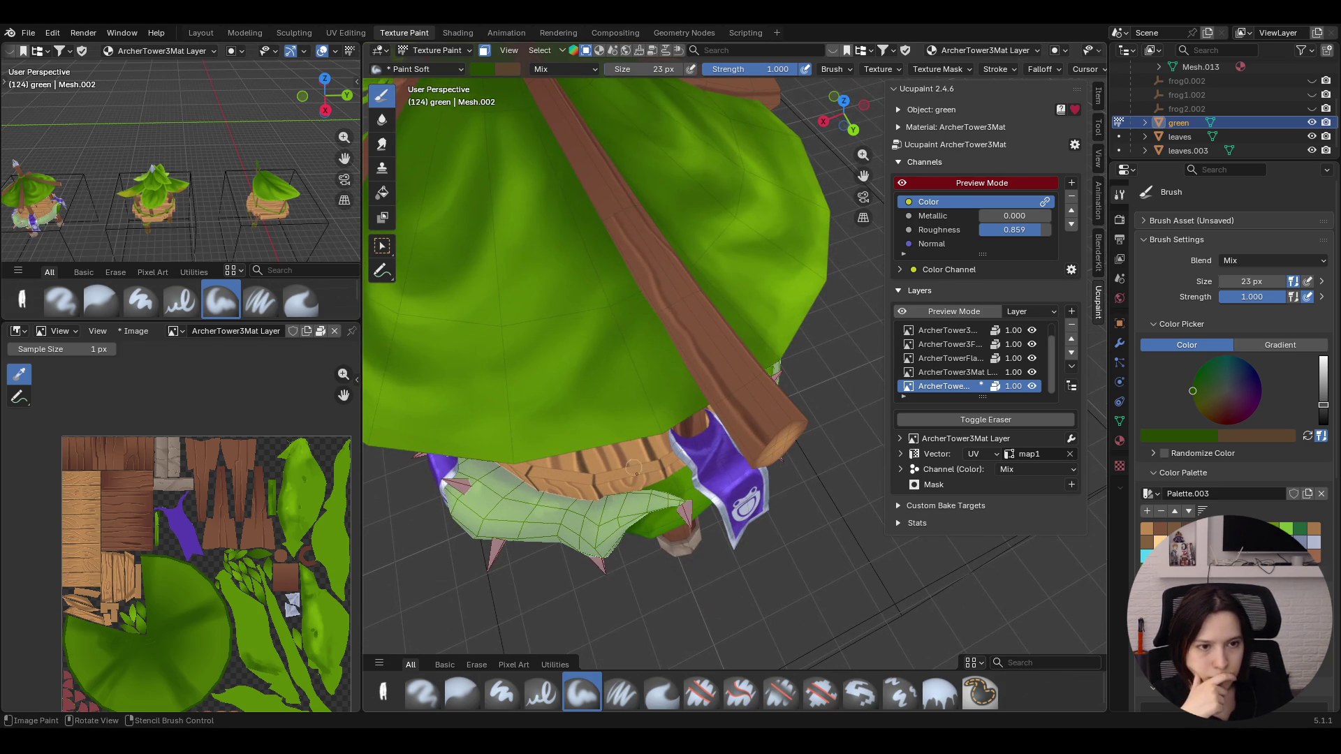
Paint darker green shading strokes along the leaf band, then take the Blur brush
{"action": "mouse_move", "coordinate": [675, 489]}
{"action": "left_mouse_down"}
{"action": "mouse_move", "coordinate": [662, 484]}
{"action": "mouse_move", "coordinate": [697, 493]}
{"action": "left_mouse_up"}
{"action": "mouse_move", "coordinate": [697, 497]}
{"action": "middle_mouse_down"}
{"action": "mouse_move", "coordinate": [702, 340]}
{"action": "mouse_move", "coordinate": [732, 271]}
{"action": "middle_mouse_up"}
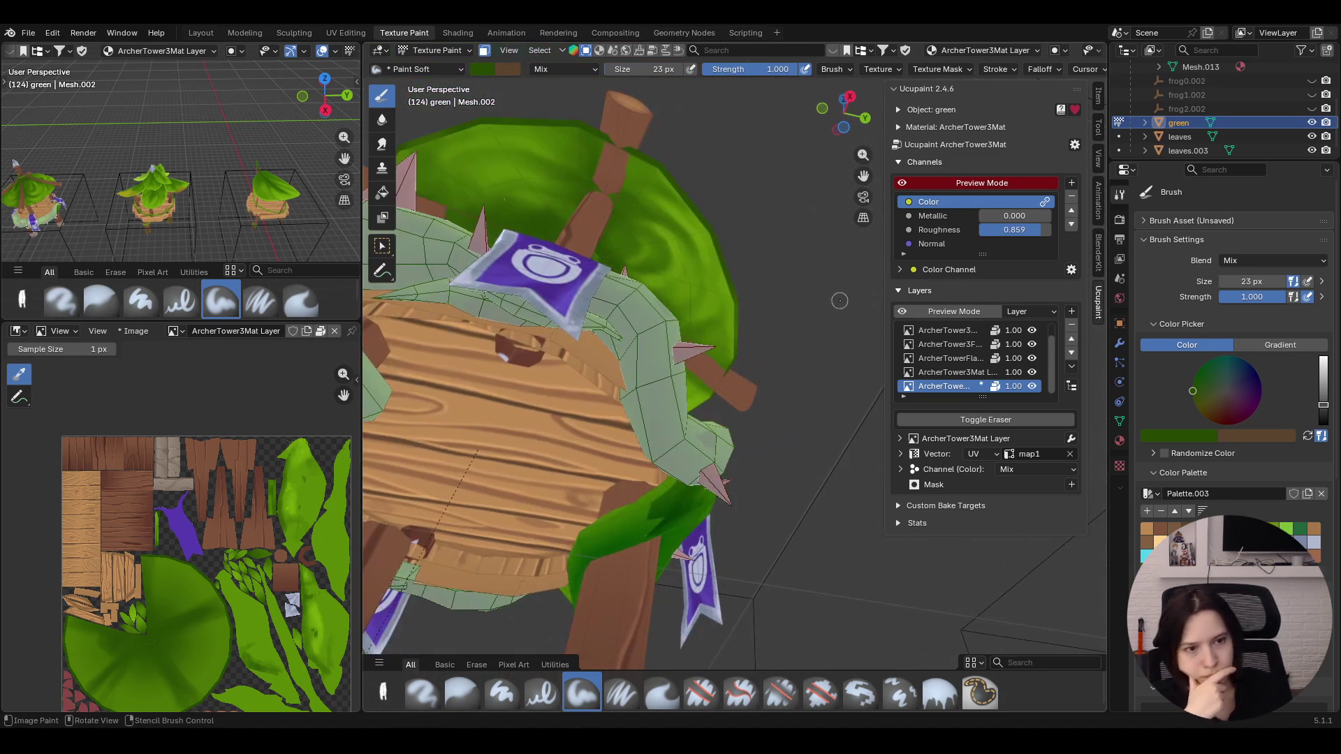
{"action": "left_click_drag", "start_coordinate": [665, 493], "coordinate": [592, 553]}
{"action": "mouse_move", "coordinate": [592, 554]}
{"action": "middle_mouse_down"}
{"action": "mouse_move", "coordinate": [603, 543]}
{"action": "mouse_move", "coordinate": [704, 599]}
{"action": "middle_mouse_up"}
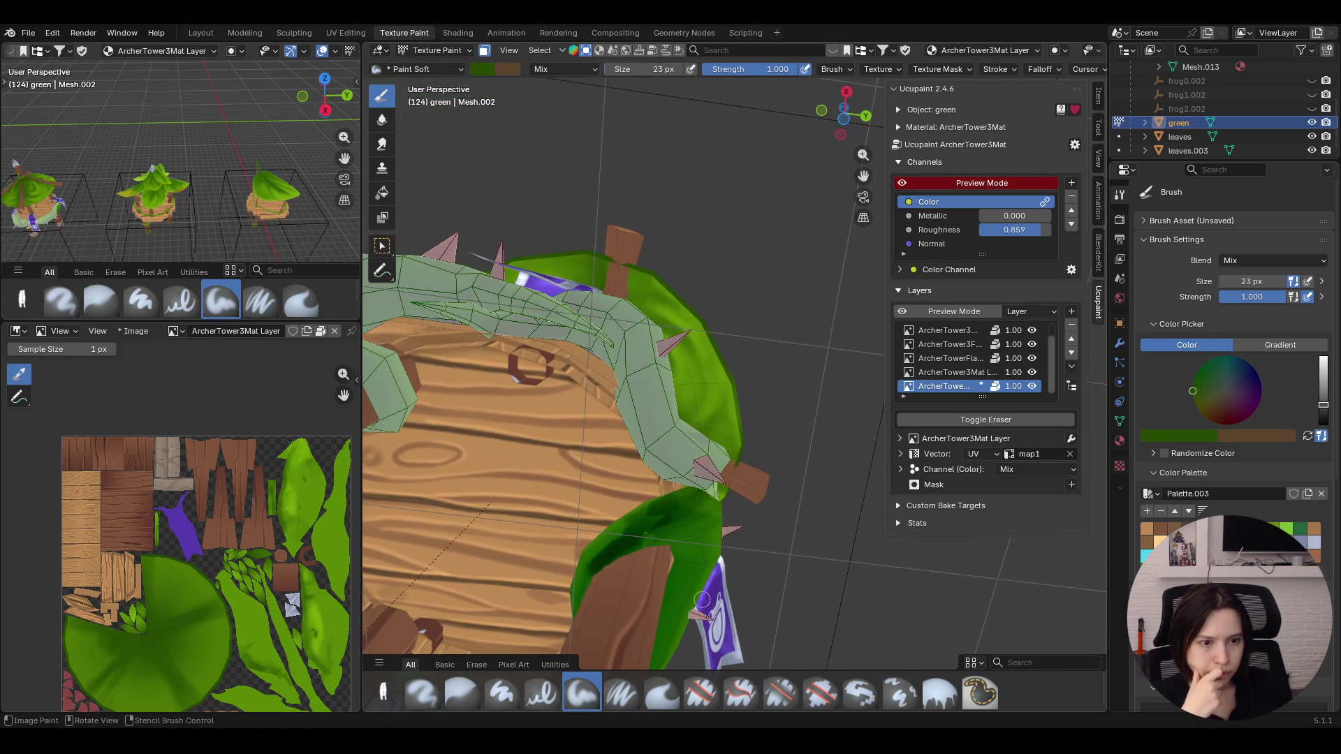
{"action": "left_click", "coordinate": [463, 693]}
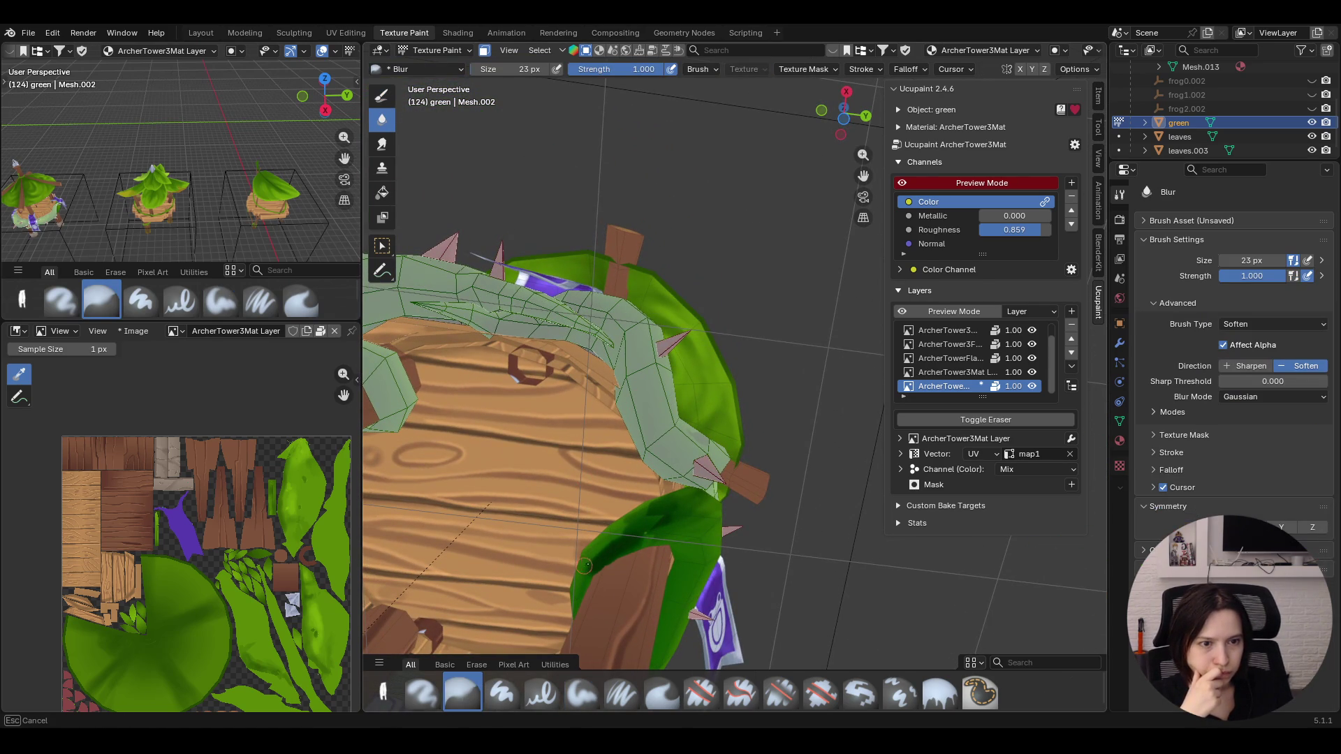
Blur the dark green strokes across the leaves so the shading blends in
{"action": "left_click", "coordinate": [582, 693]}
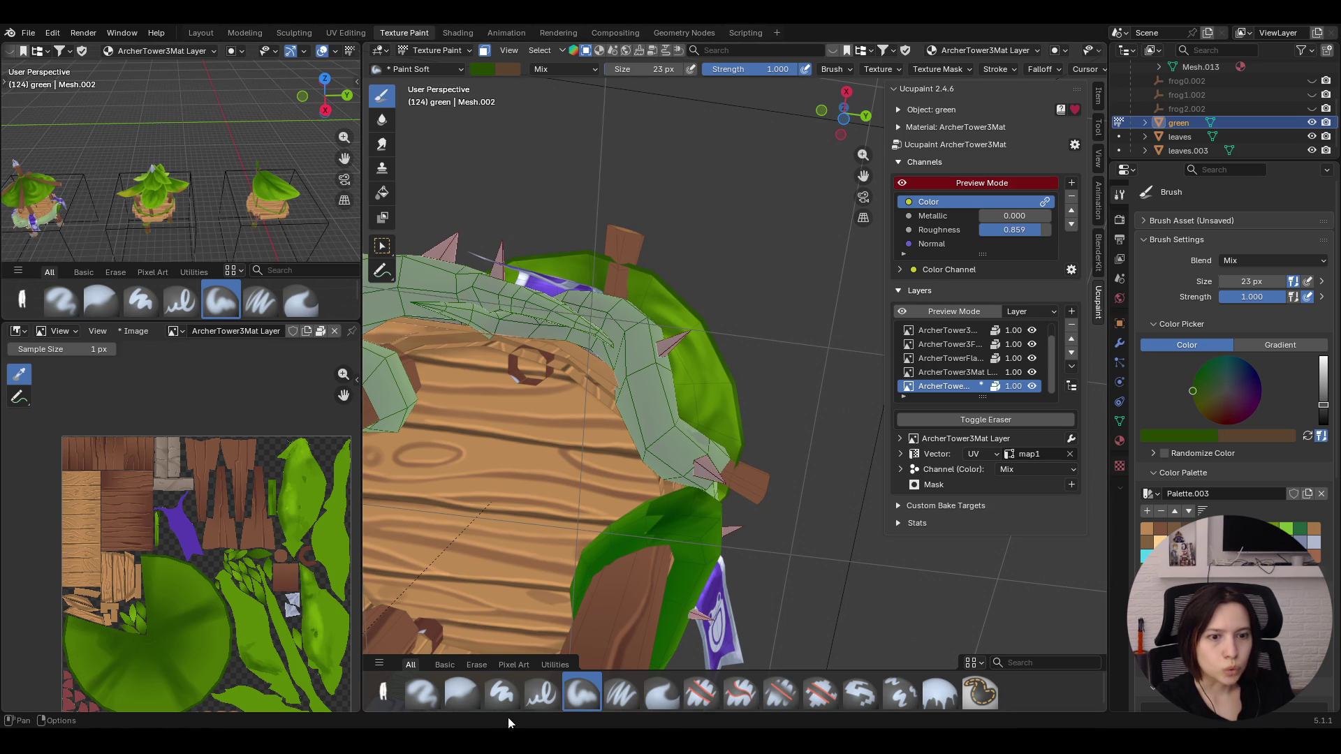
{"action": "left_click", "coordinate": [464, 694]}
{"action": "left_click_drag", "start_coordinate": [666, 521], "coordinate": [654, 532]}
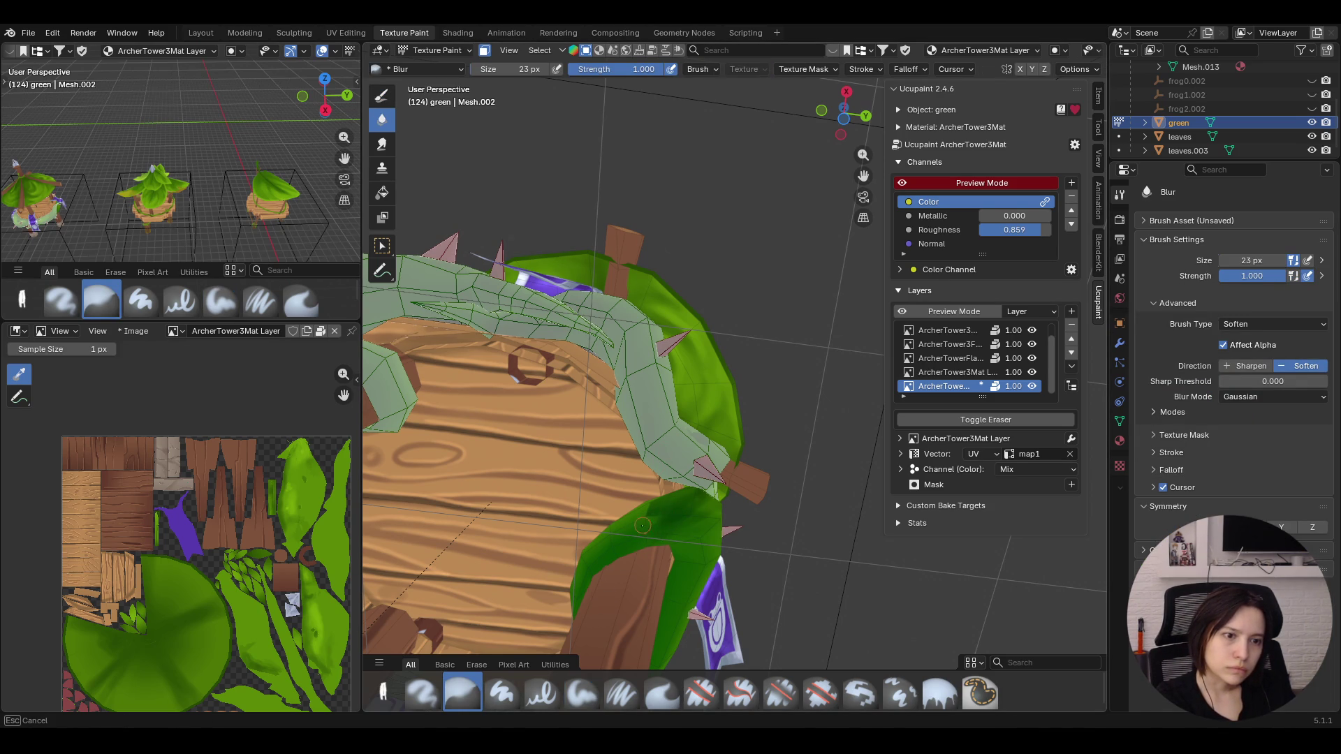
{"action": "mouse_move", "coordinate": [633, 526]}
{"action": "left_mouse_down"}
{"action": "mouse_move", "coordinate": [698, 515]}
{"action": "mouse_move", "coordinate": [703, 542]}
{"action": "left_mouse_up"}
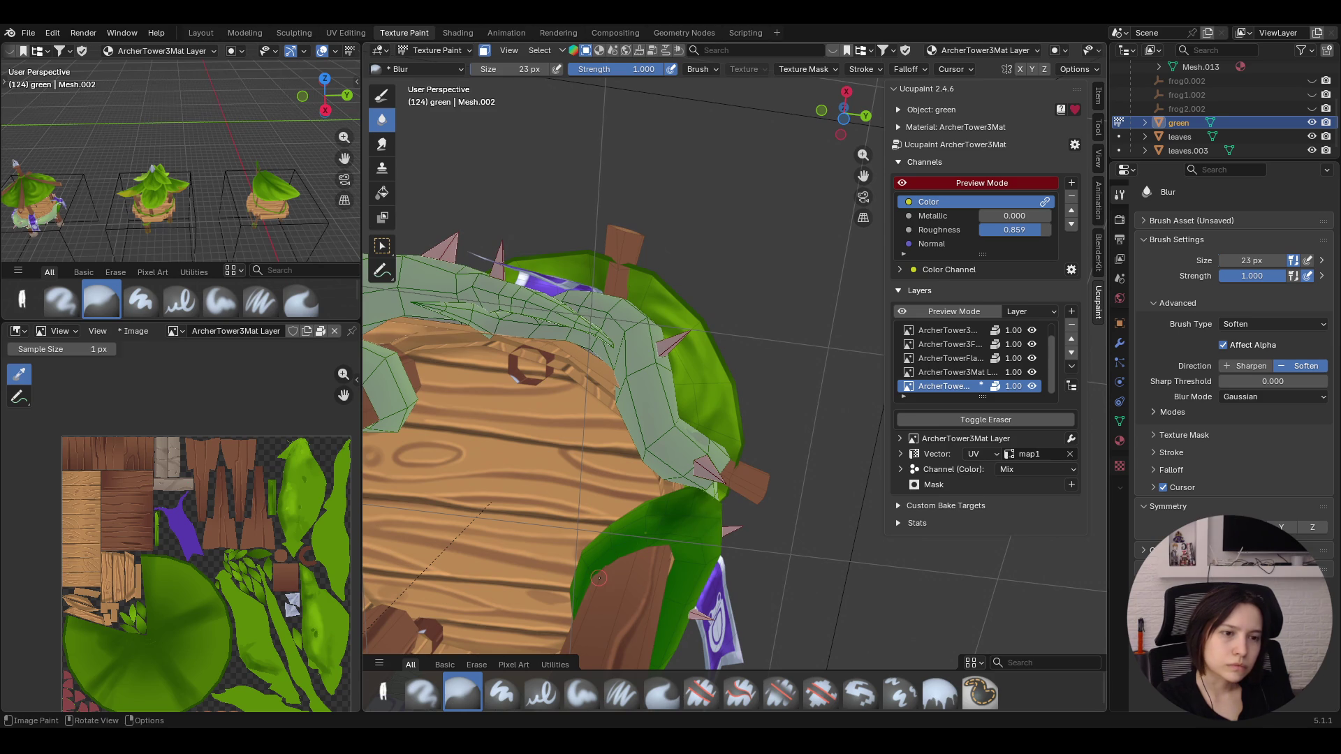
{"action": "middle_click_drag", "start_coordinate": [703, 542], "coordinate": [676, 540]}
{"action": "left_click_drag", "start_coordinate": [676, 541], "coordinate": [670, 528]}
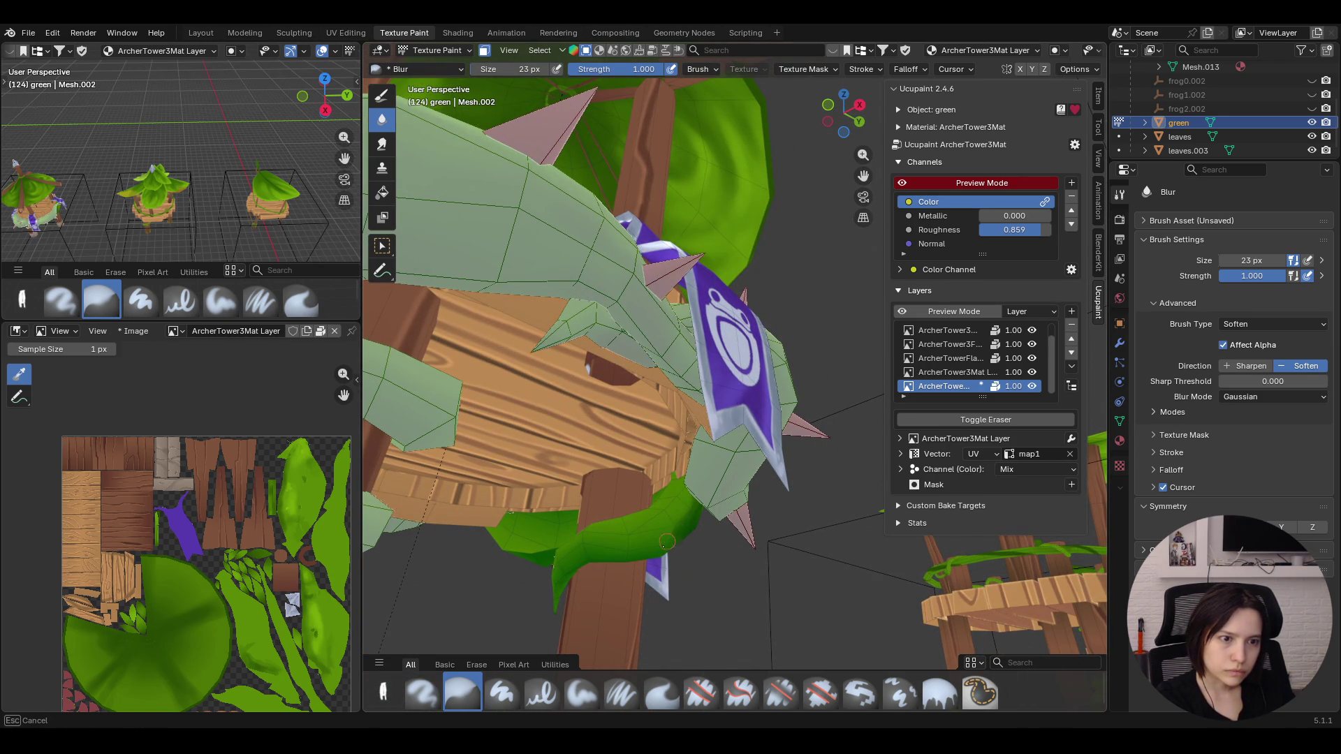
Orbit the tower to check the blend and return to soft painting with key 1
{"action": "left_click_drag", "start_coordinate": [679, 513], "coordinate": [679, 513]}
{"action": "middle_click_drag", "start_coordinate": [679, 513], "coordinate": [654, 216]}
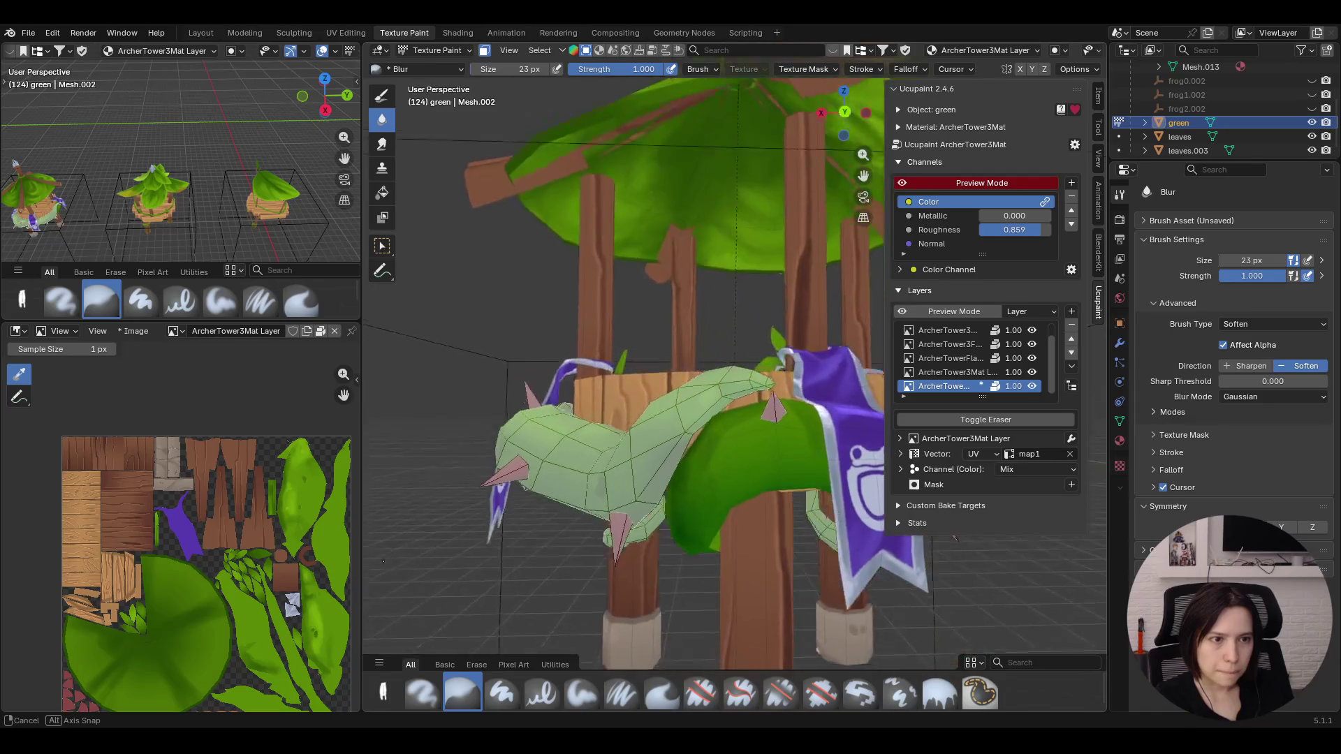
{"action": "middle_click_drag", "start_coordinate": [651, 216], "coordinate": [712, 88]}
{"action": "key", "text": "1"}
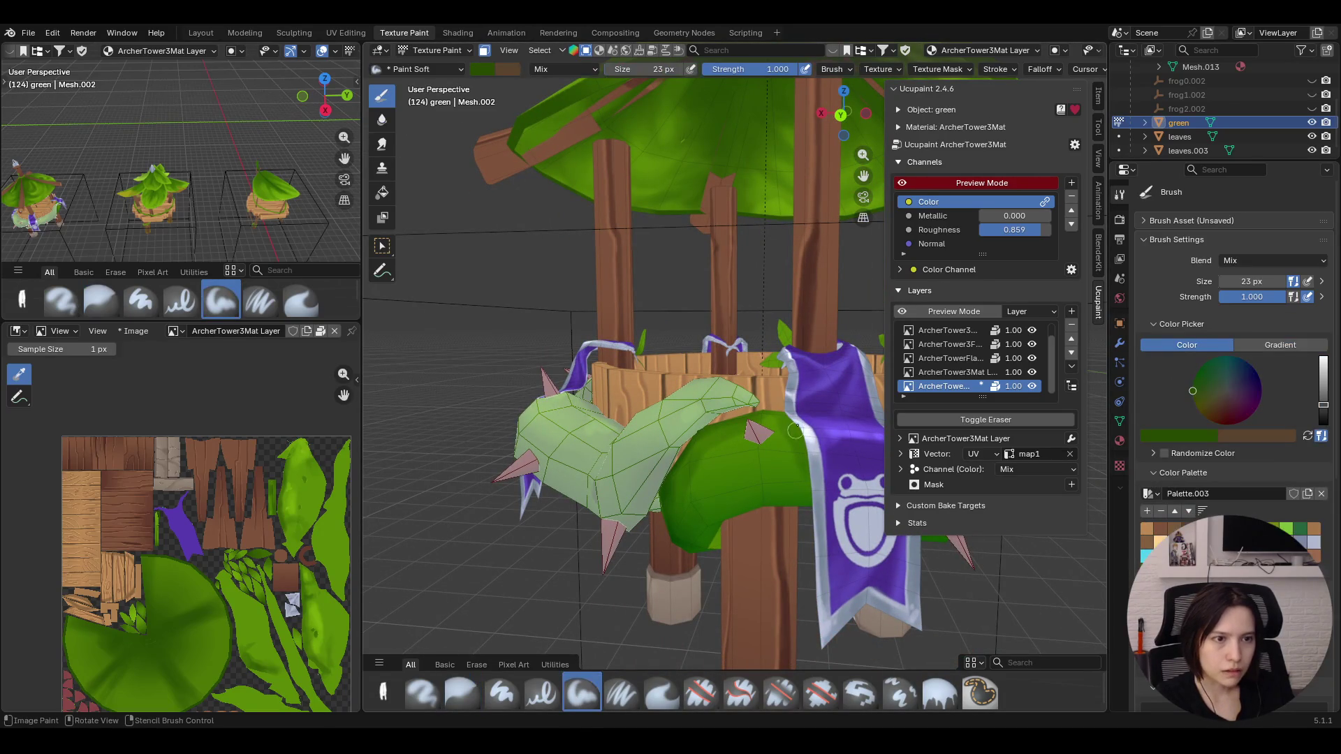
Paint dark shading on the wrap, blur it smooth, and return to the Paint Soft brush
{"action": "left_click_drag", "start_coordinate": [760, 445], "coordinate": [738, 442]}
{"action": "middle_click_drag", "start_coordinate": [738, 442], "coordinate": [840, 360]}
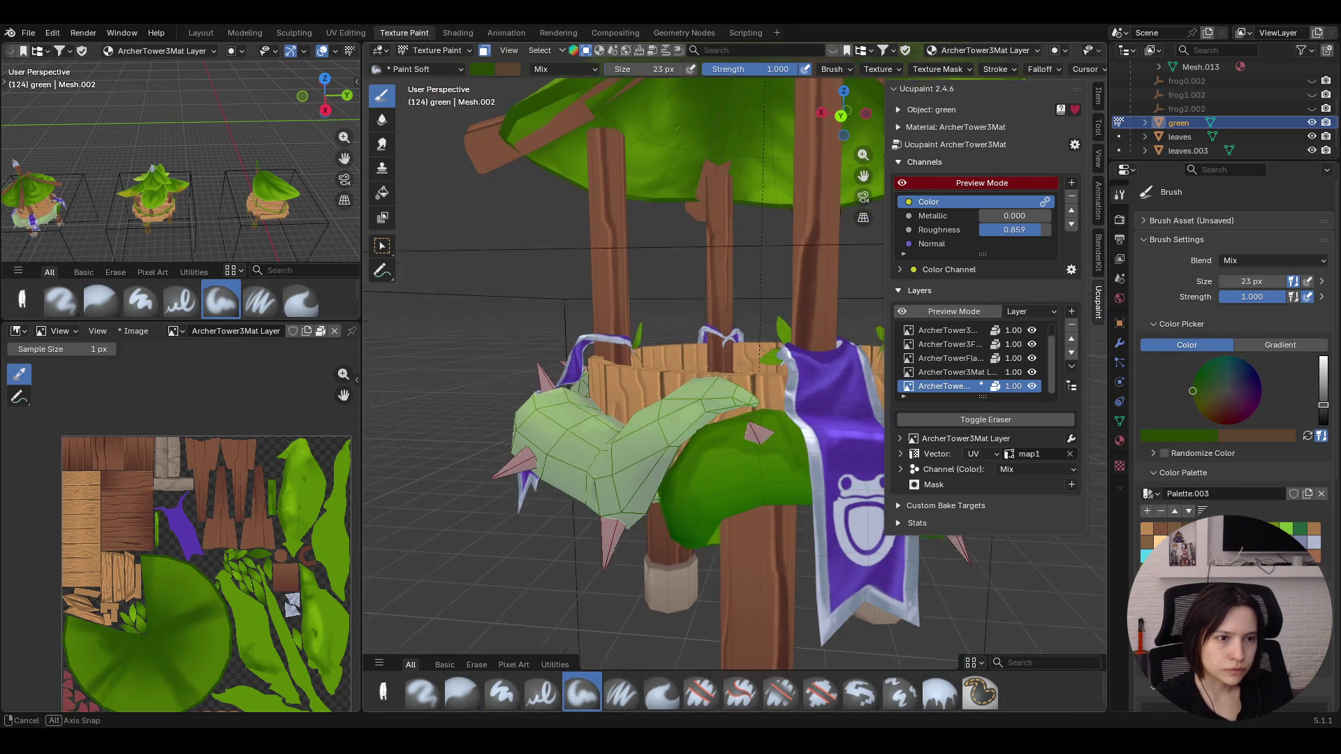
{"action": "key", "text": "2"}
{"action": "left_click_drag", "start_coordinate": [715, 425], "coordinate": [694, 448]}
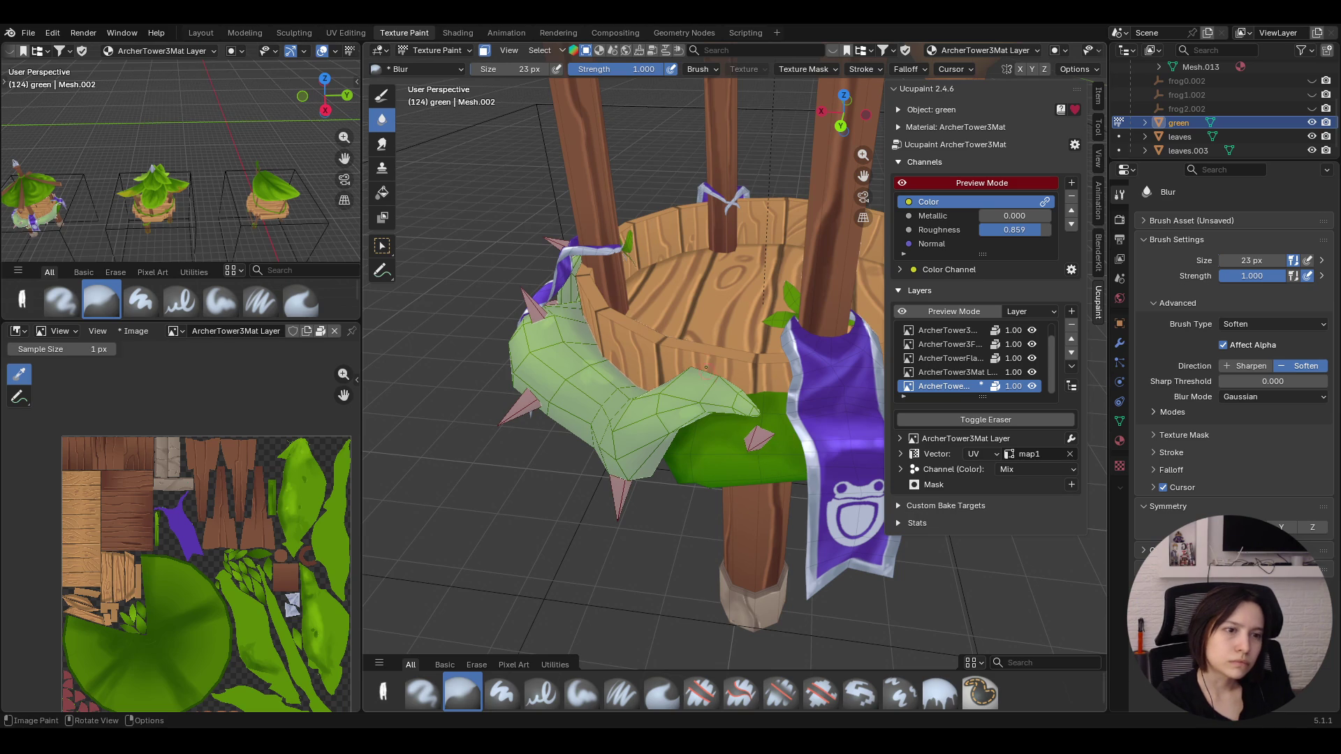
{"action": "mouse_move", "coordinate": [756, 422]}
{"action": "middle_mouse_down"}
{"action": "mouse_move", "coordinate": [801, 288]}
{"action": "mouse_move", "coordinate": [739, 362]}
{"action": "middle_mouse_up"}
{"action": "middle_click_drag", "start_coordinate": [716, 479], "coordinate": [683, 438]}
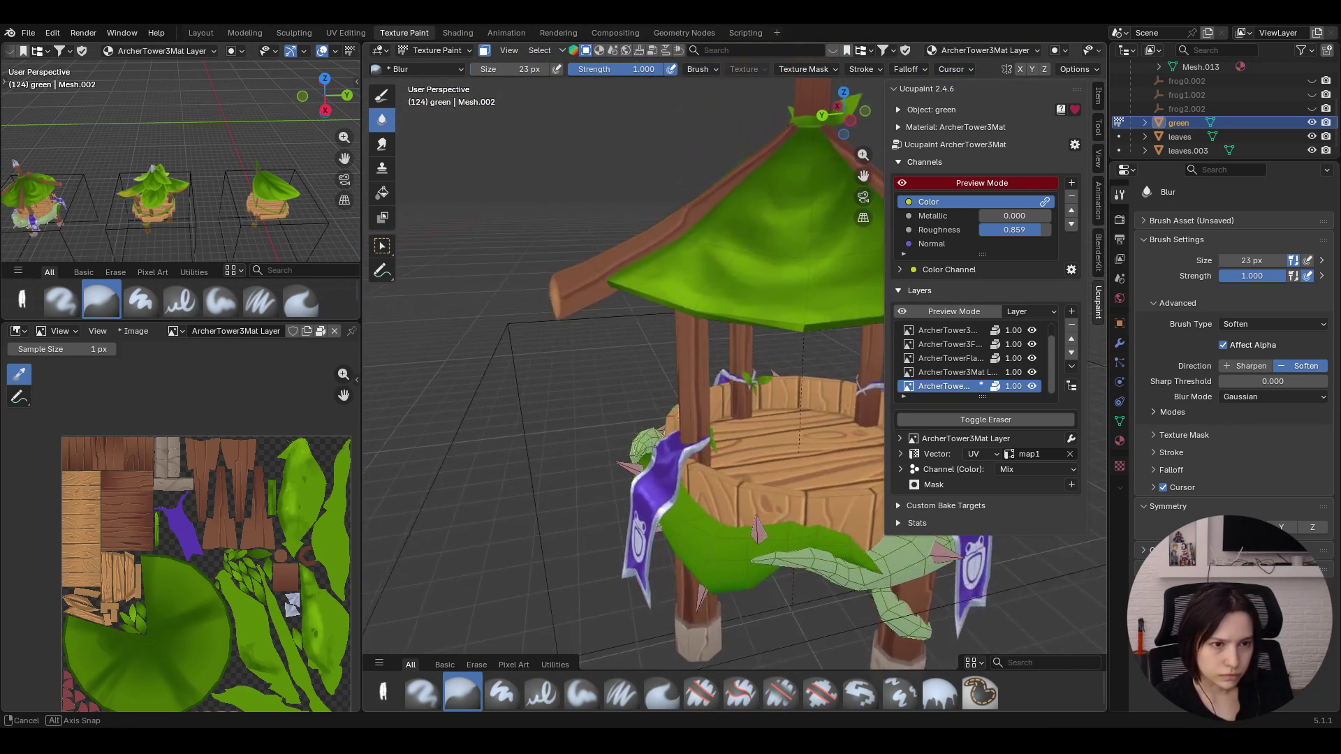
{"action": "middle_click_drag", "start_coordinate": [685, 437], "coordinate": [635, 453]}
{"action": "left_click", "coordinate": [583, 690]}
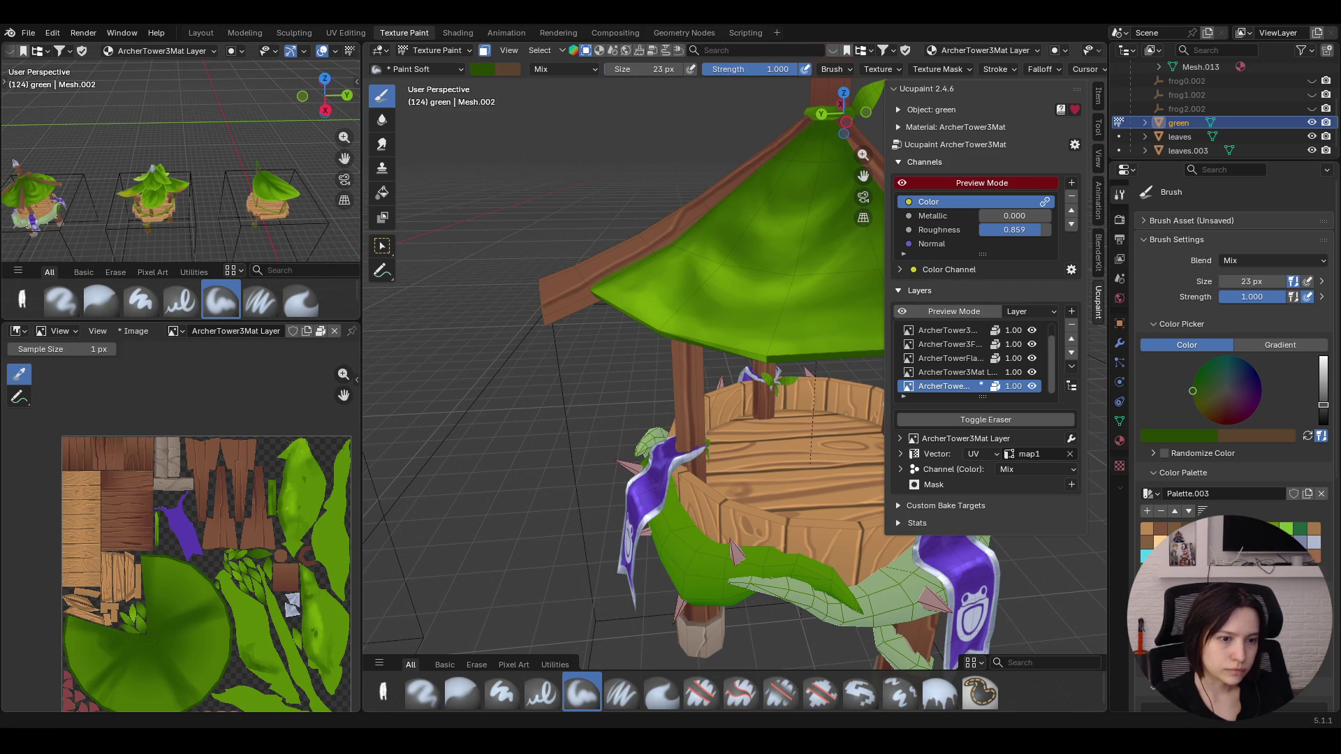
Paint dark shading strokes down the leaf band, orbiting between strokes
{"action": "middle_click_drag", "start_coordinate": [597, 447], "coordinate": [597, 447]}
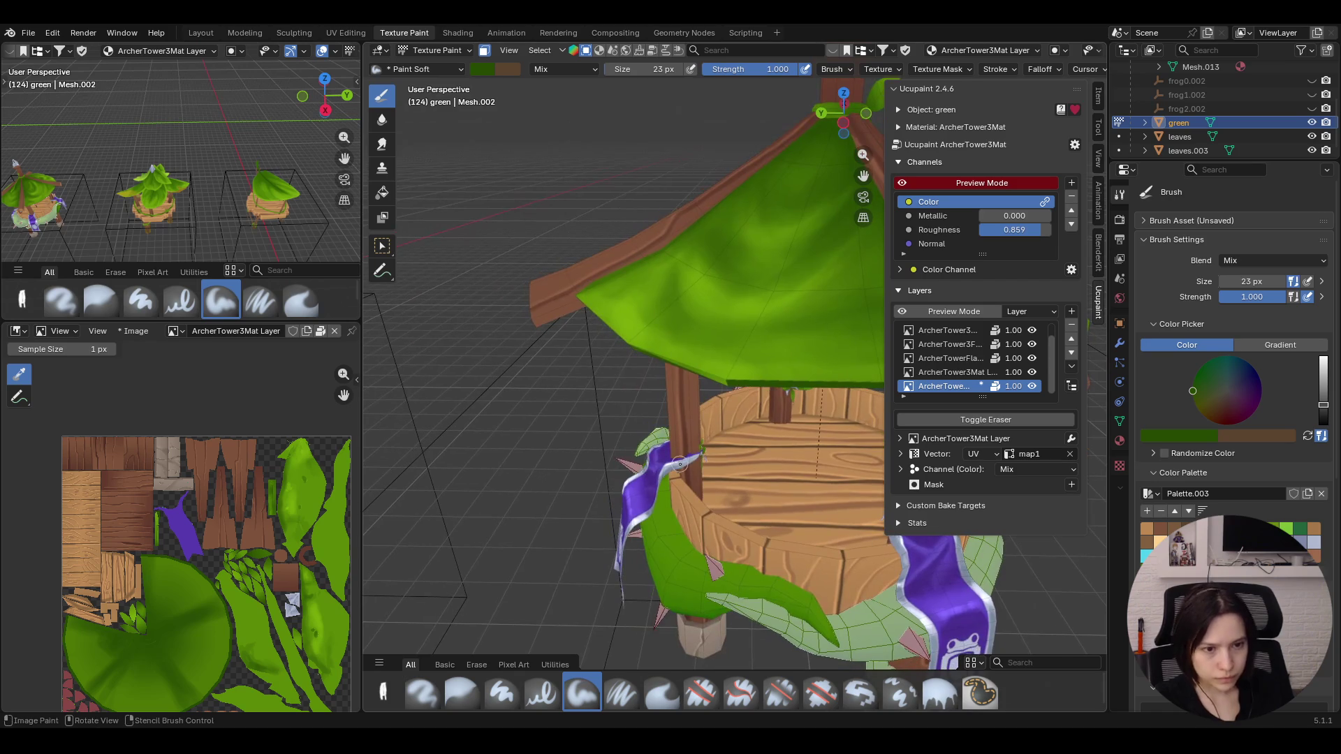
{"action": "mouse_move", "coordinate": [671, 474]}
{"action": "left_mouse_down"}
{"action": "mouse_move", "coordinate": [700, 561]}
{"action": "mouse_move", "coordinate": [797, 582]}
{"action": "left_mouse_up"}
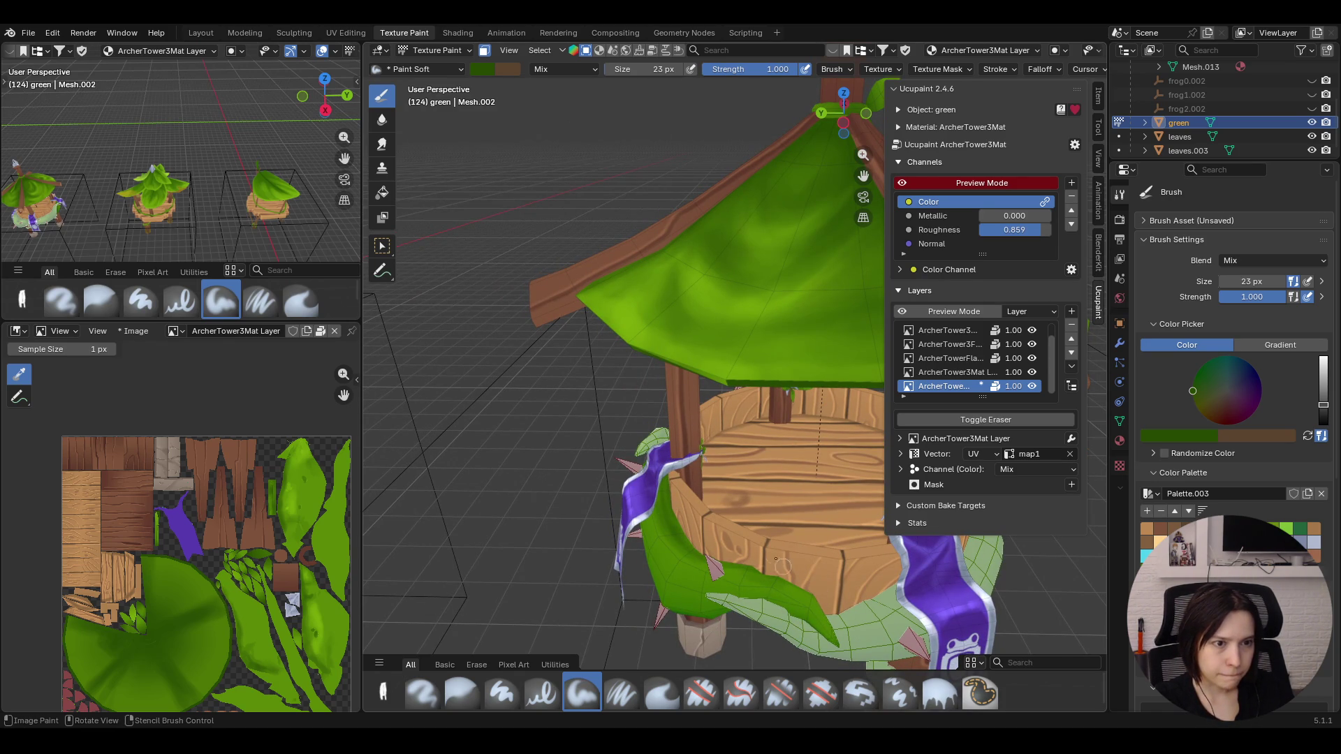
{"action": "mouse_move", "coordinate": [802, 588]}
{"action": "middle_mouse_down"}
{"action": "mouse_move", "coordinate": [858, 565]}
{"action": "mouse_move", "coordinate": [825, 449]}
{"action": "middle_mouse_up"}
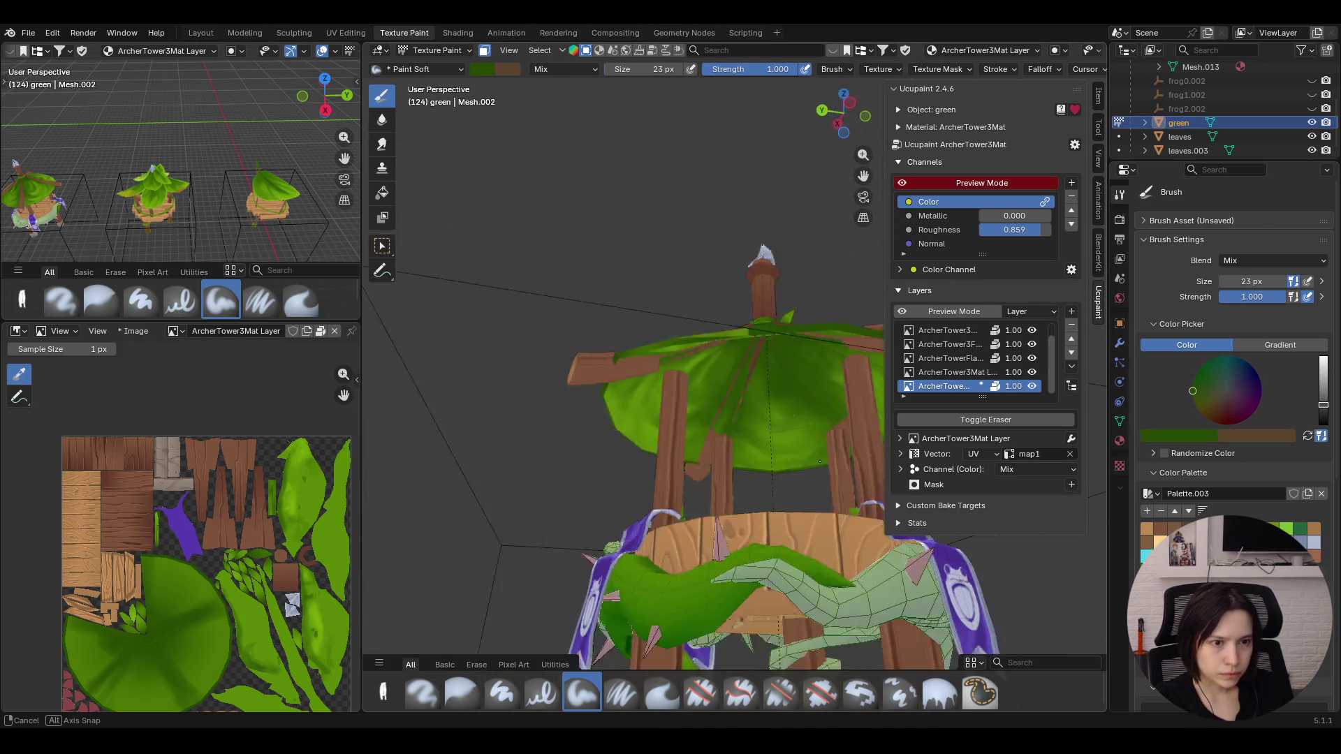
{"action": "middle_click_drag", "start_coordinate": [825, 451], "coordinate": [776, 531]}
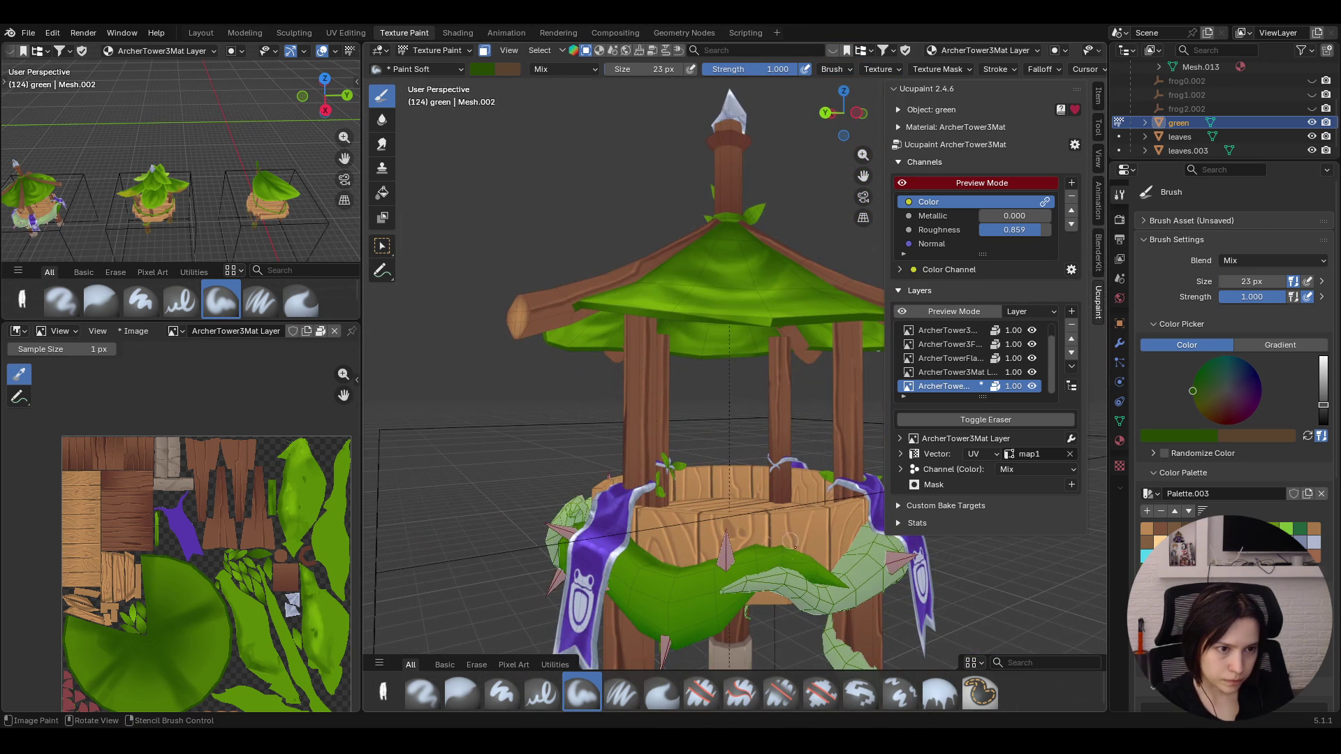
{"action": "mouse_move", "coordinate": [776, 532]}
{"action": "left_mouse_down"}
{"action": "mouse_move", "coordinate": [718, 594]}
{"action": "mouse_move", "coordinate": [770, 567]}
{"action": "mouse_move", "coordinate": [807, 576]}
{"action": "mouse_move", "coordinate": [739, 578]}
{"action": "left_mouse_up"}
Add further shading dabs on the leaves, then choose the gradient fill tool
{"action": "left_click", "coordinate": [717, 593]}
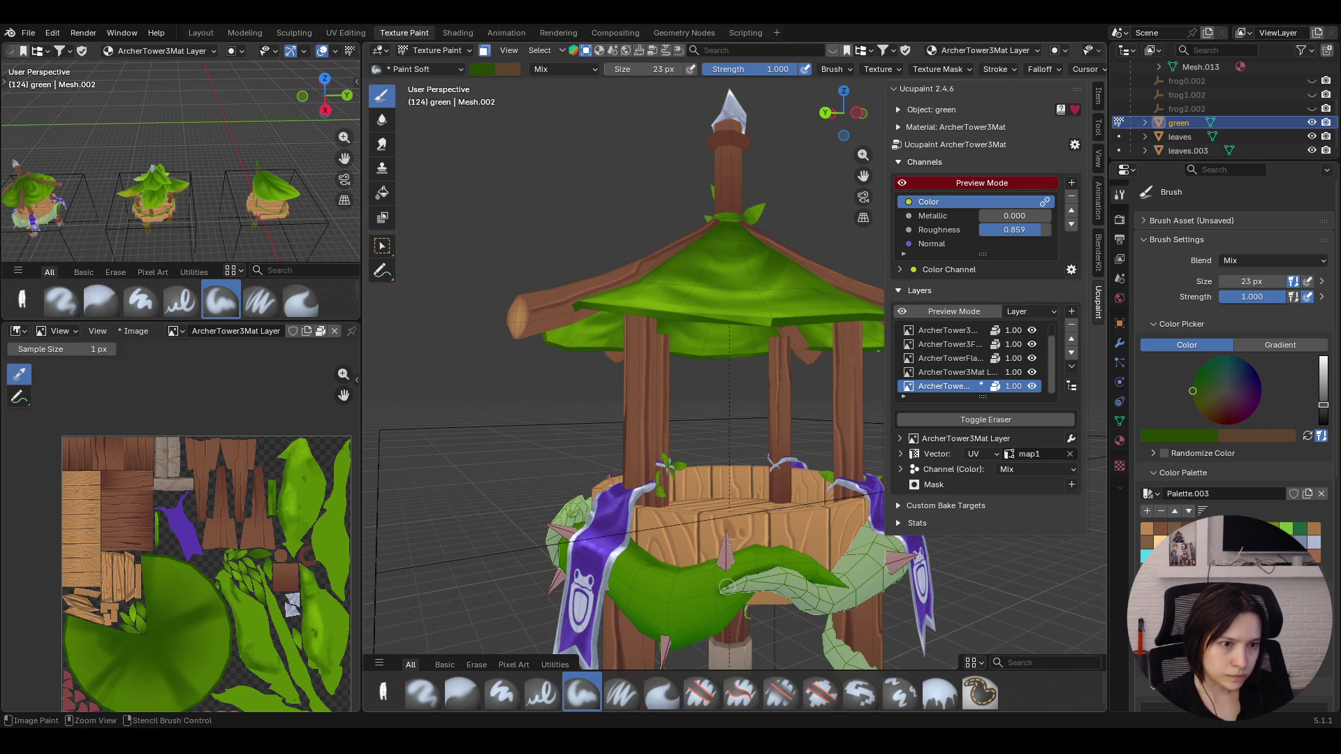
{"action": "left_click_drag", "start_coordinate": [723, 590], "coordinate": [725, 590]}
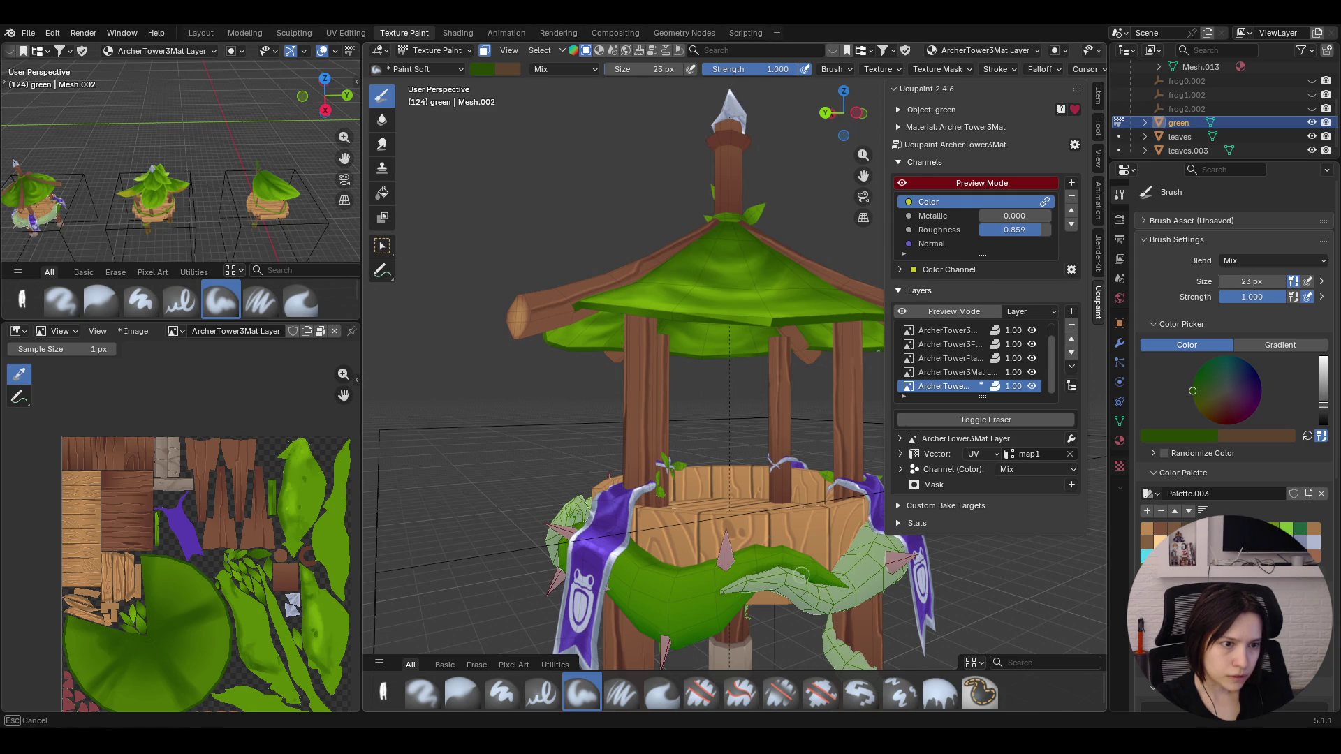
{"action": "left_click_drag", "start_coordinate": [802, 574], "coordinate": [751, 588]}
{"action": "mouse_move", "coordinate": [790, 547]}
{"action": "middle_mouse_down"}
{"action": "mouse_move", "coordinate": [687, 502]}
{"action": "mouse_move", "coordinate": [743, 419]}
{"action": "middle_mouse_up"}
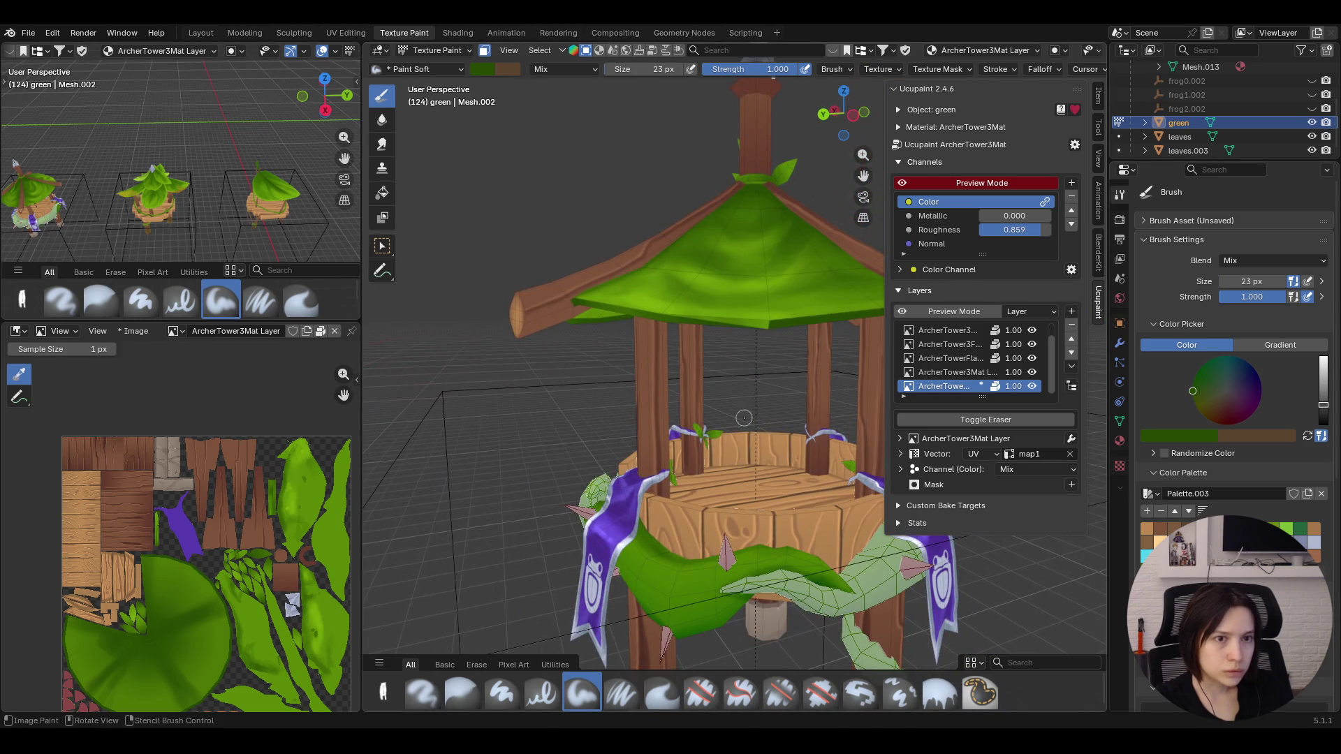
{"action": "left_click", "coordinate": [940, 693]}
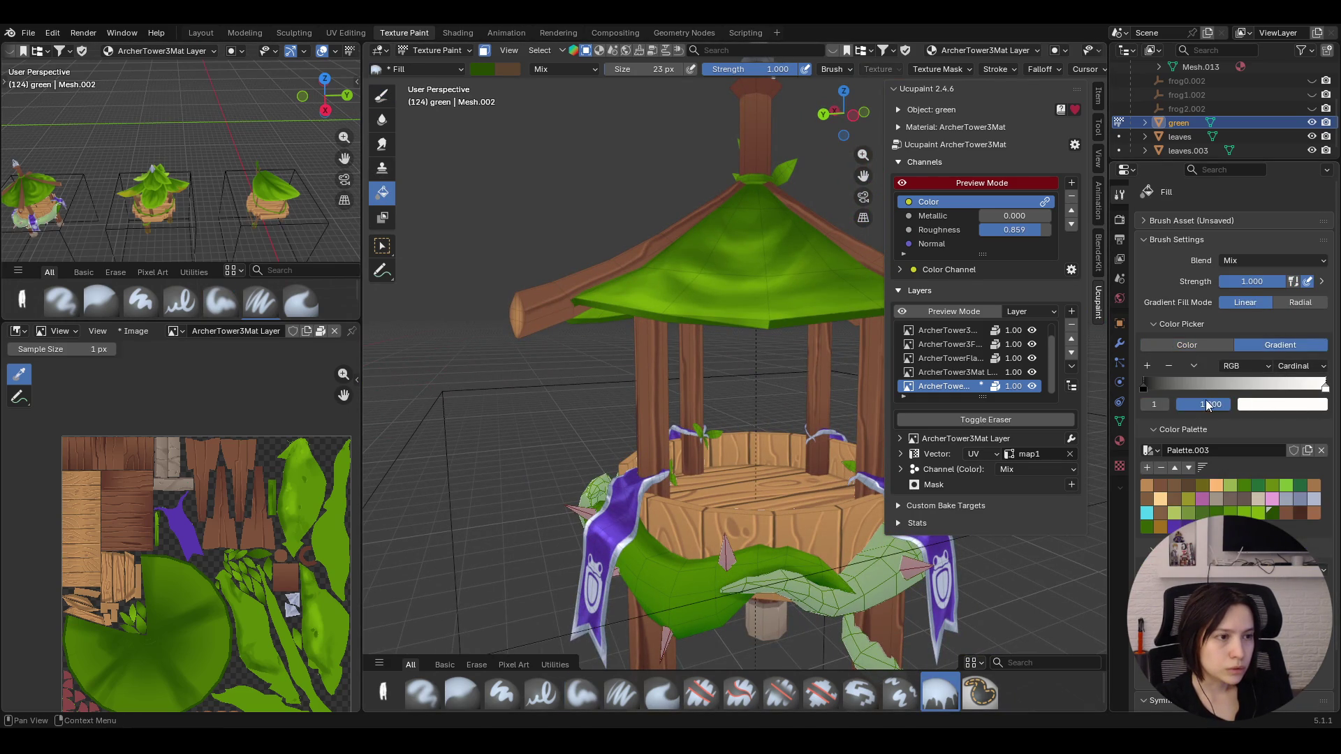
Make both the start and end stops of the fill gradient green from the palette
{"action": "left_click", "coordinate": [1308, 409]}
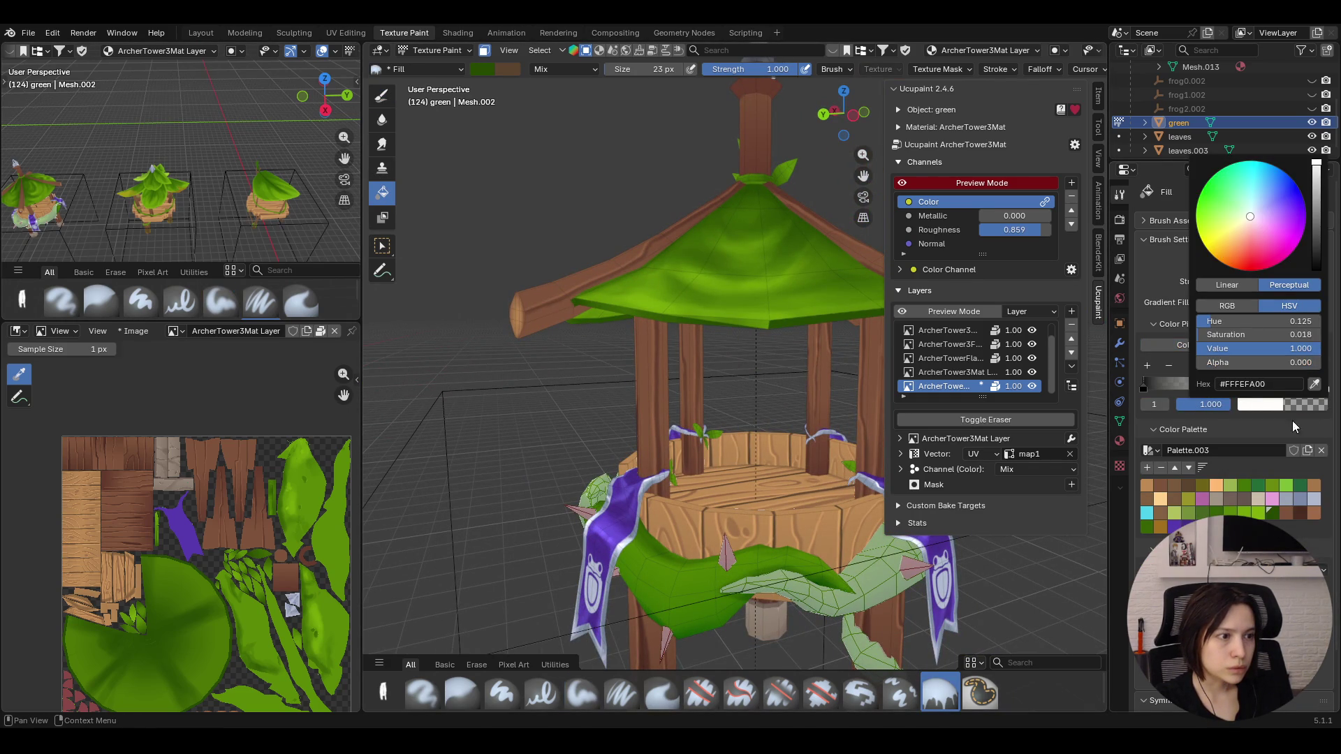
{"action": "left_click", "coordinate": [1261, 514]}
{"action": "left_click", "coordinate": [1142, 386]}
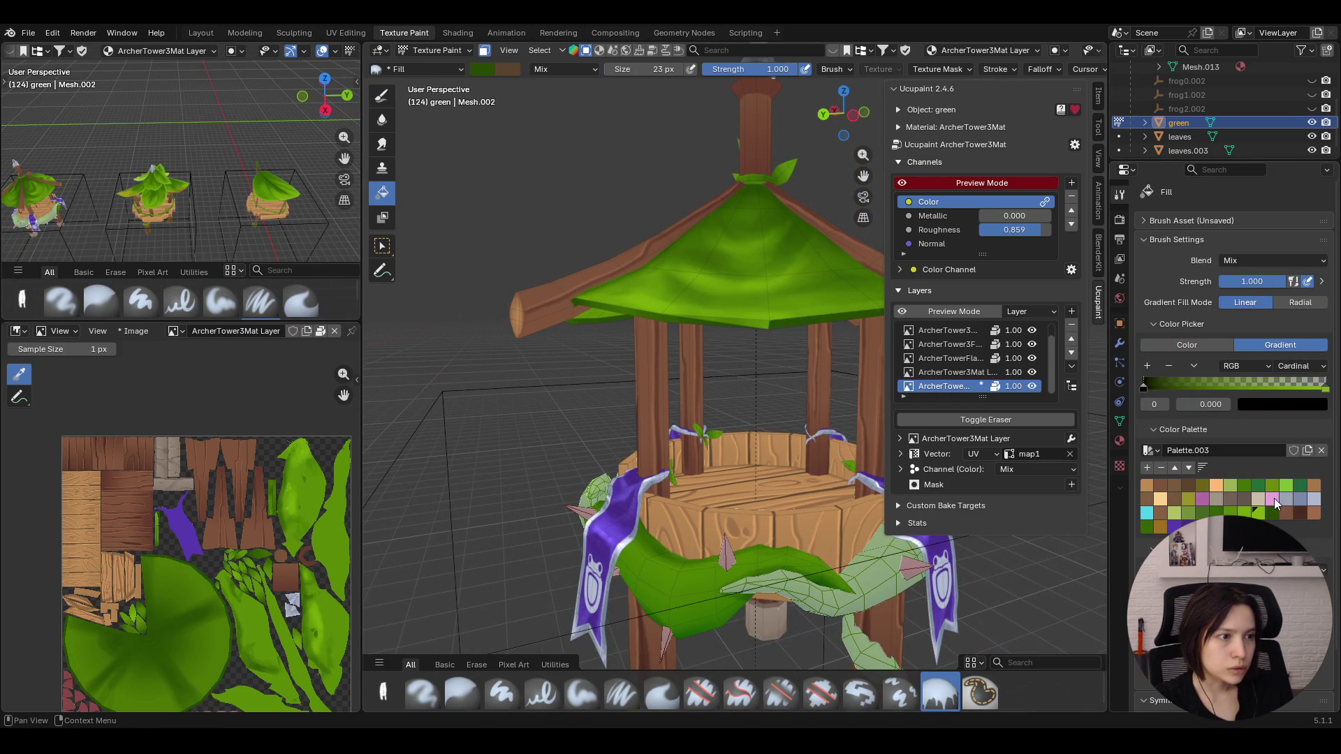
{"action": "left_click", "coordinate": [1260, 515]}
{"action": "left_click", "coordinate": [1292, 370]}
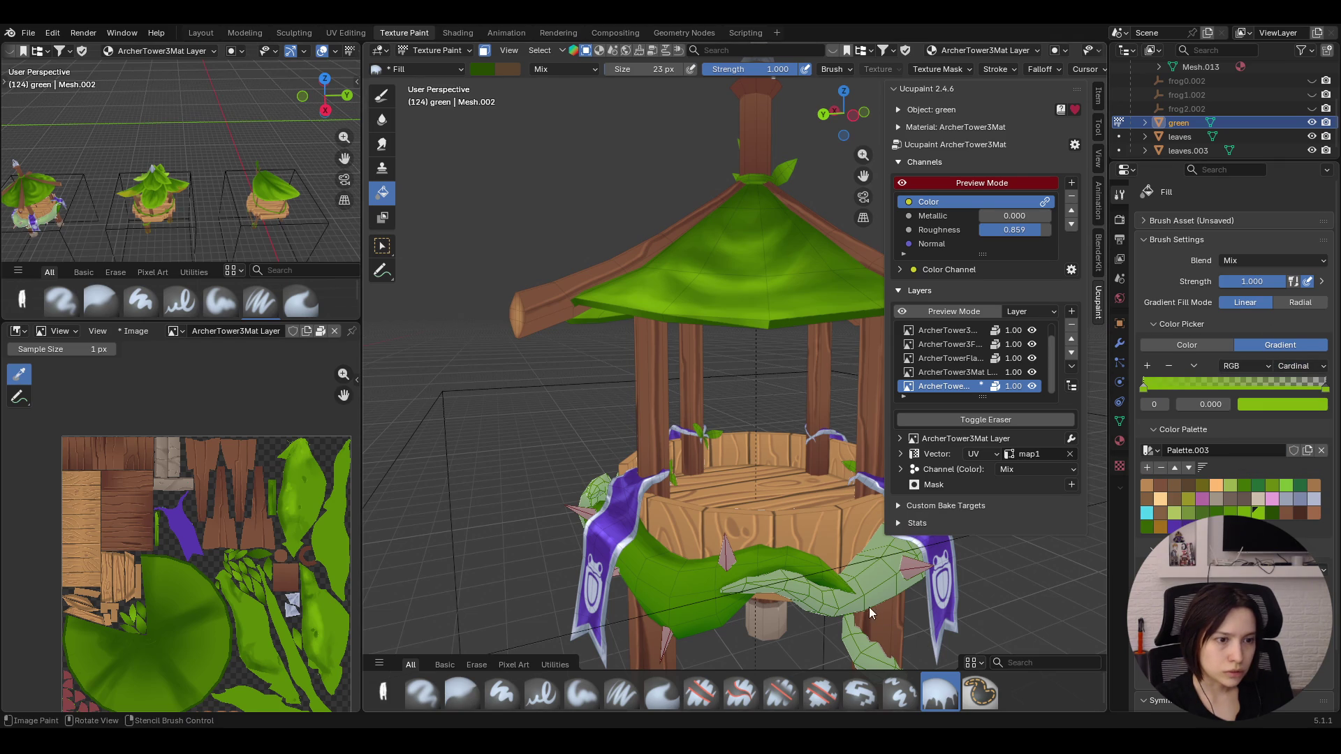
Drag a green linear gradient across the leafy band, toggling briefly to soft painting and inspecting the tower
{"action": "left_click_drag", "start_coordinate": [871, 610], "coordinate": [702, 529]}
{"action": "key", "text": "1"}
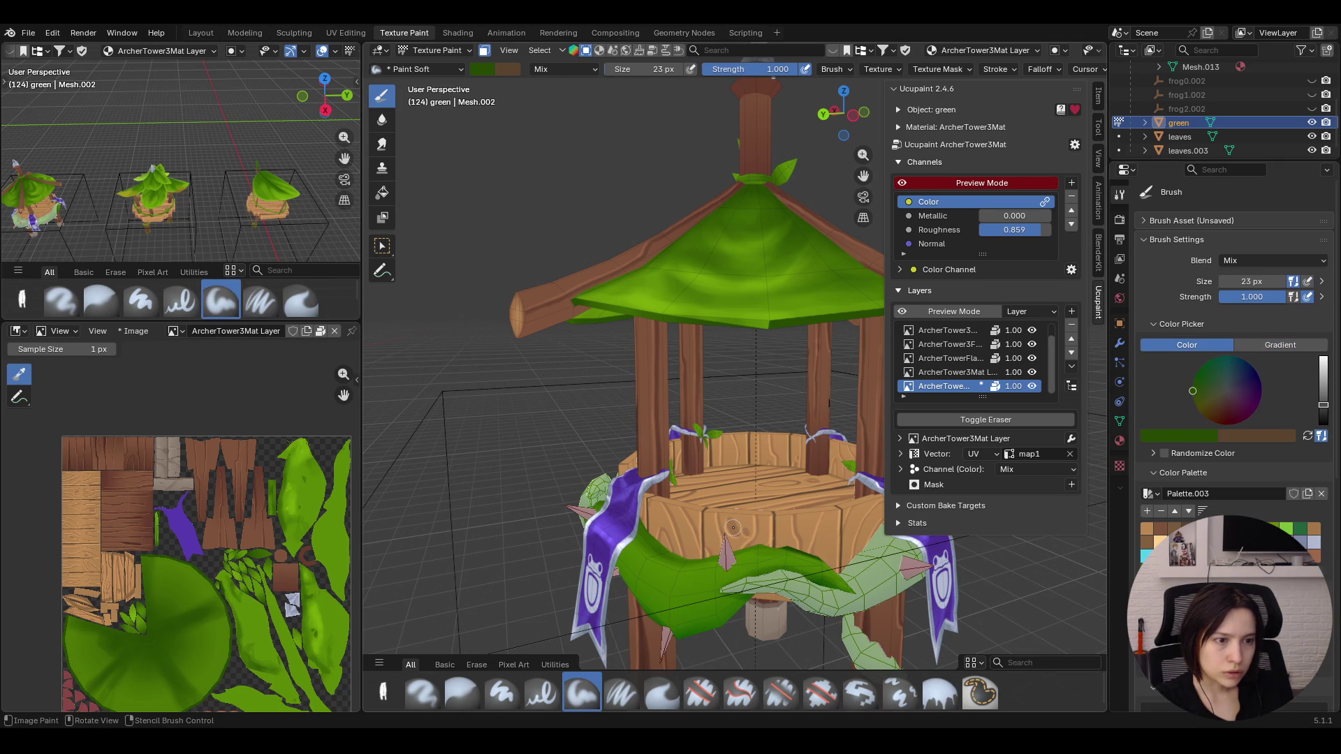
{"action": "left_click", "coordinate": [939, 694]}
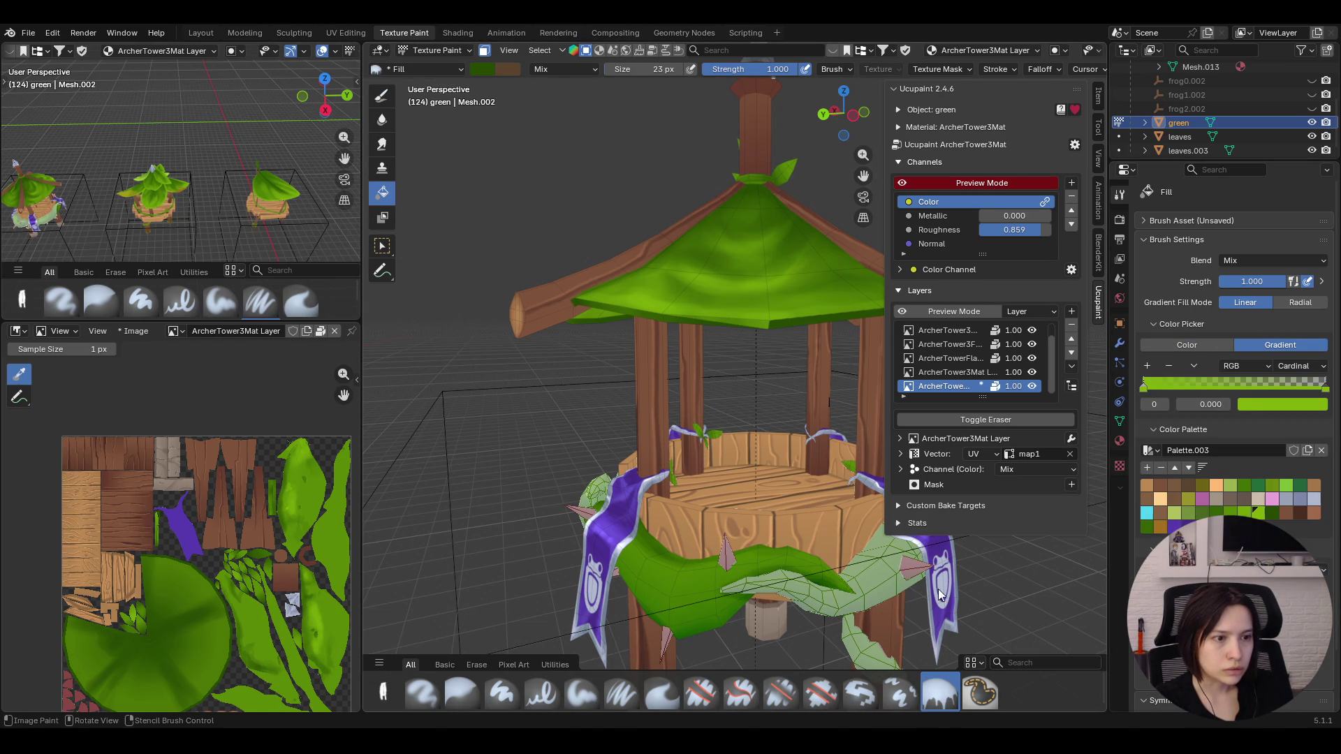
{"action": "key", "text": "1"}
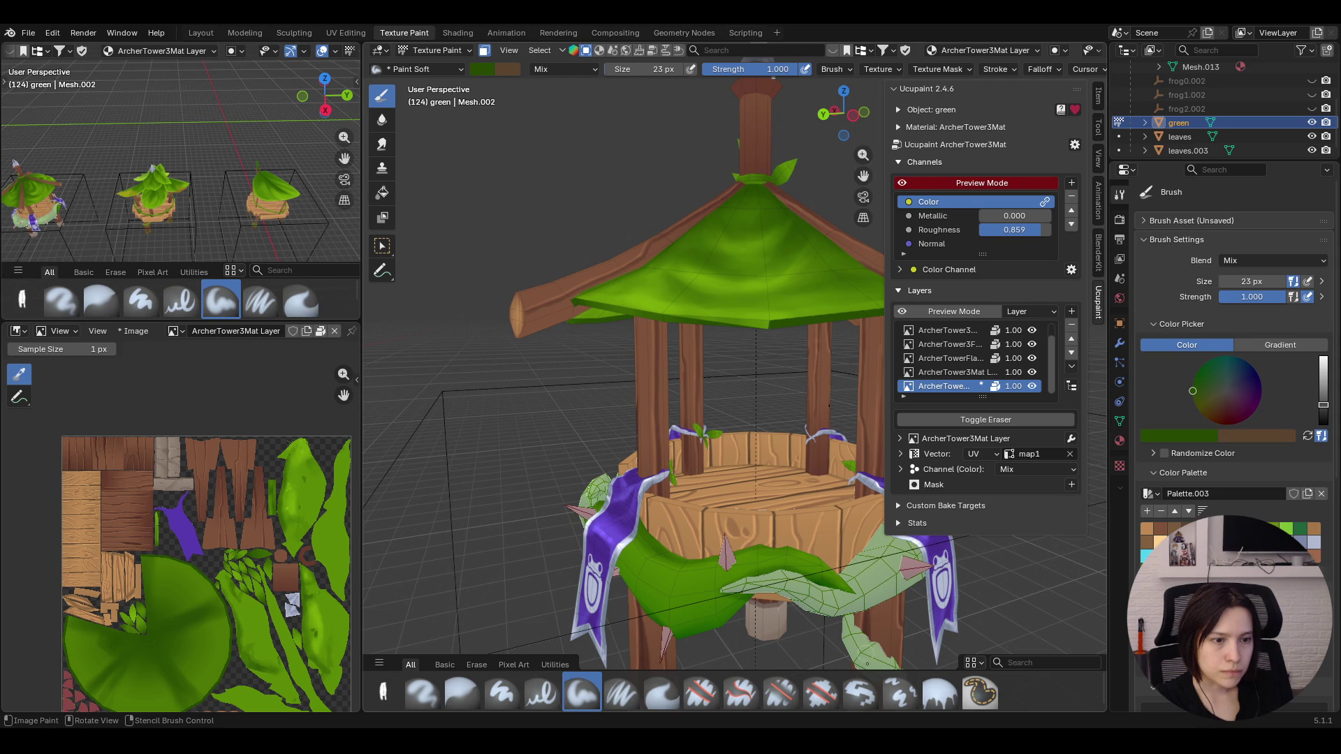
{"action": "key", "text": "2"}
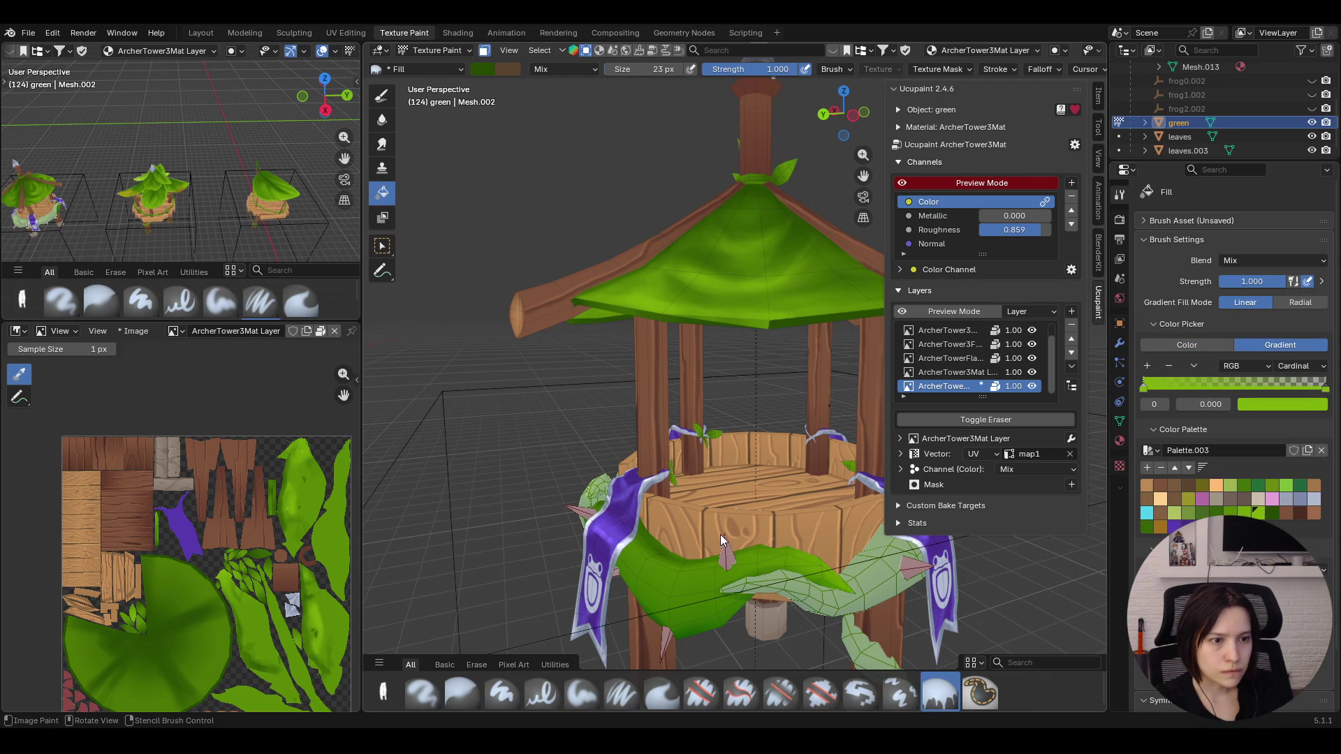
{"action": "middle_click_drag", "start_coordinate": [720, 535], "coordinate": [764, 600]}
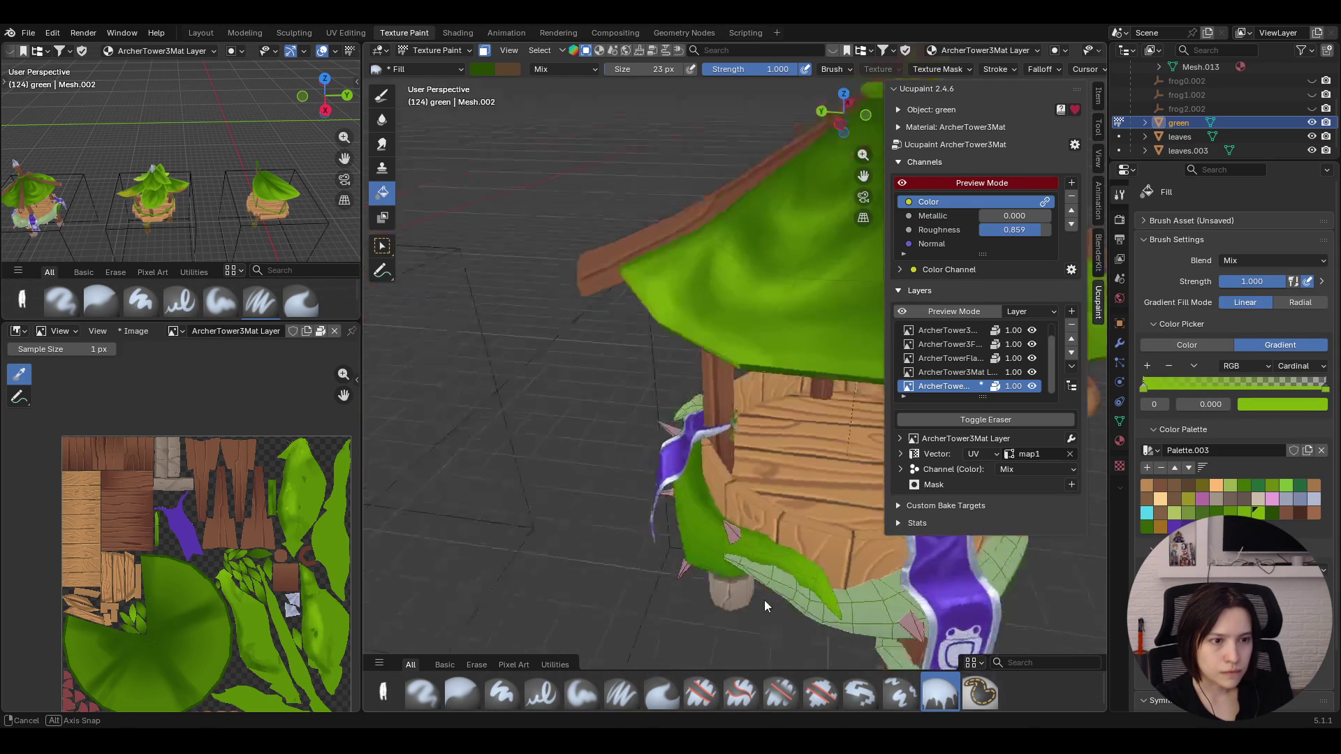
{"action": "middle_click_drag", "start_coordinate": [764, 600], "coordinate": [802, 509]}
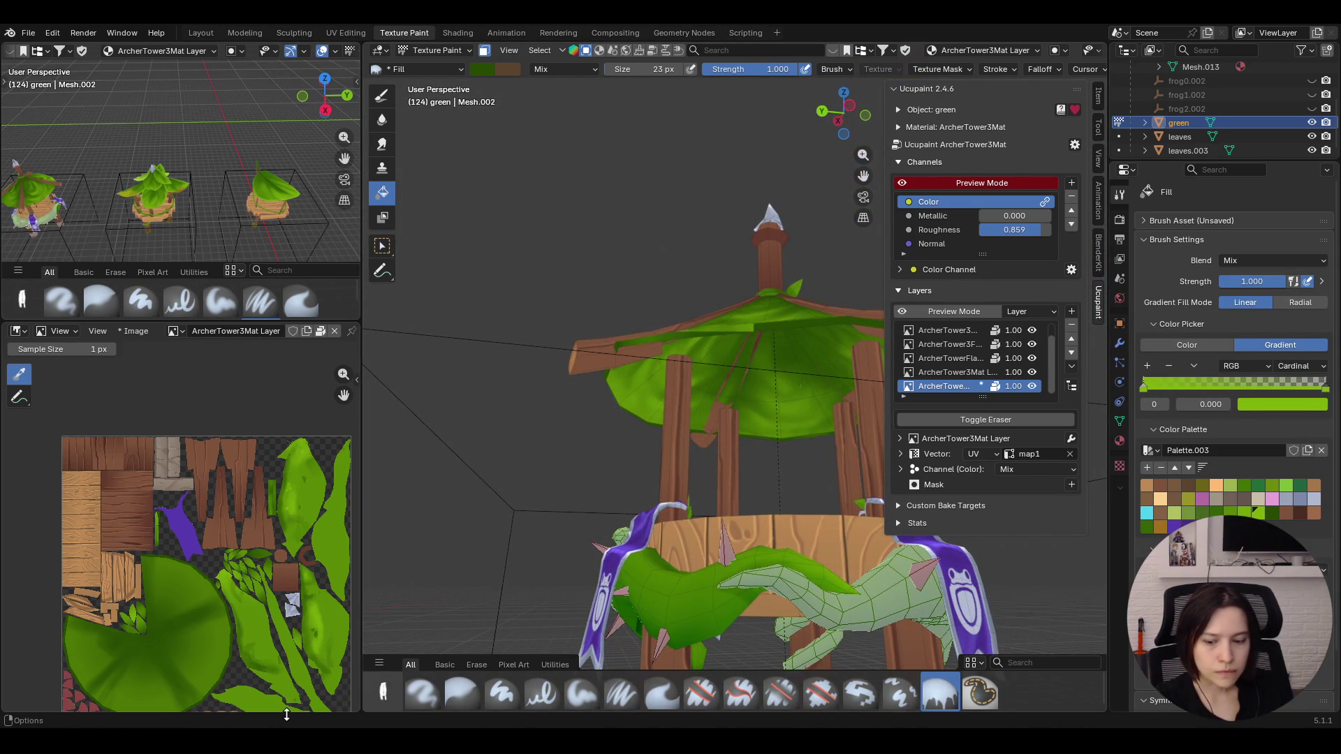